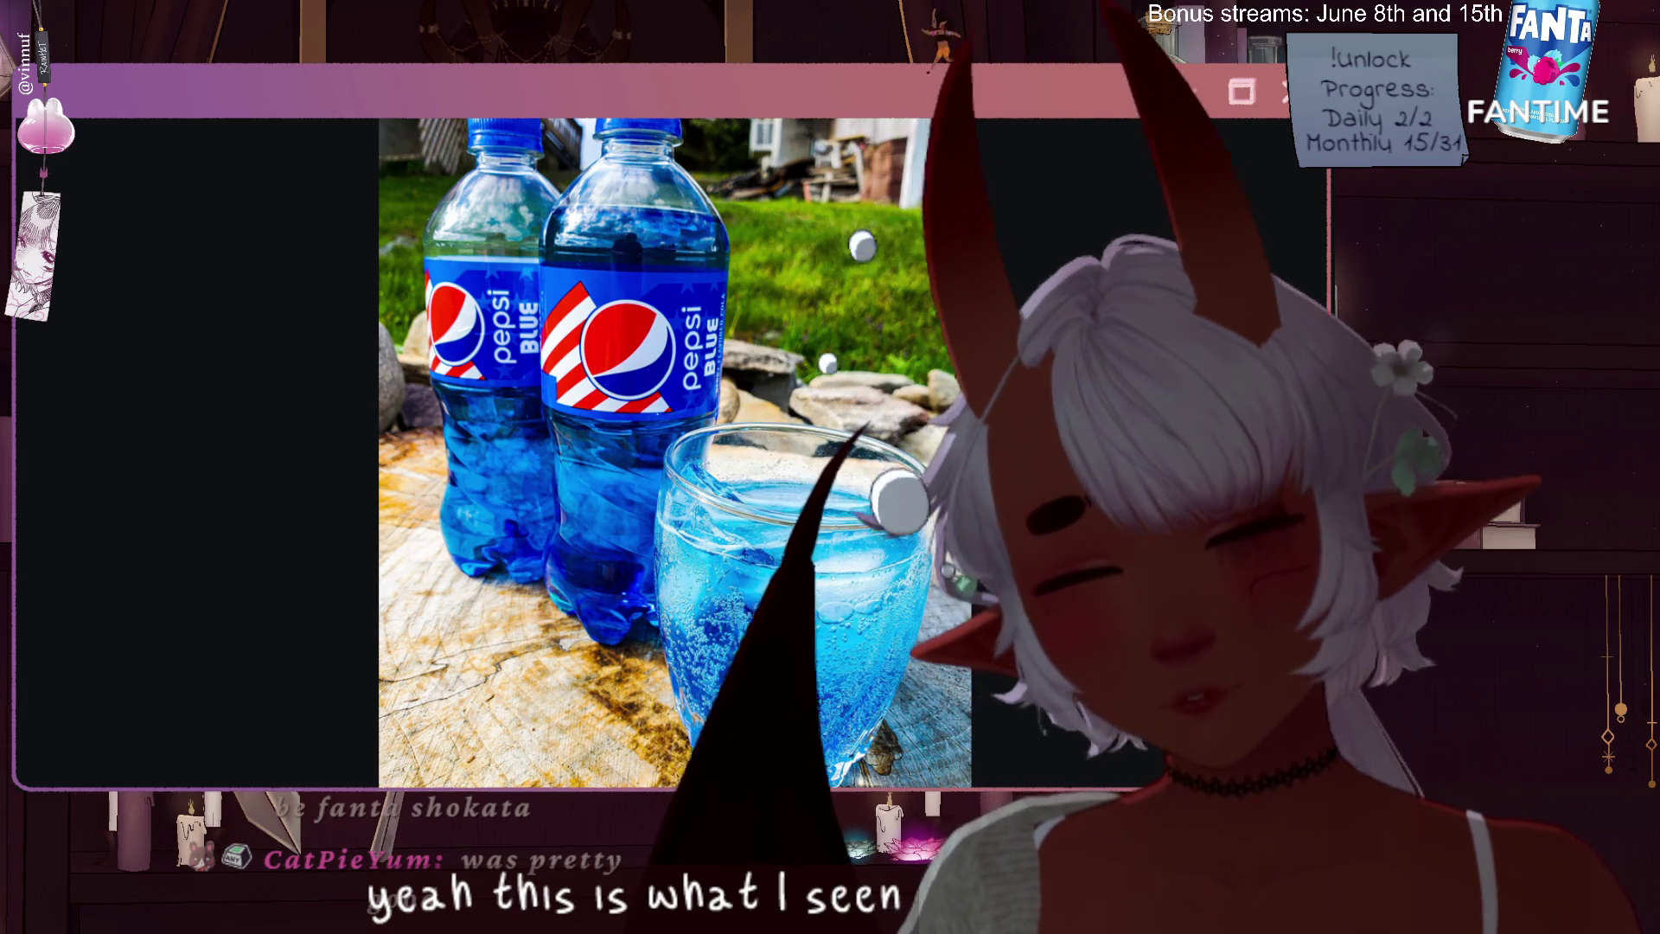
Leave the Paint flowchart for the Krita DrinkRanking tier list and nudge the view slightly right
key("Right")
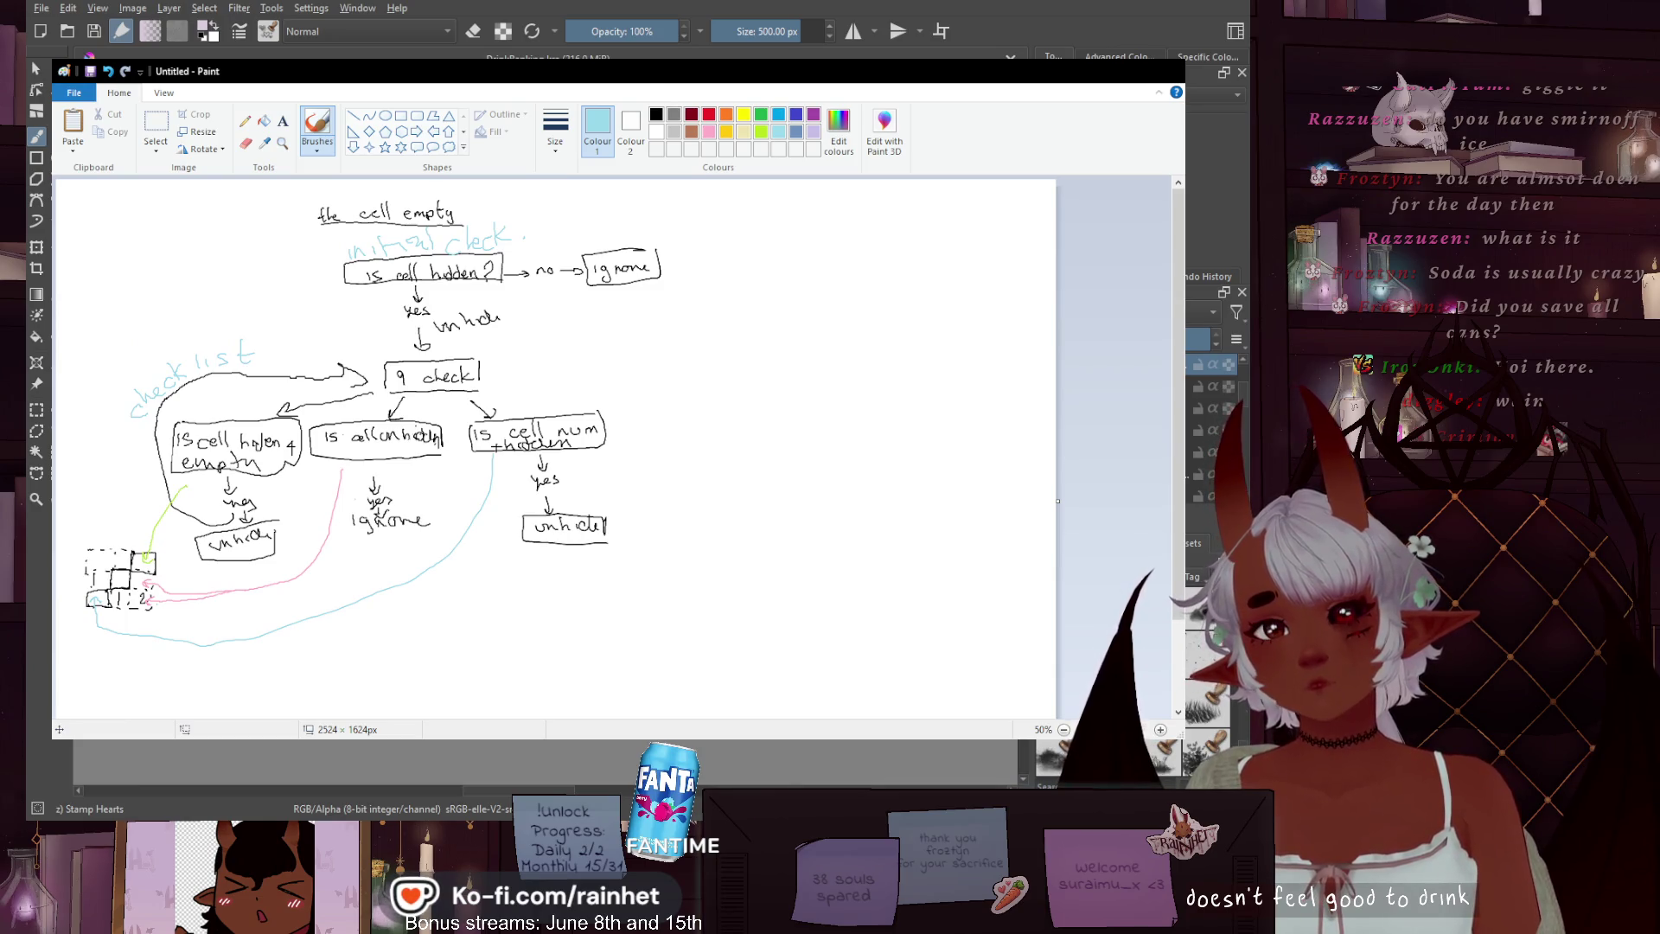
key("alt+Tab")
left_click_drag(264, 574, 342, 581)
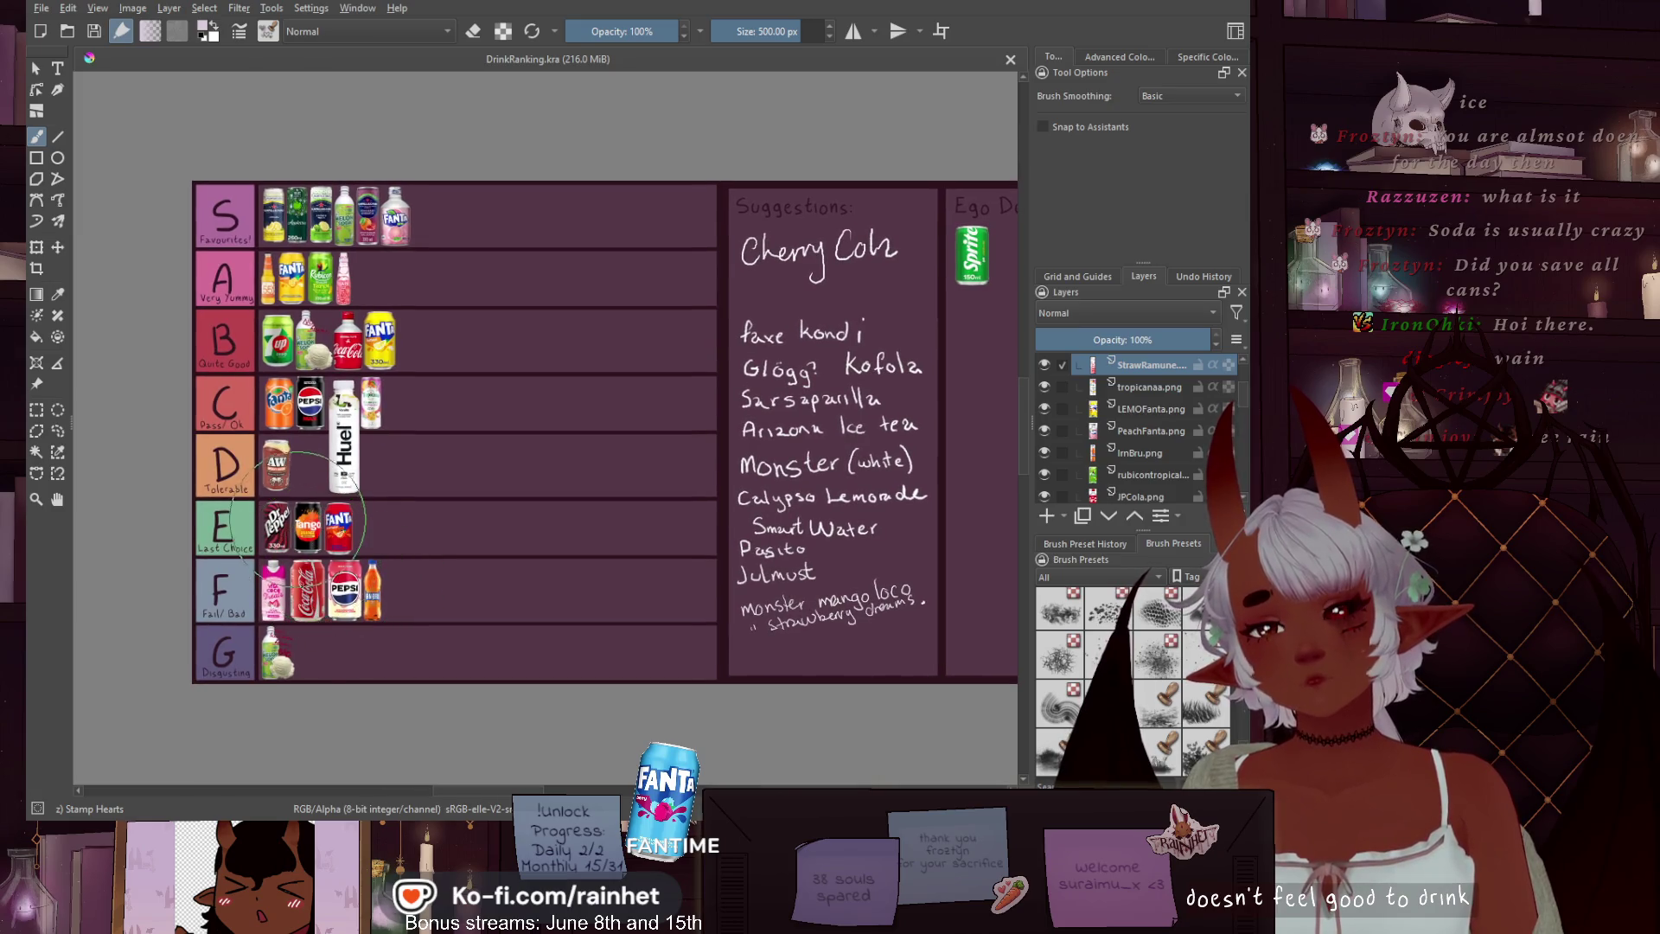
Zoom and pan around the tier list to bring the S tier back into view
scroll(301, 502, "up", 2)
scroll(301, 502, "down", 1)
scroll(364, 519, "down", 2)
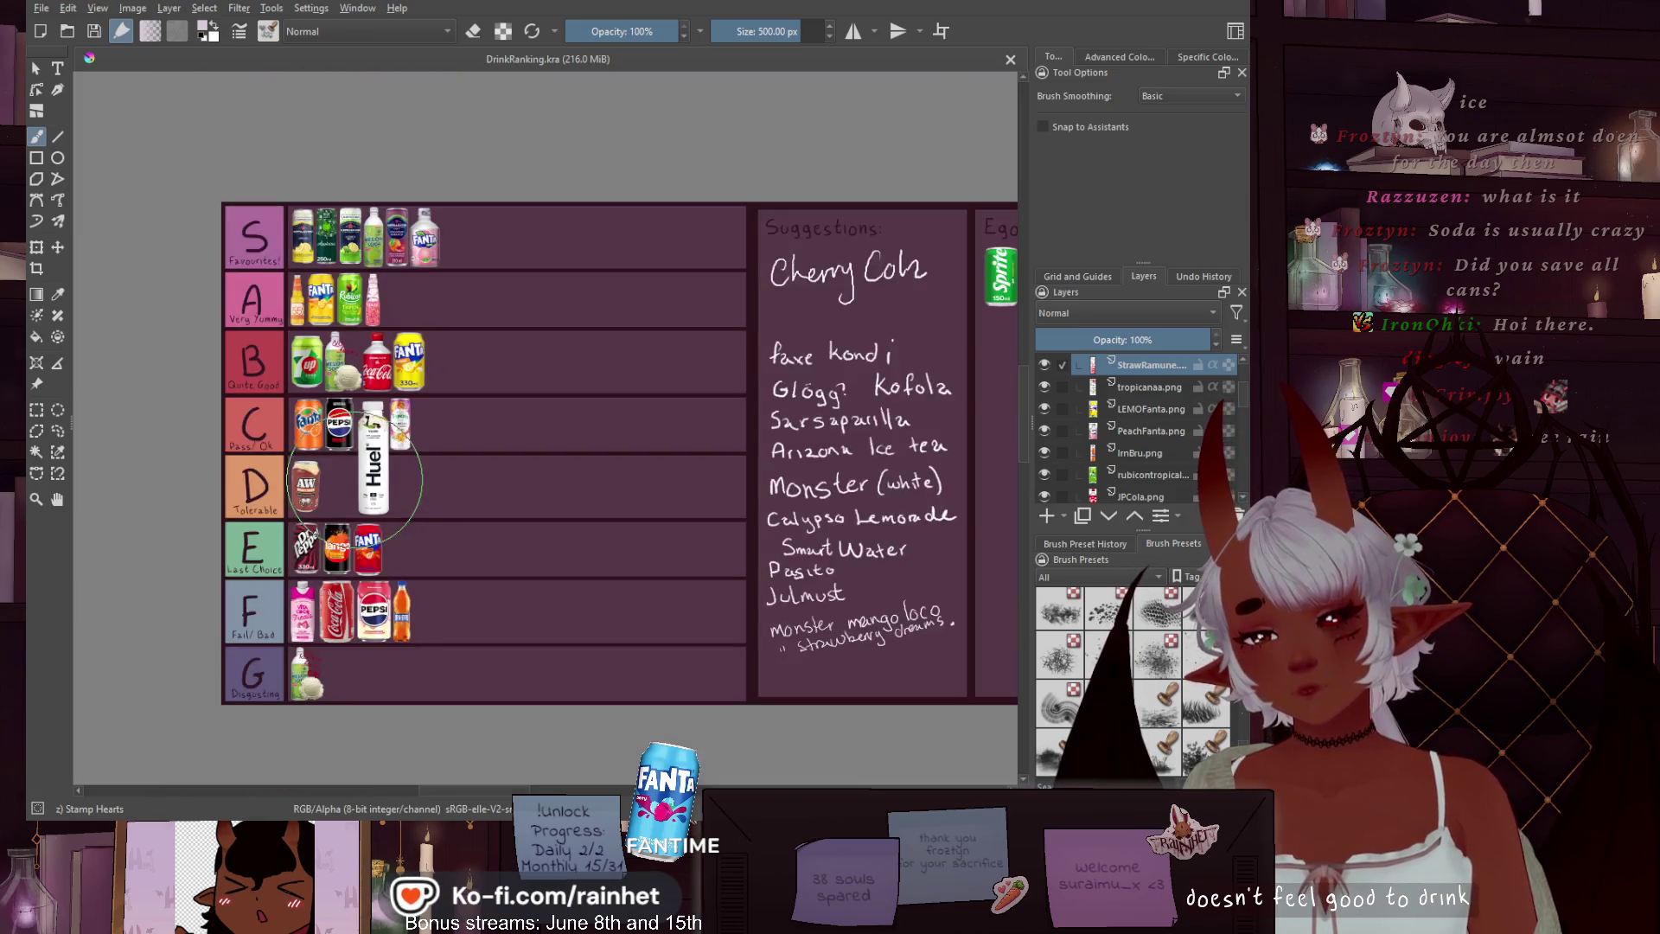
scroll(350, 518, "up", 3)
left_click_drag(350, 519, 327, 463)
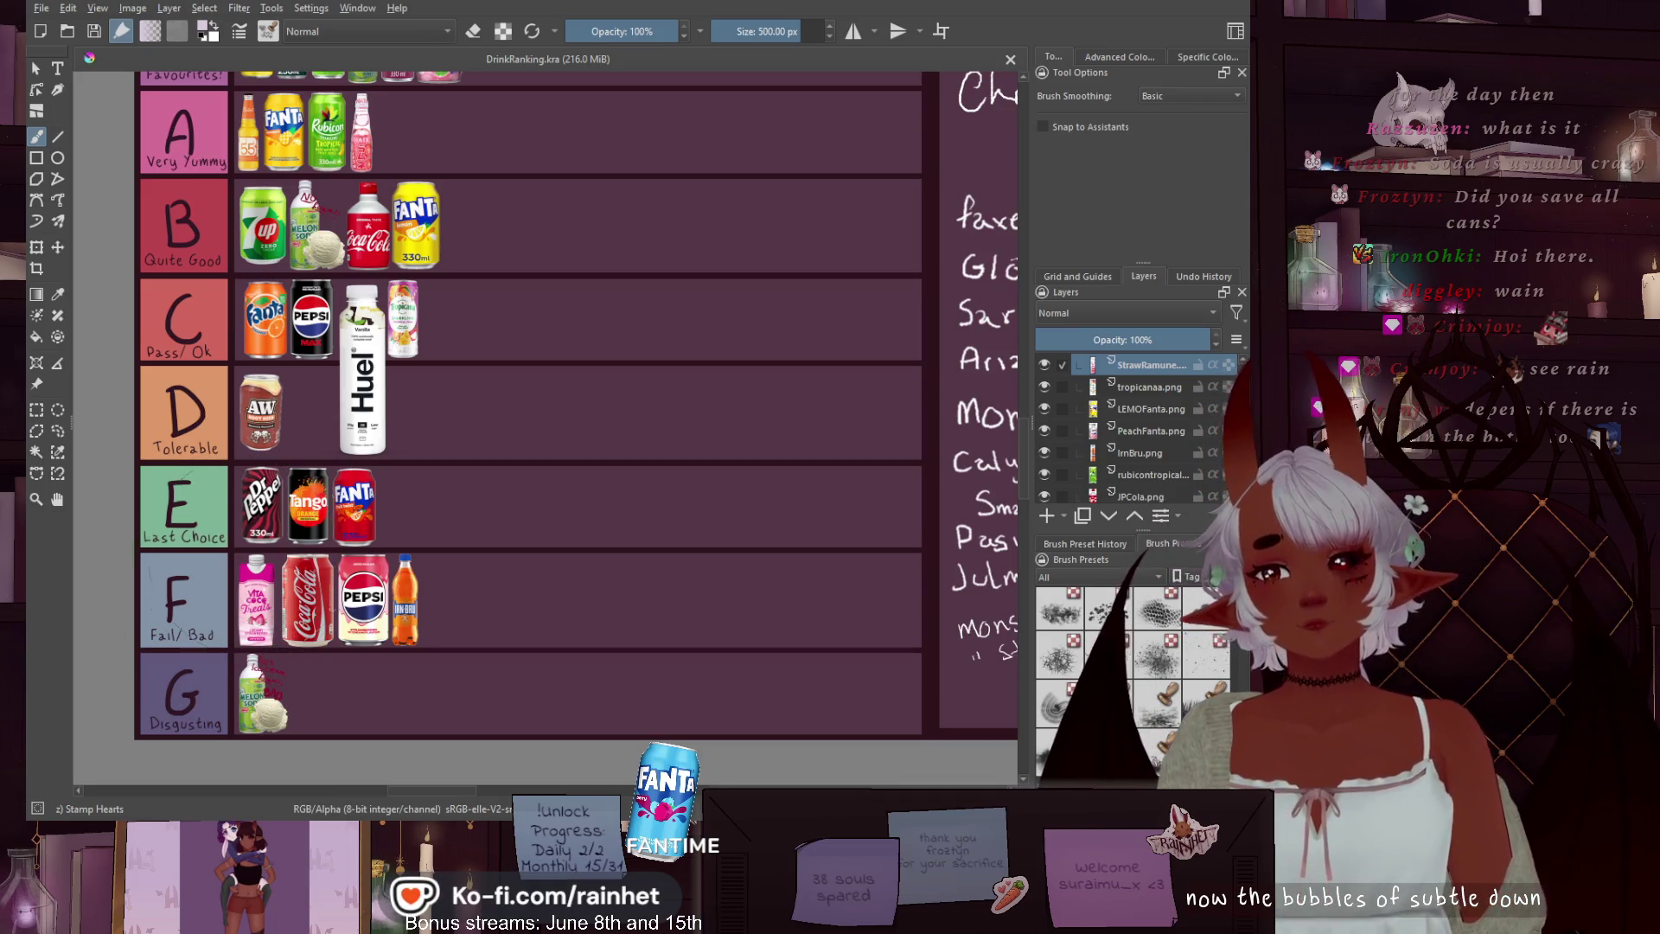
left_click_drag(187, 442, 216, 491)
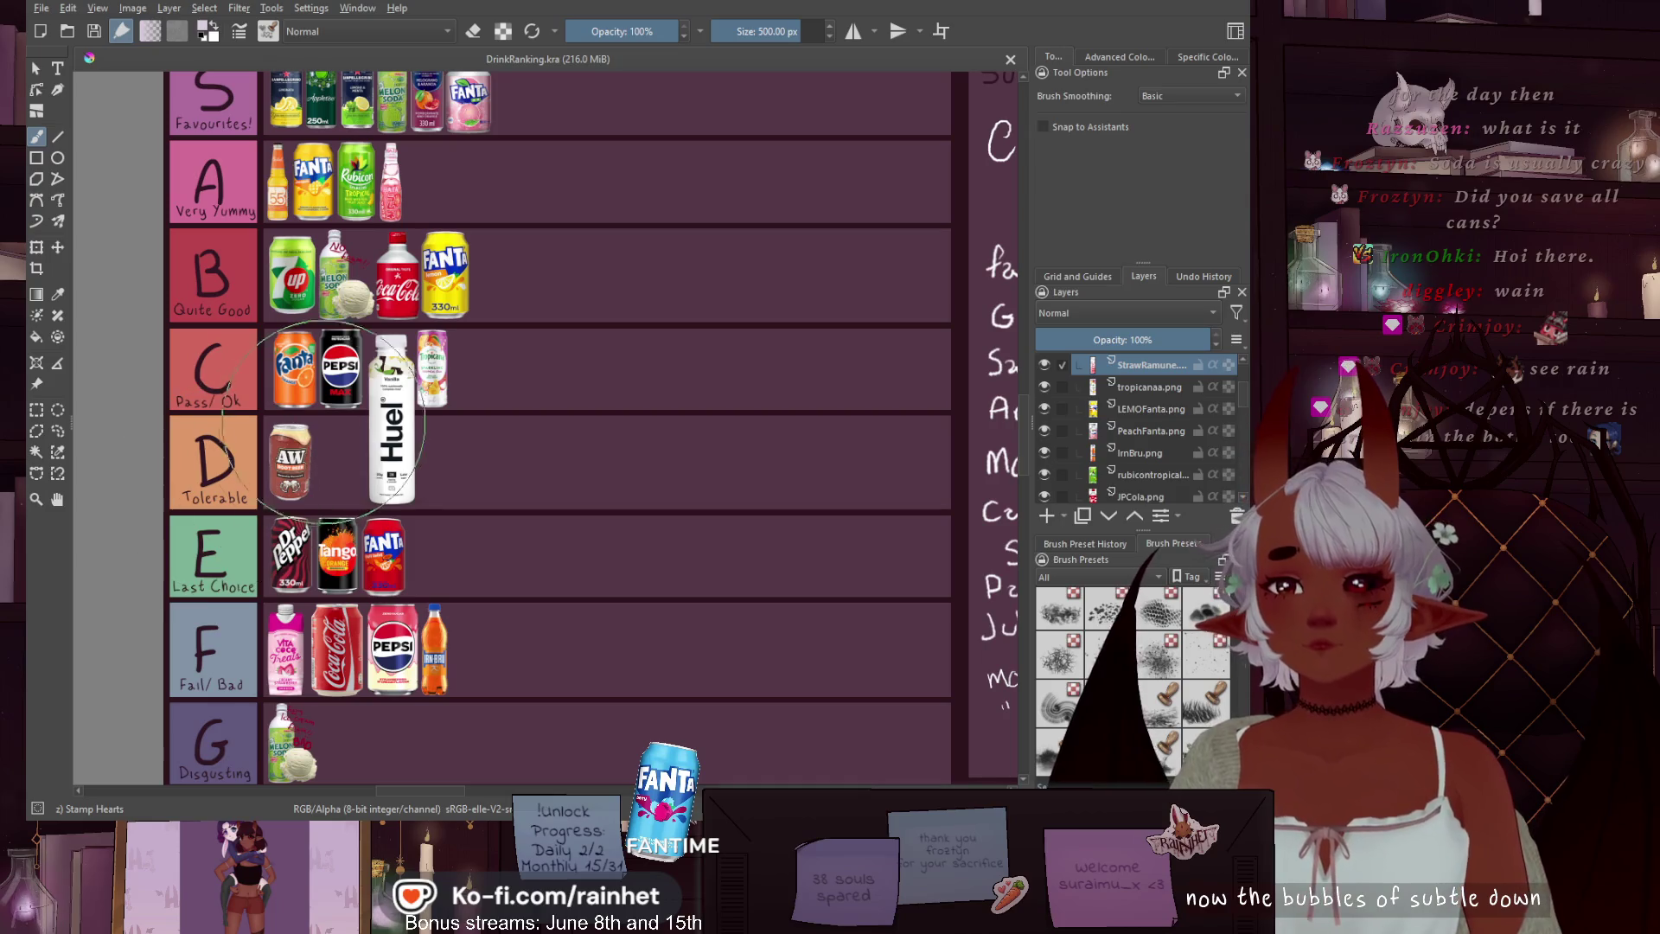
left_click_drag(346, 377, 378, 459)
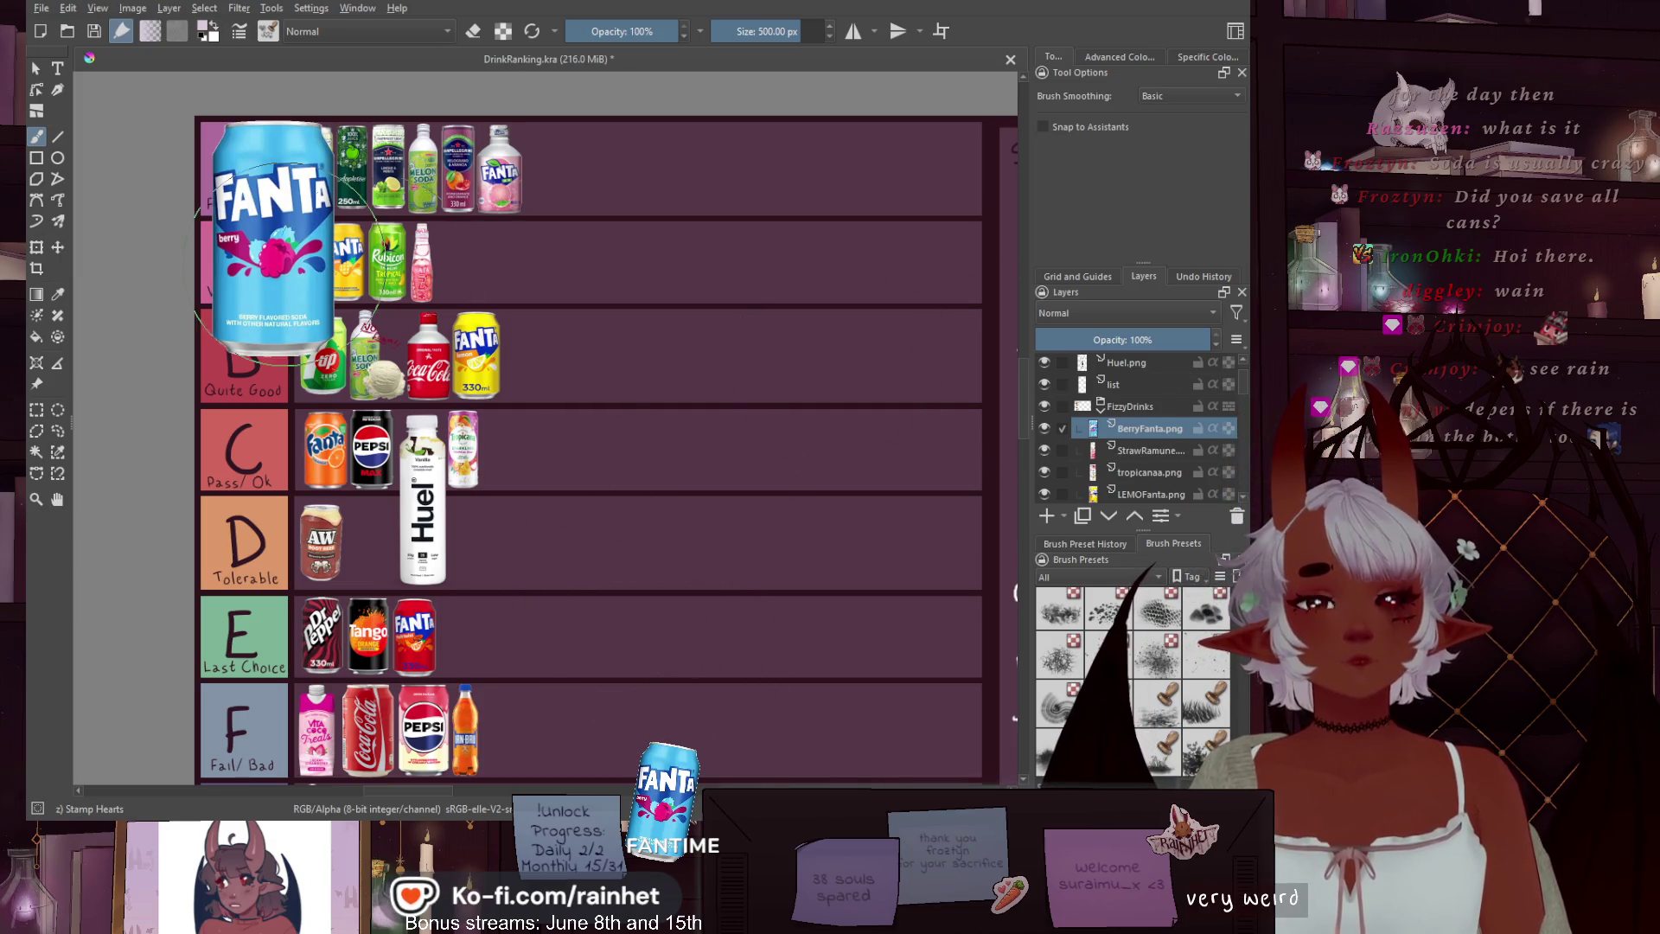
Move the Berry Fanta can down over the B–C rows
left_click(52, 248)
left_click_drag(303, 258, 432, 478)
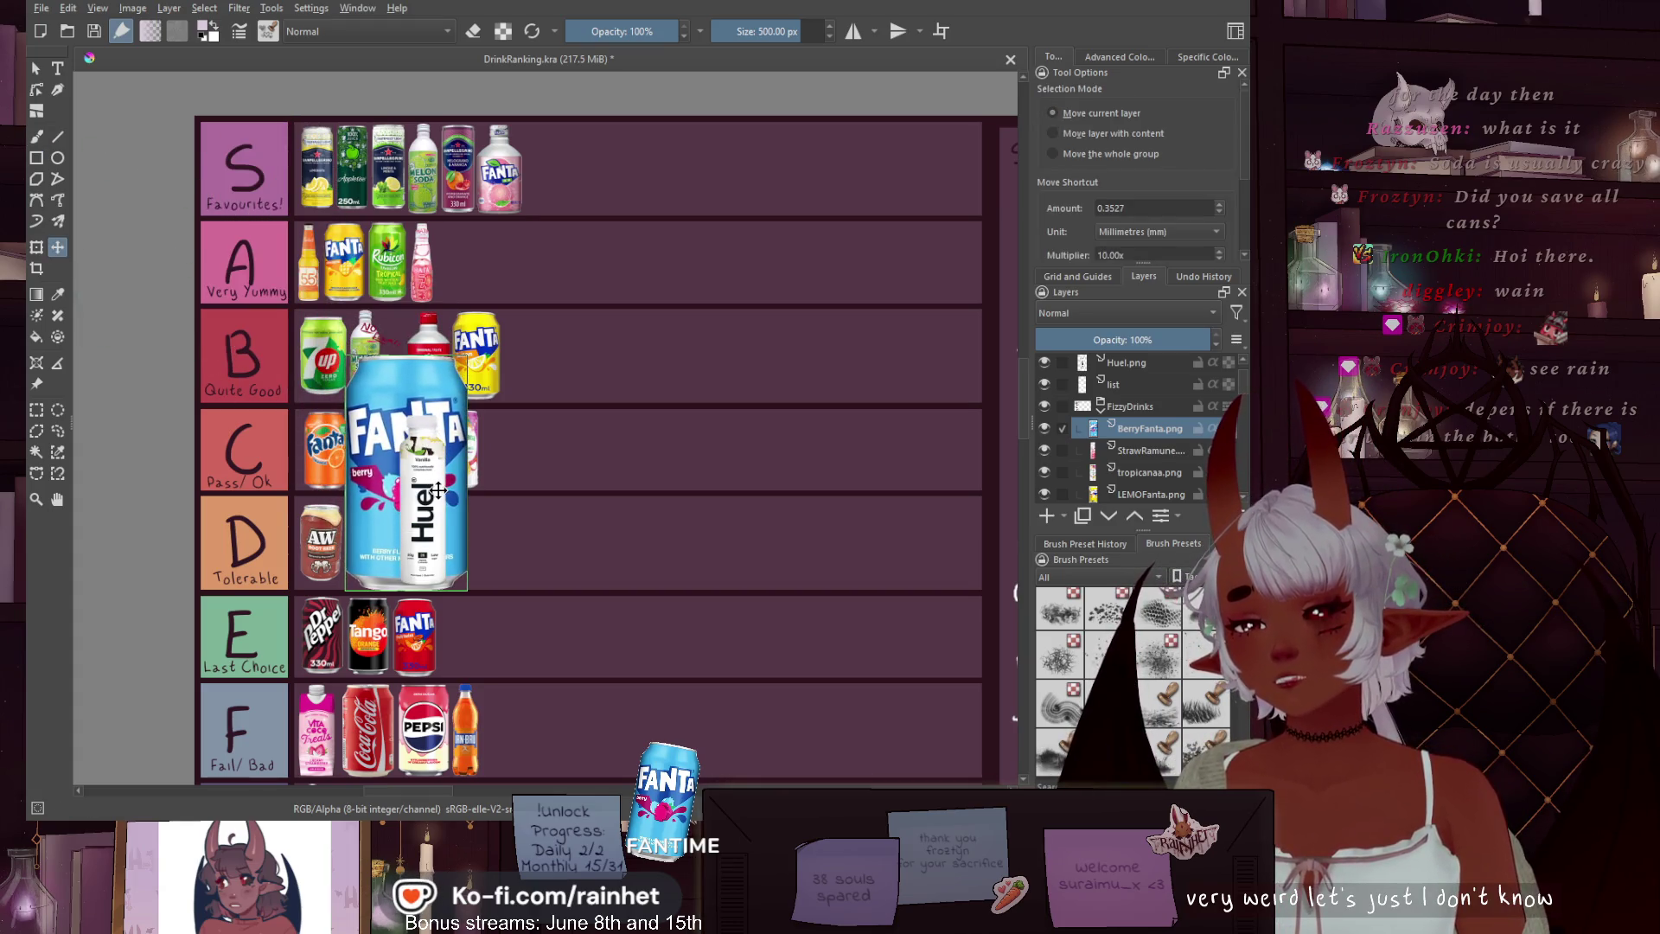
scroll(372, 536, "up", 3)
scroll(372, 540, "up", 1)
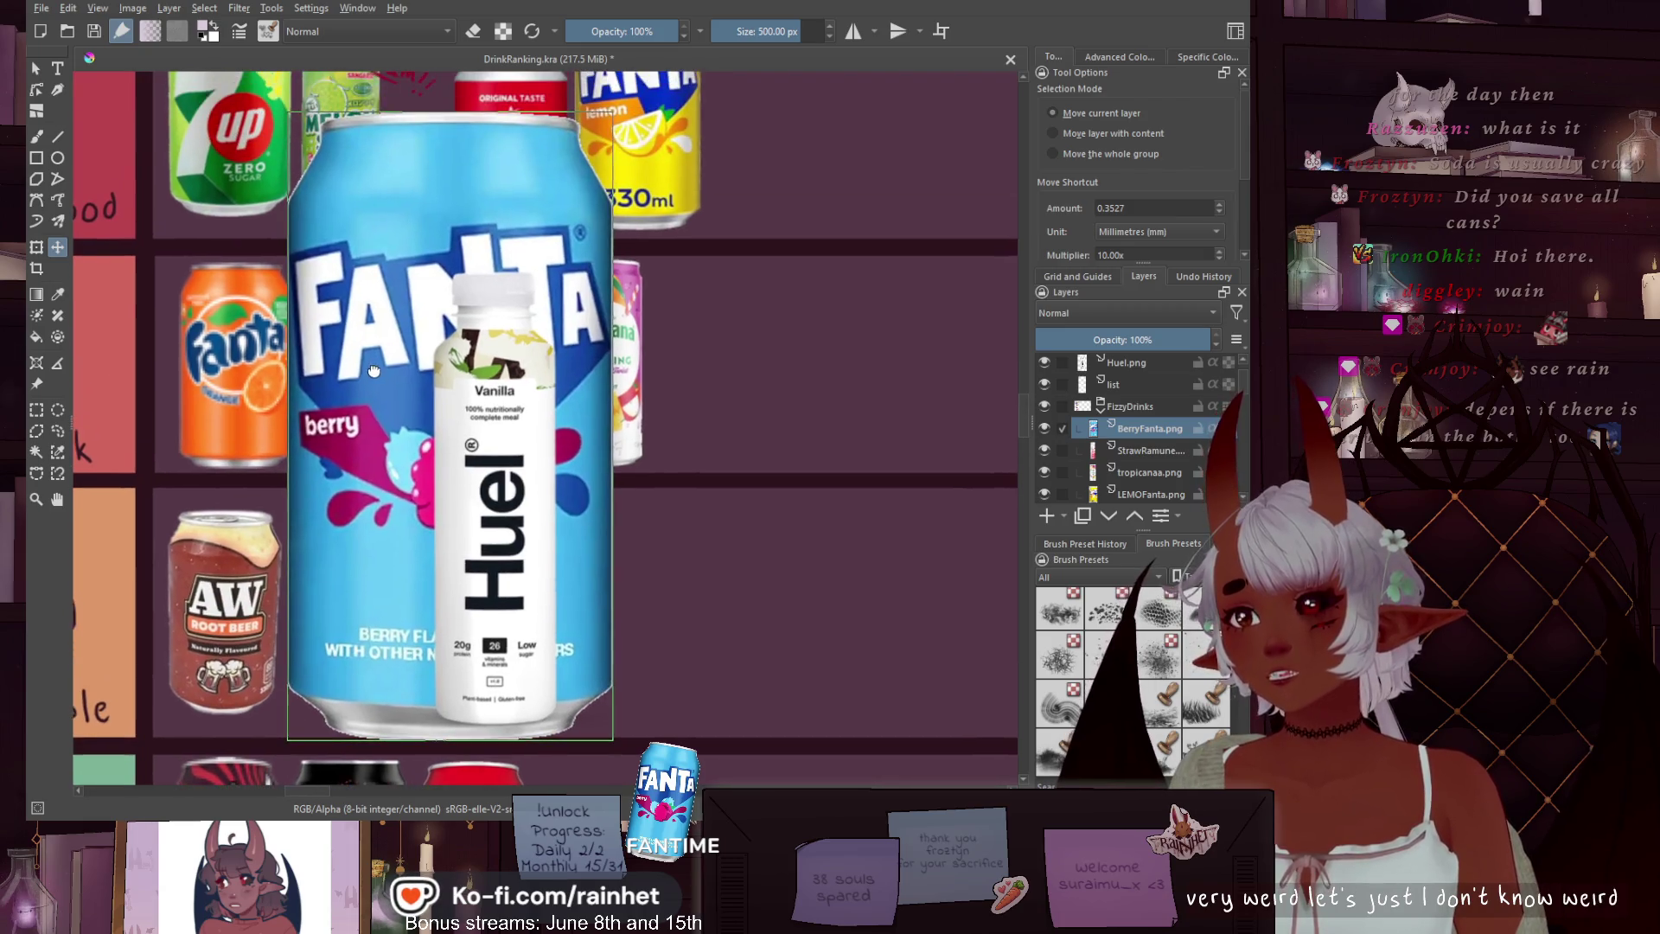
Scale the Berry Fanta can down into the D (Tolerable) tier slot and apply it
left_click(36, 247)
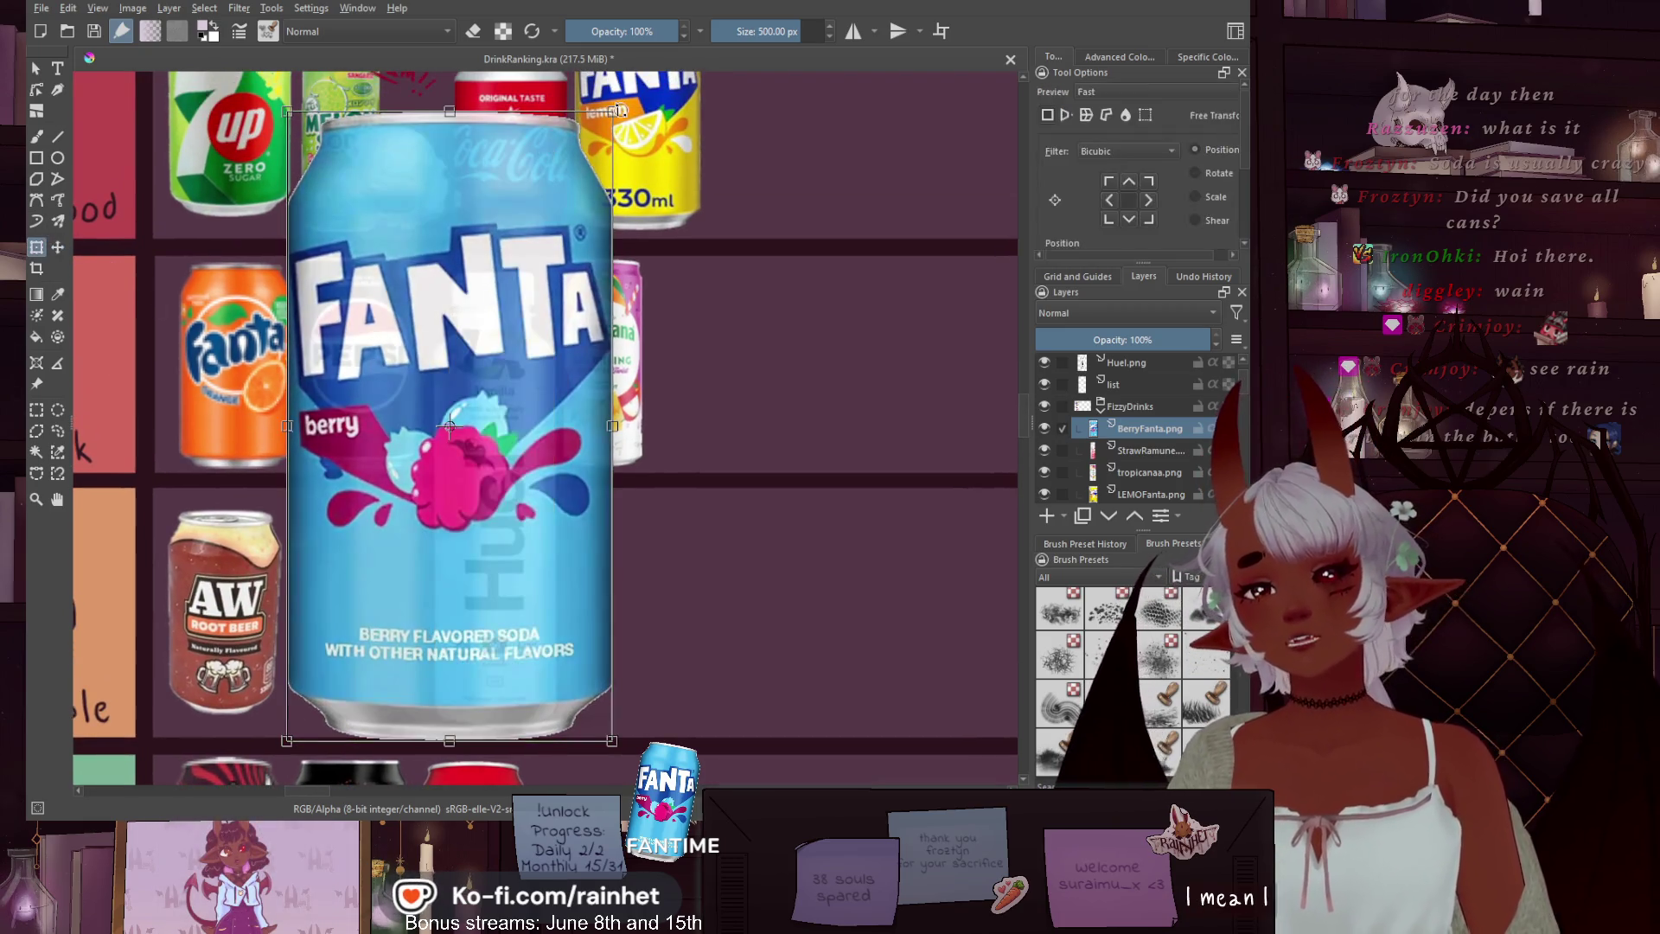
mouse_move(612, 109)
left_mouse_down()
mouse_move(420, 478)
mouse_move(391, 496)
left_mouse_up()
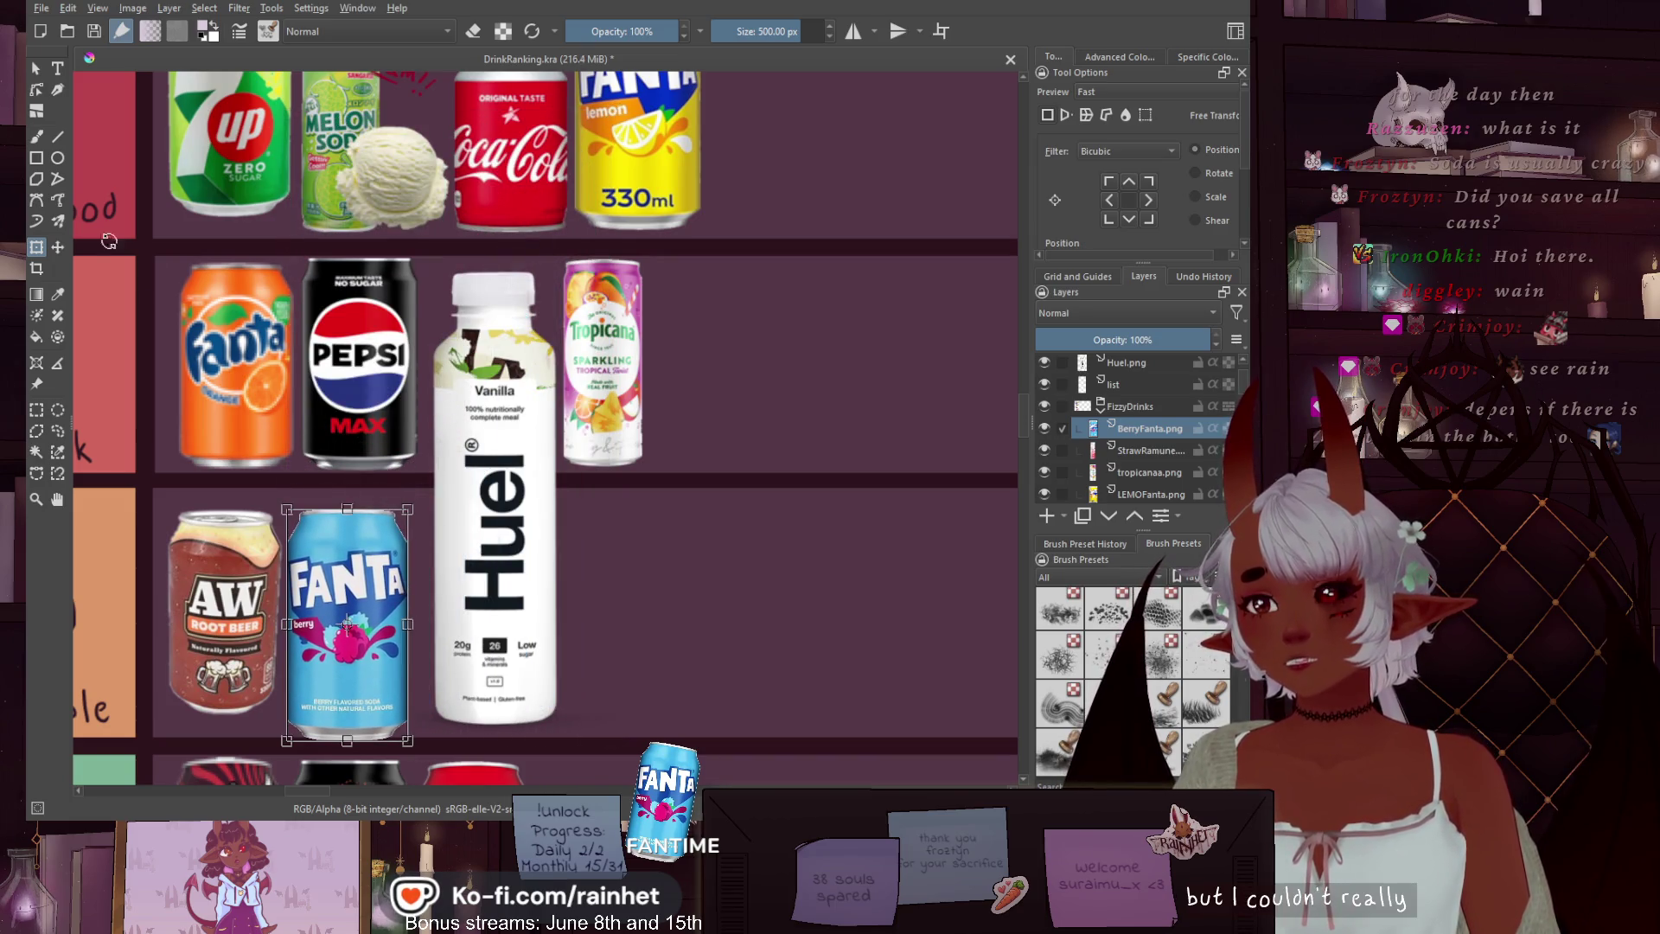
key("t")
scroll(329, 692, "up", 2)
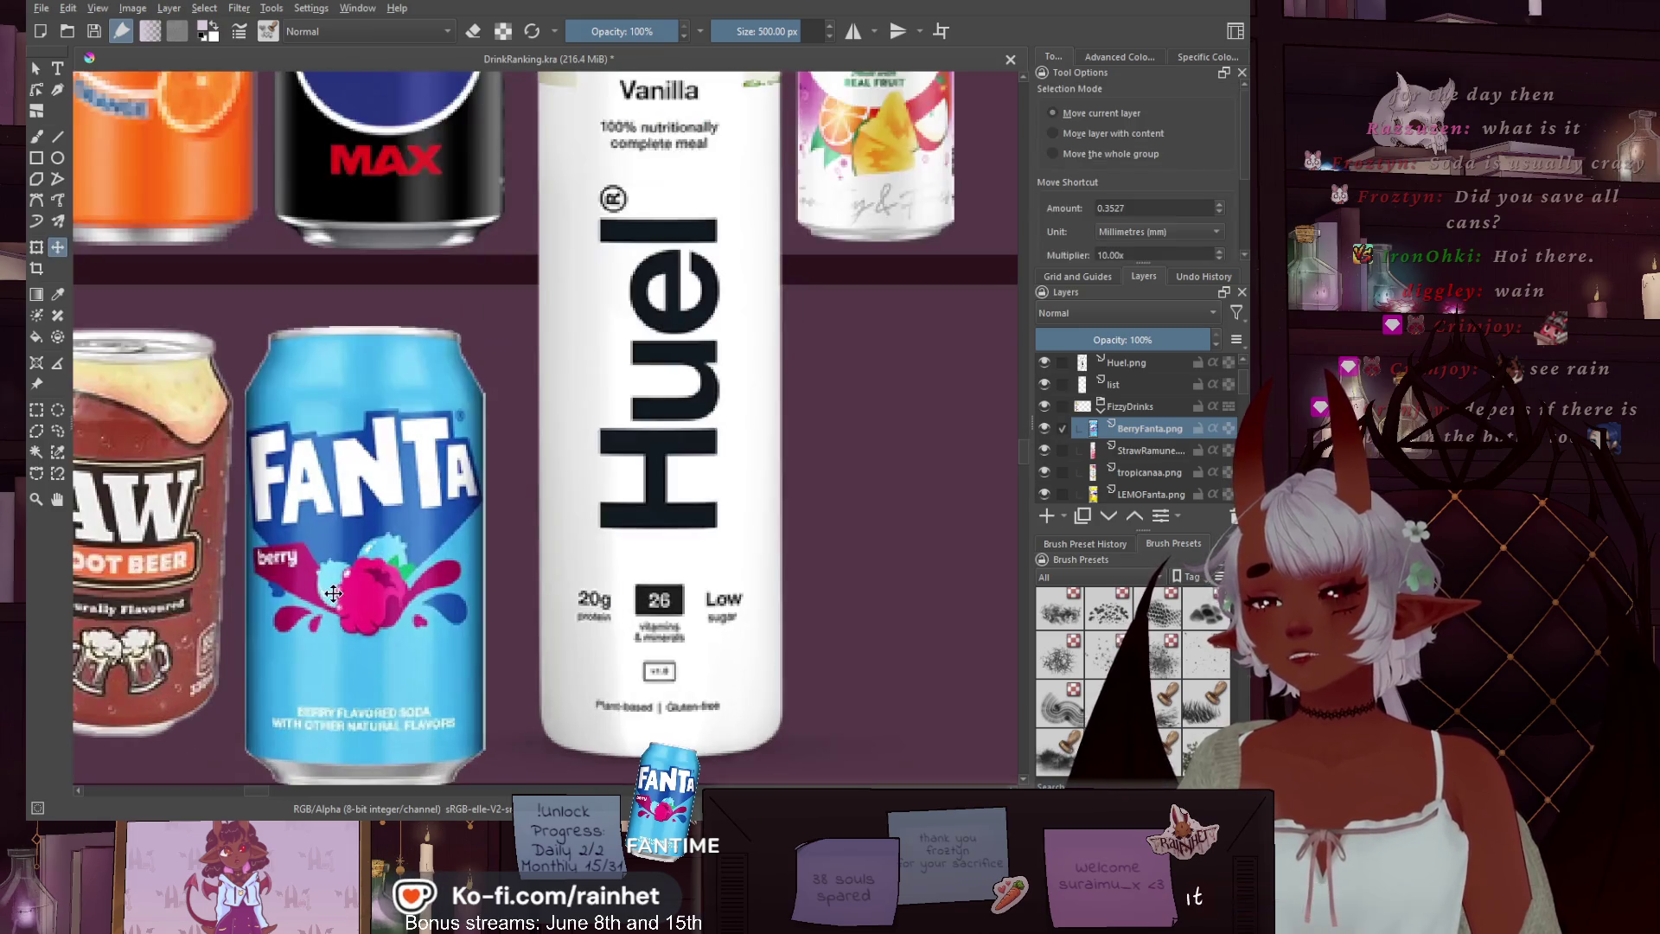
scroll(328, 531, "down", 2)
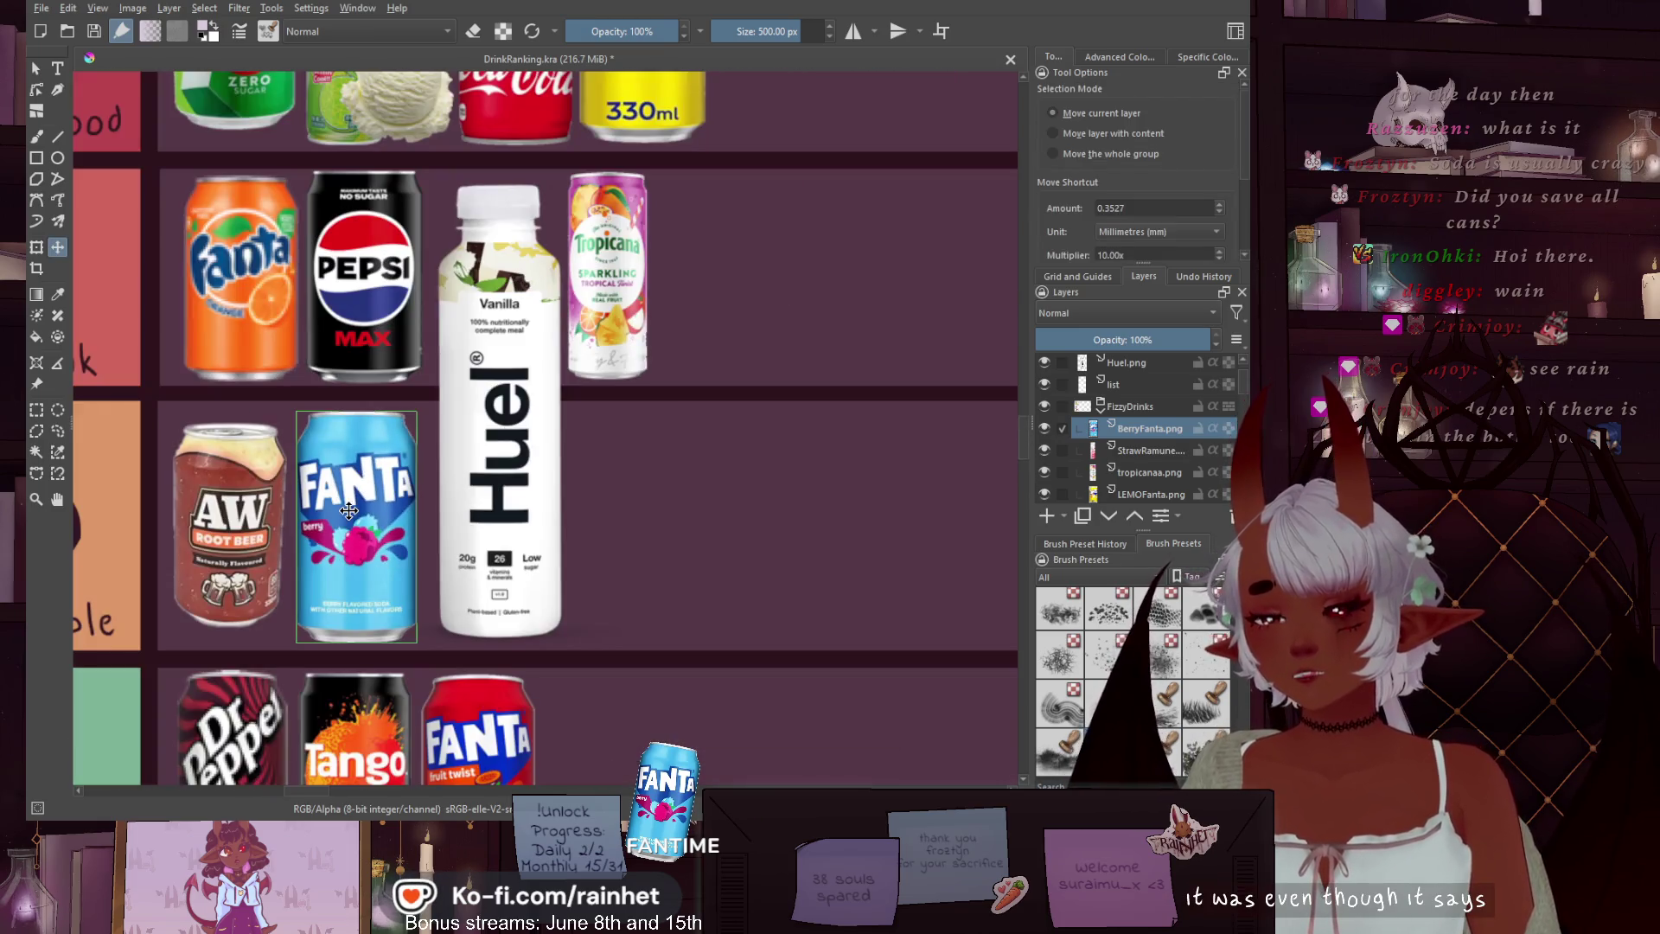
scroll(659, 547, "down", 5)
scroll(726, 530, "up", 1)
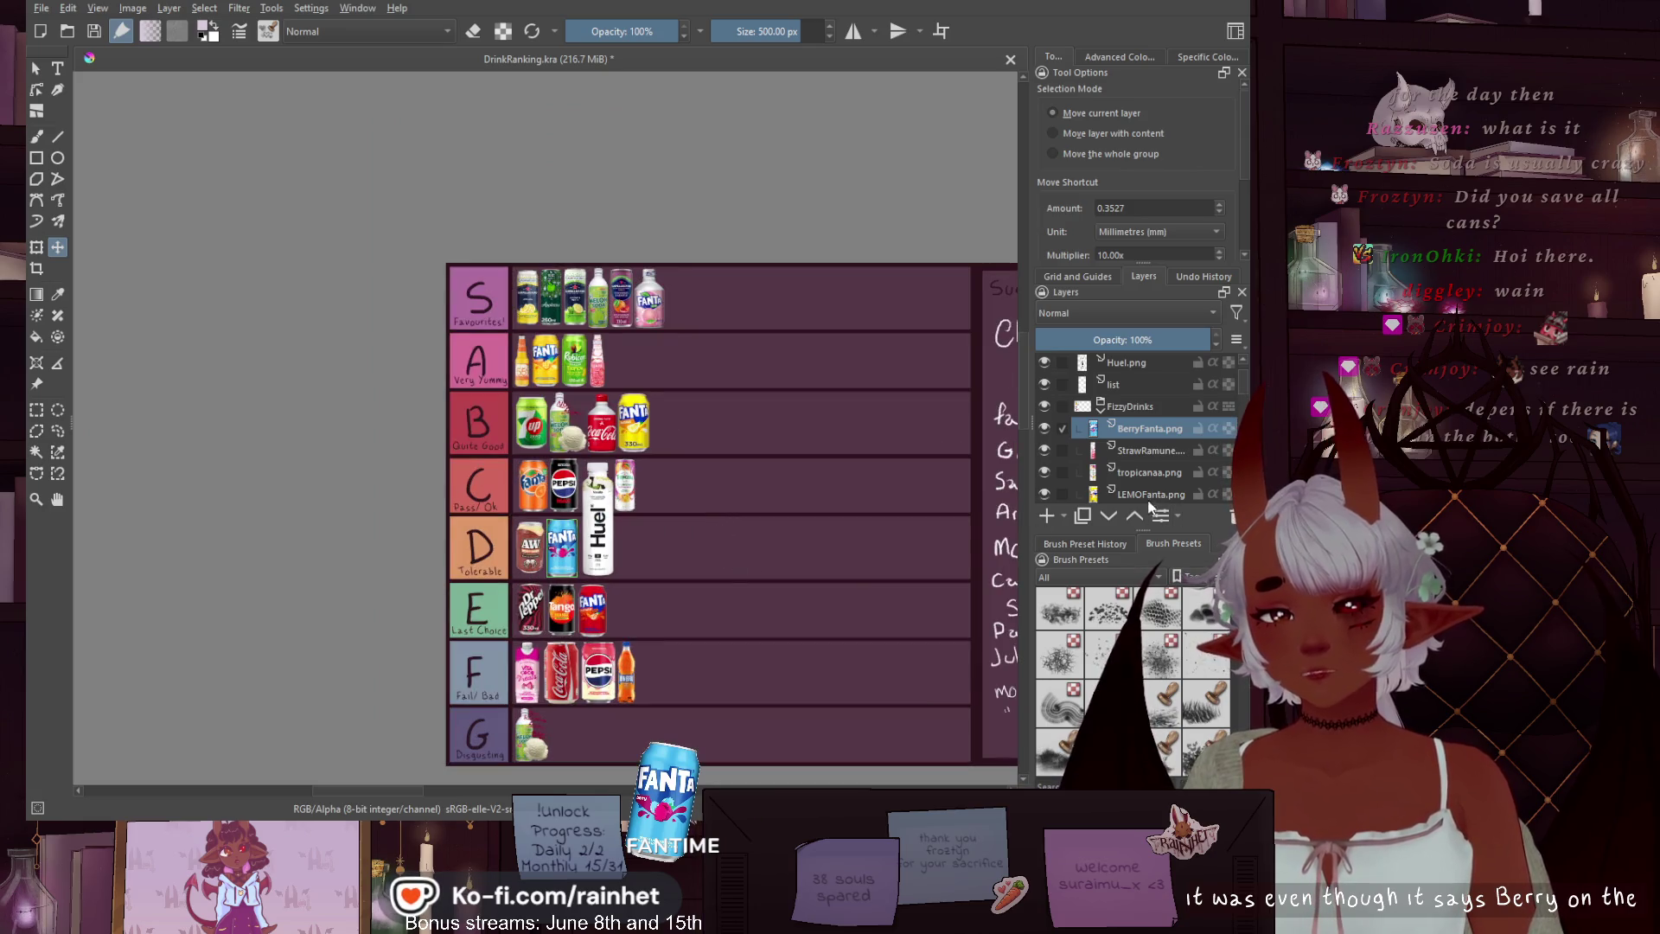
left_click(1160, 450)
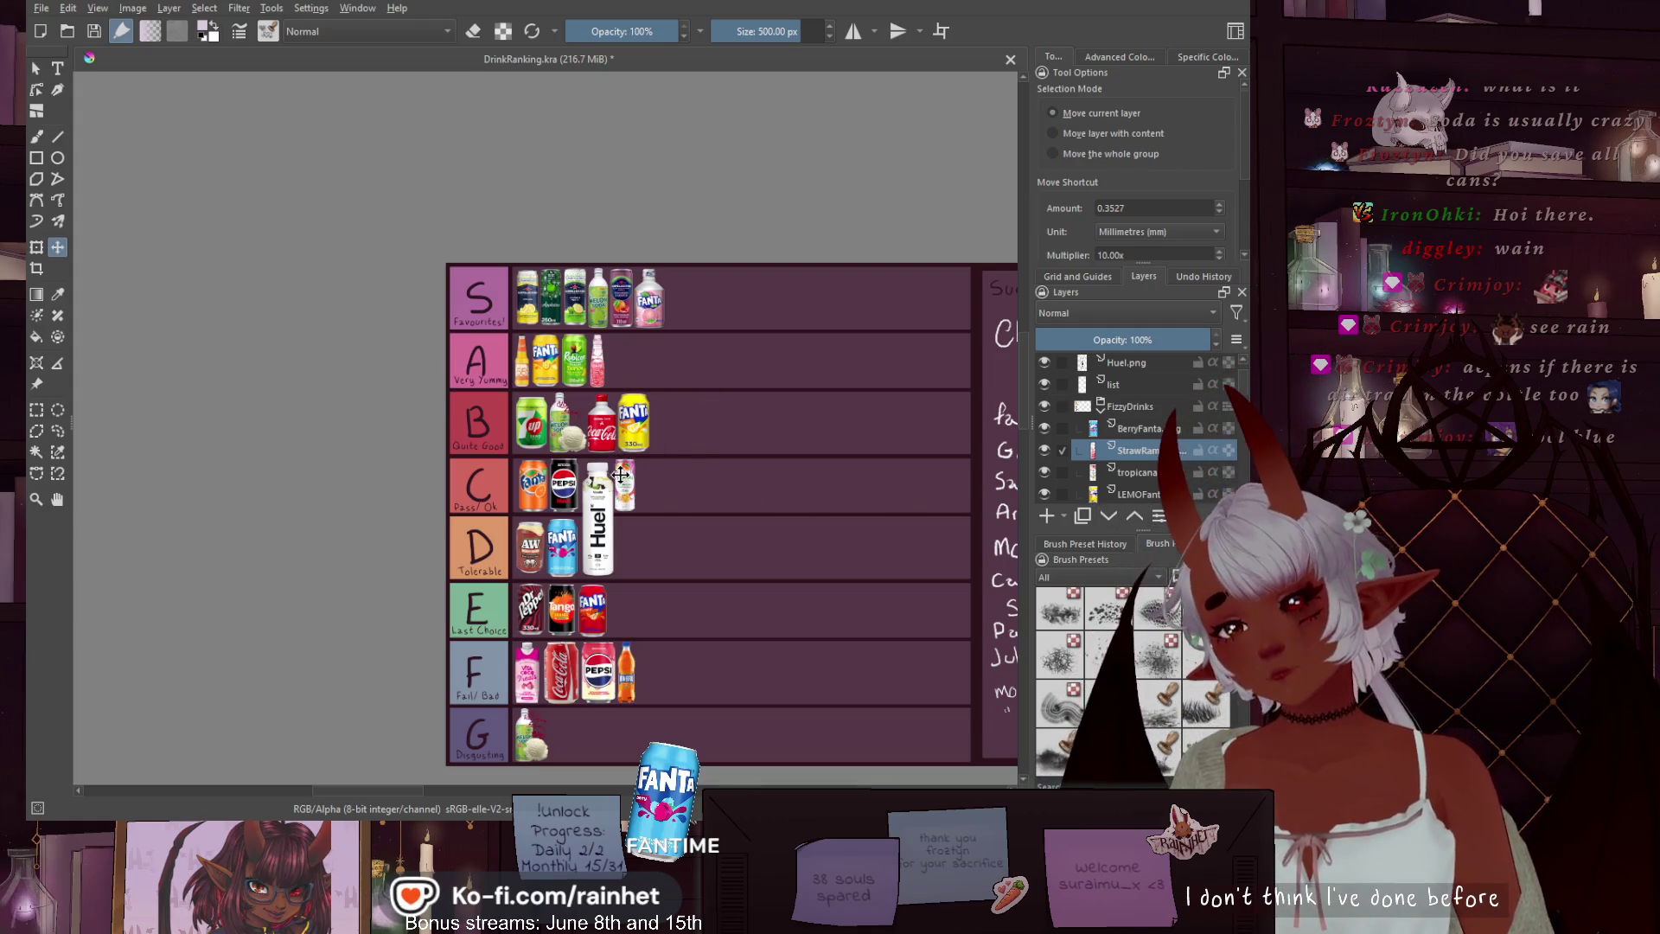
Select the BerryFanta.png layer and zoom the view in on the D–G tiers
scroll(630, 538, "up", 2)
left_click_drag(567, 540, 563, 528)
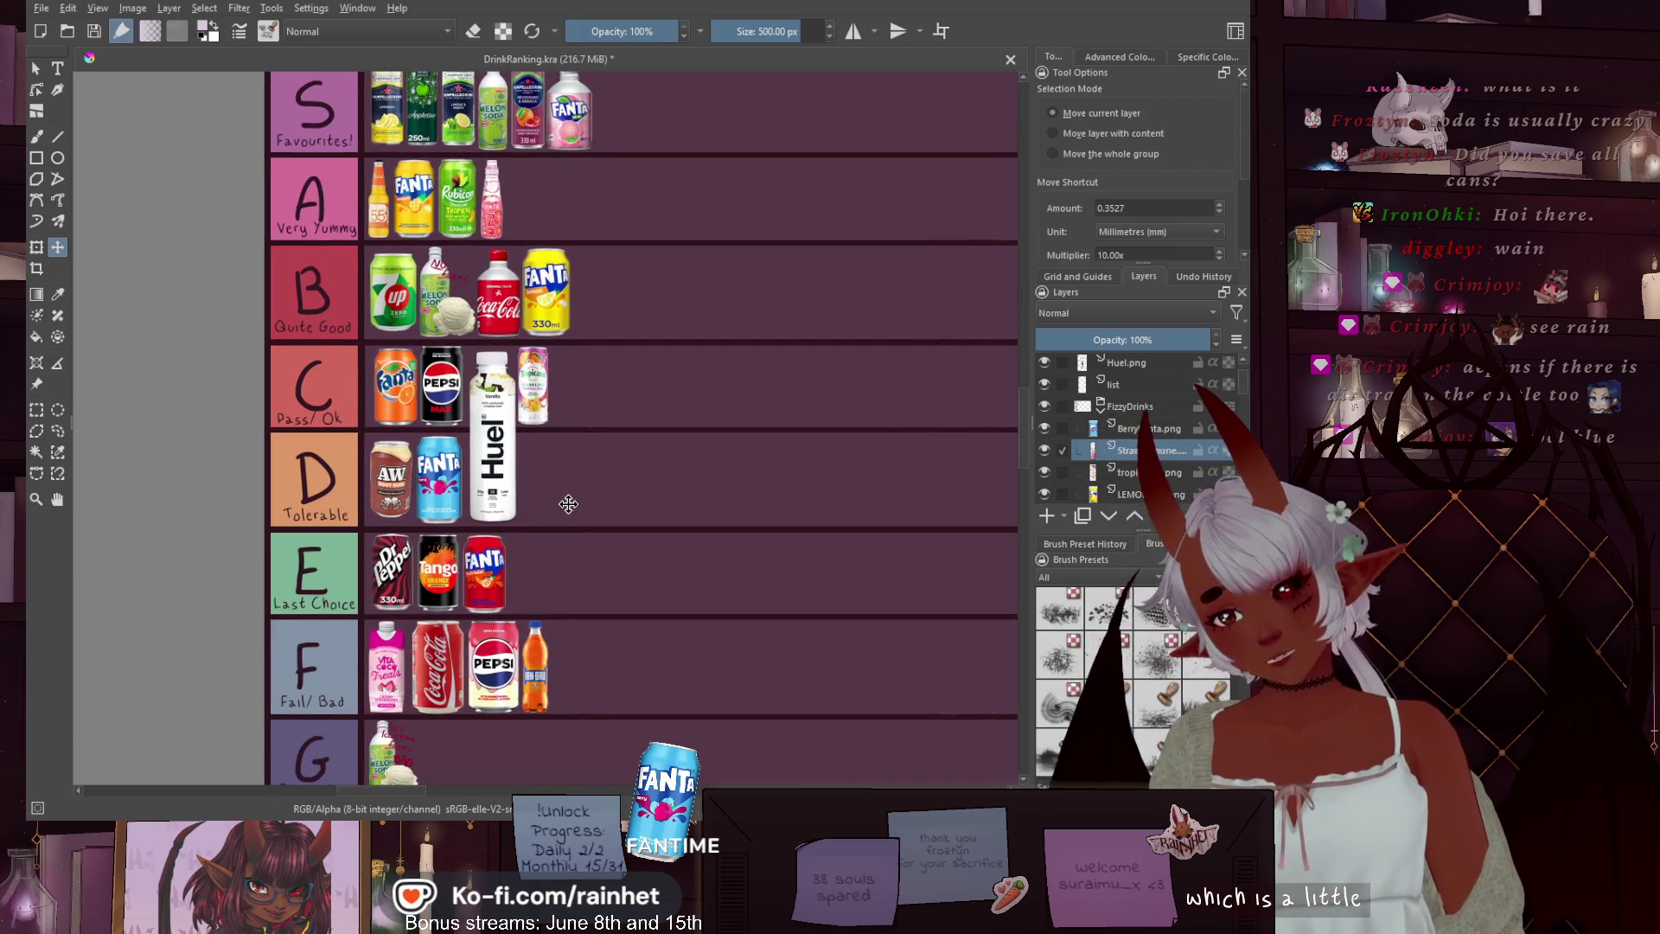
left_click(1171, 430)
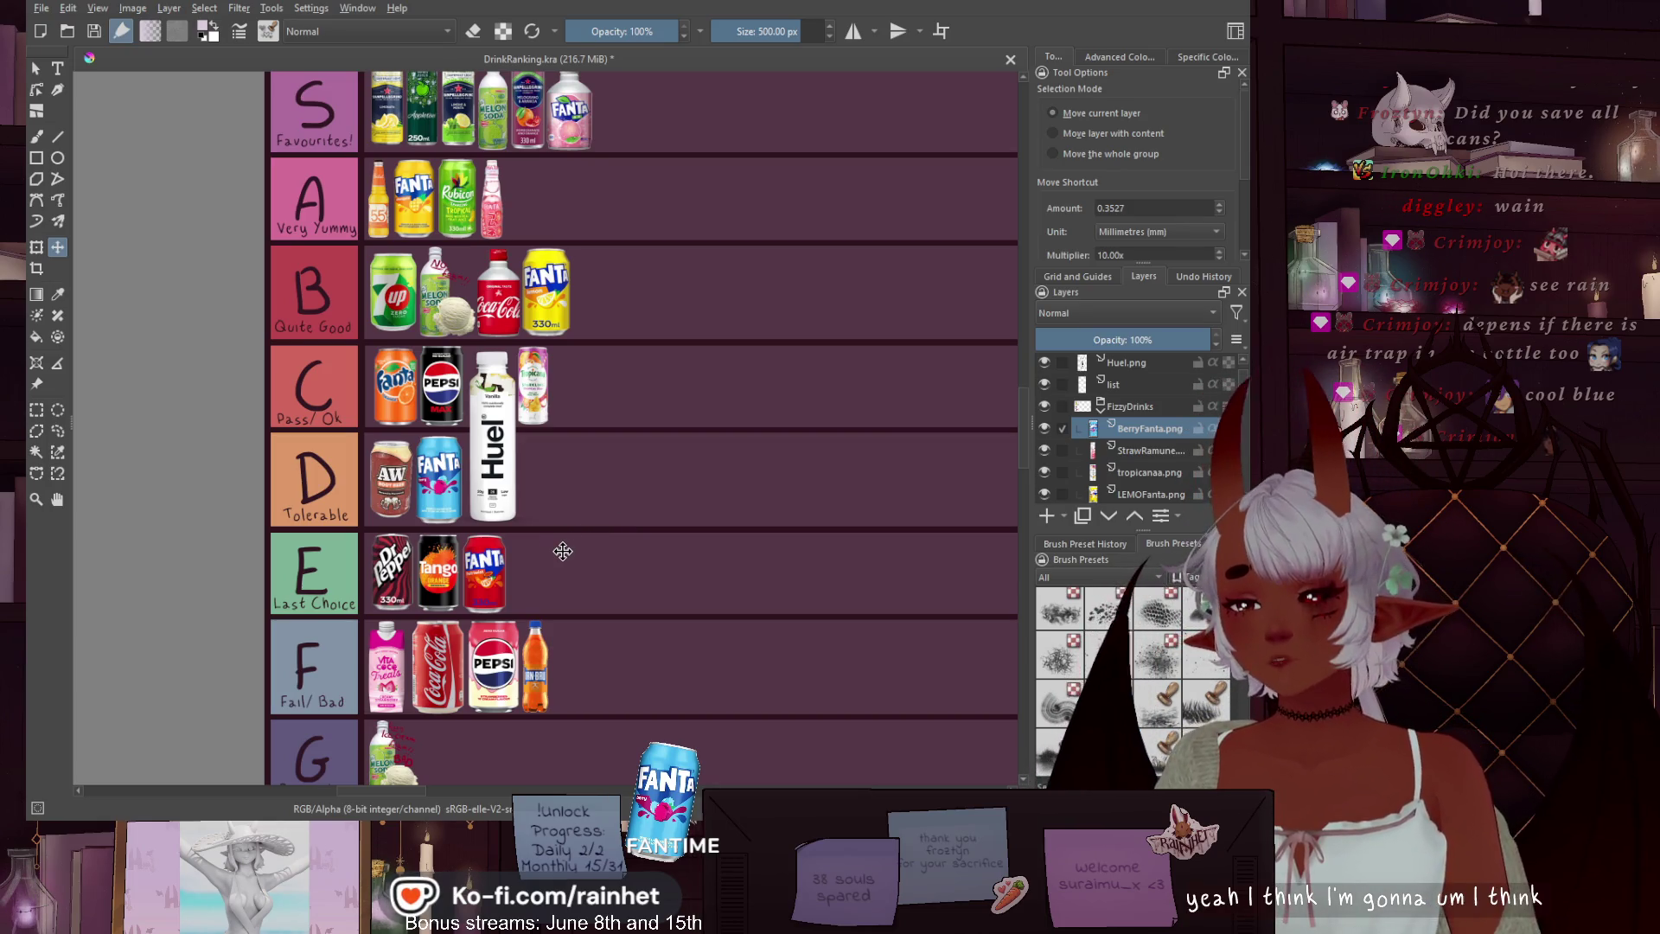
scroll(519, 475, "down", 5)
scroll(484, 415, "down", 2)
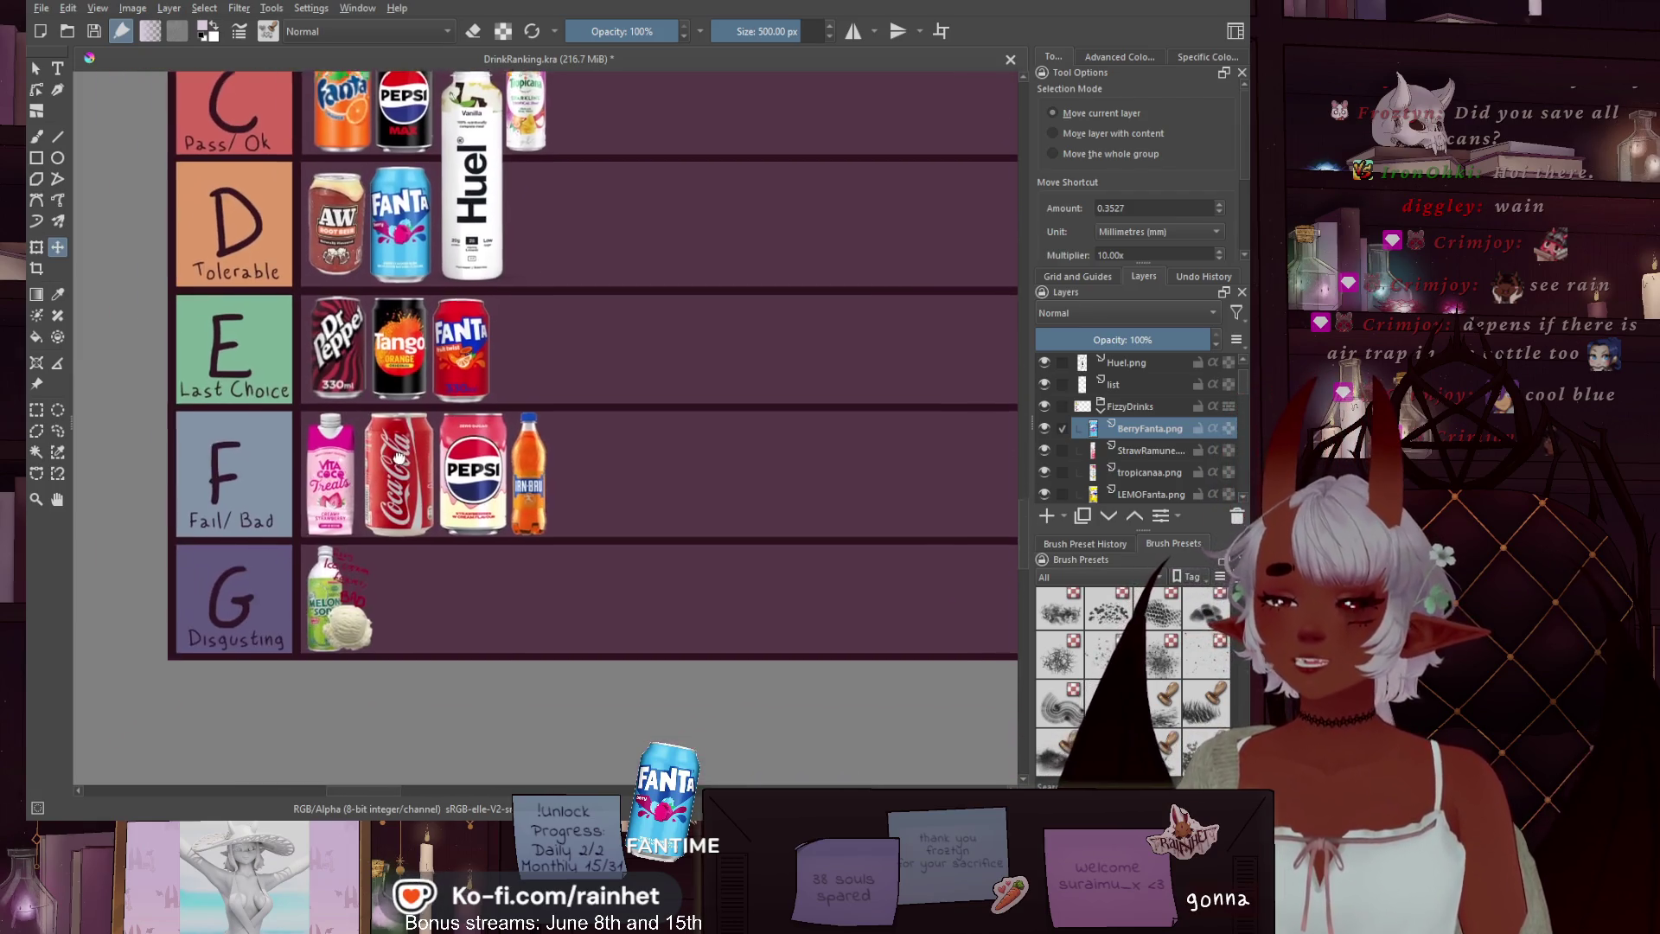
scroll(448, 347, "up", 3)
scroll(432, 268, "up", 1)
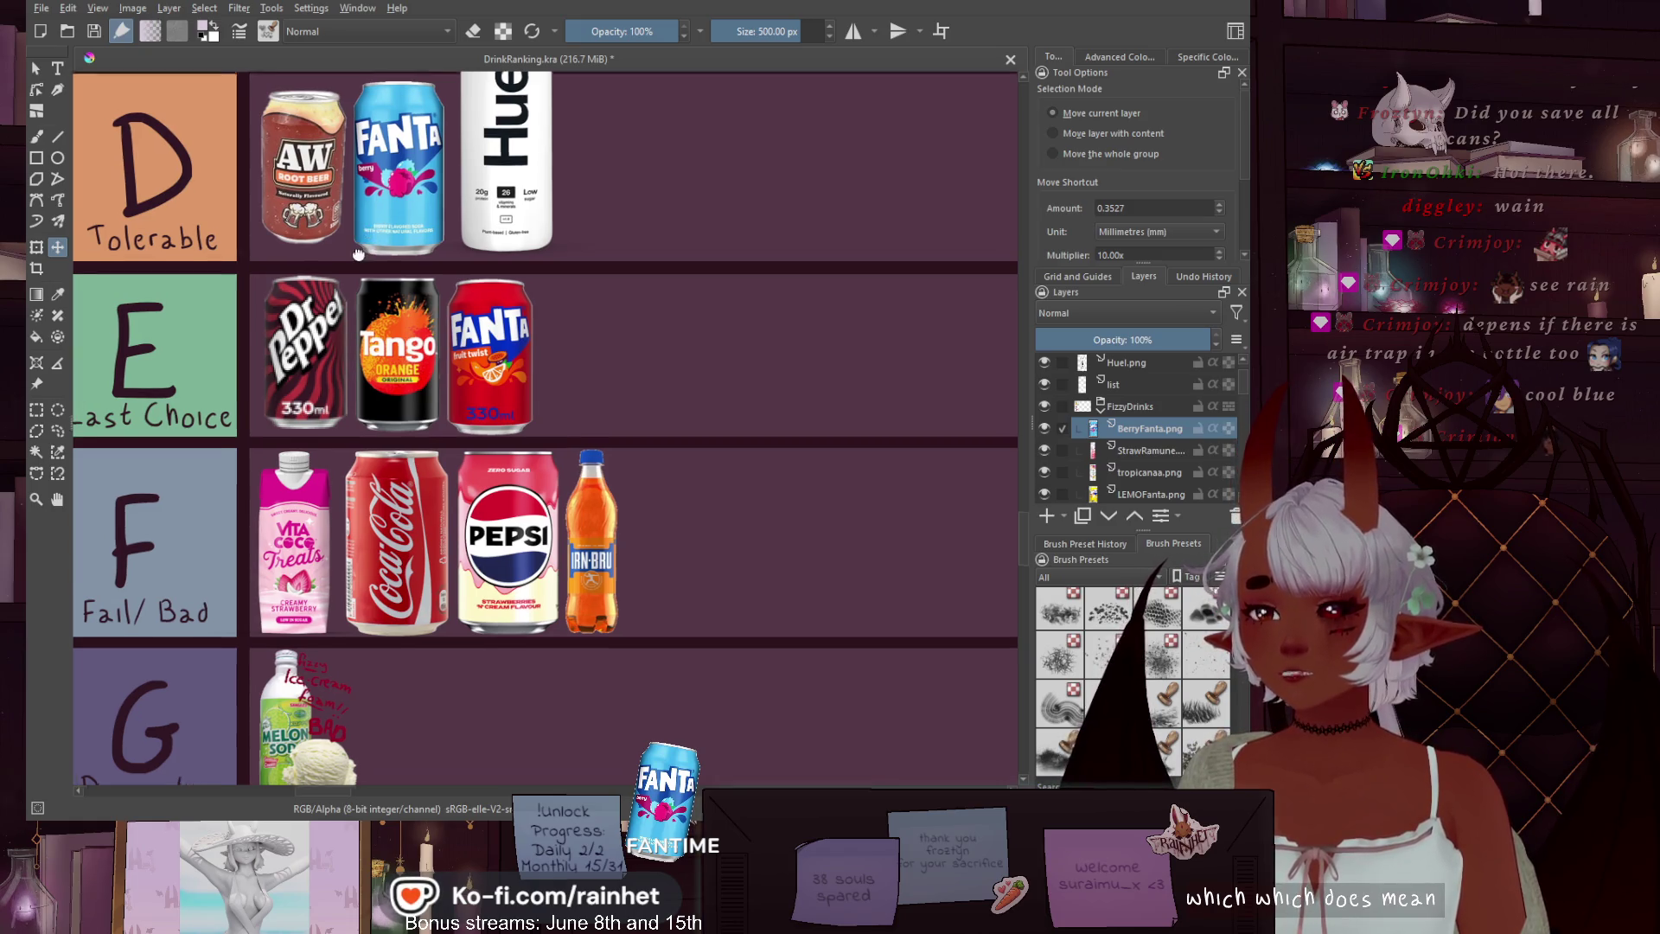
Drag the Berry Fanta can through the E tier into the F tier beside Irn-Bru, then choose Freehand Selection
scroll(407, 218, "up", 1)
mouse_move(419, 219)
left_mouse_down()
mouse_move(618, 382)
mouse_move(614, 400)
left_mouse_up()
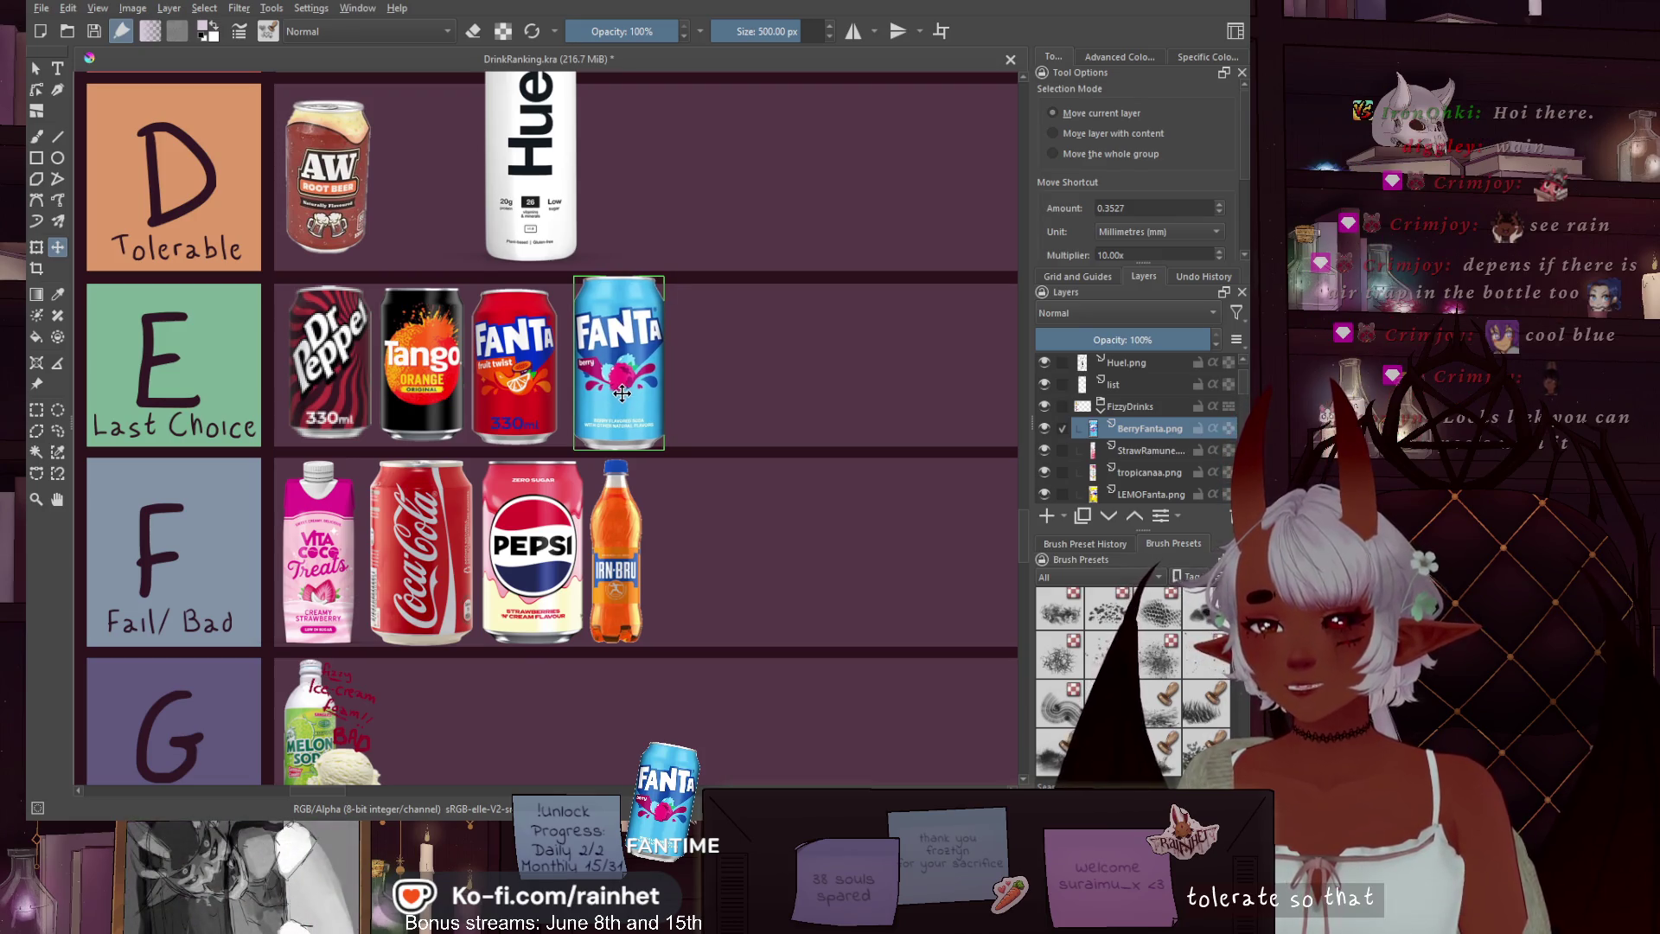
scroll(616, 359, "down", 1)
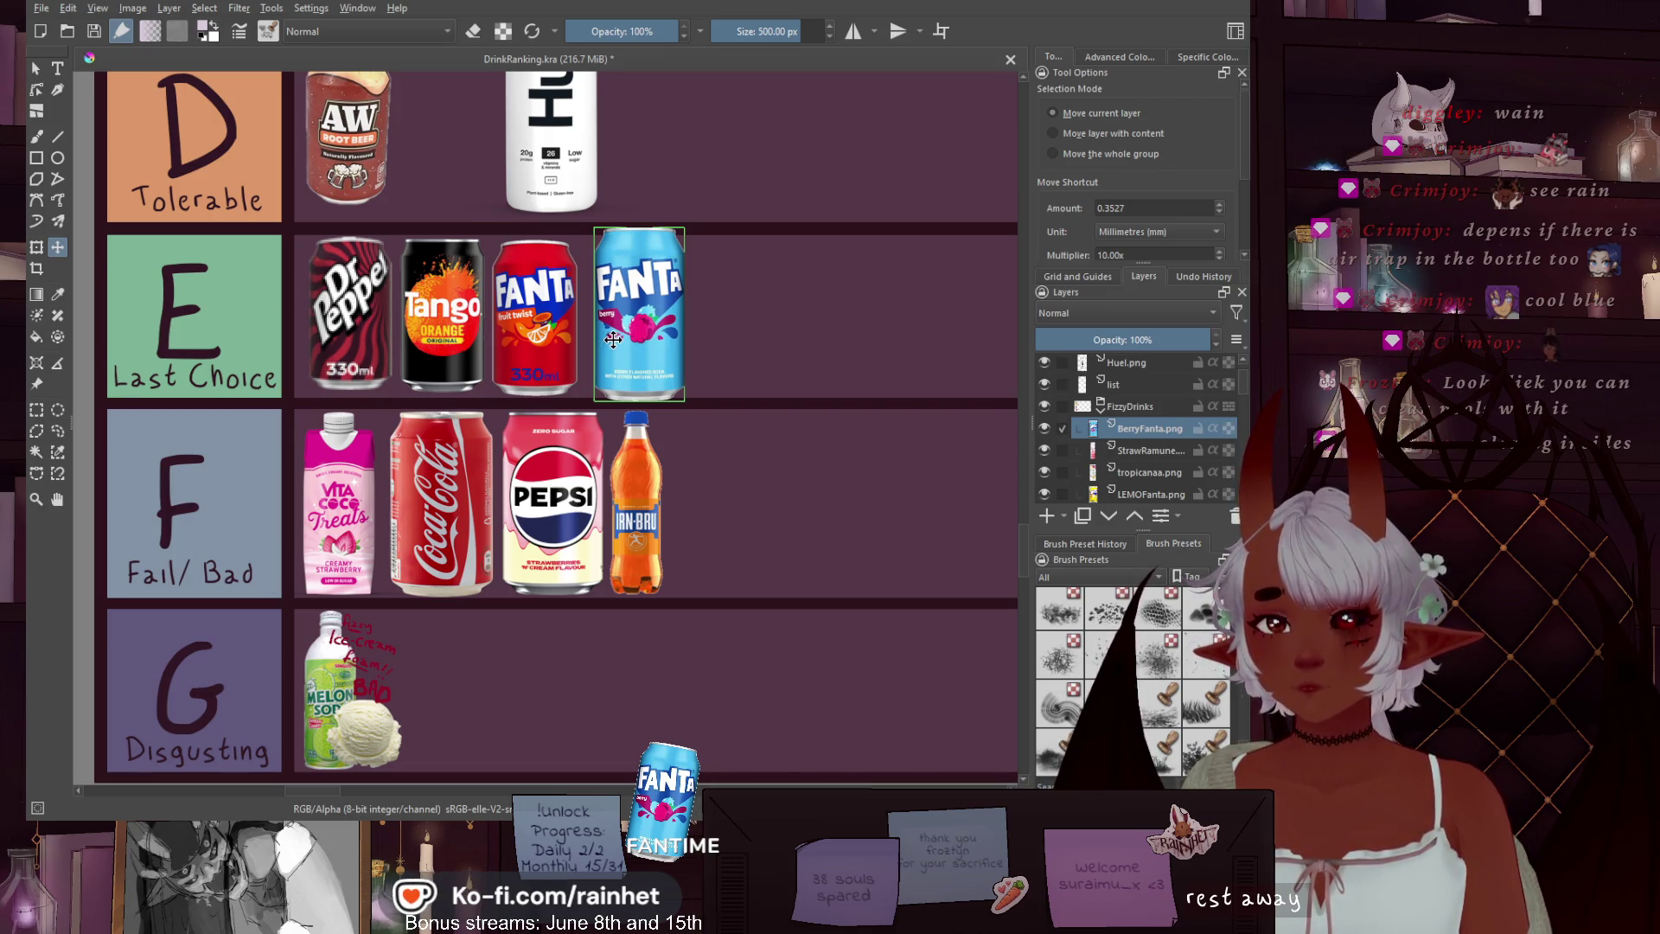
mouse_move(636, 346)
left_mouse_down()
mouse_move(734, 536)
mouse_move(708, 534)
left_mouse_up()
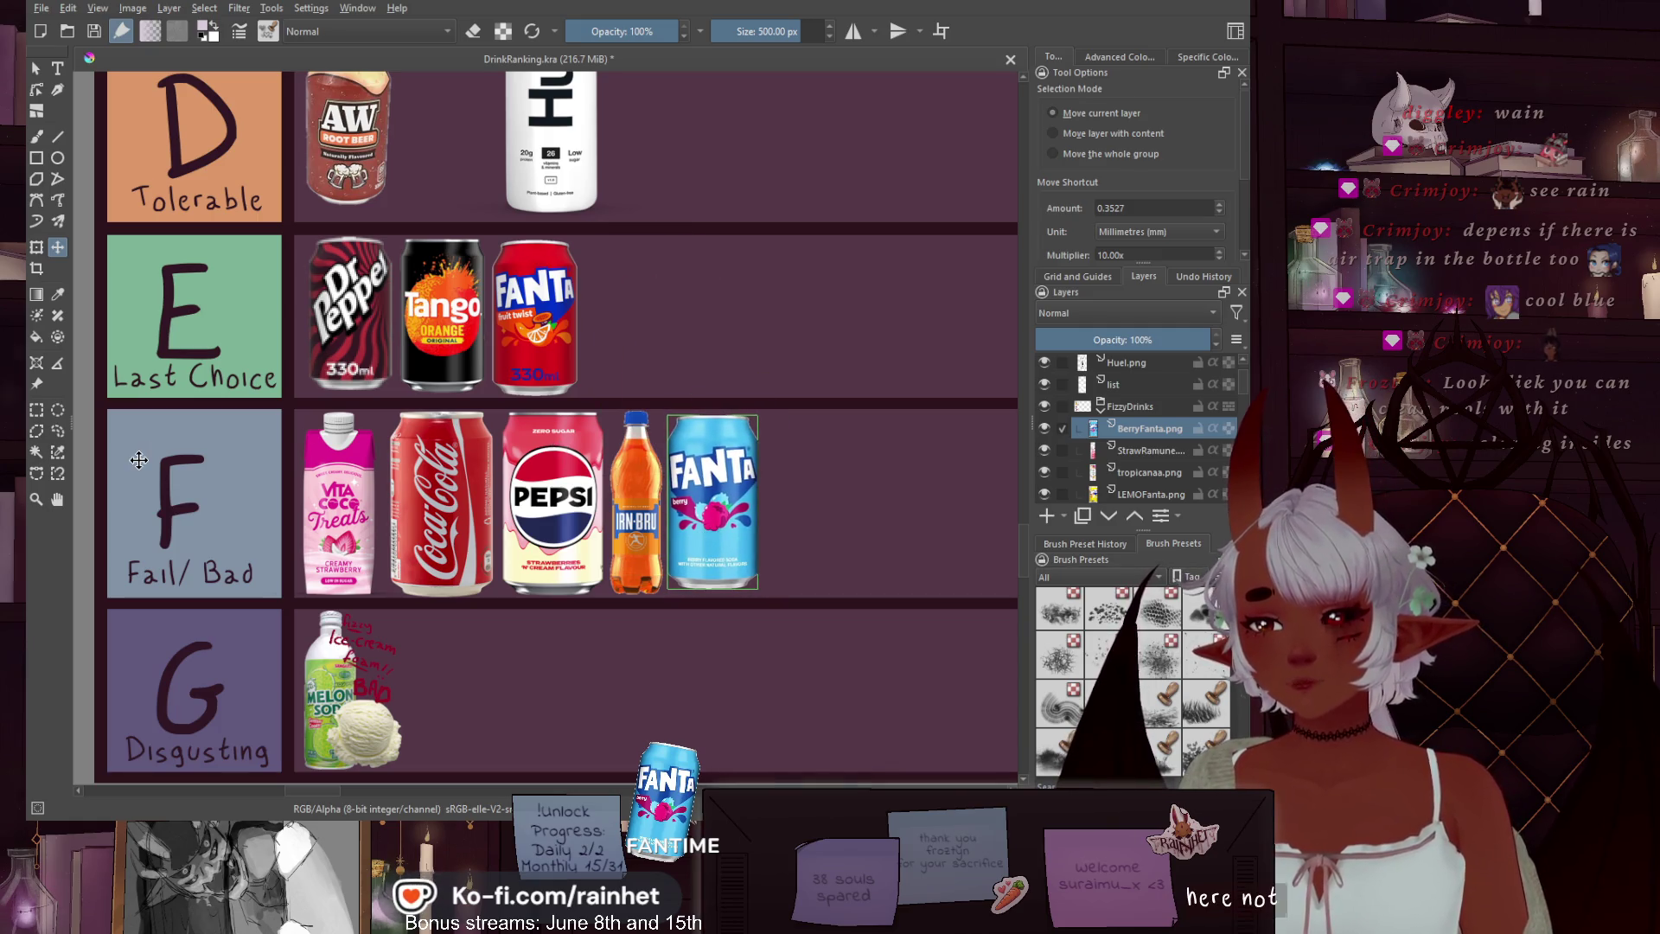
left_click(62, 432)
scroll(817, 304, "down", 5)
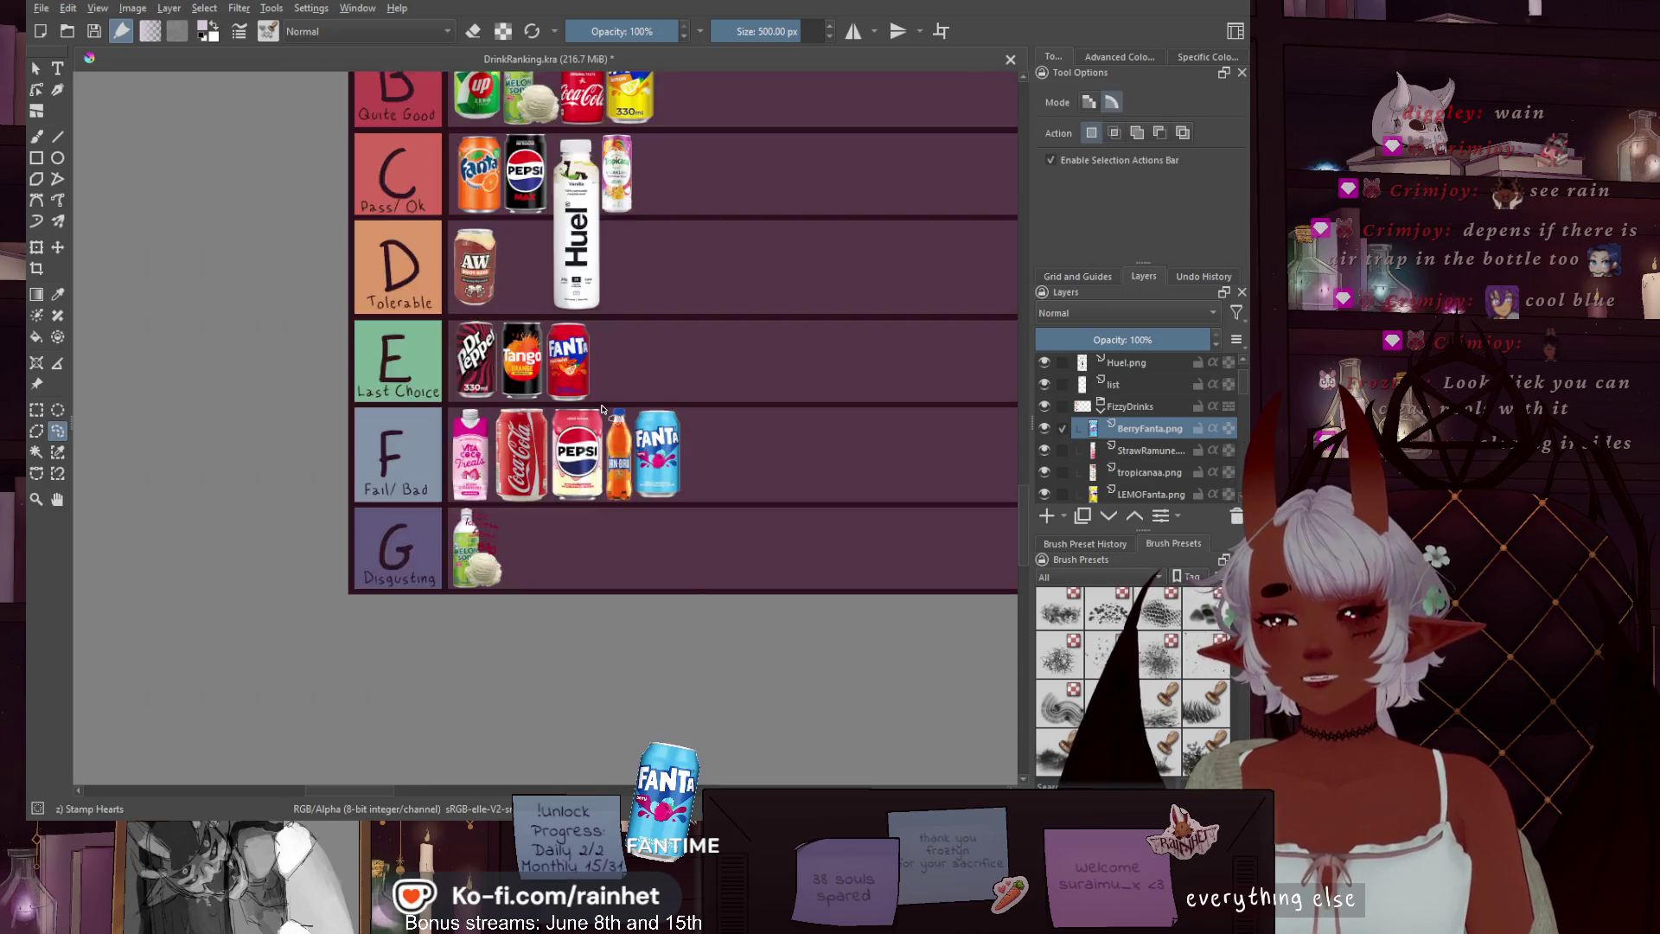
Save DrinkRanking.kra with the Berry Fanta can in the F tier
scroll(637, 400, "up", 2)
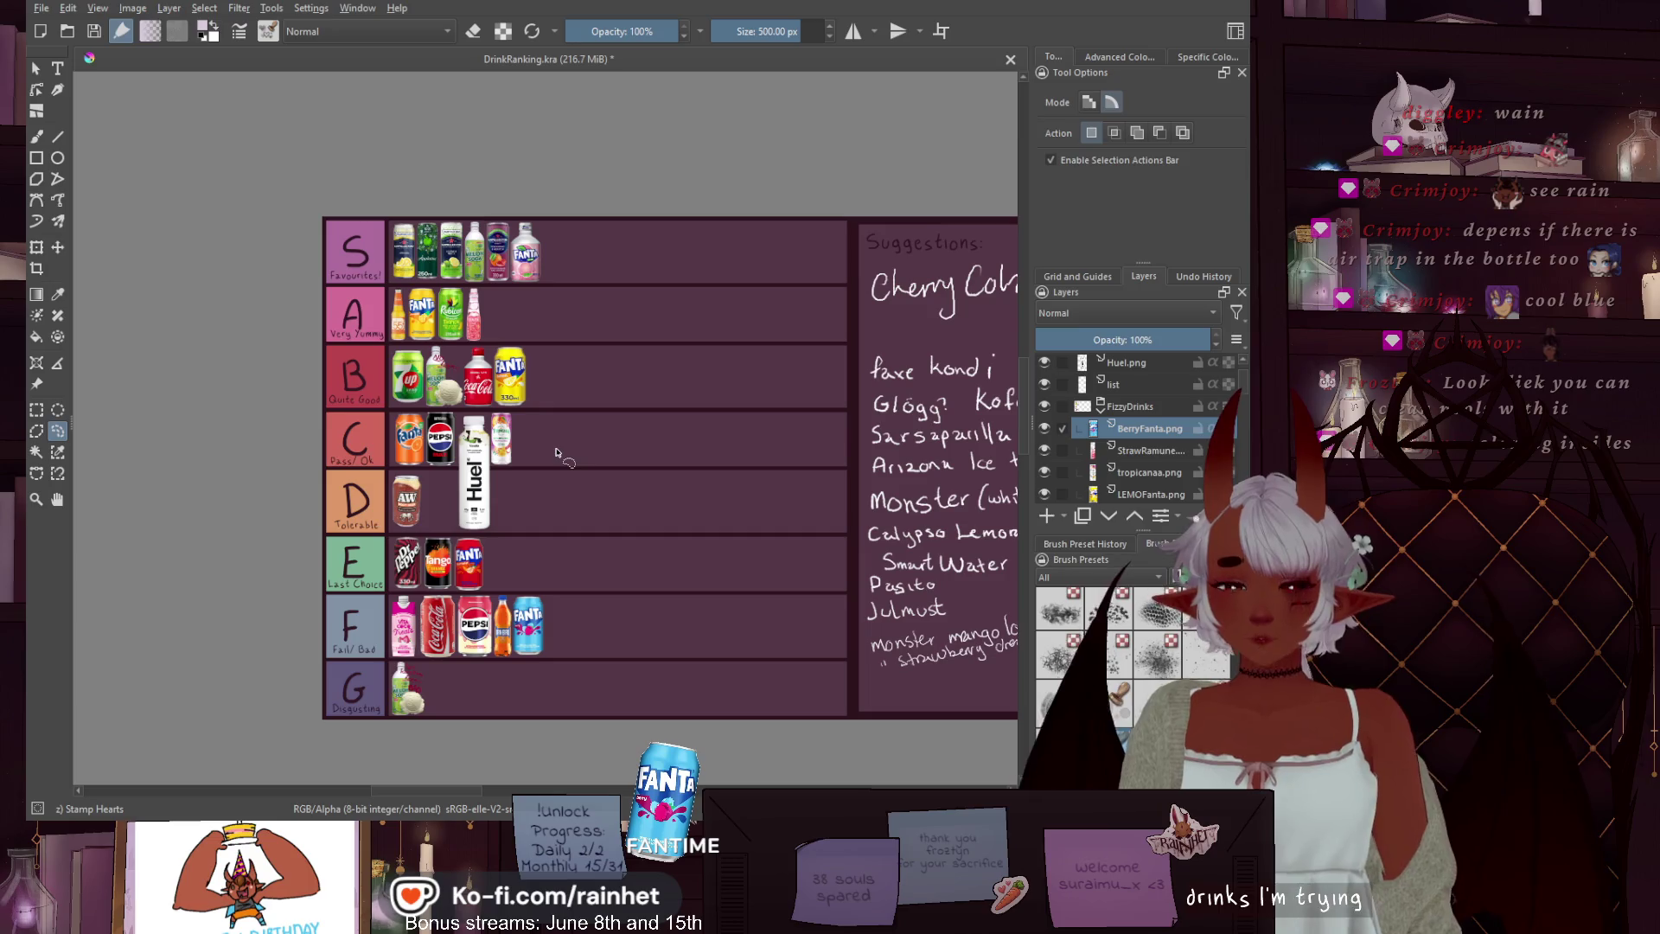
left_click(96, 36)
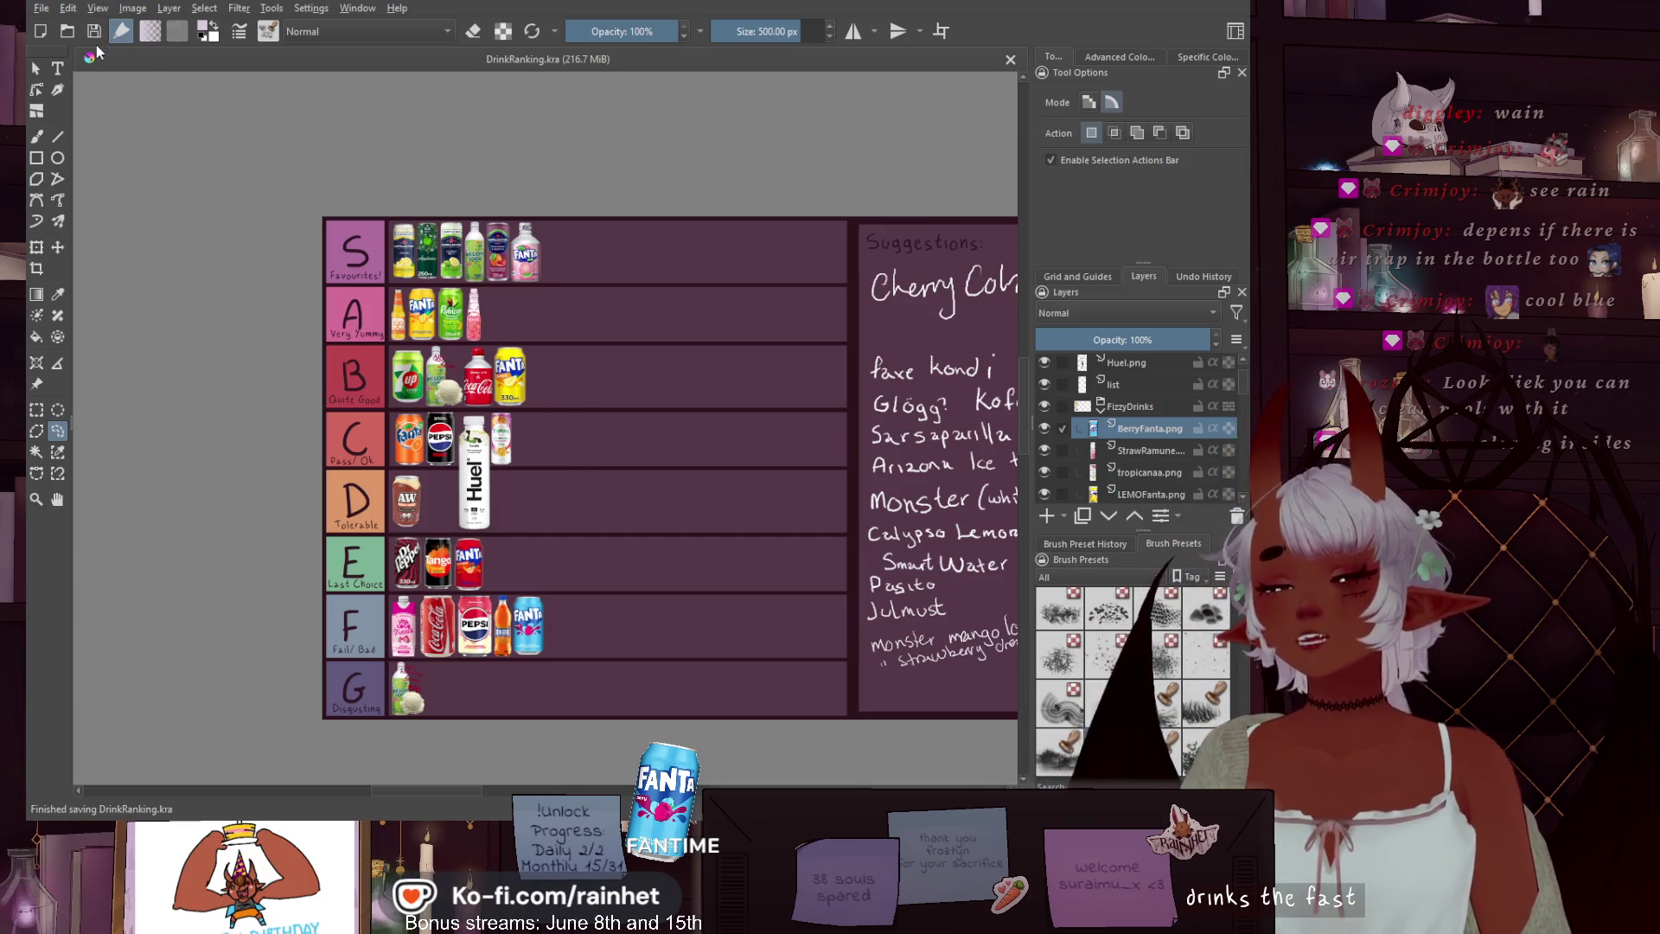
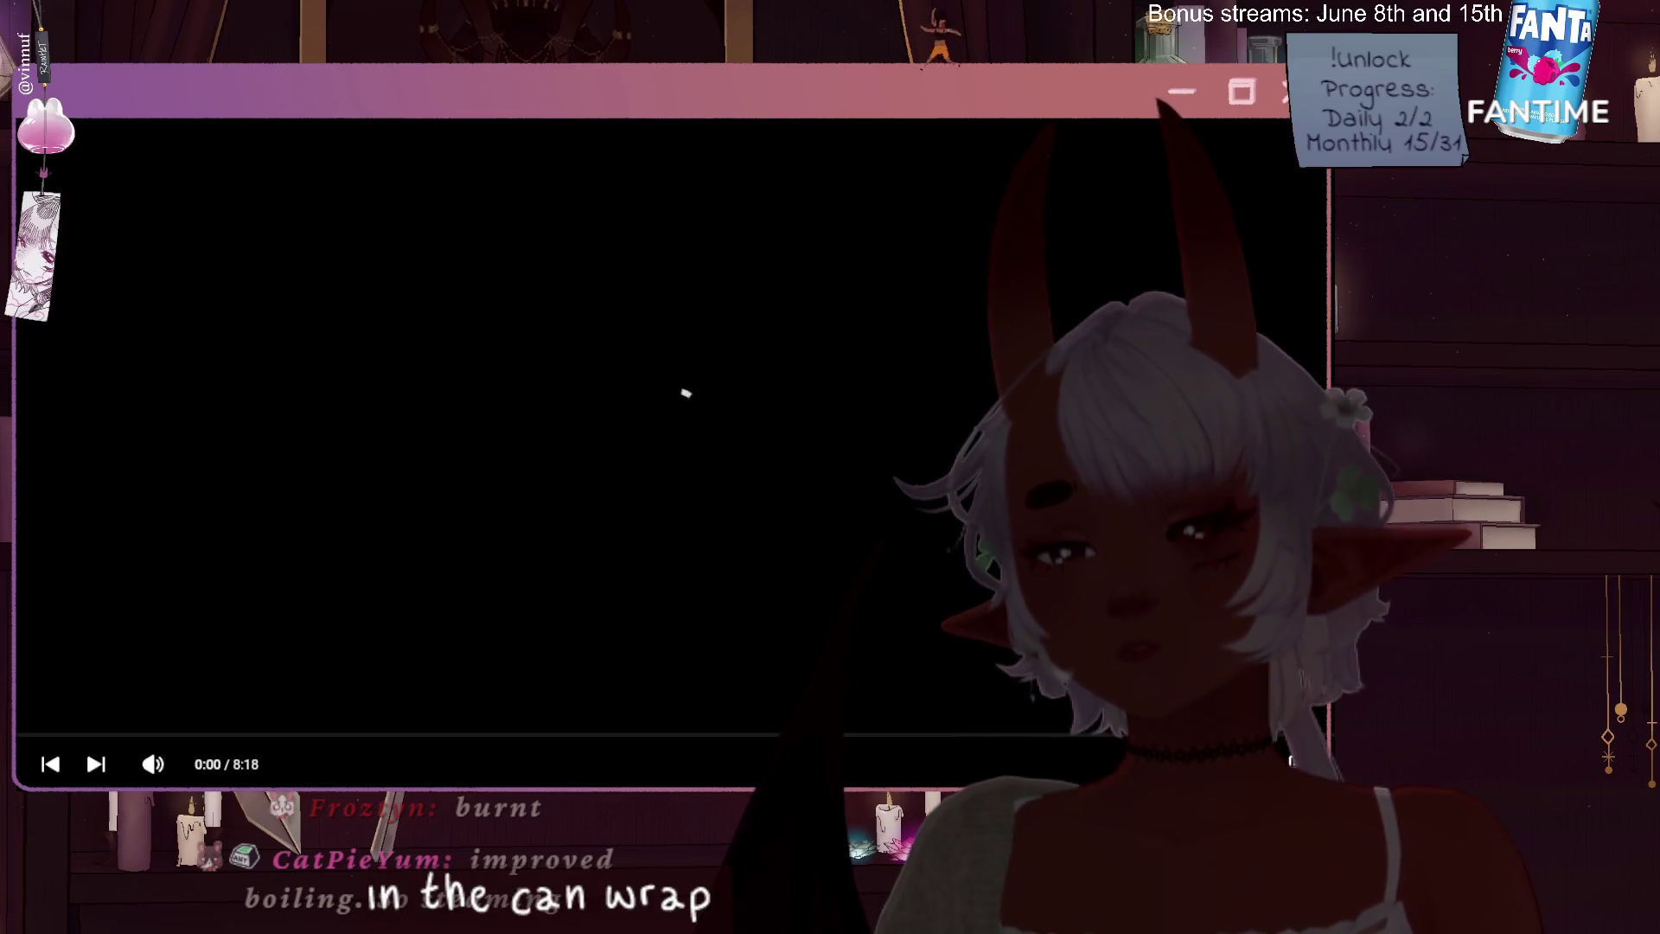
Pause the tutorial video playback
left_click(468, 550)
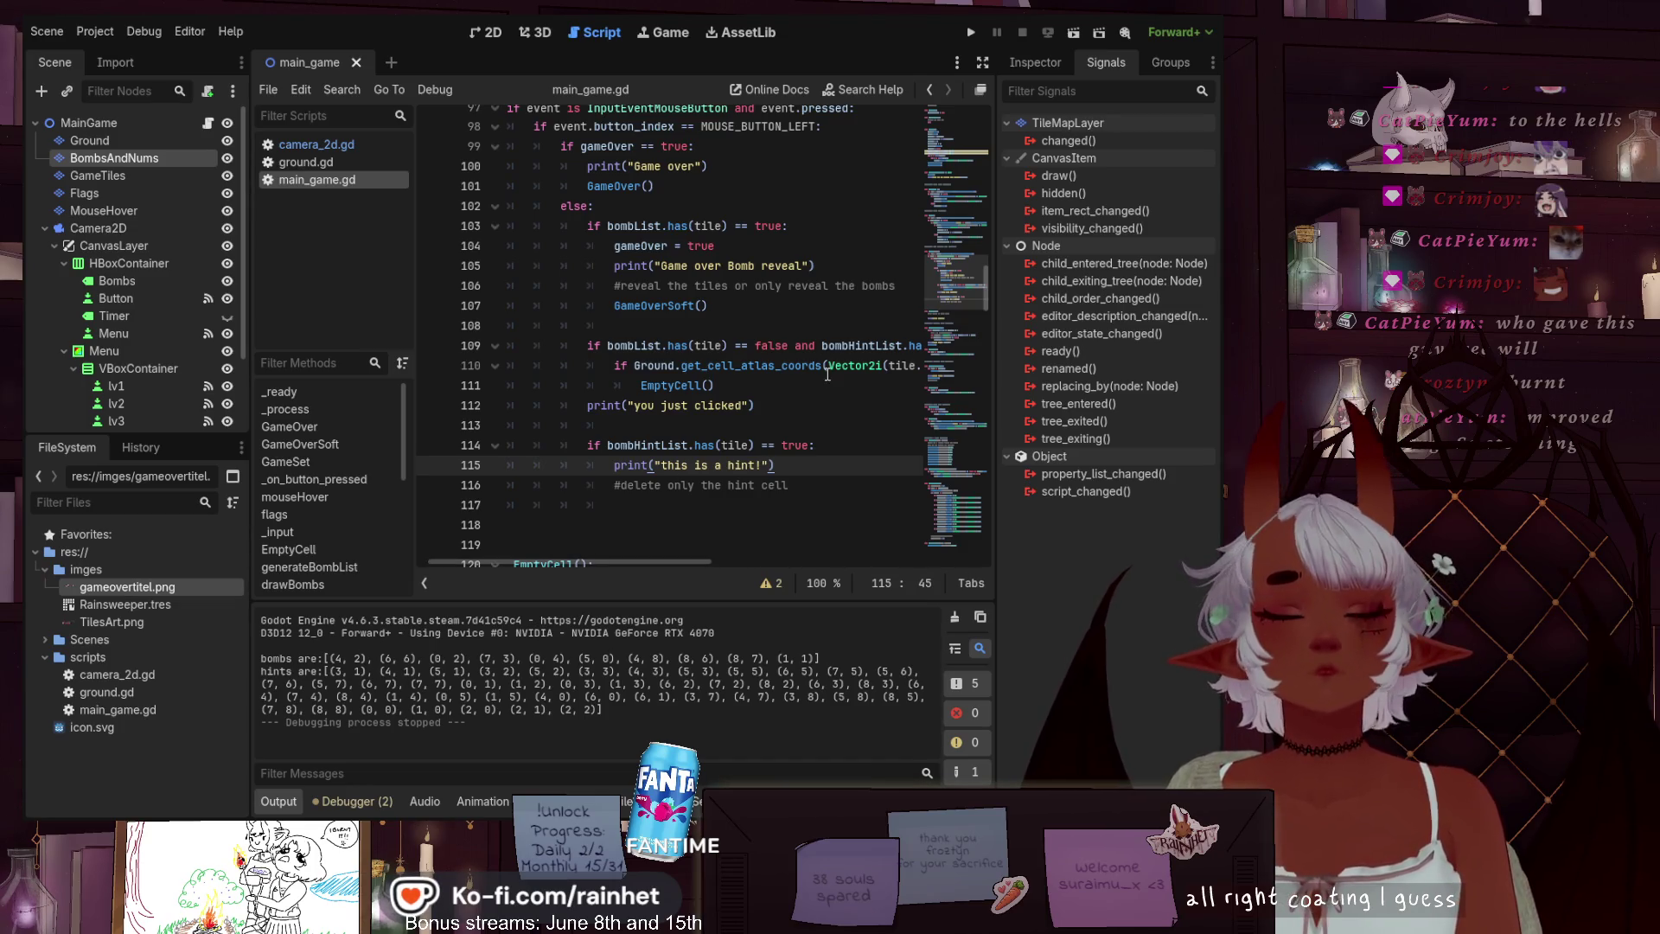
scroll(743, 382, "down", 5)
scroll(742, 381, "down", 20)
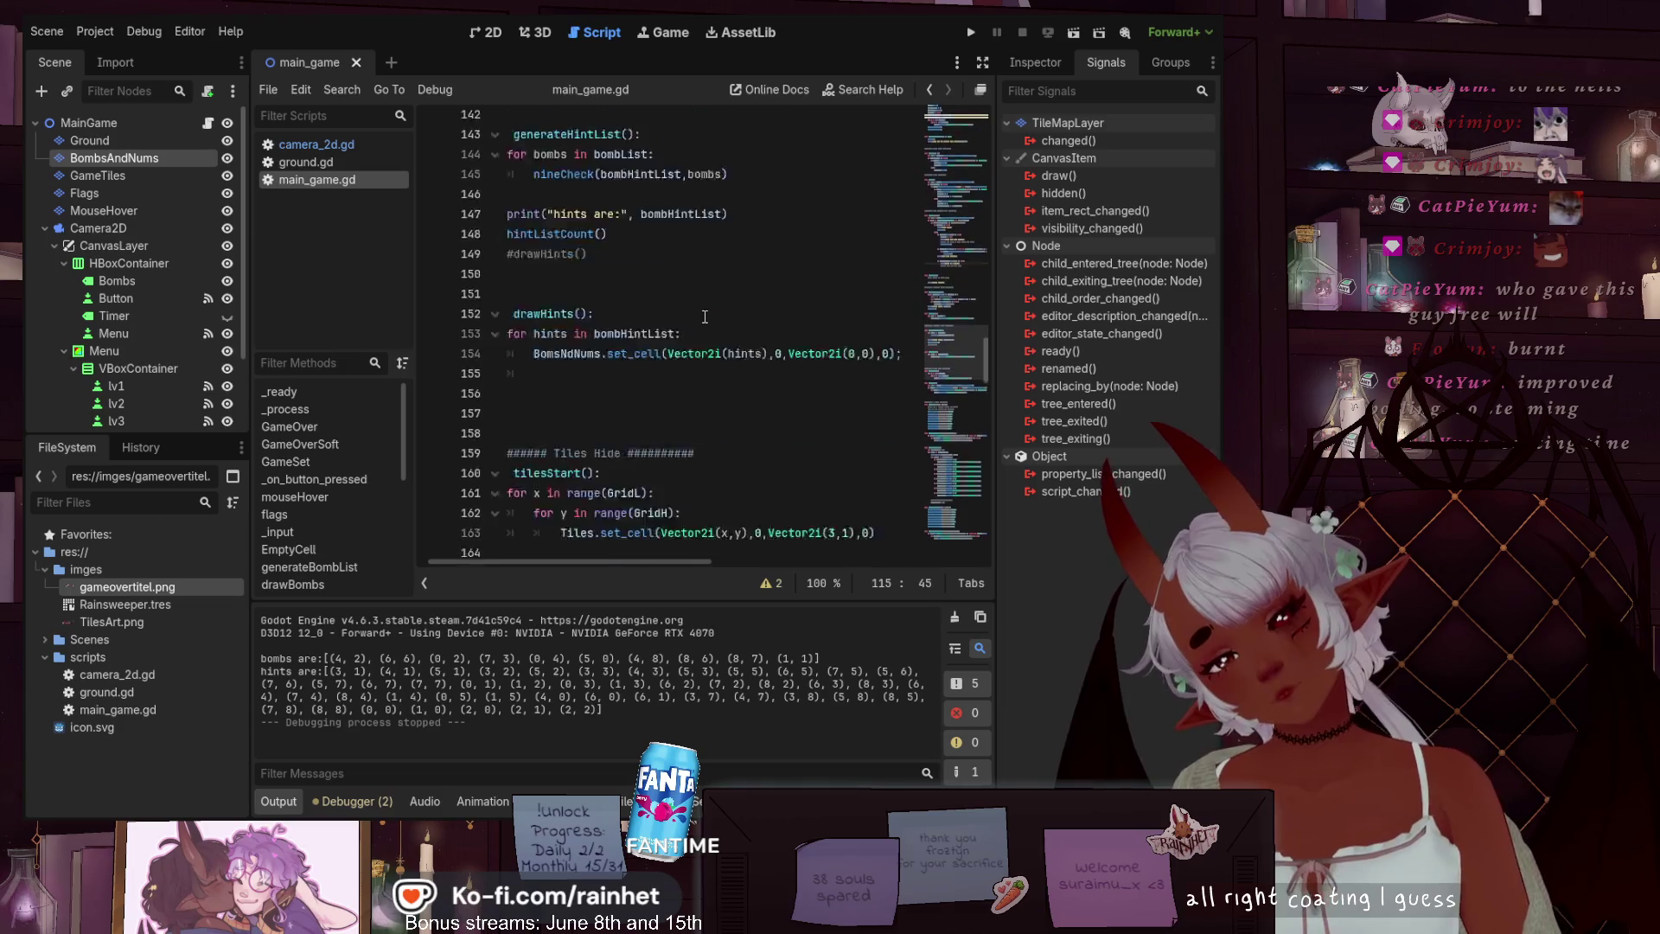
scroll(725, 320, "down", 1)
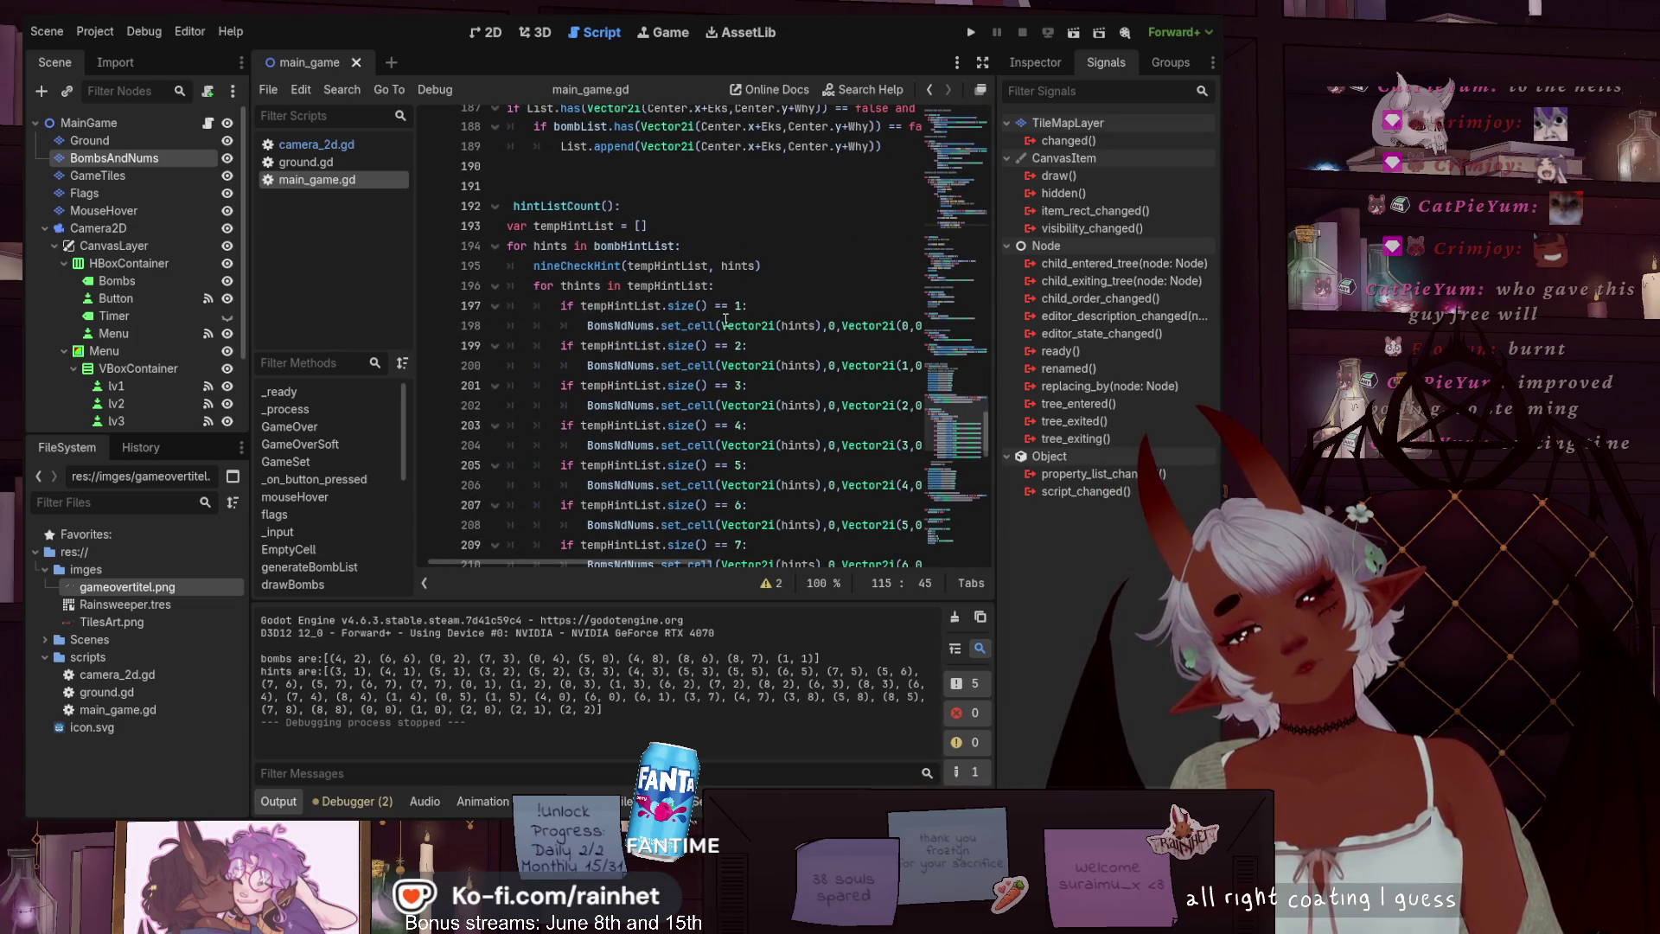
scroll(725, 319, "down", 1)
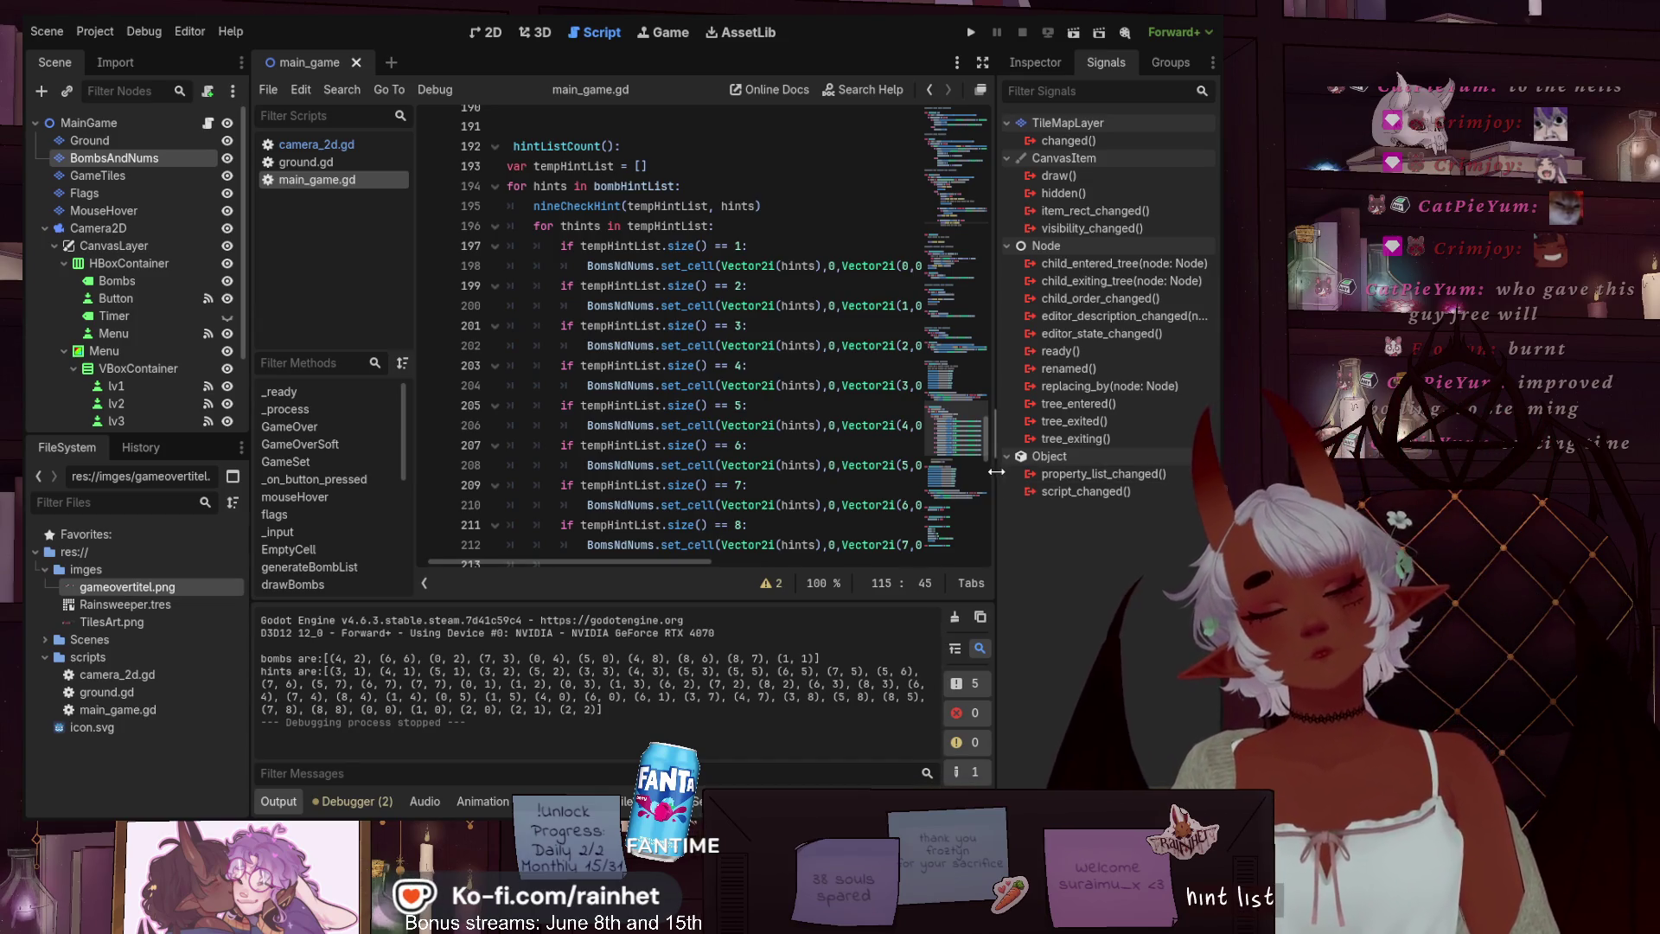
left_click(966, 482)
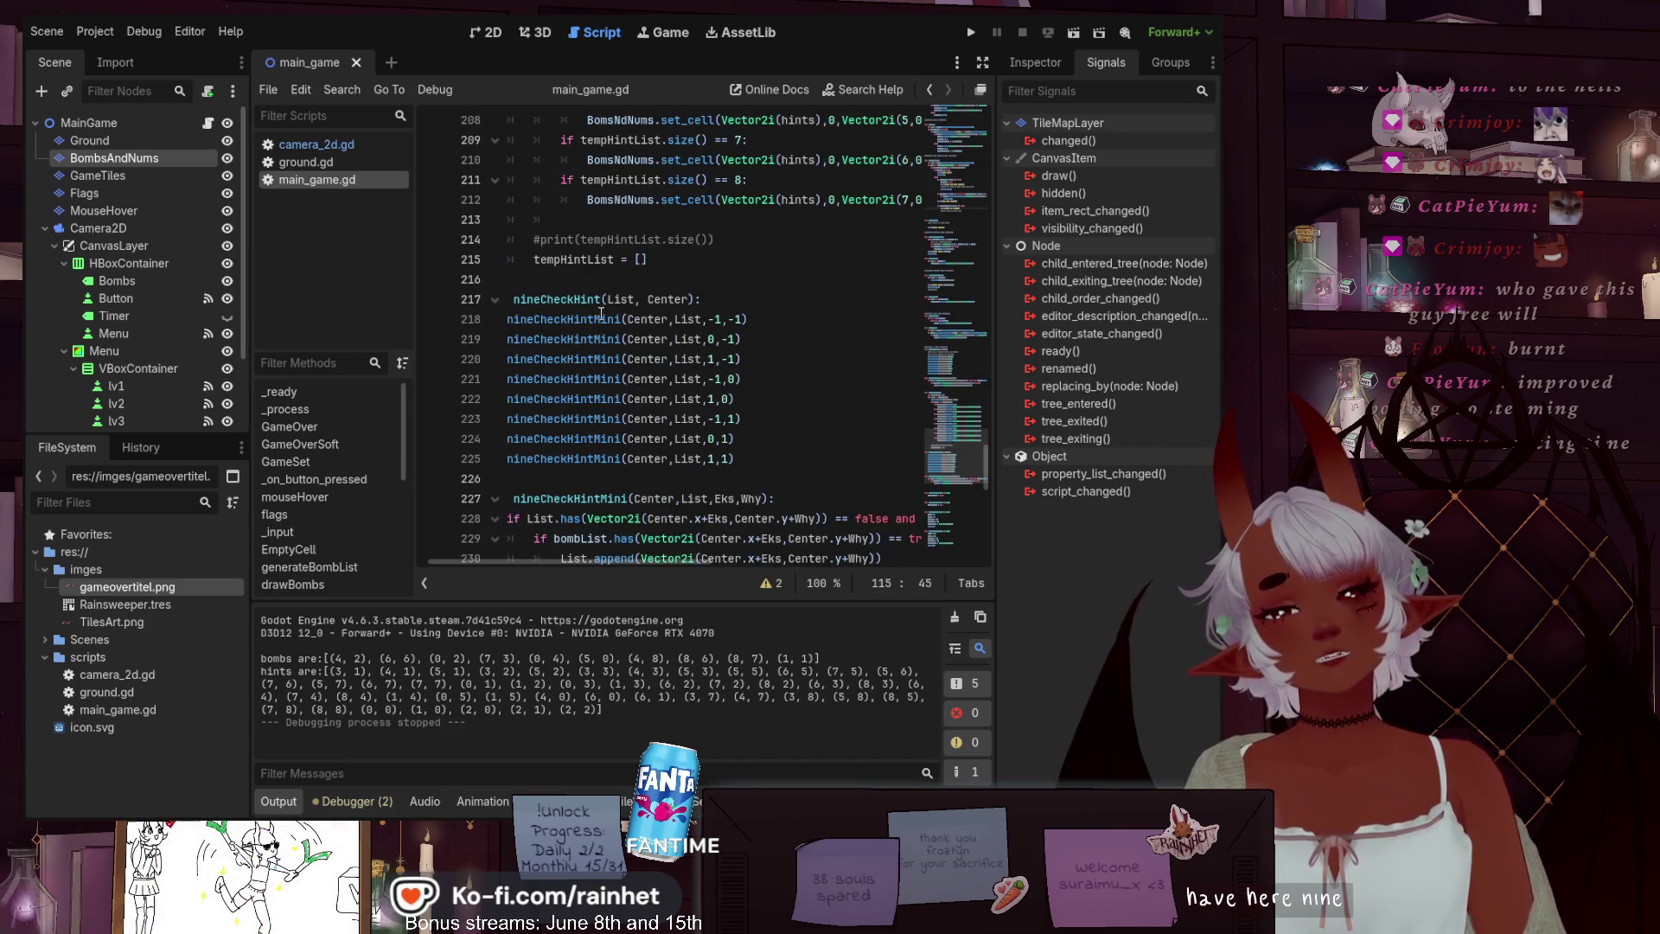
scroll(726, 363, "down", 1)
scroll(692, 484, "up", 1)
scroll(615, 406, "left", 2)
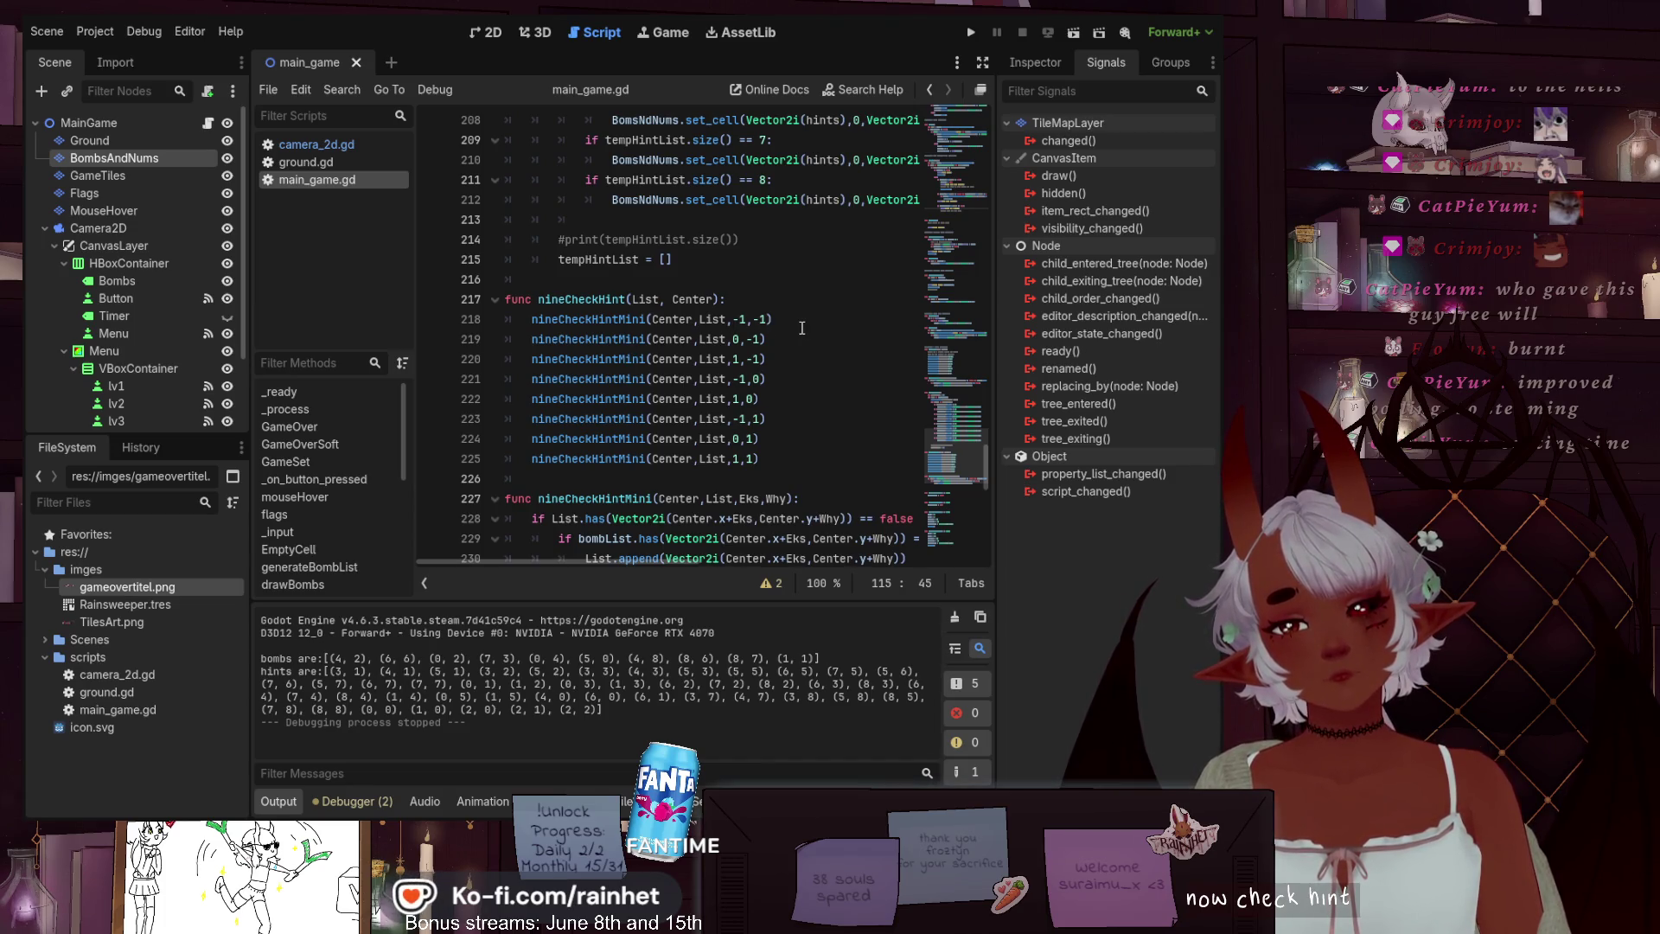
scroll(735, 372, "up", 1)
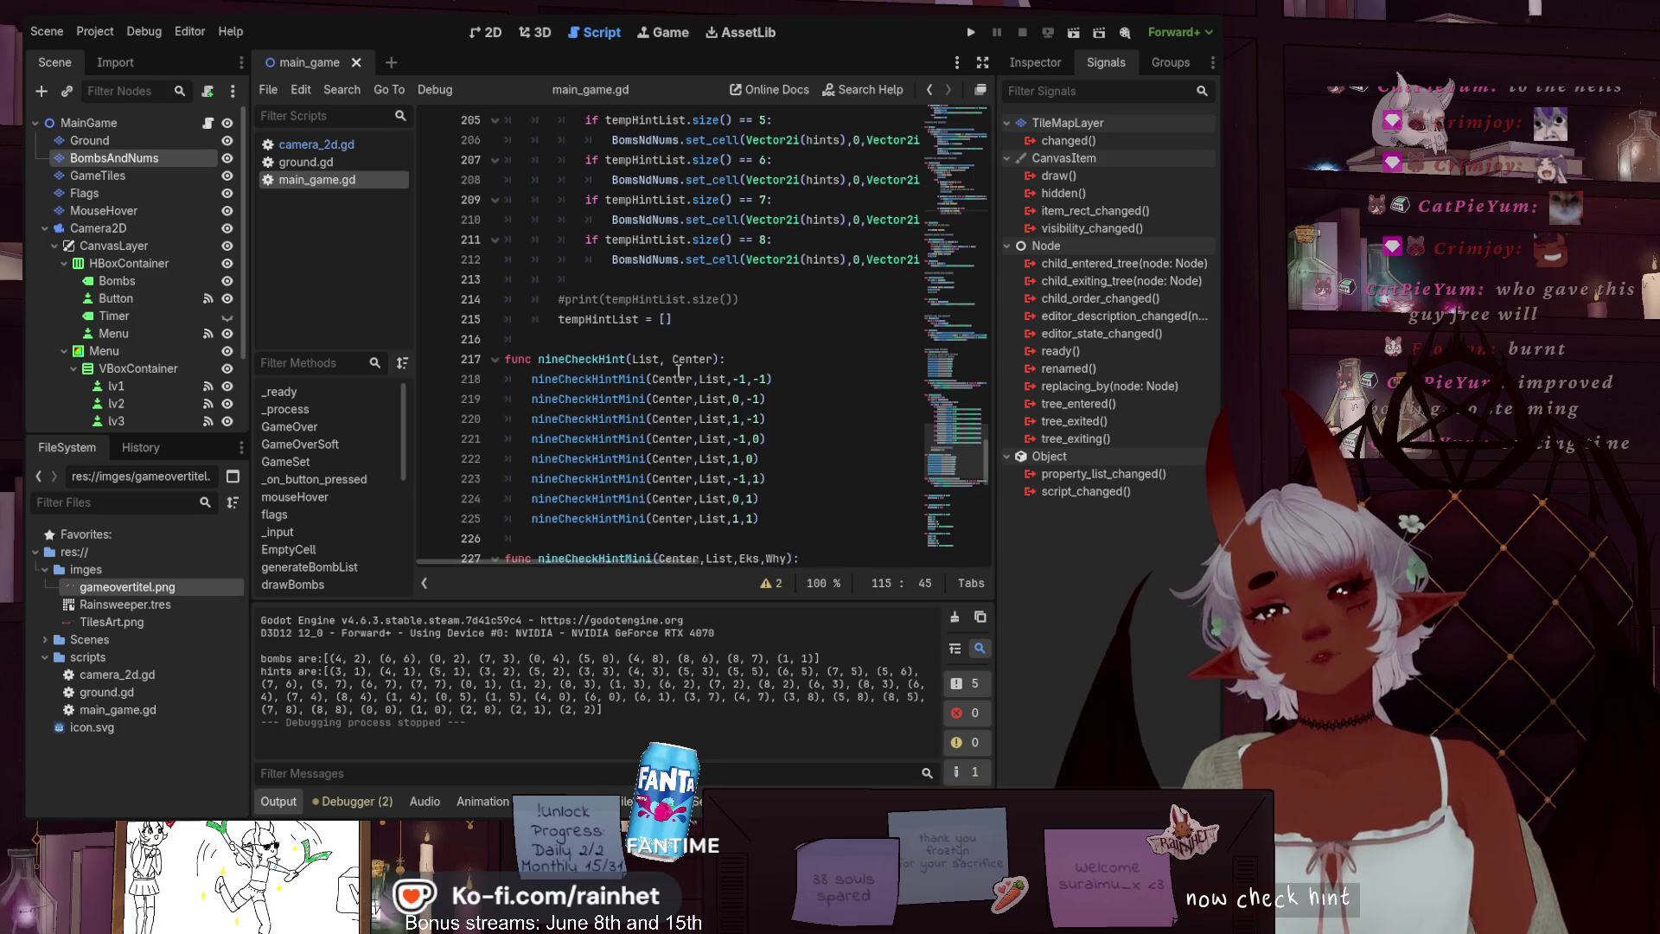
scroll(678, 372, "up", 5)
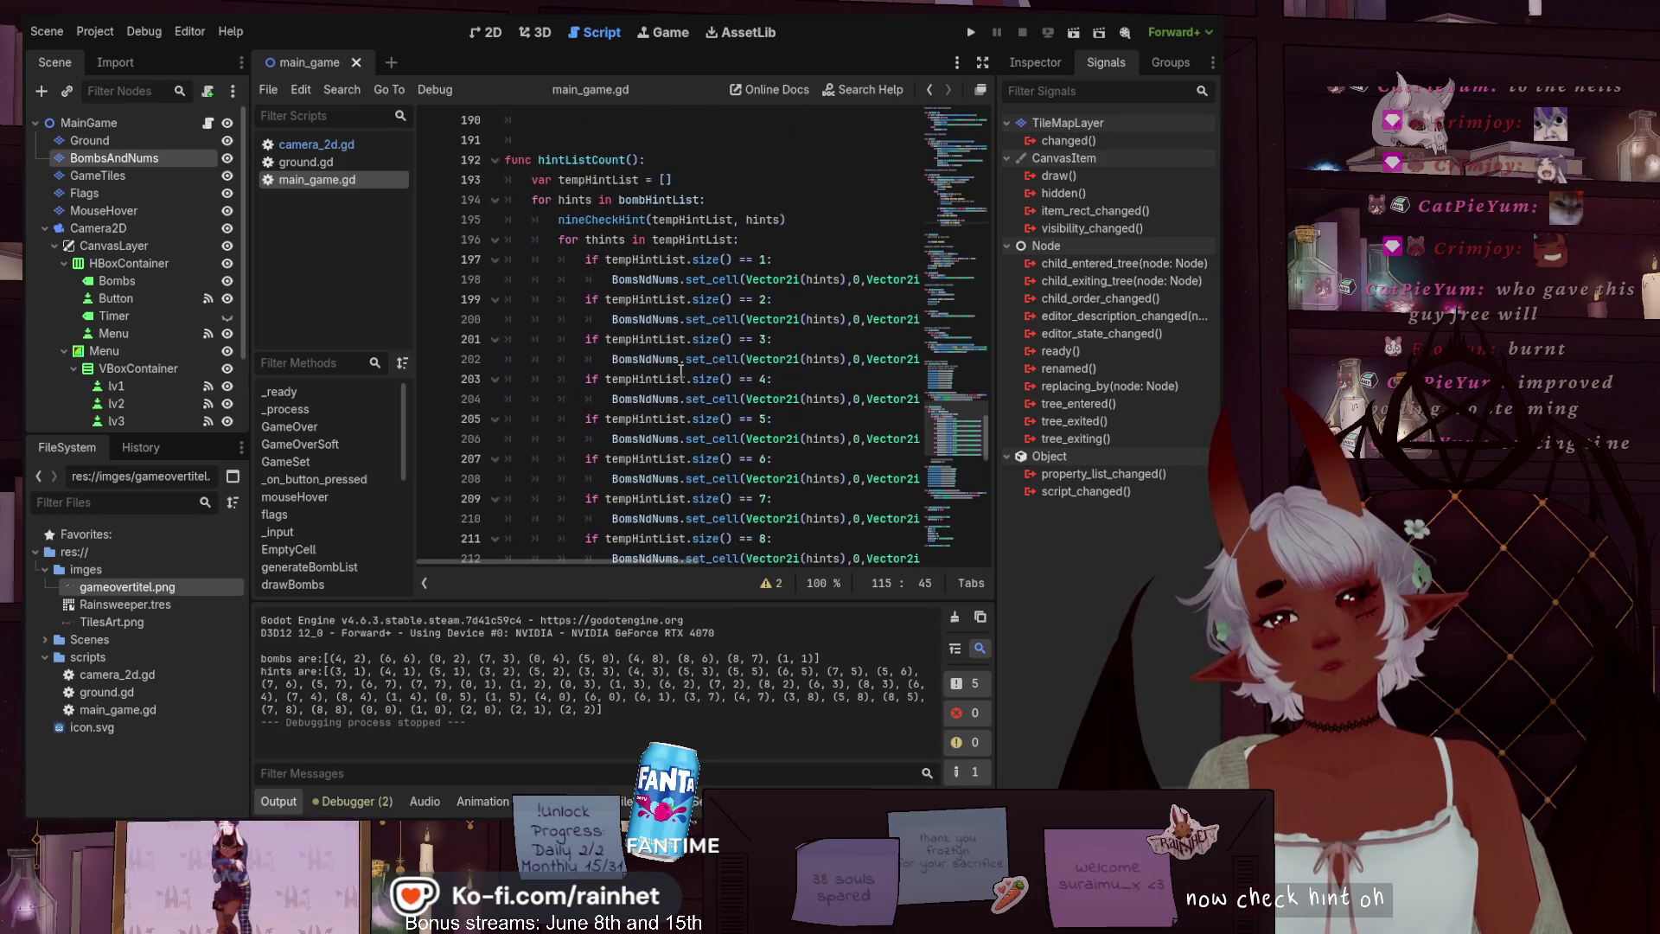
scroll(681, 371, "down", 14)
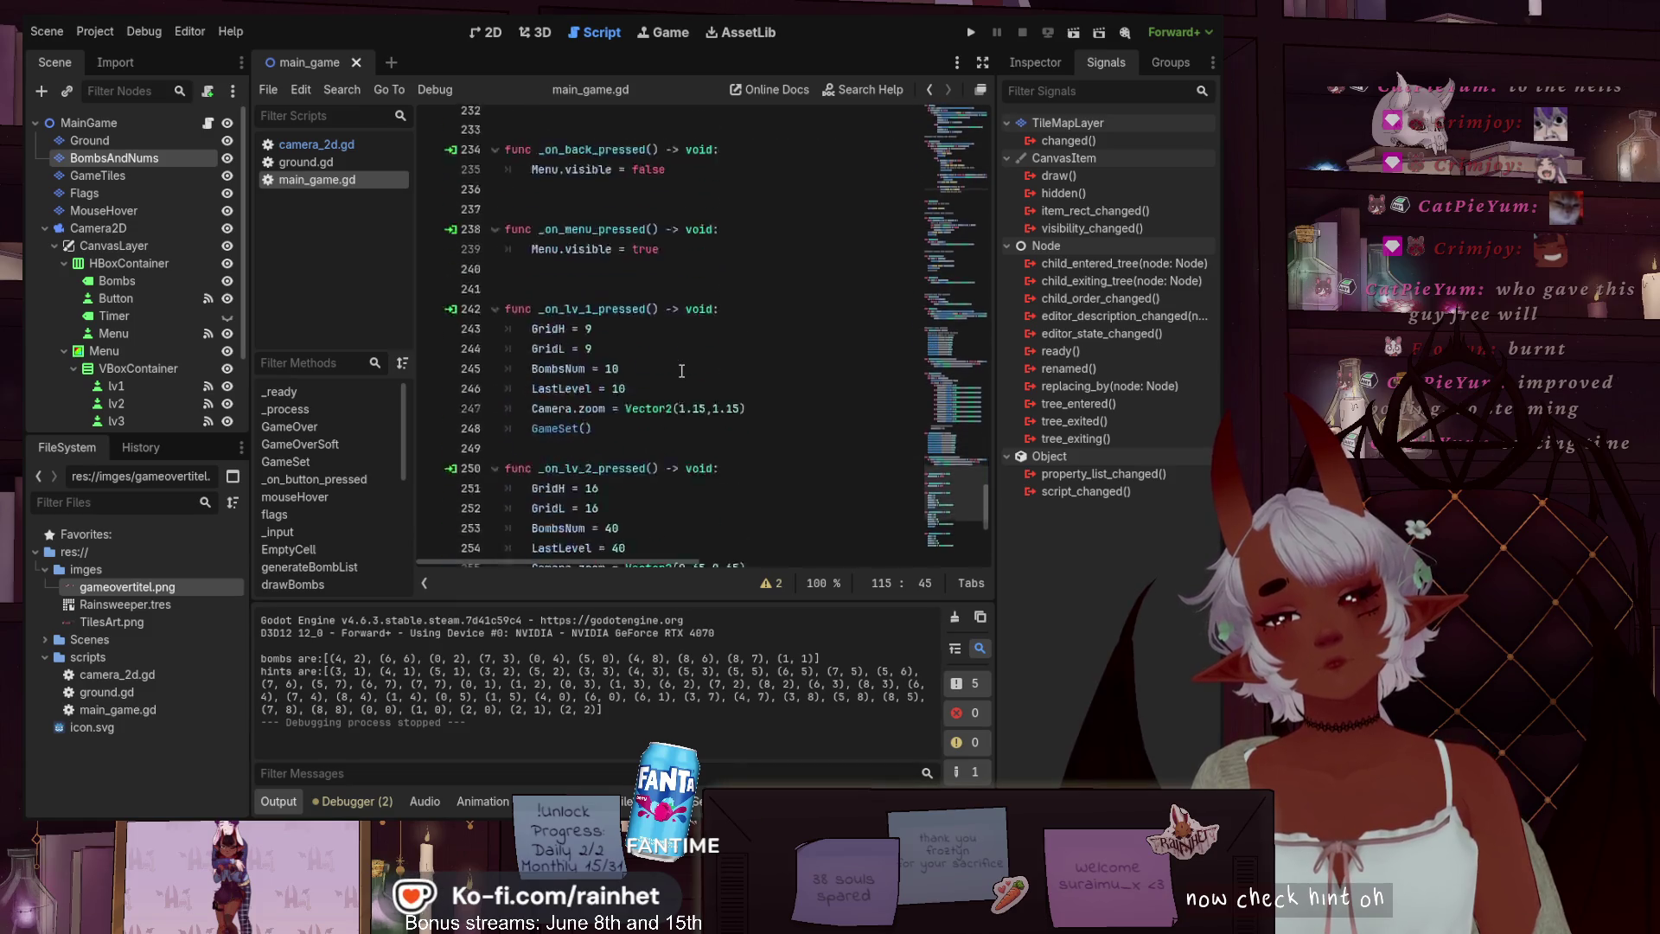
scroll(681, 371, "up", 5)
scroll(688, 365, "up", 8)
scroll(688, 365, "up", 1)
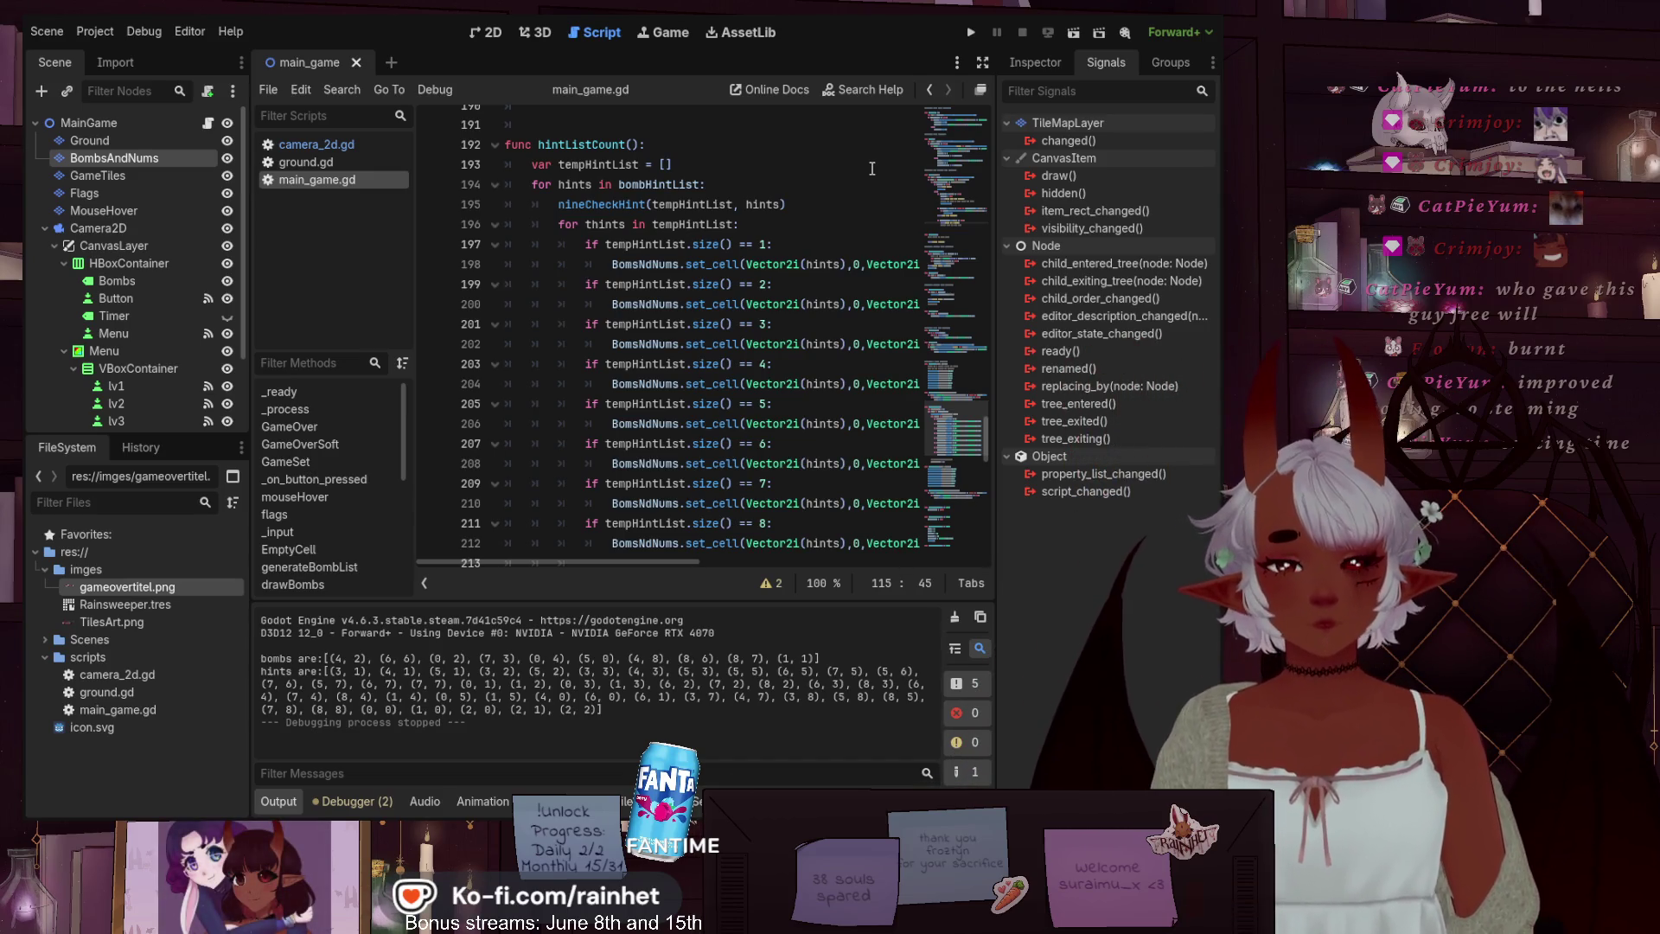
scroll(766, 466, "down", 1)
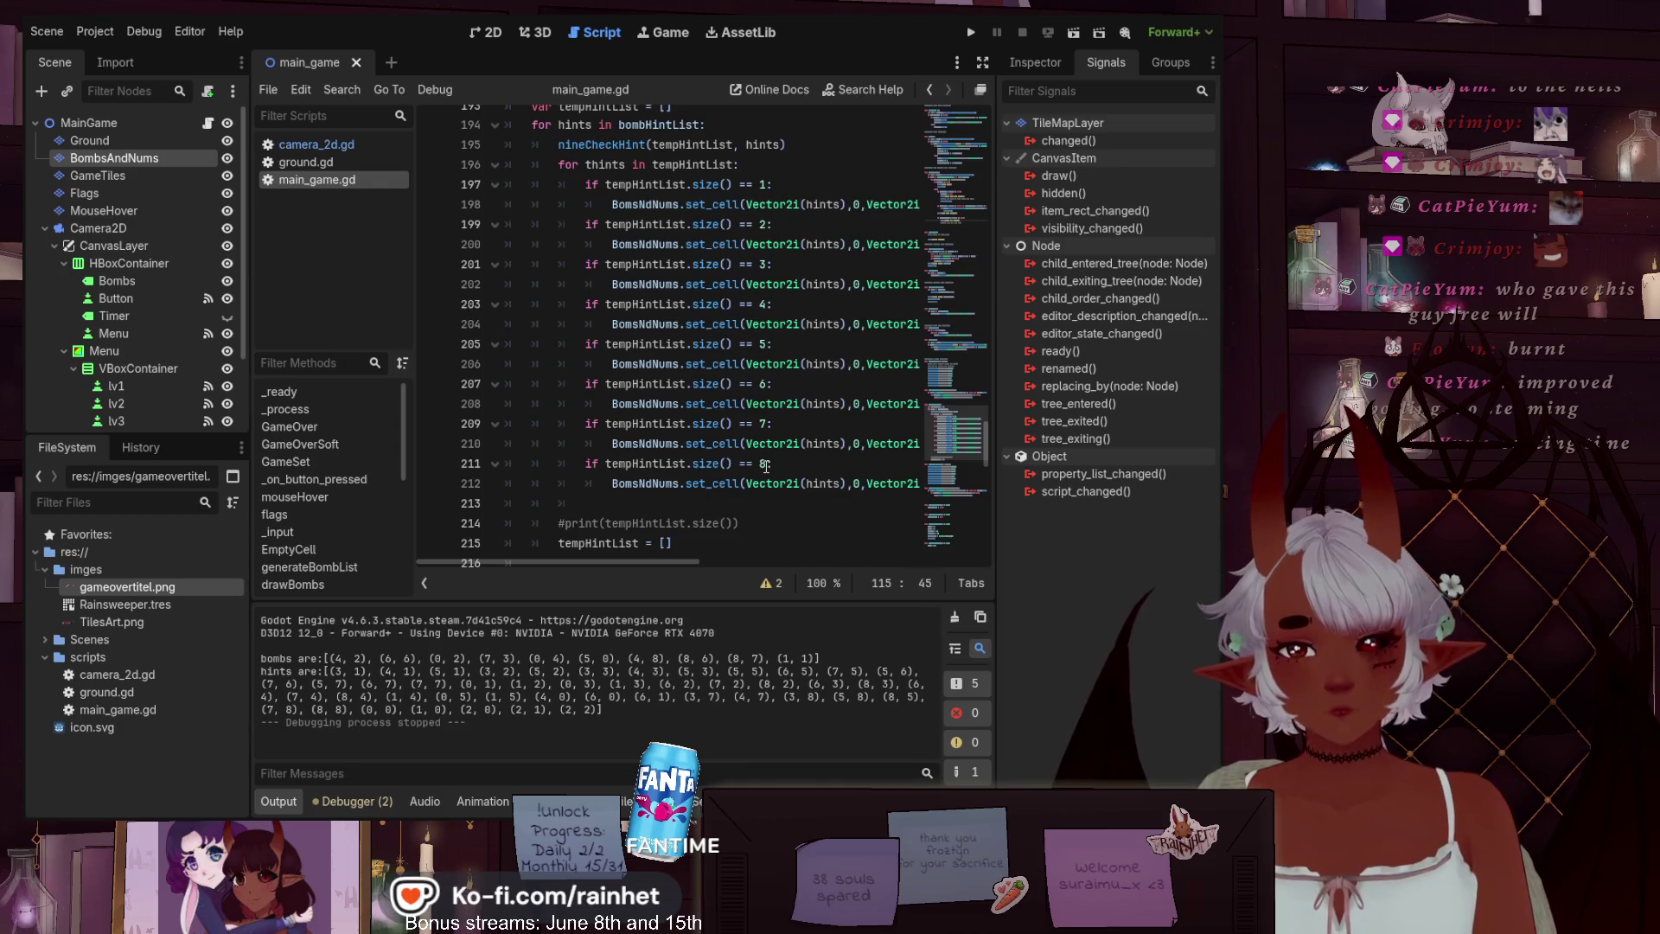
scroll(871, 369, "up", 1)
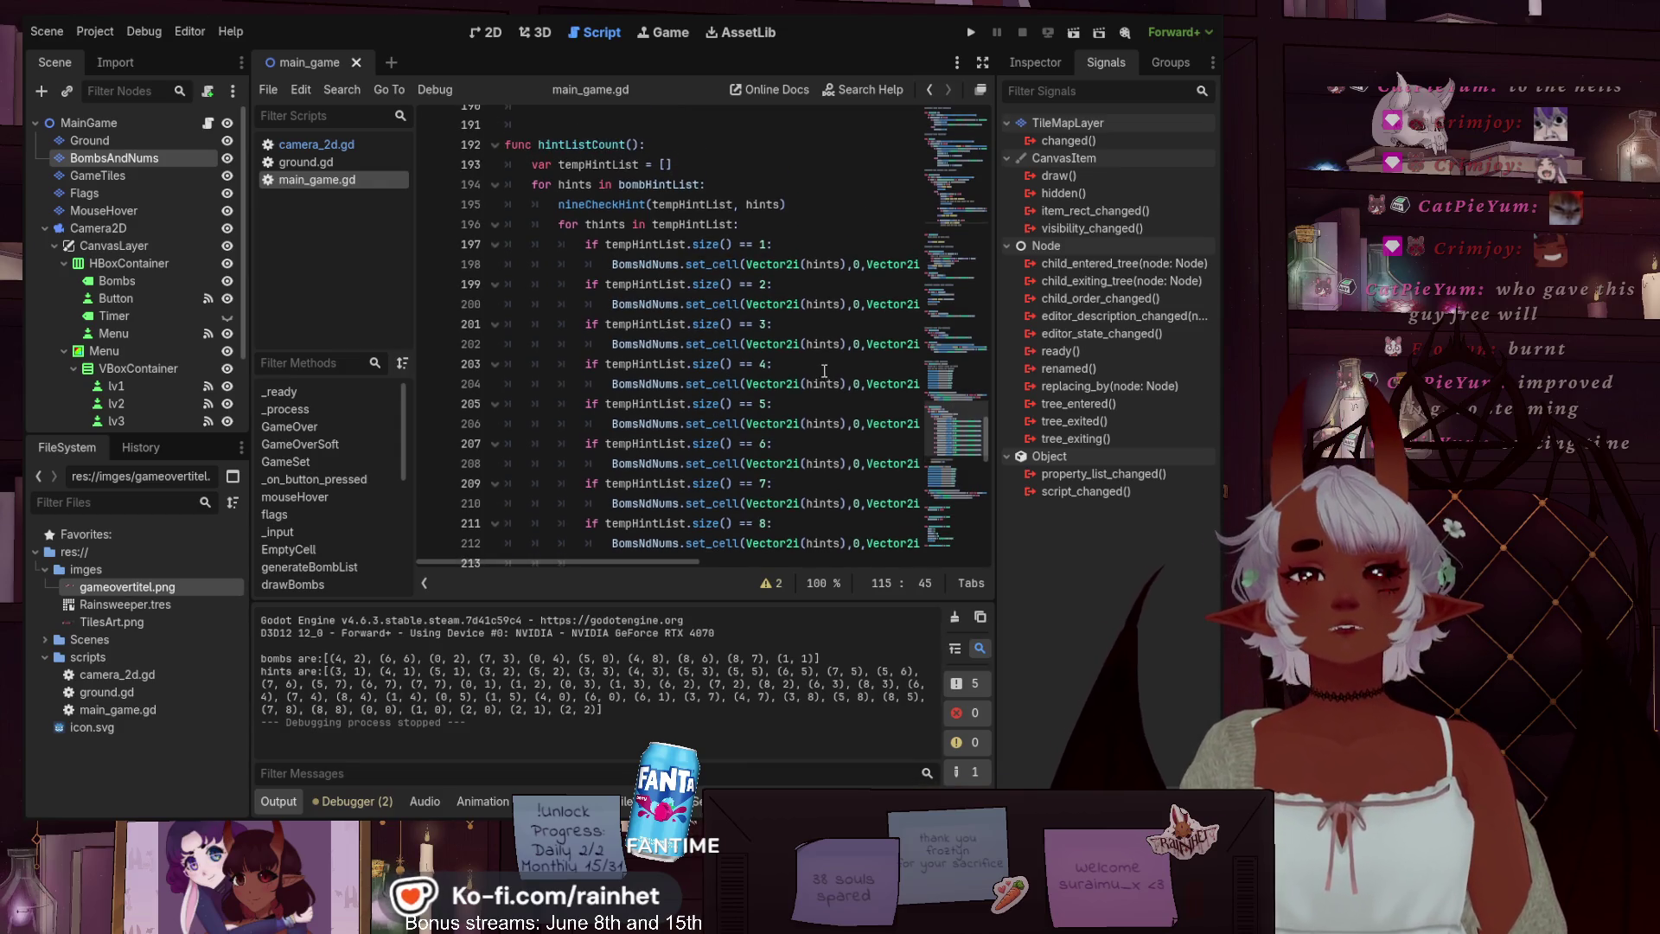
left_click(613, 204, "ctrl")
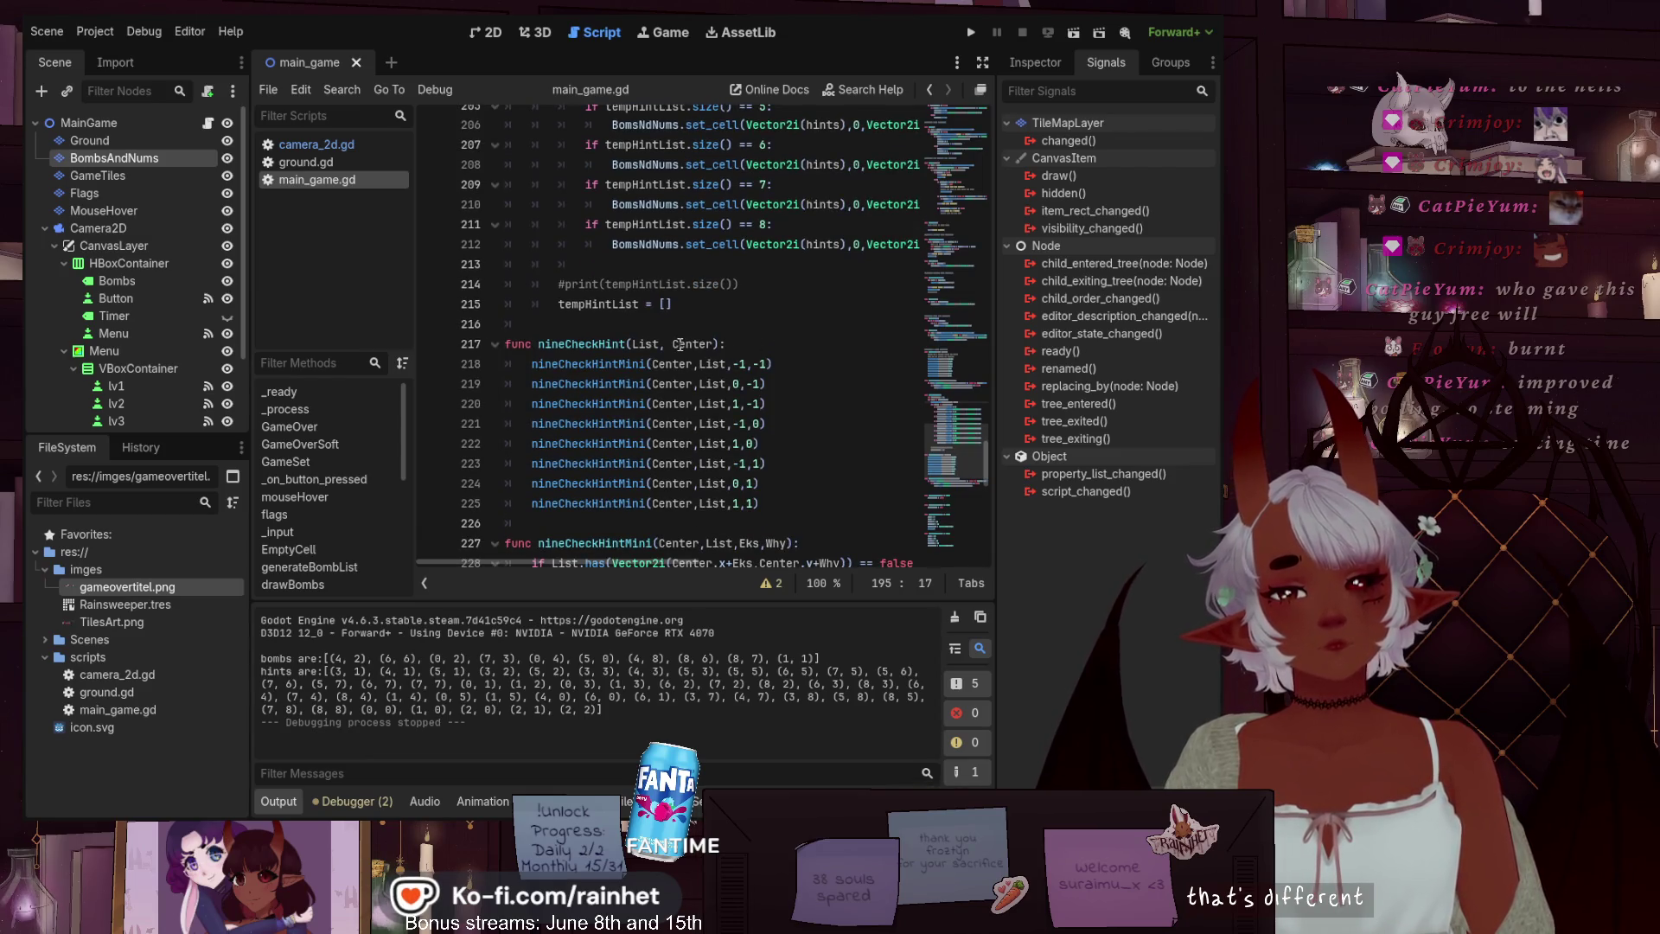
scroll(680, 344, "down", 2)
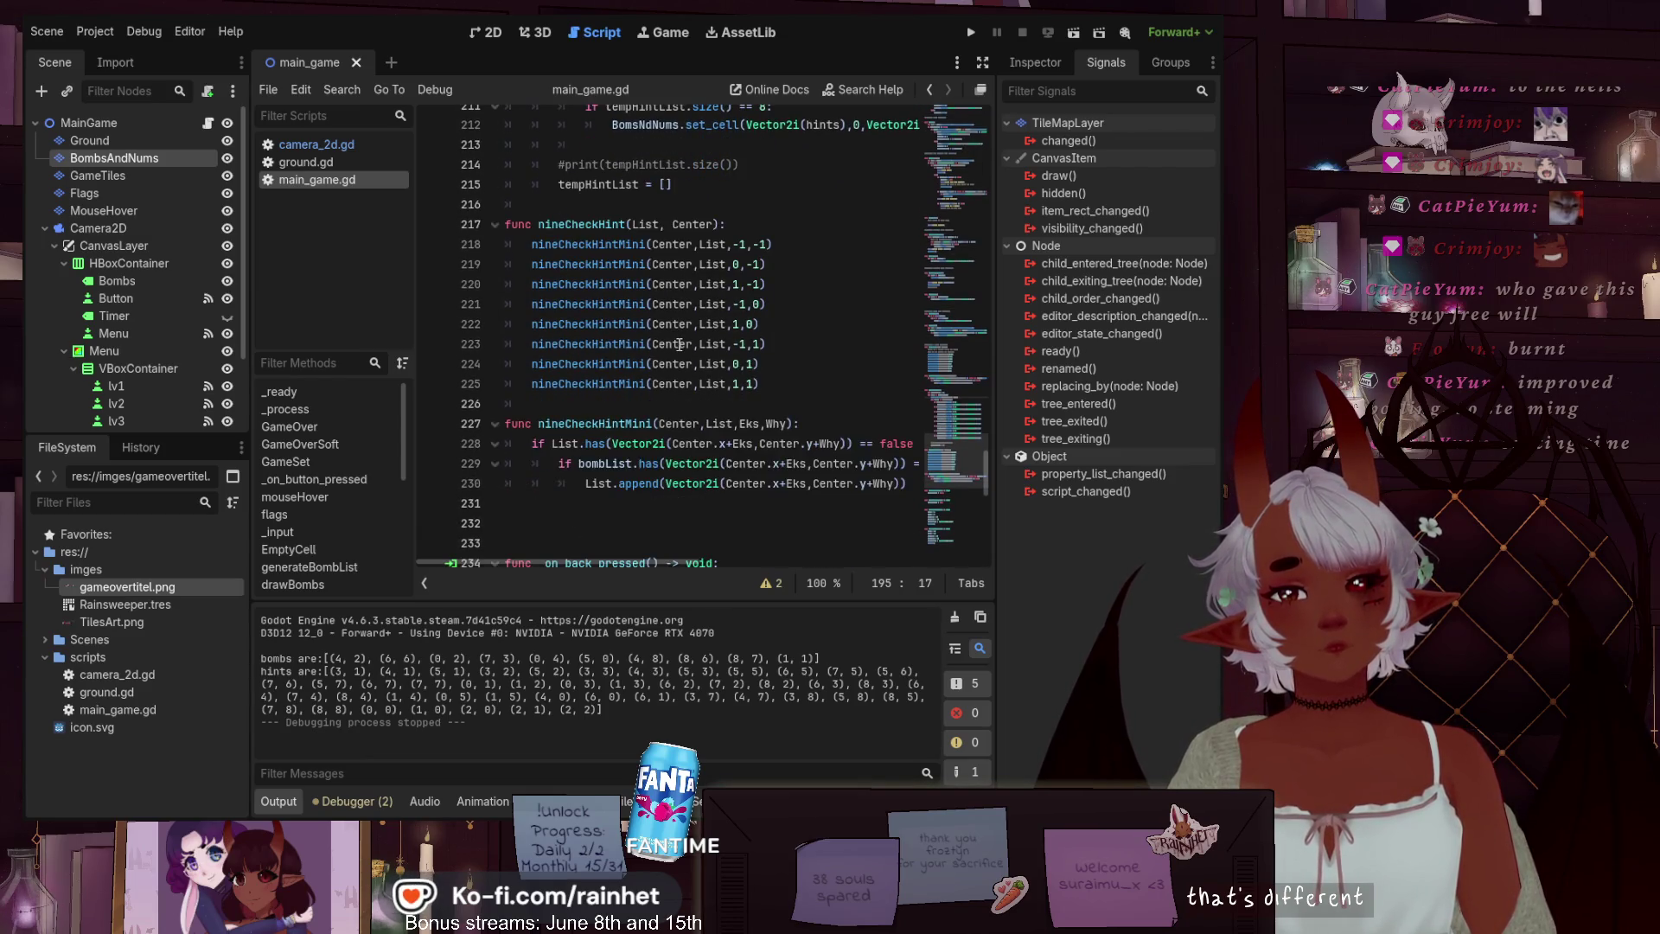
left_click(612, 413)
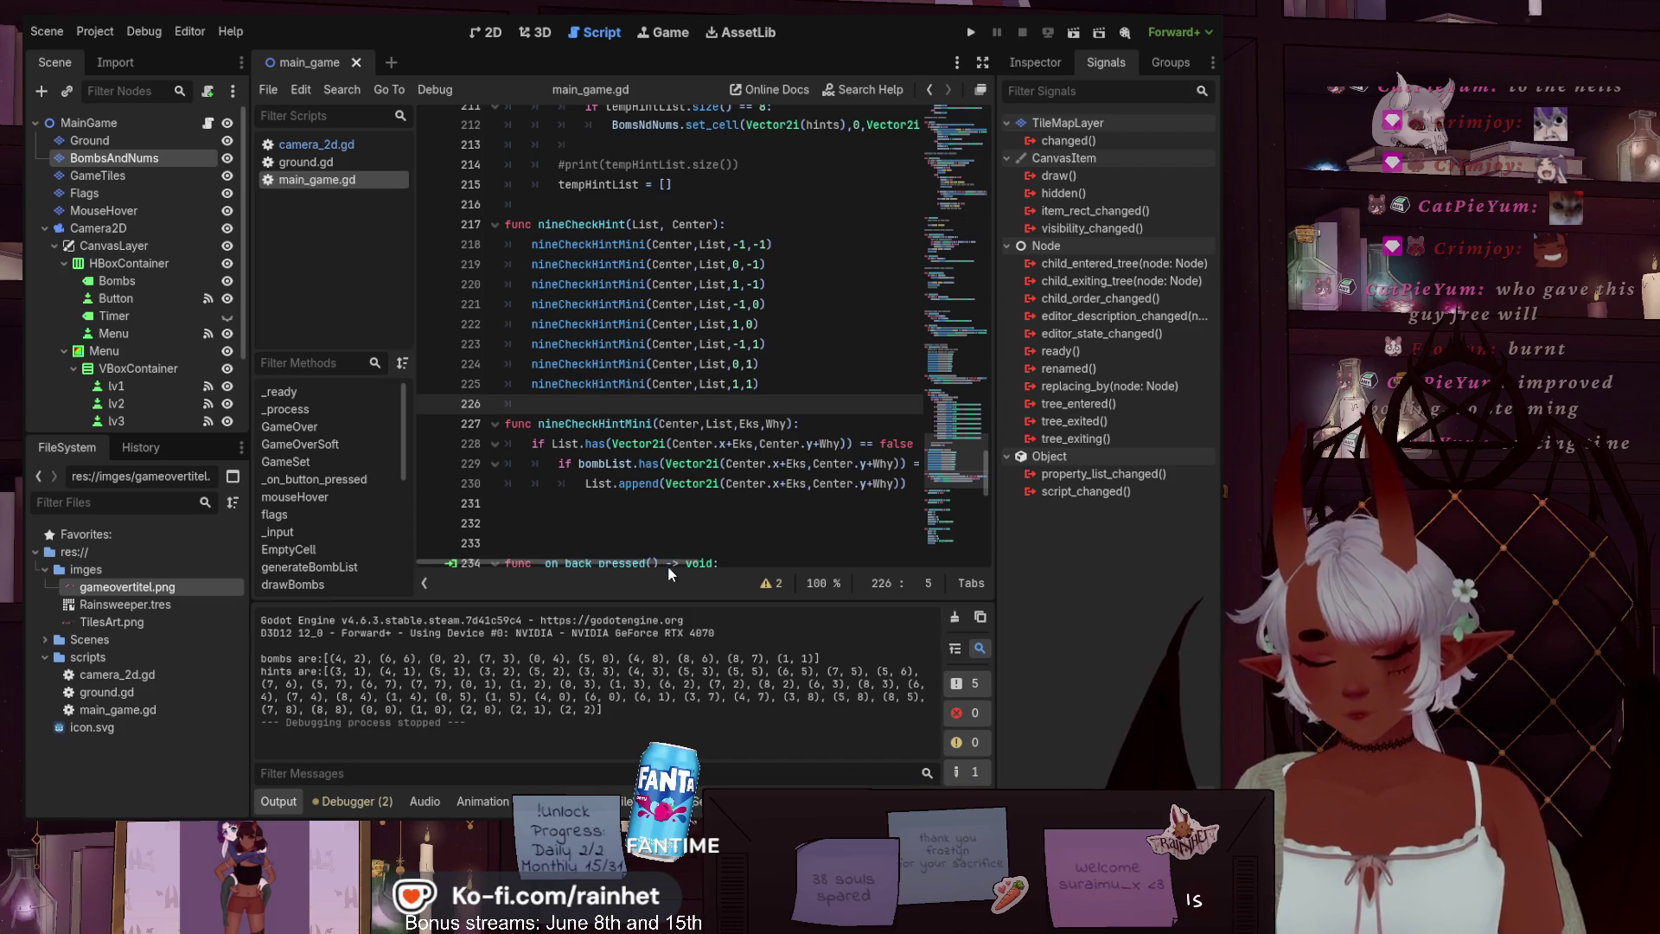
mouse_move(668, 565)
left_mouse_down()
mouse_move(977, 509)
mouse_move(690, 542)
mouse_move(630, 532)
left_mouse_up()
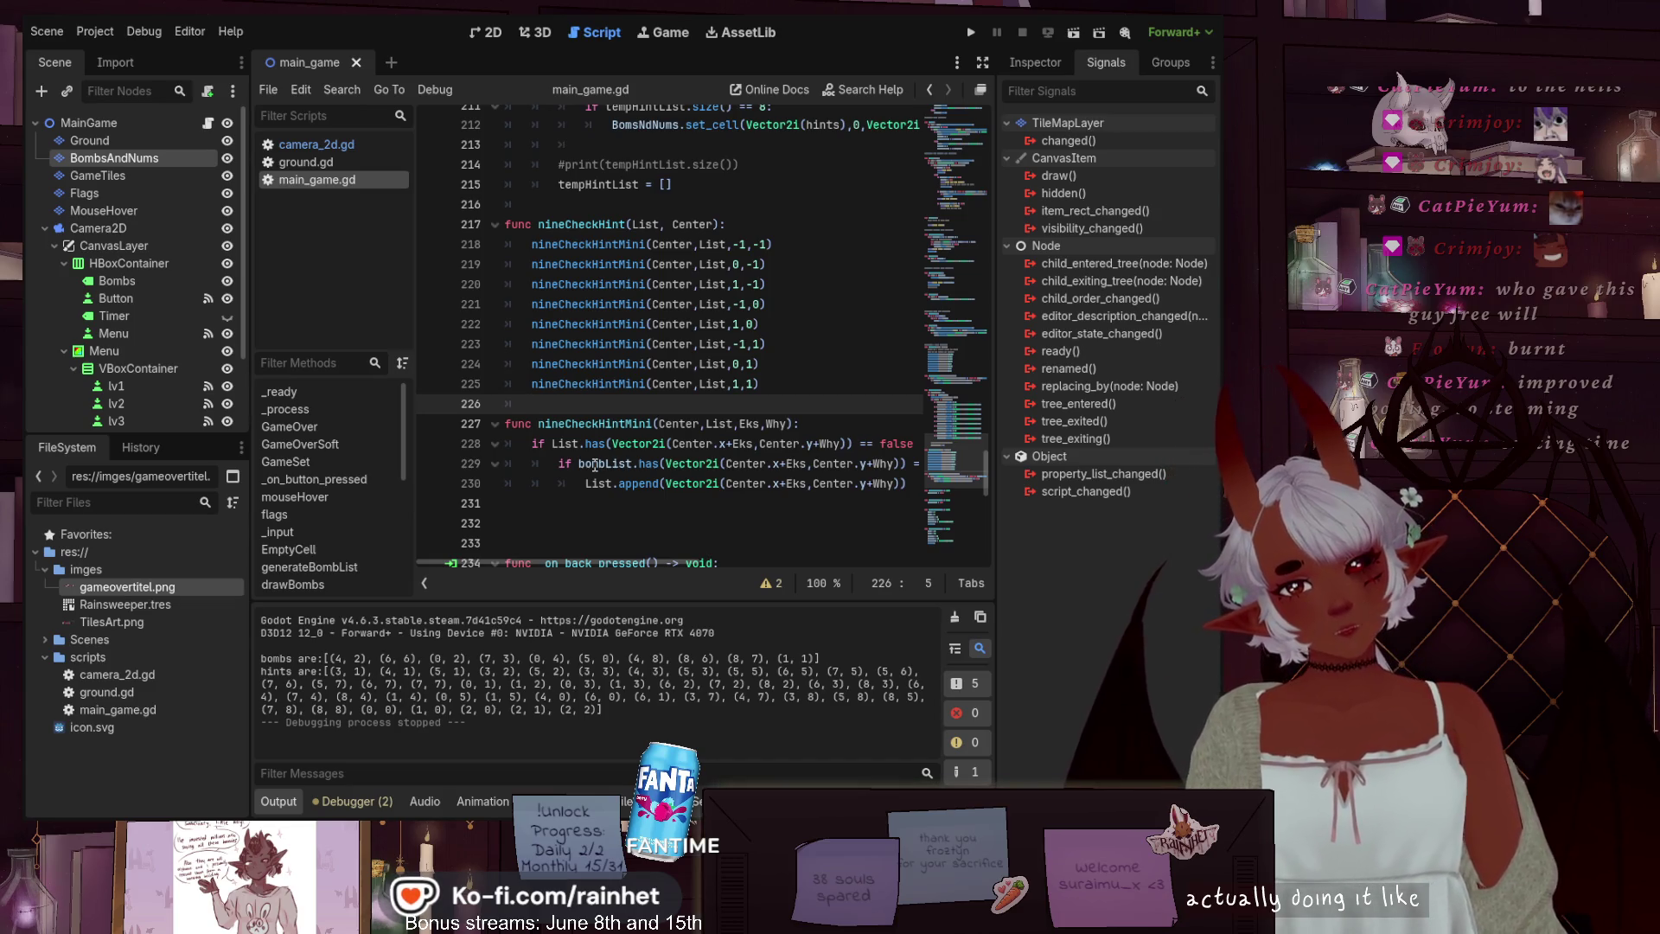
scroll(580, 527, "down", 1)
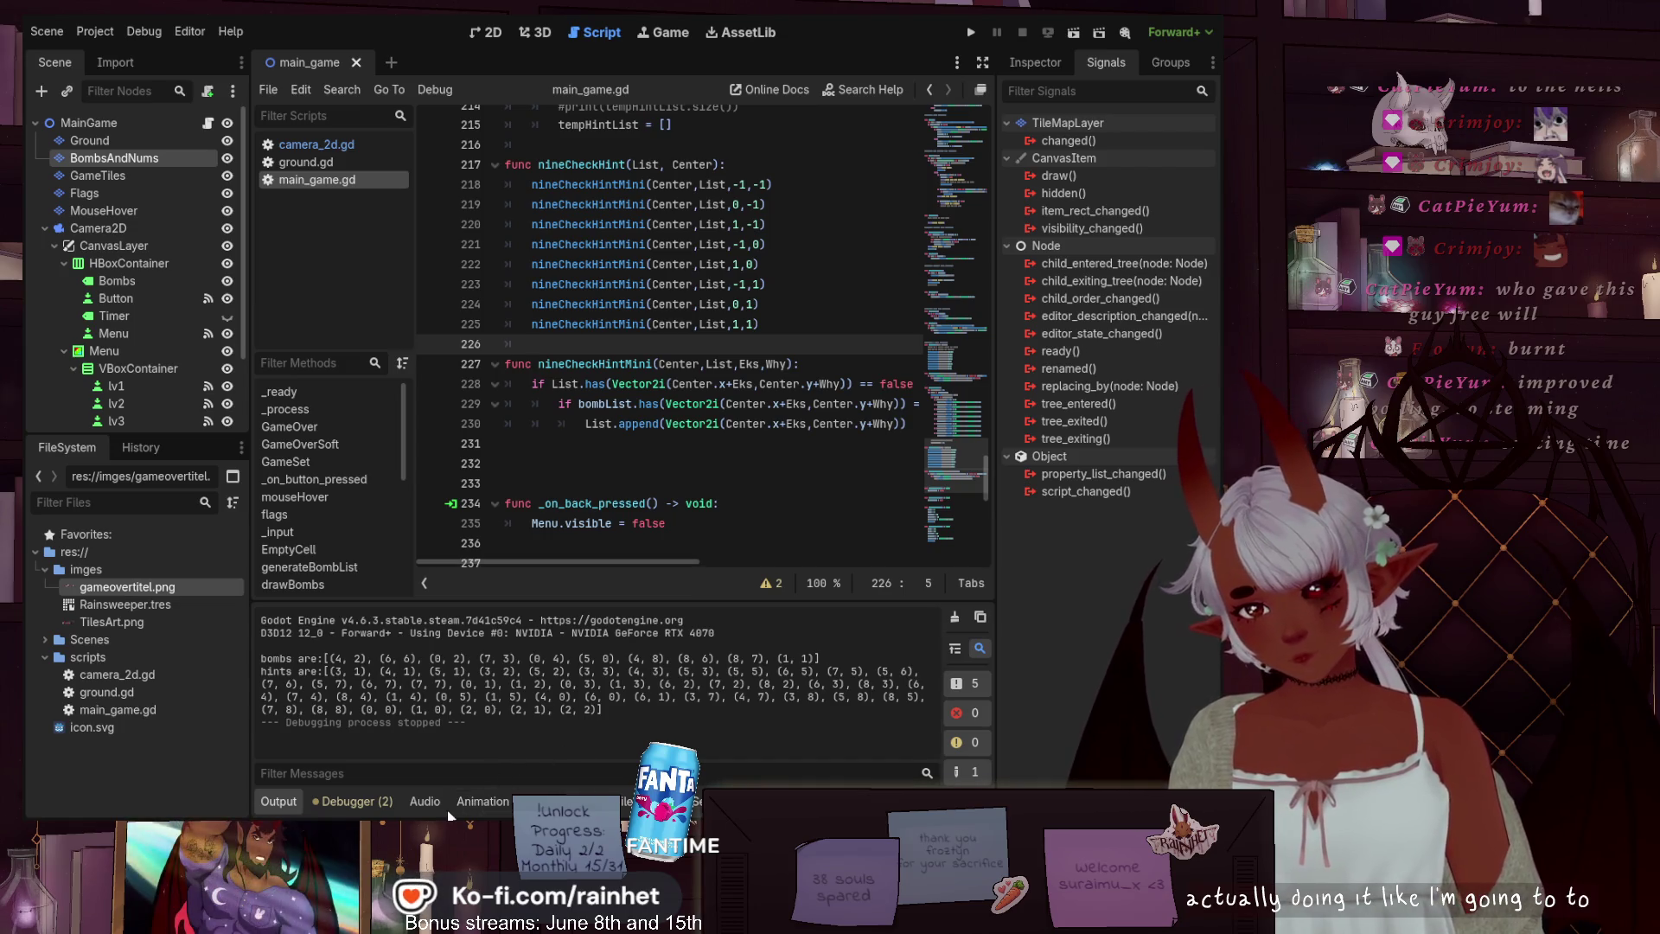
scroll(729, 406, "up", 8)
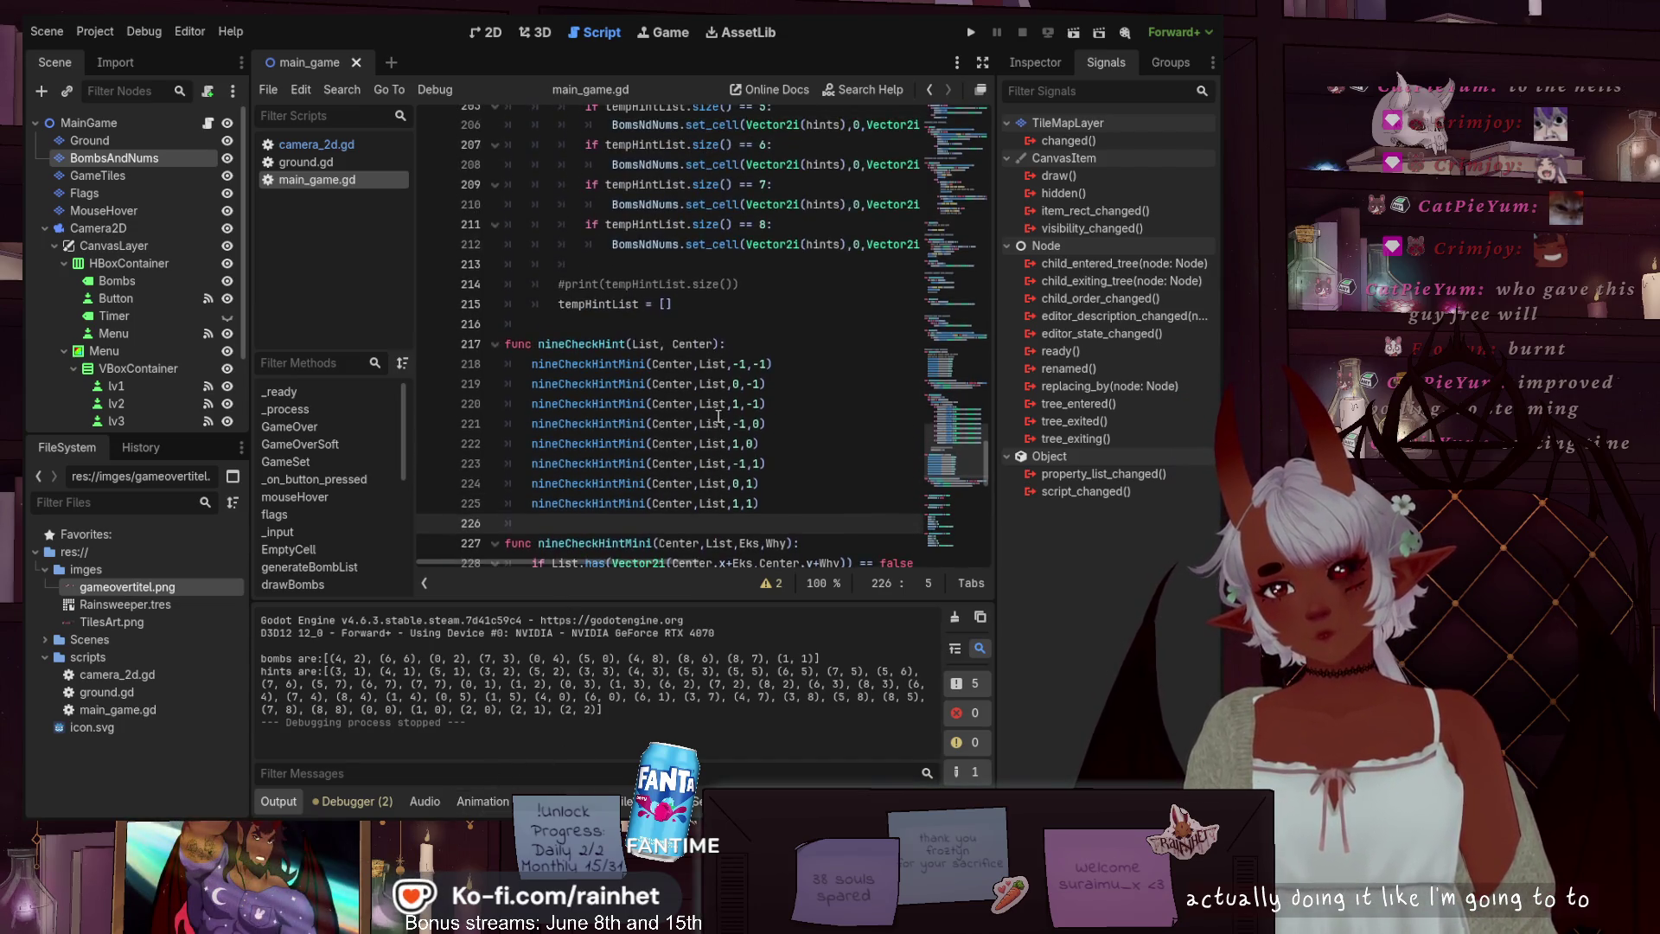
scroll(718, 416, "up", 7)
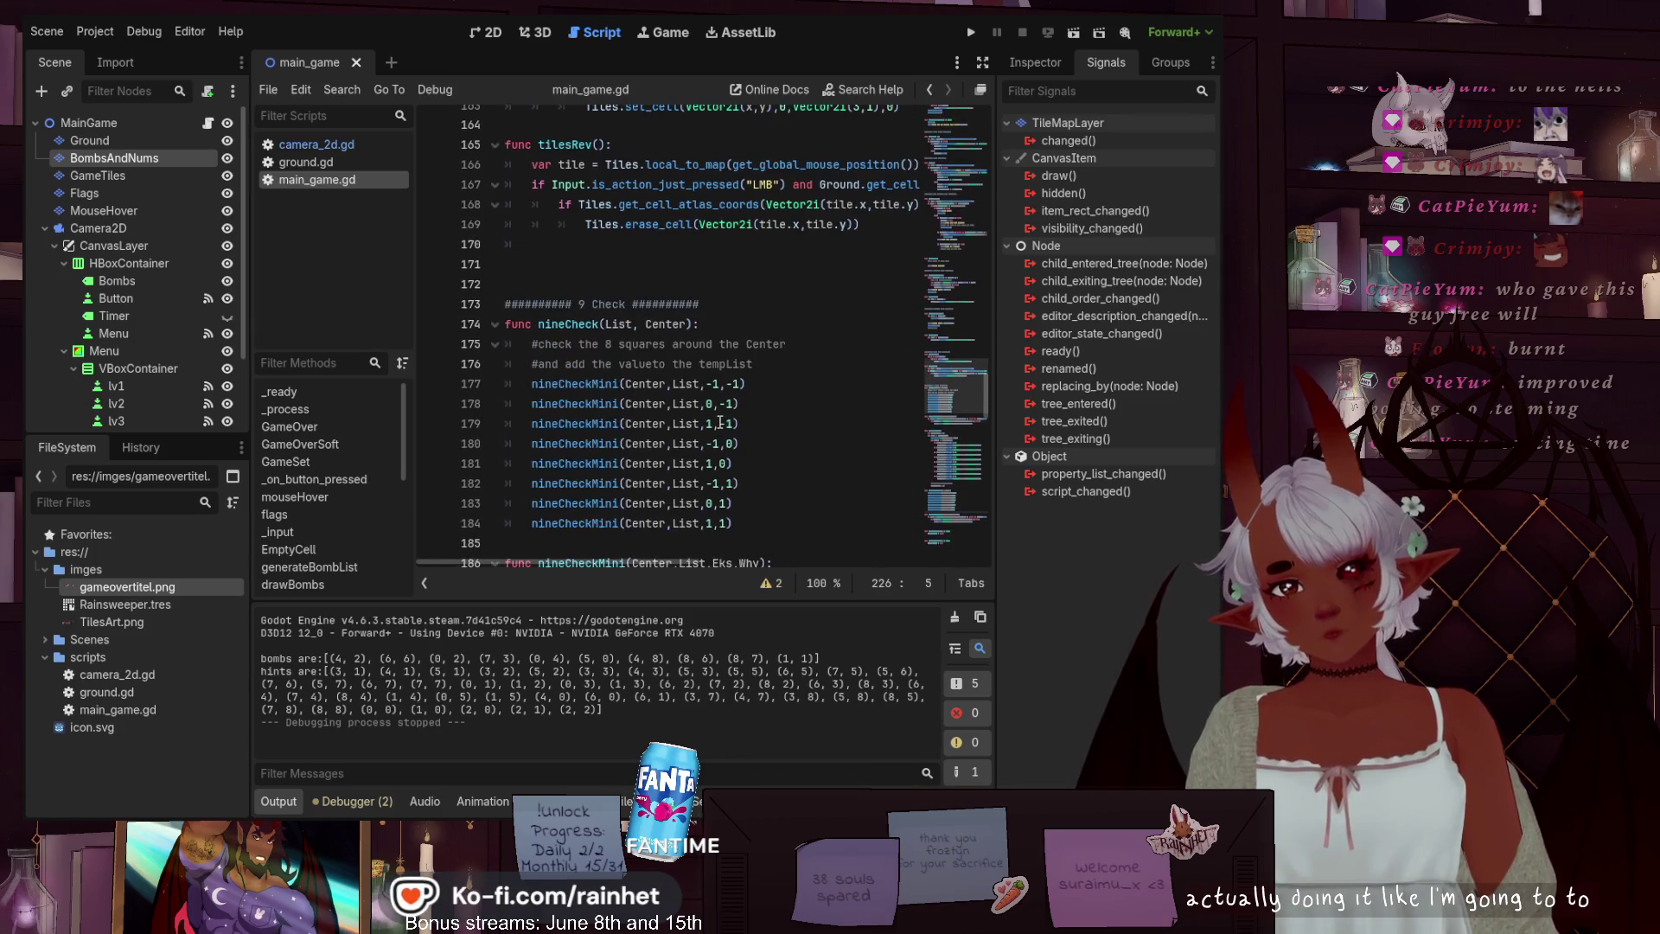
scroll(721, 422, "down", 15)
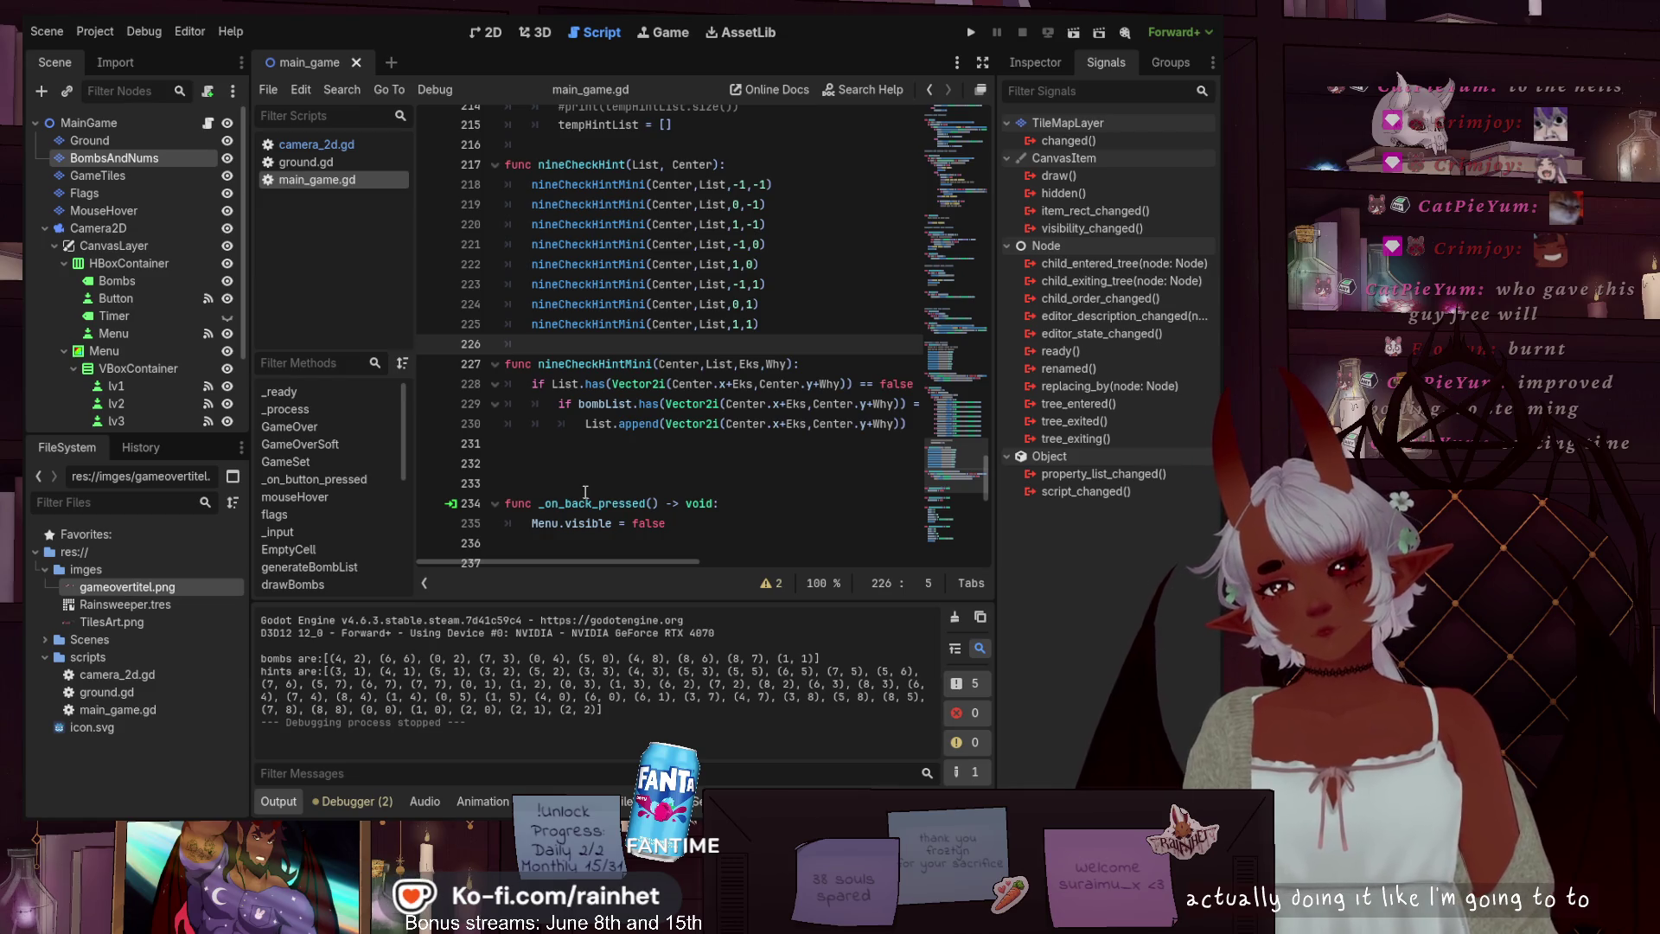
scroll(586, 492, "down", 5)
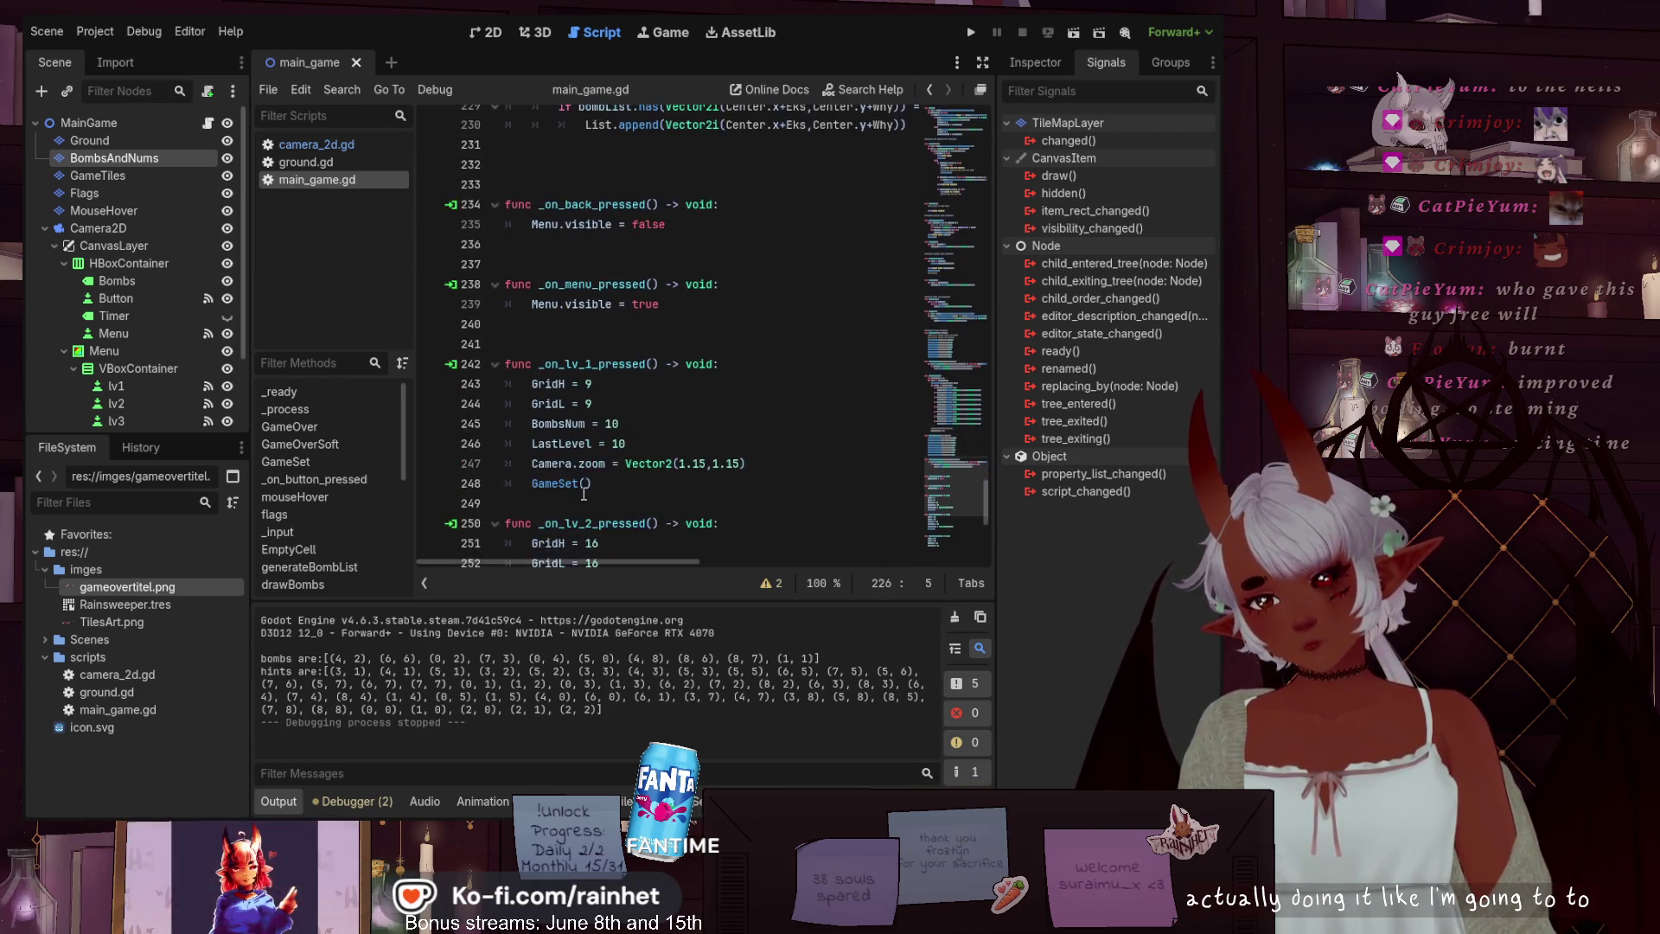
scroll(585, 492, "down", 1)
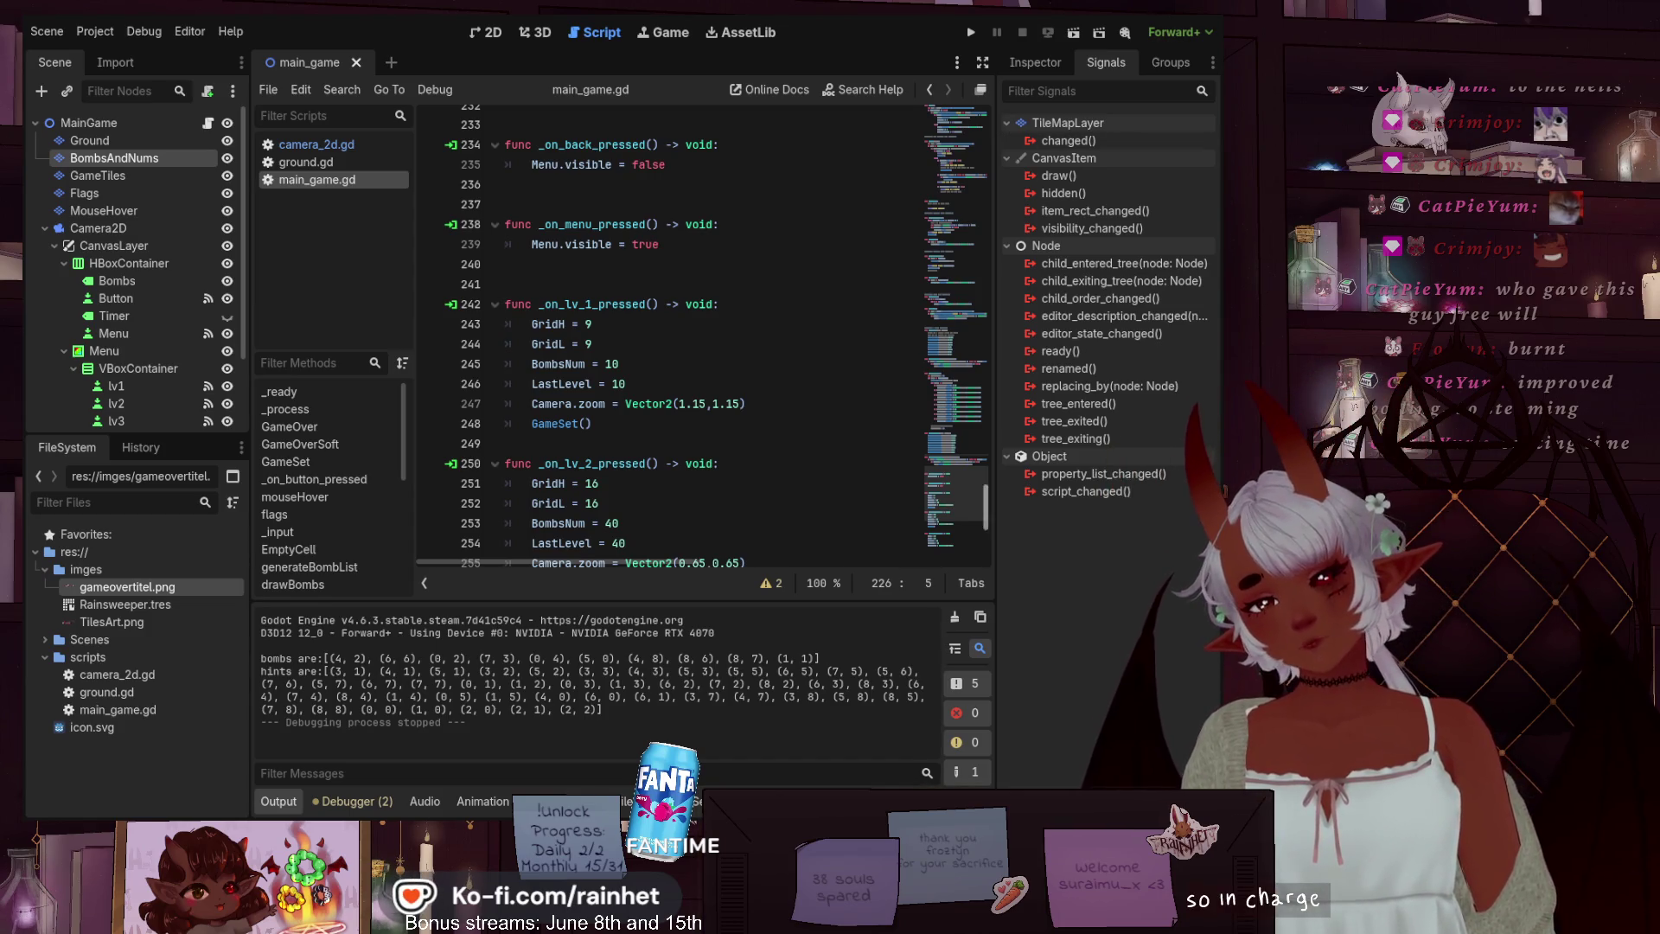
left_click(965, 192)
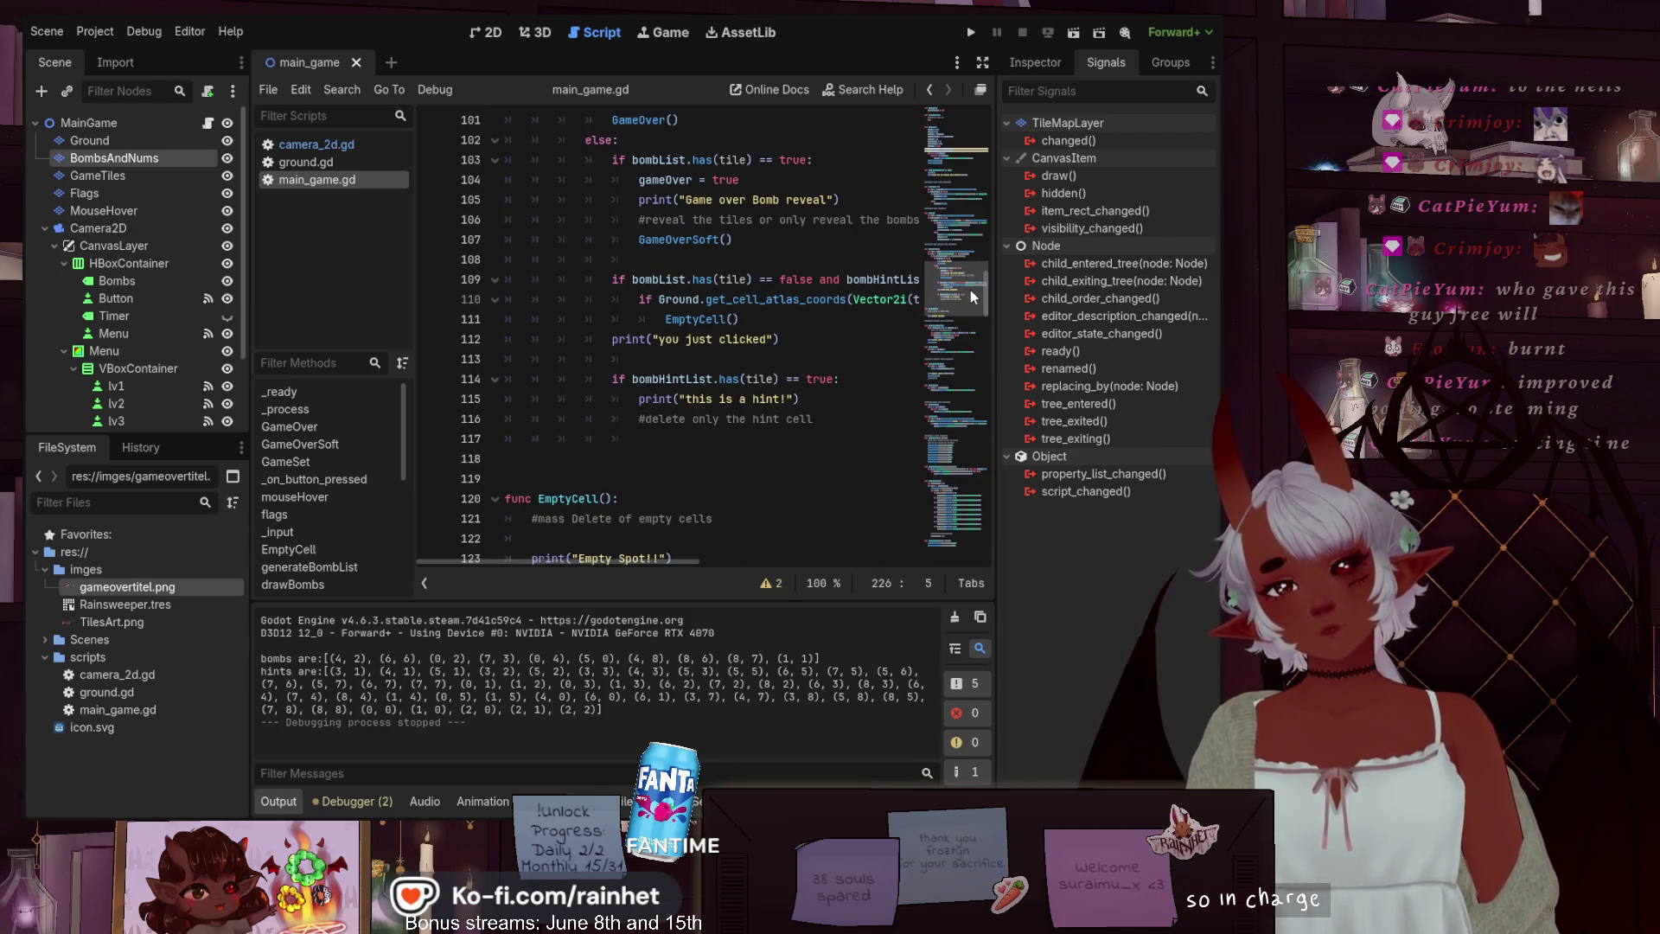
scroll(804, 288, "up", 2)
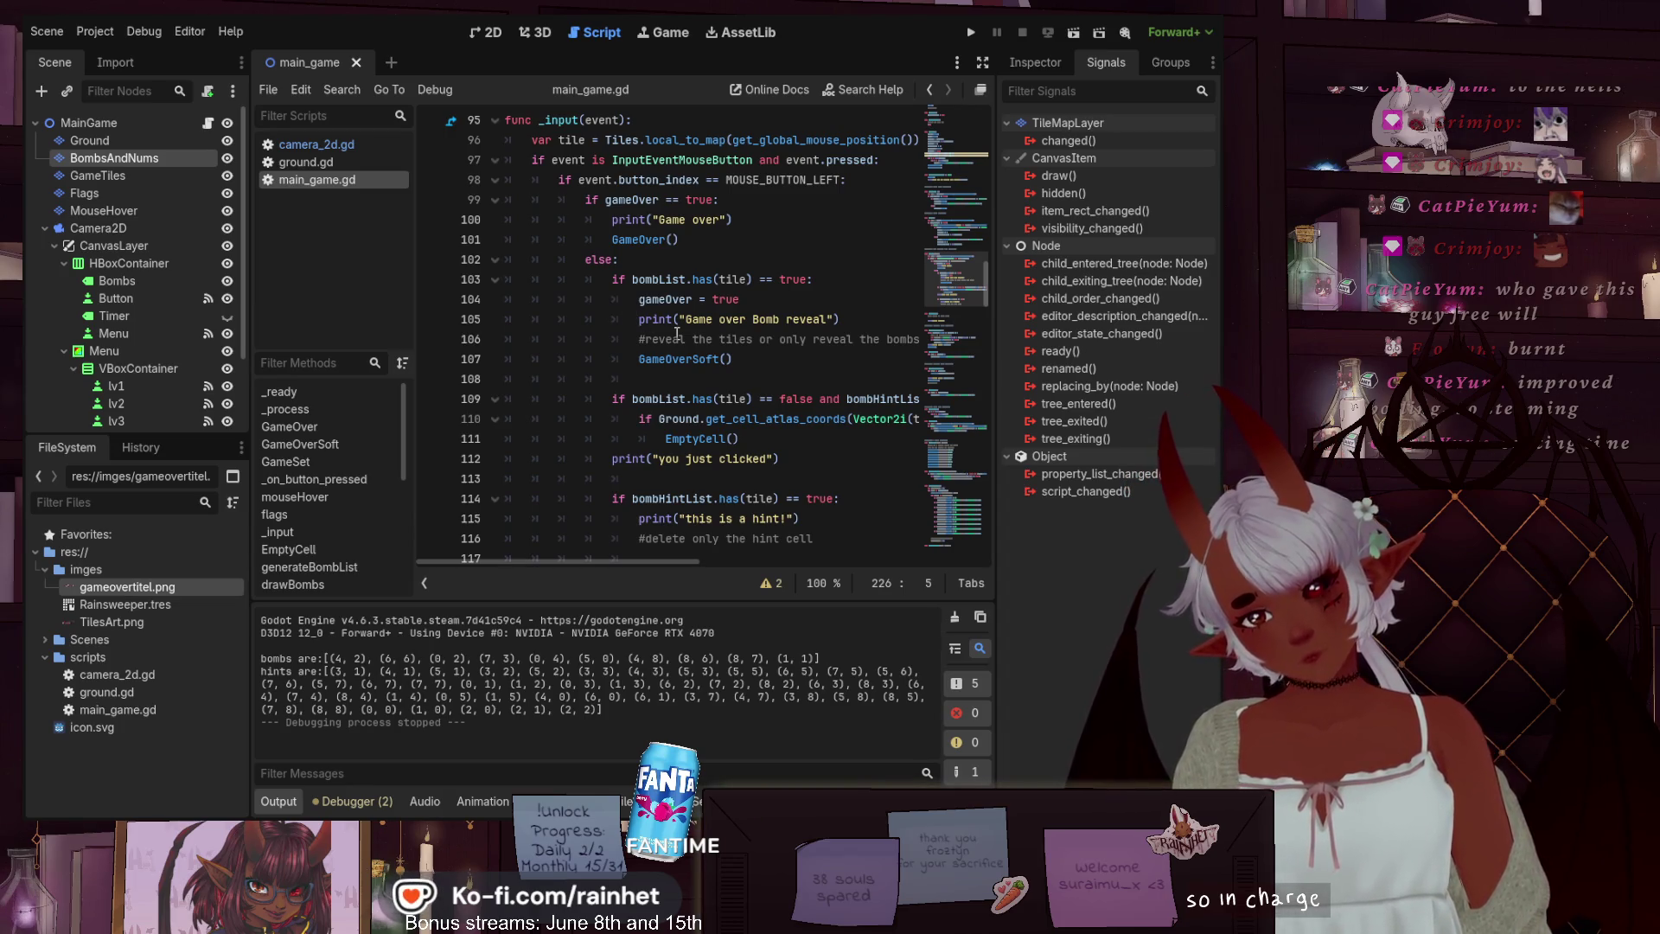
scroll(677, 333, "down", 2)
scroll(778, 361, "up", 1)
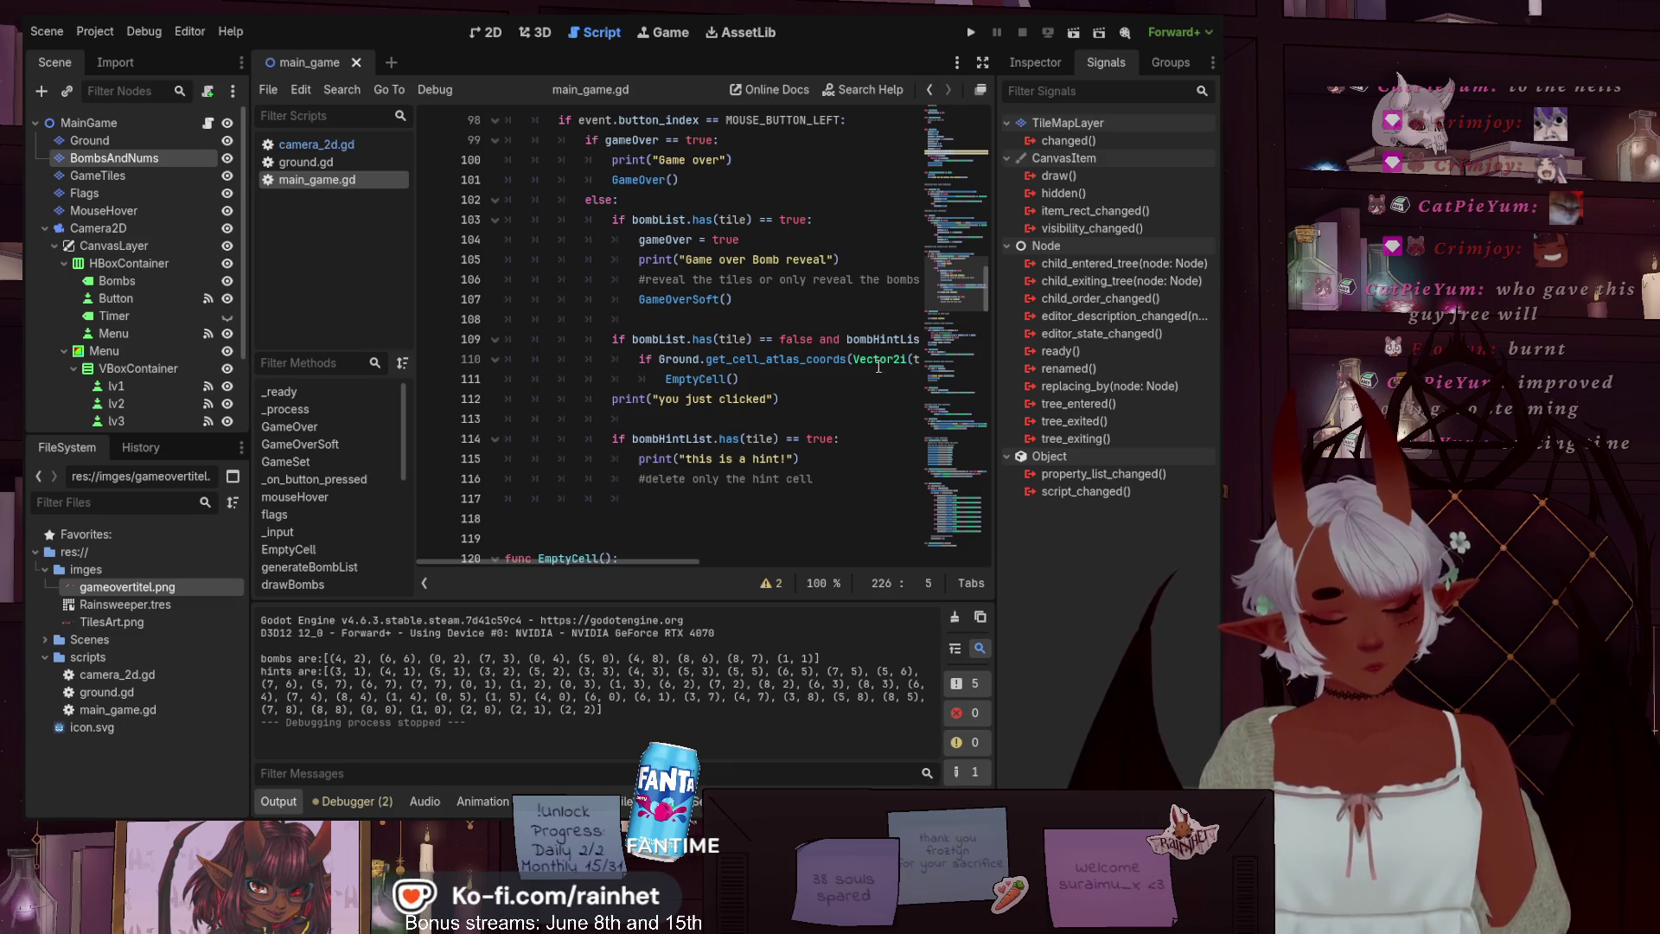
left_click(800, 394)
scroll(800, 393, "up", 1)
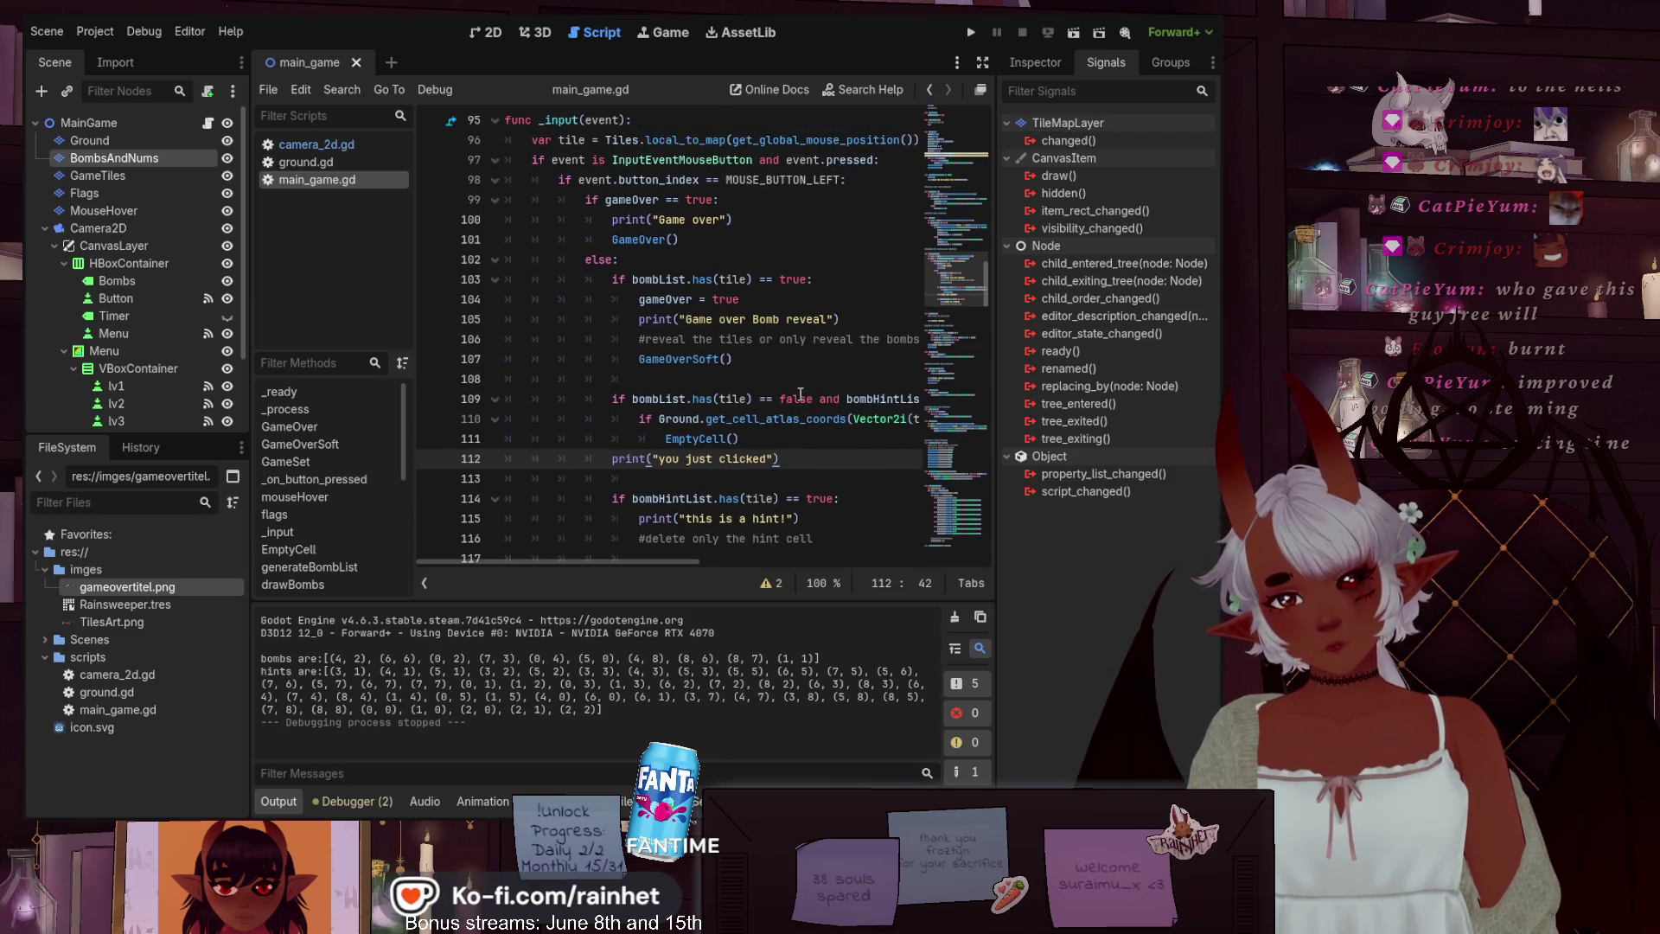
scroll(801, 395, "up", 1)
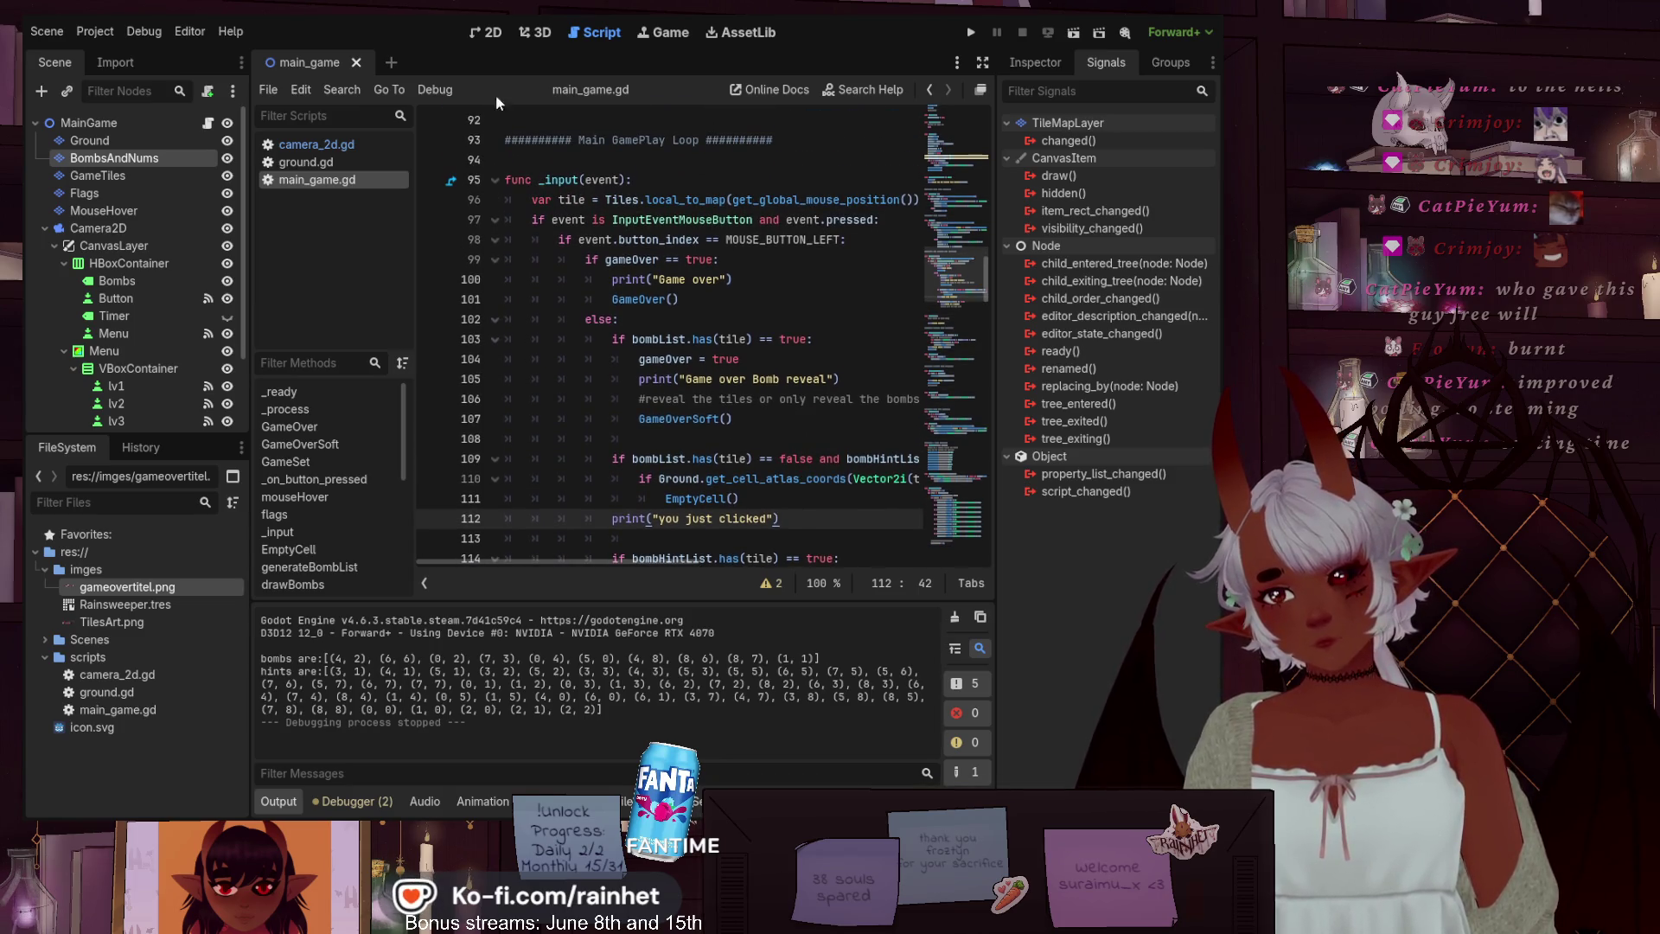
scroll(697, 290, "up", 10)
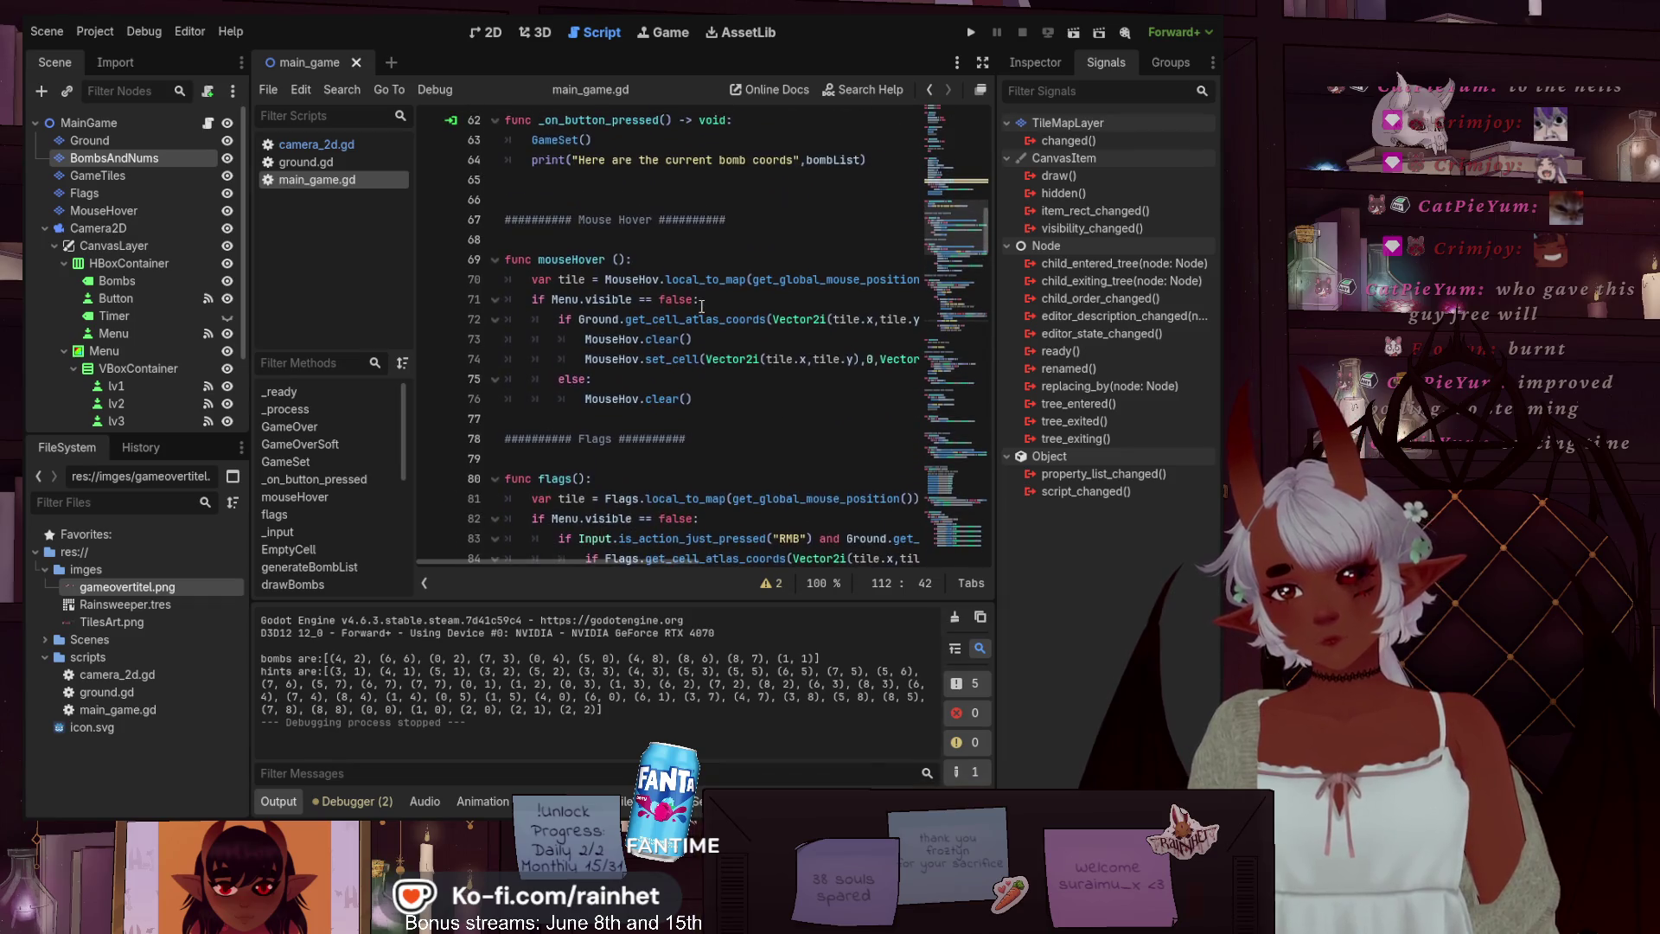
scroll(701, 304, "up", 7)
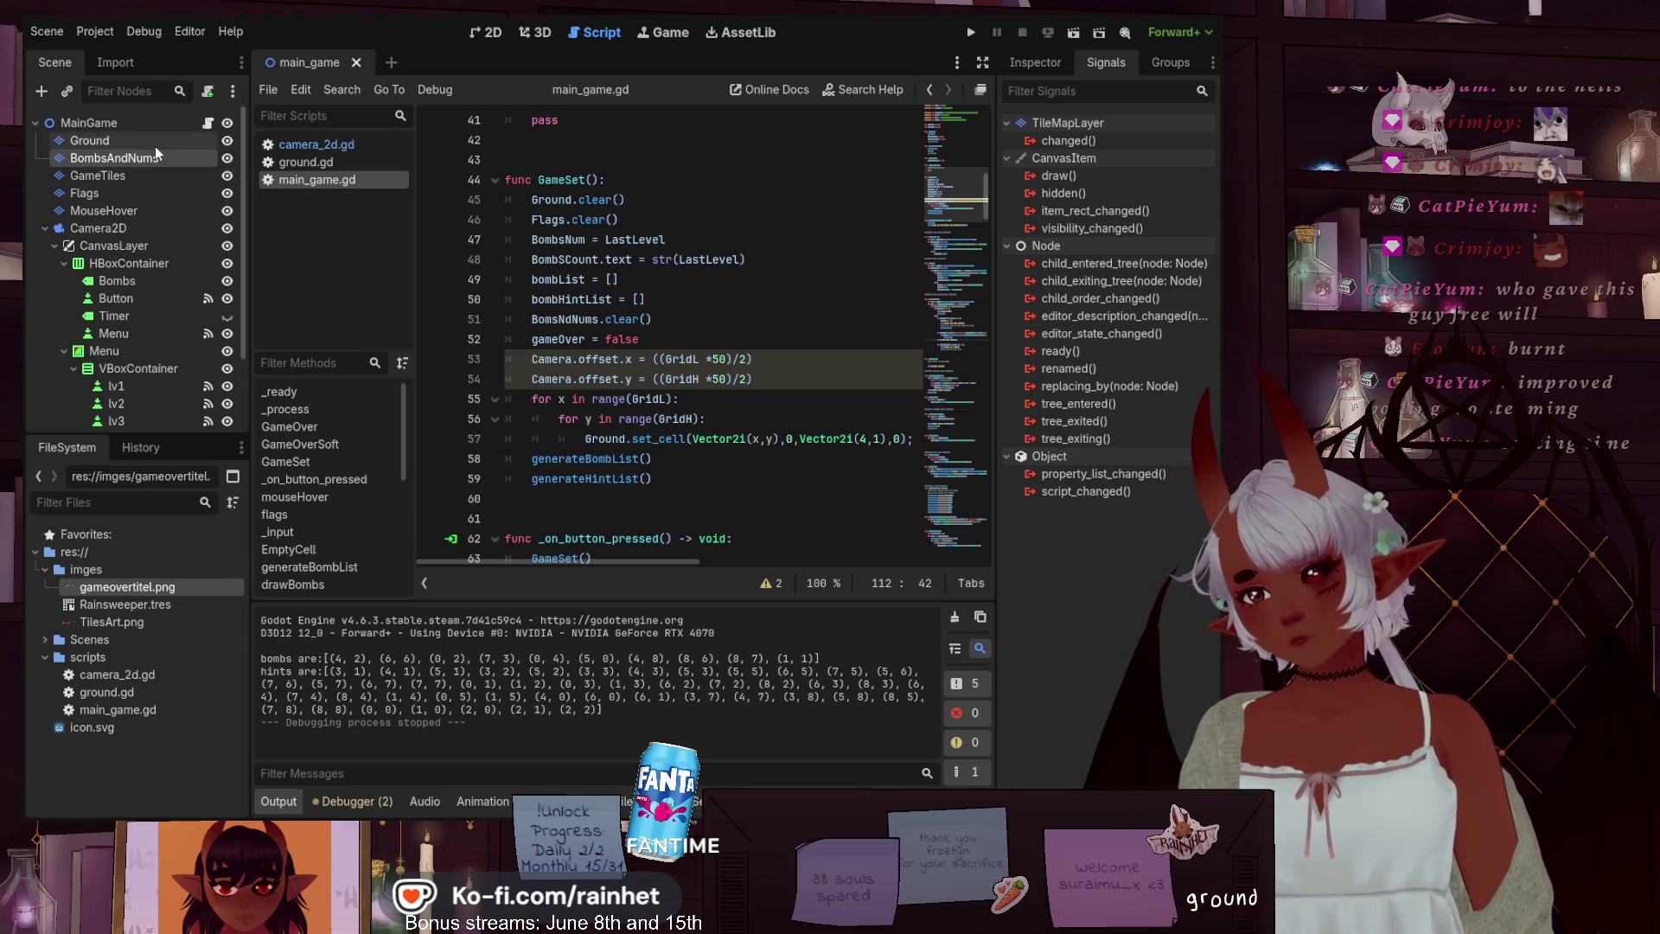
scroll(834, 326, "up", 5)
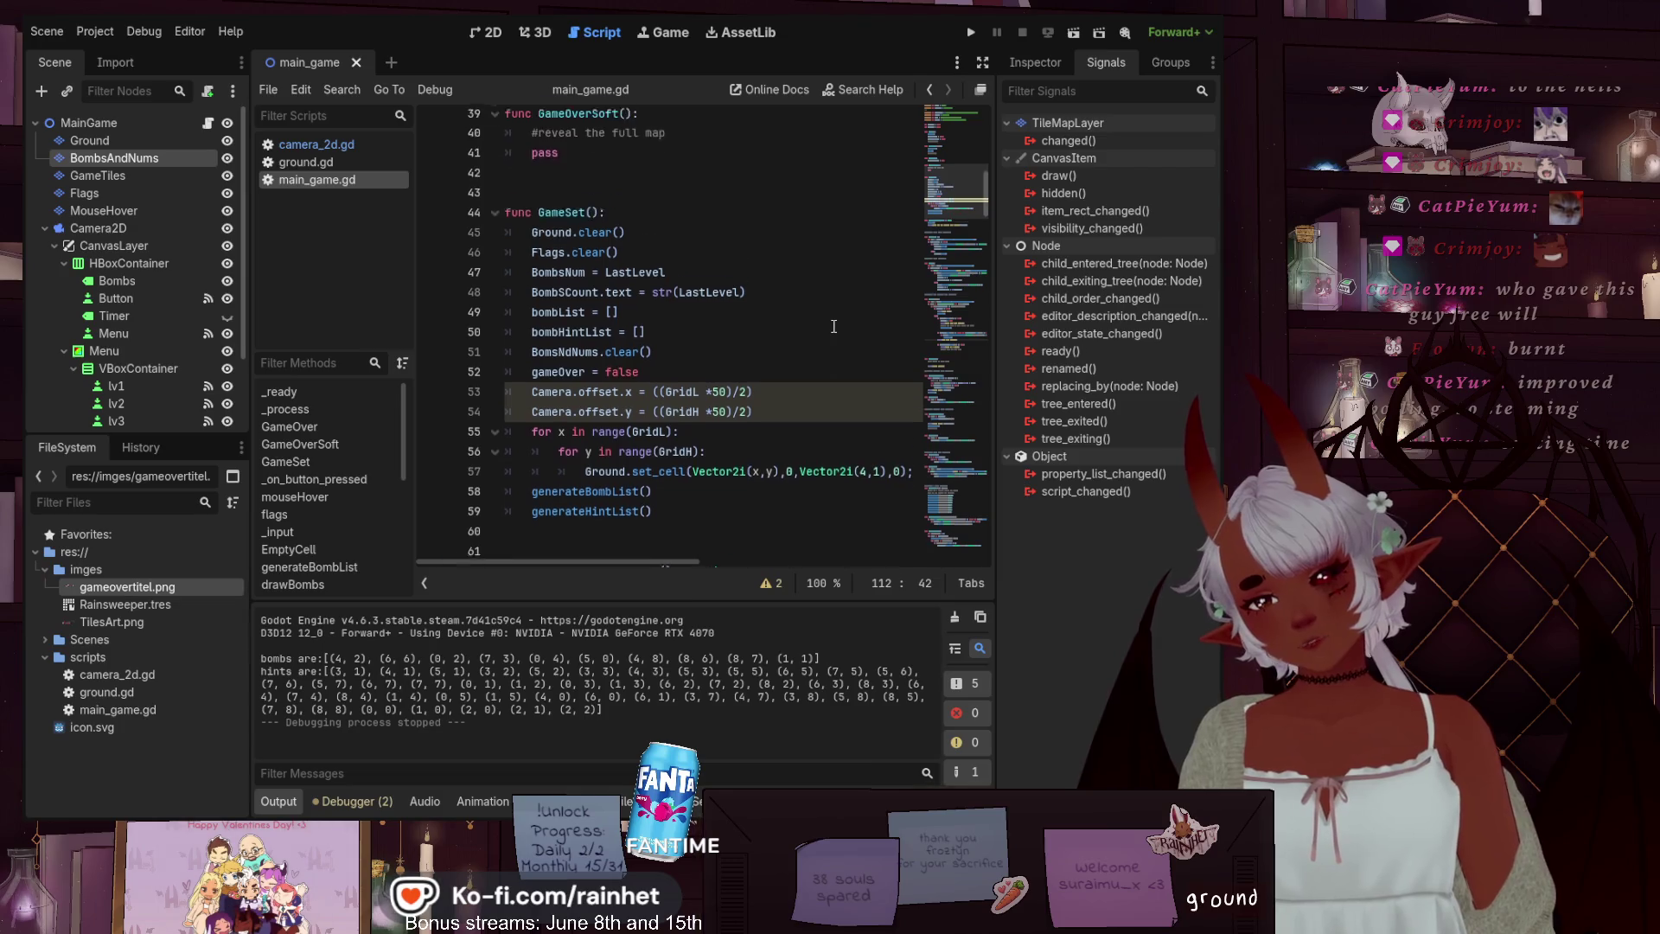
scroll(834, 326, "up", 8)
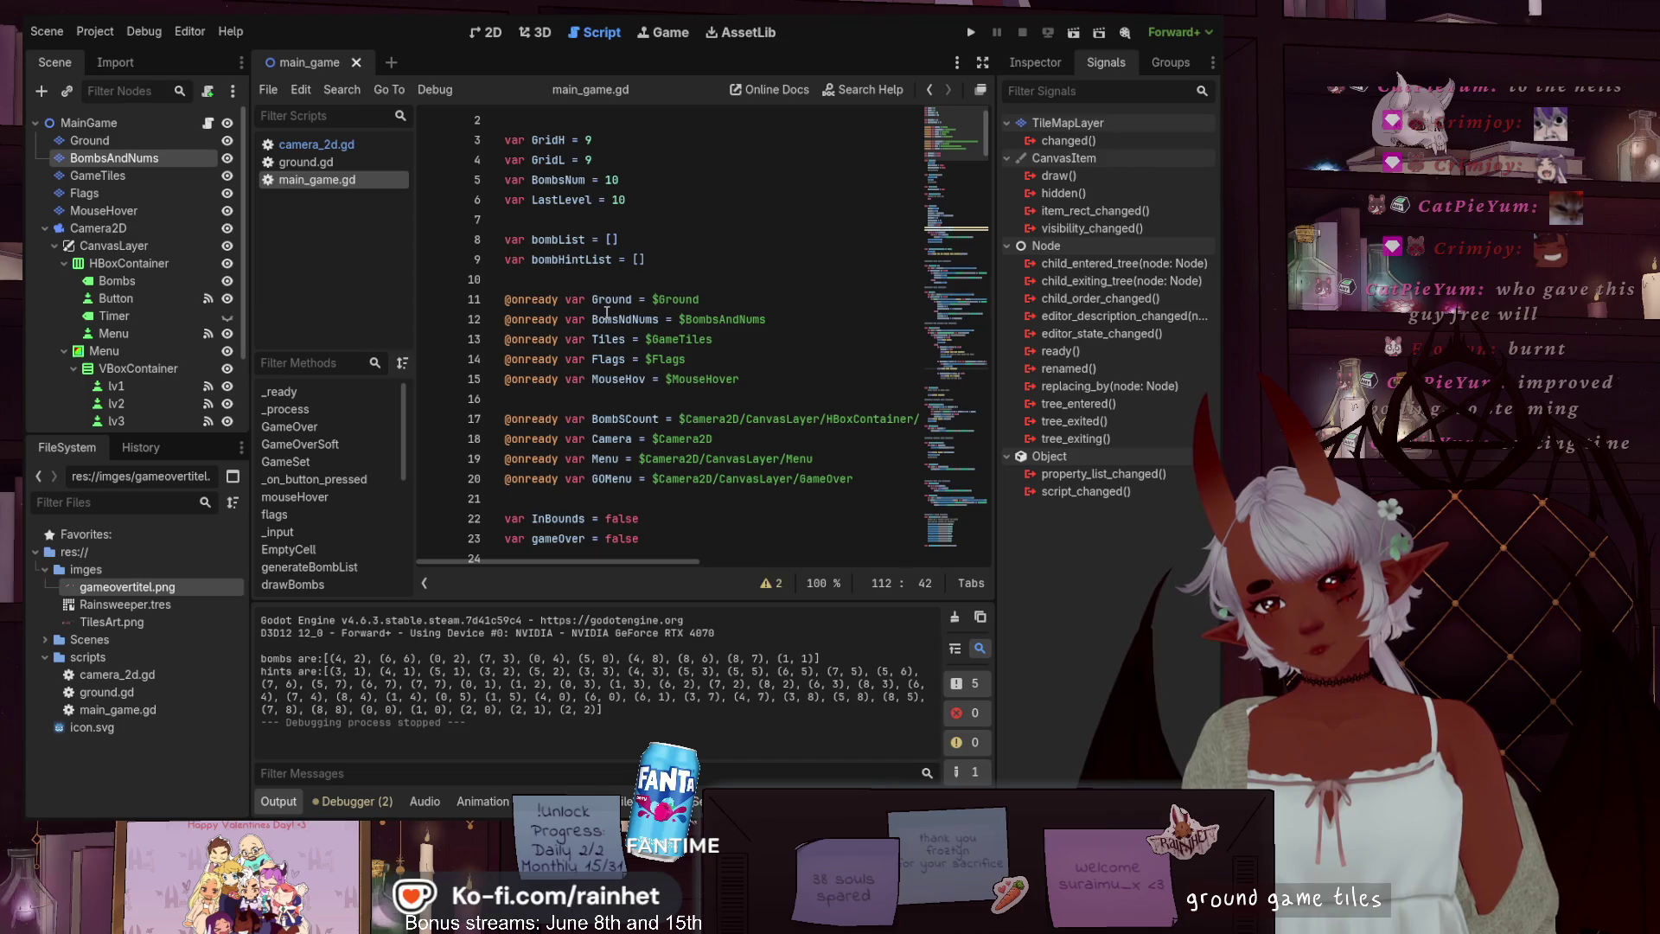
left_click_drag(626, 340, 603, 338)
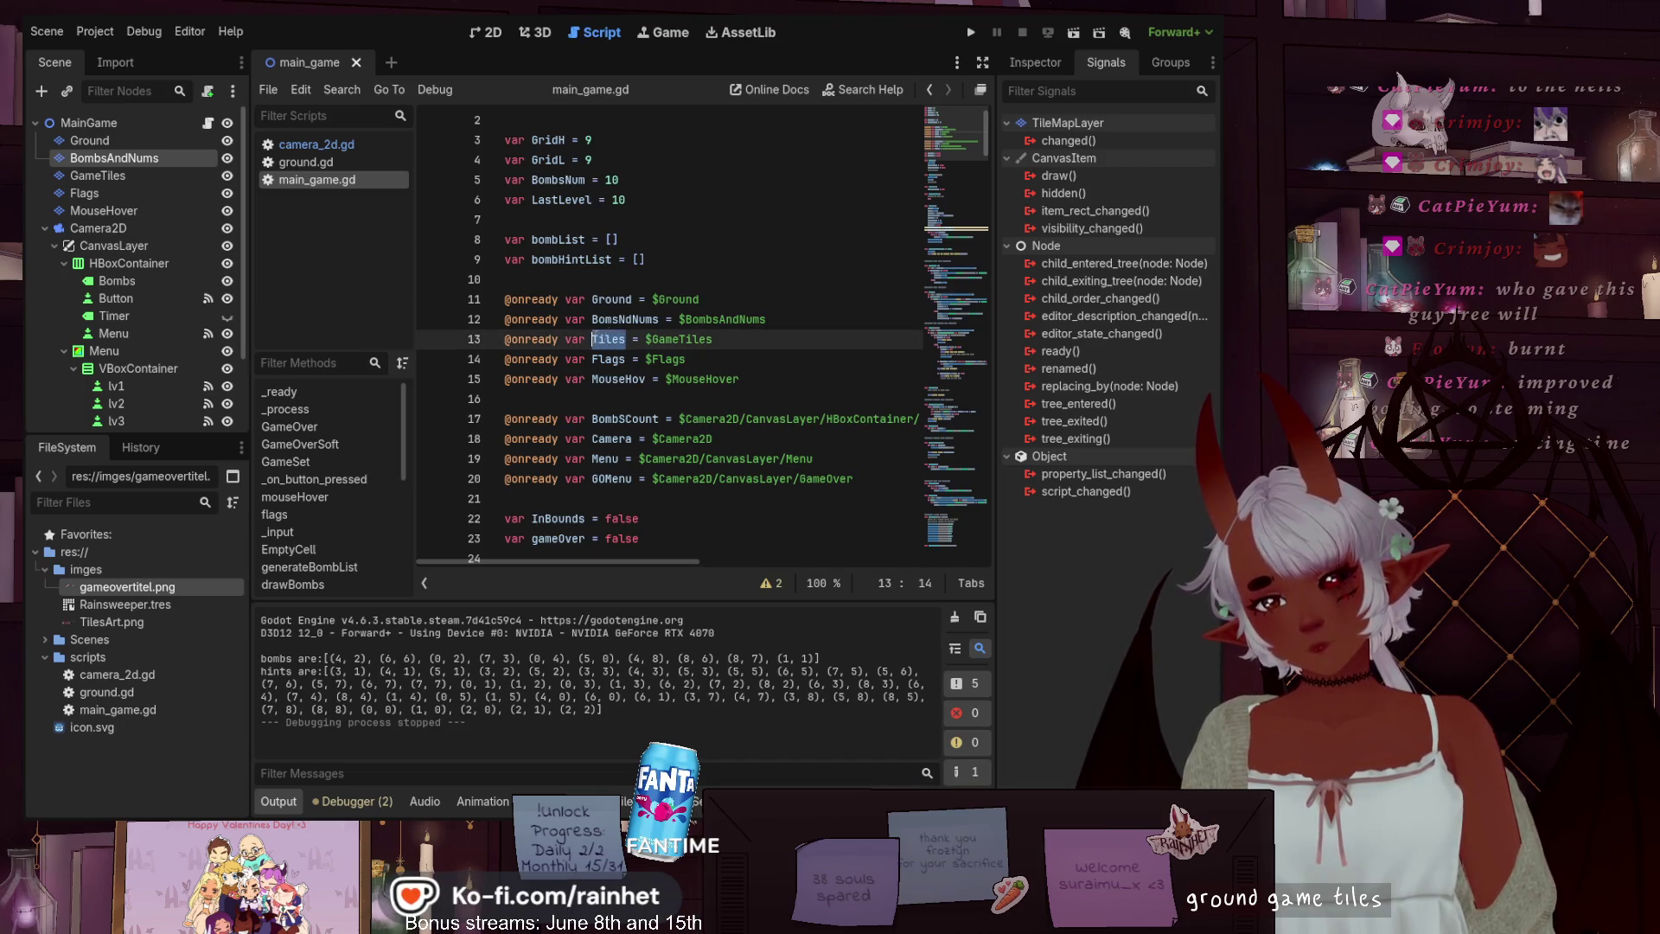
left_click_drag(958, 135, 942, 287)
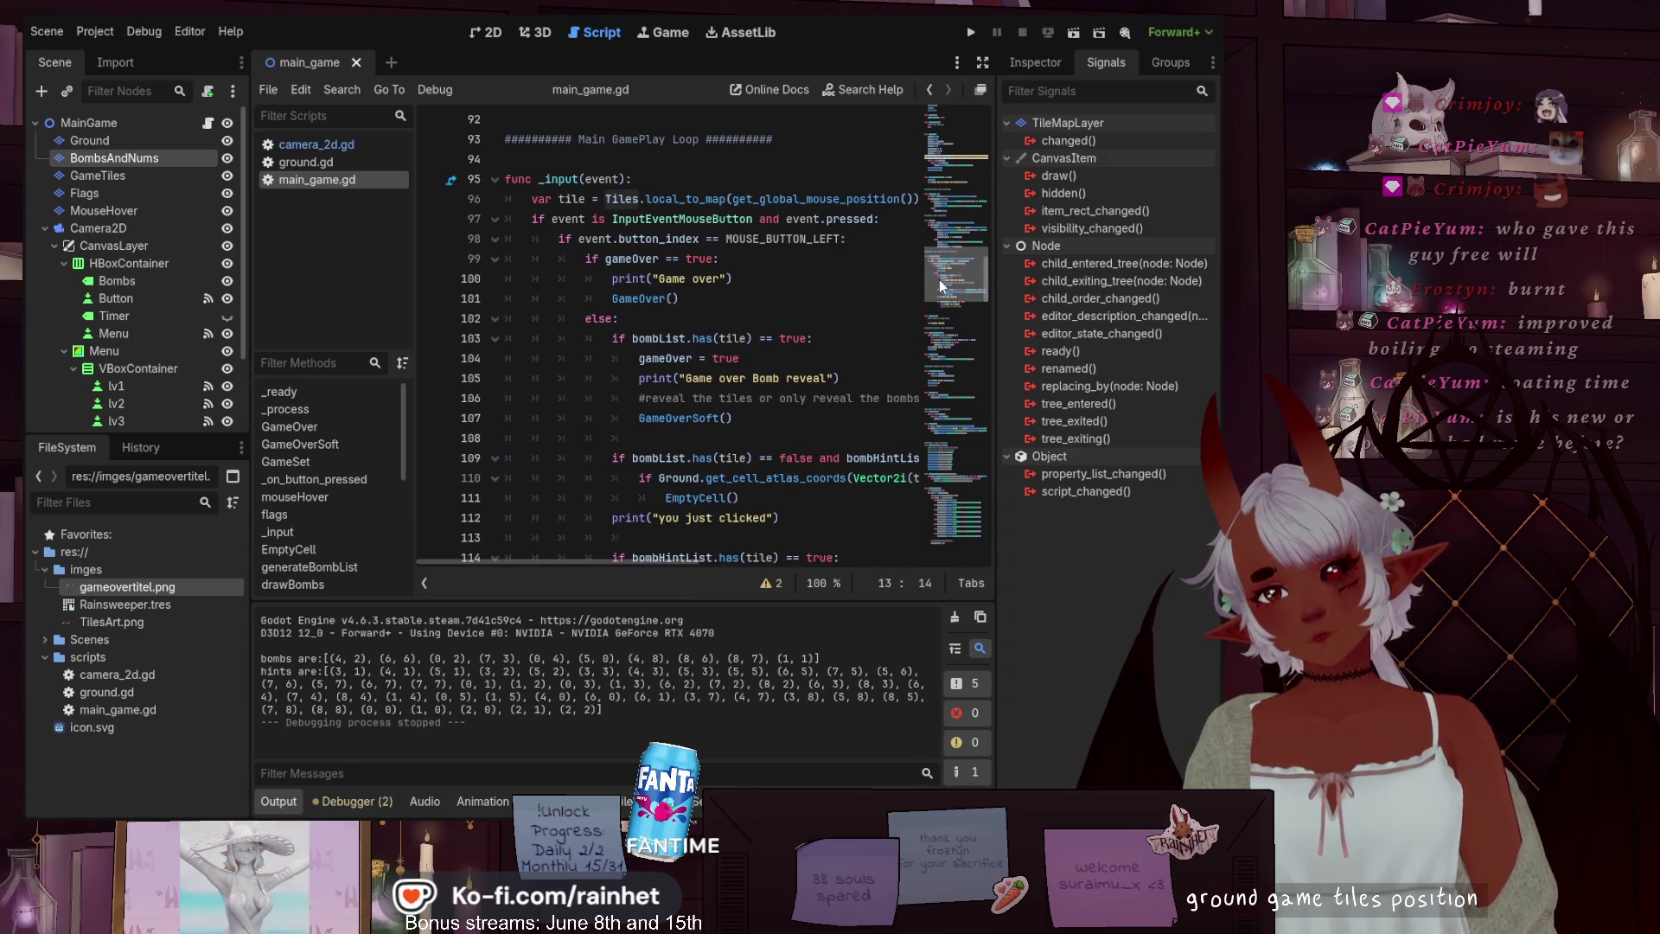
scroll(942, 285, "down", 5)
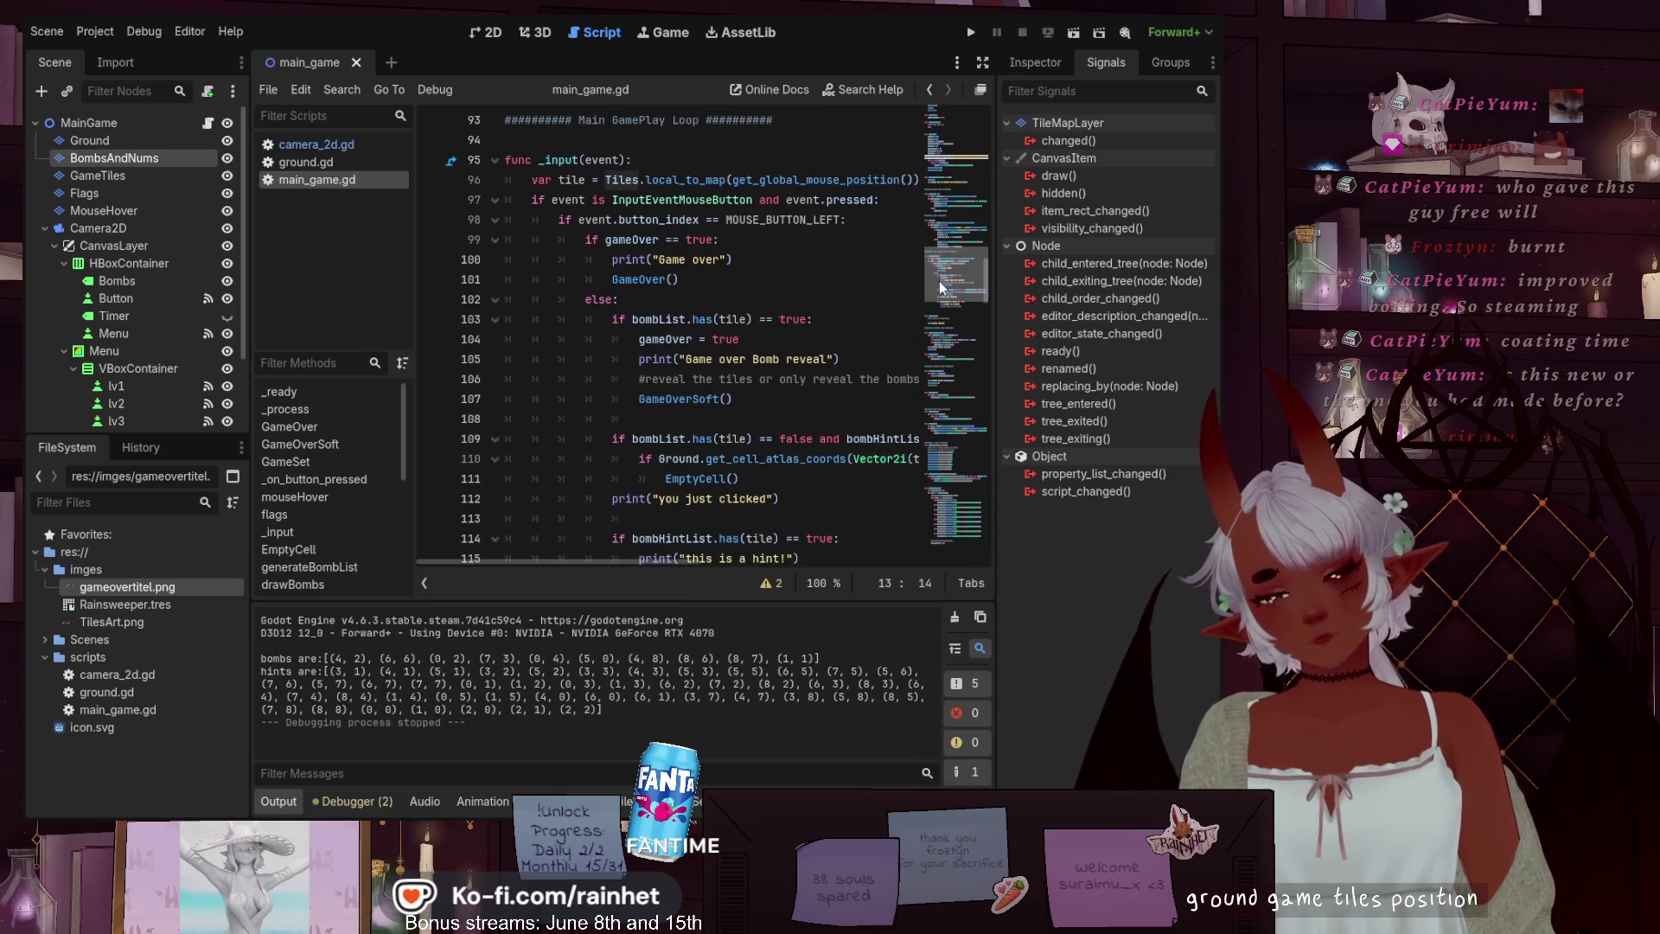
scroll(946, 273, "up", 5)
scroll(945, 273, "up", 10)
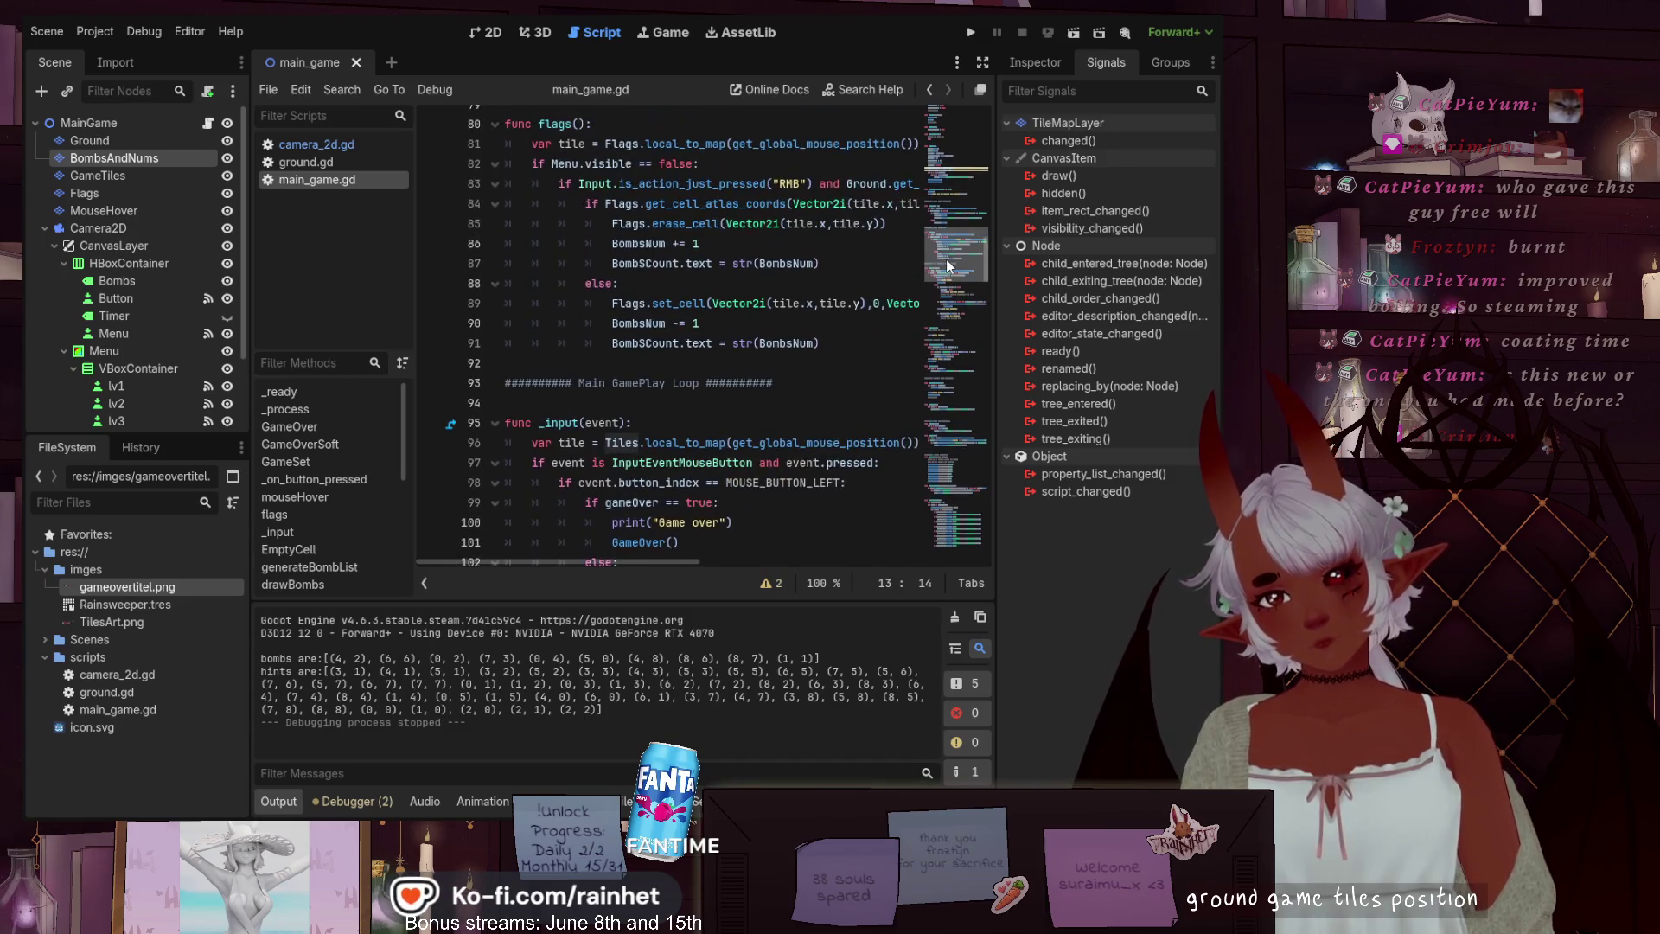
mouse_move(957, 233)
left_mouse_down()
mouse_move(963, 211)
mouse_move(956, 286)
left_mouse_up()
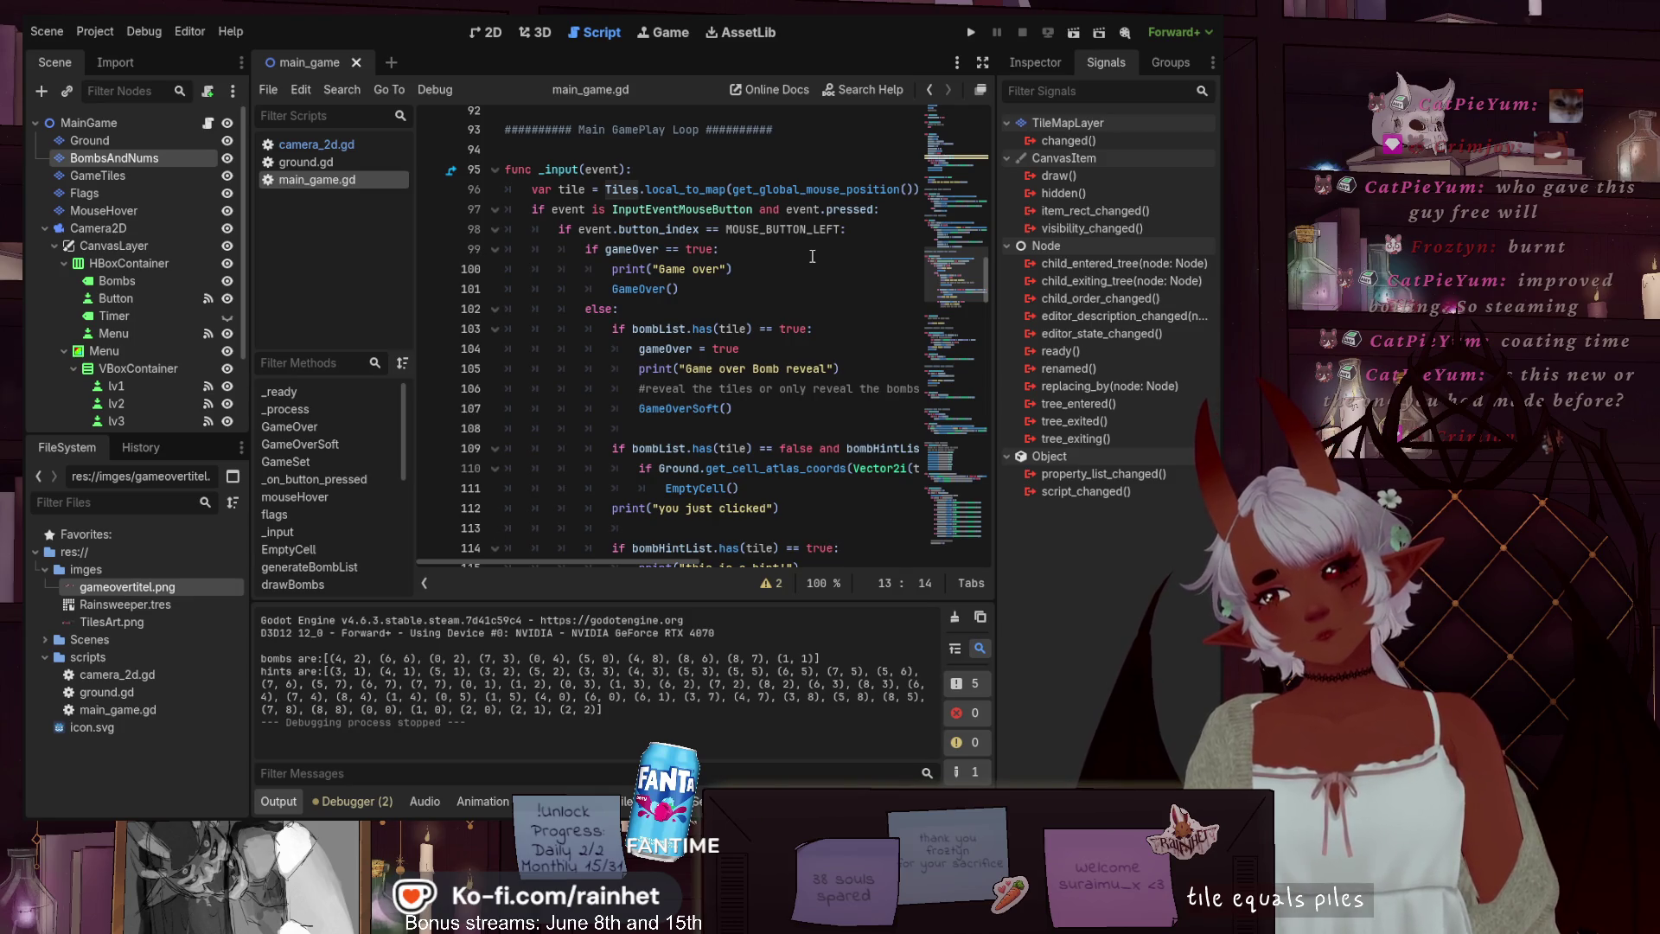
scroll(808, 263, "down", 2)
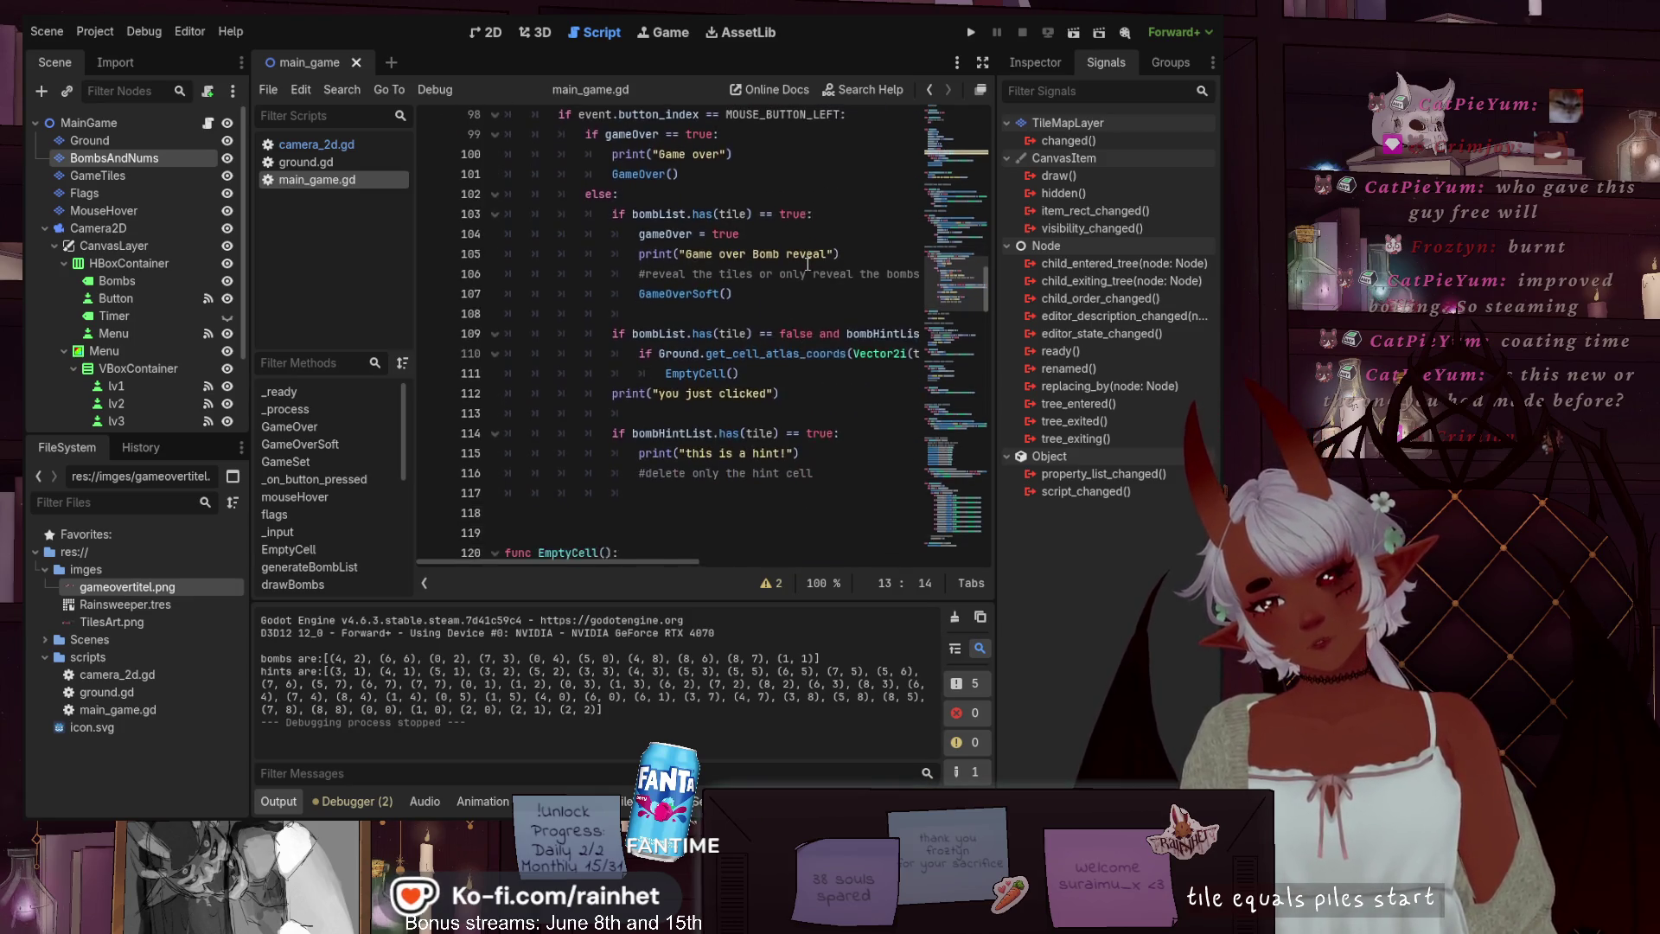
scroll(808, 264, "up", 1)
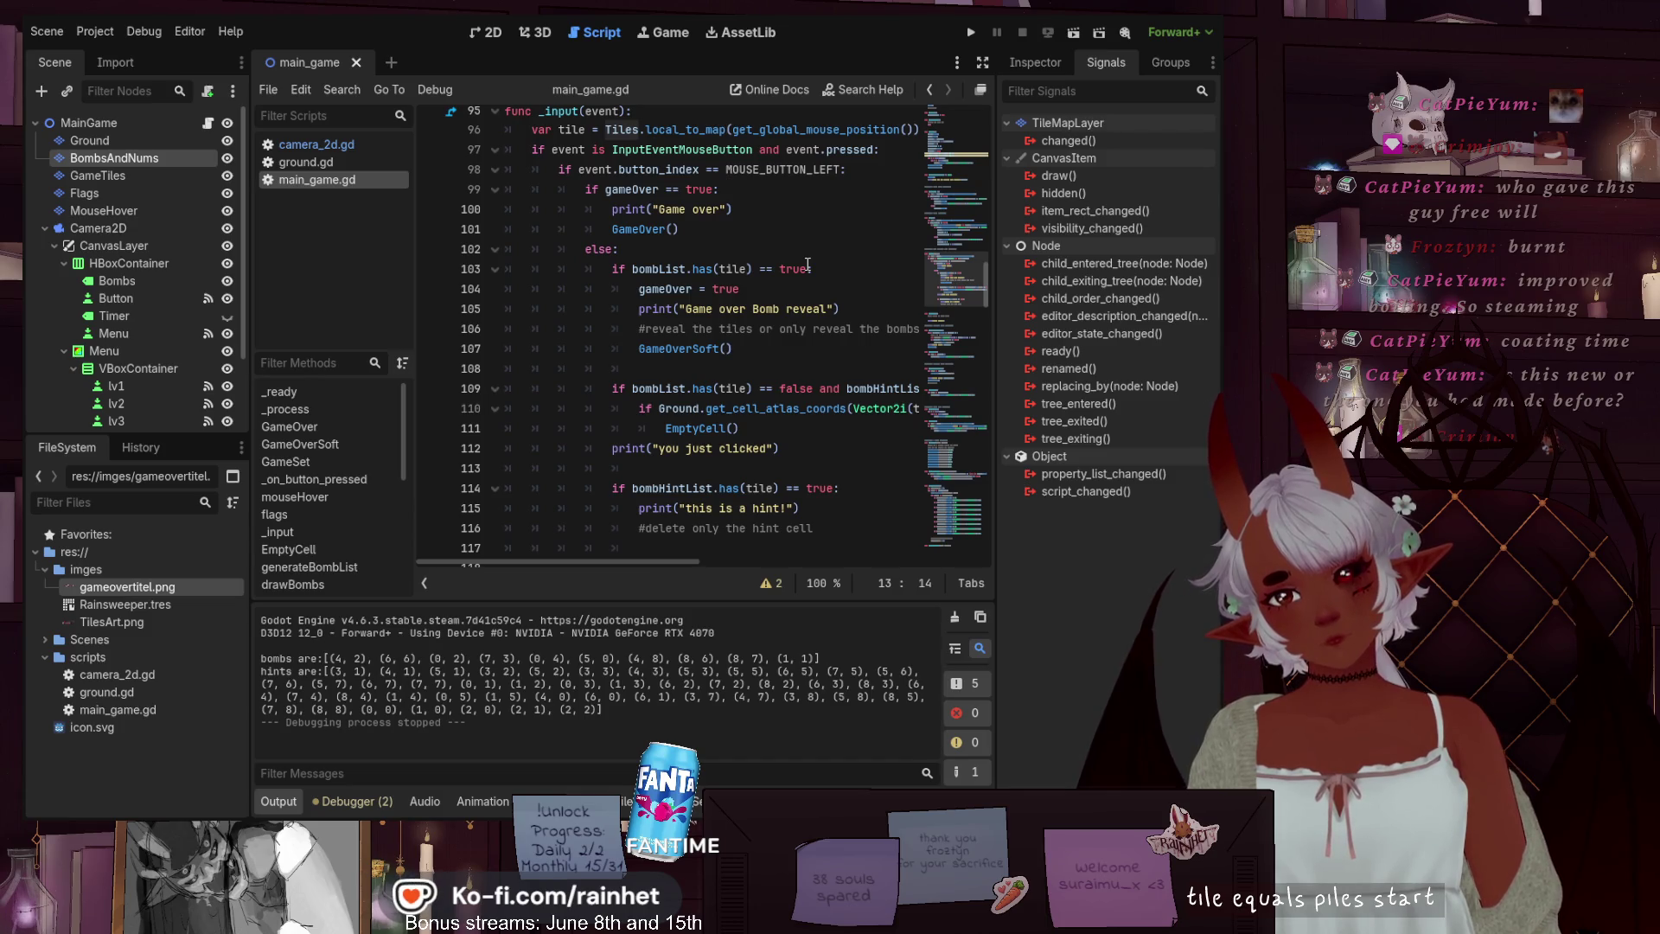
scroll(808, 264, "down", 9)
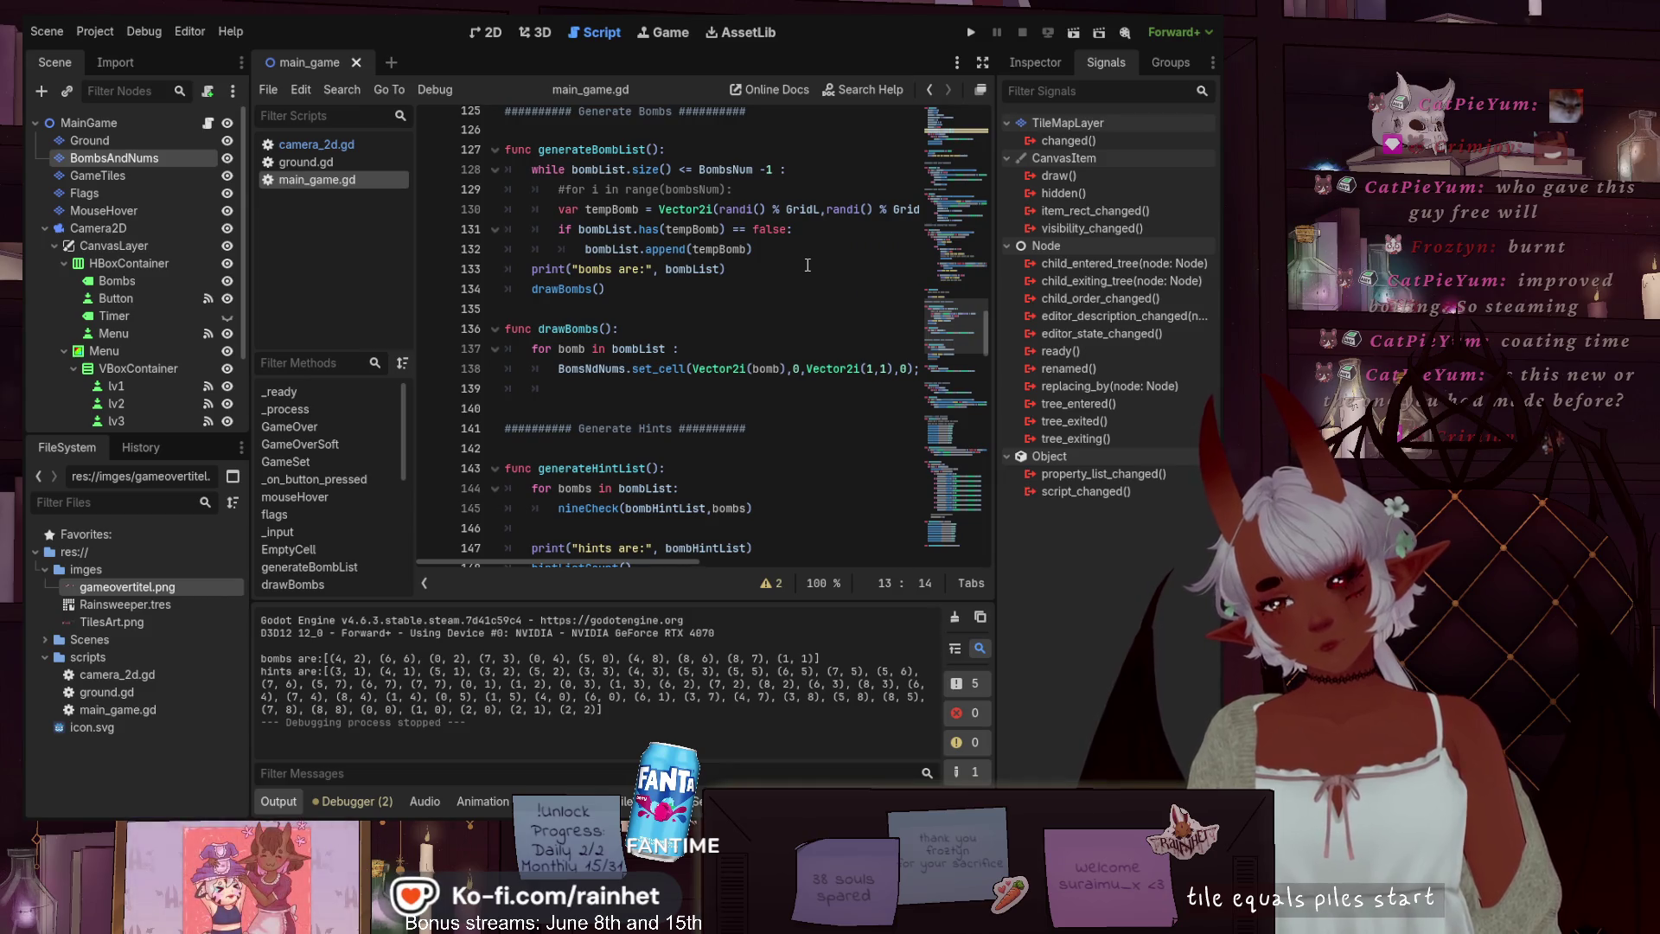
scroll(808, 264, "down", 3)
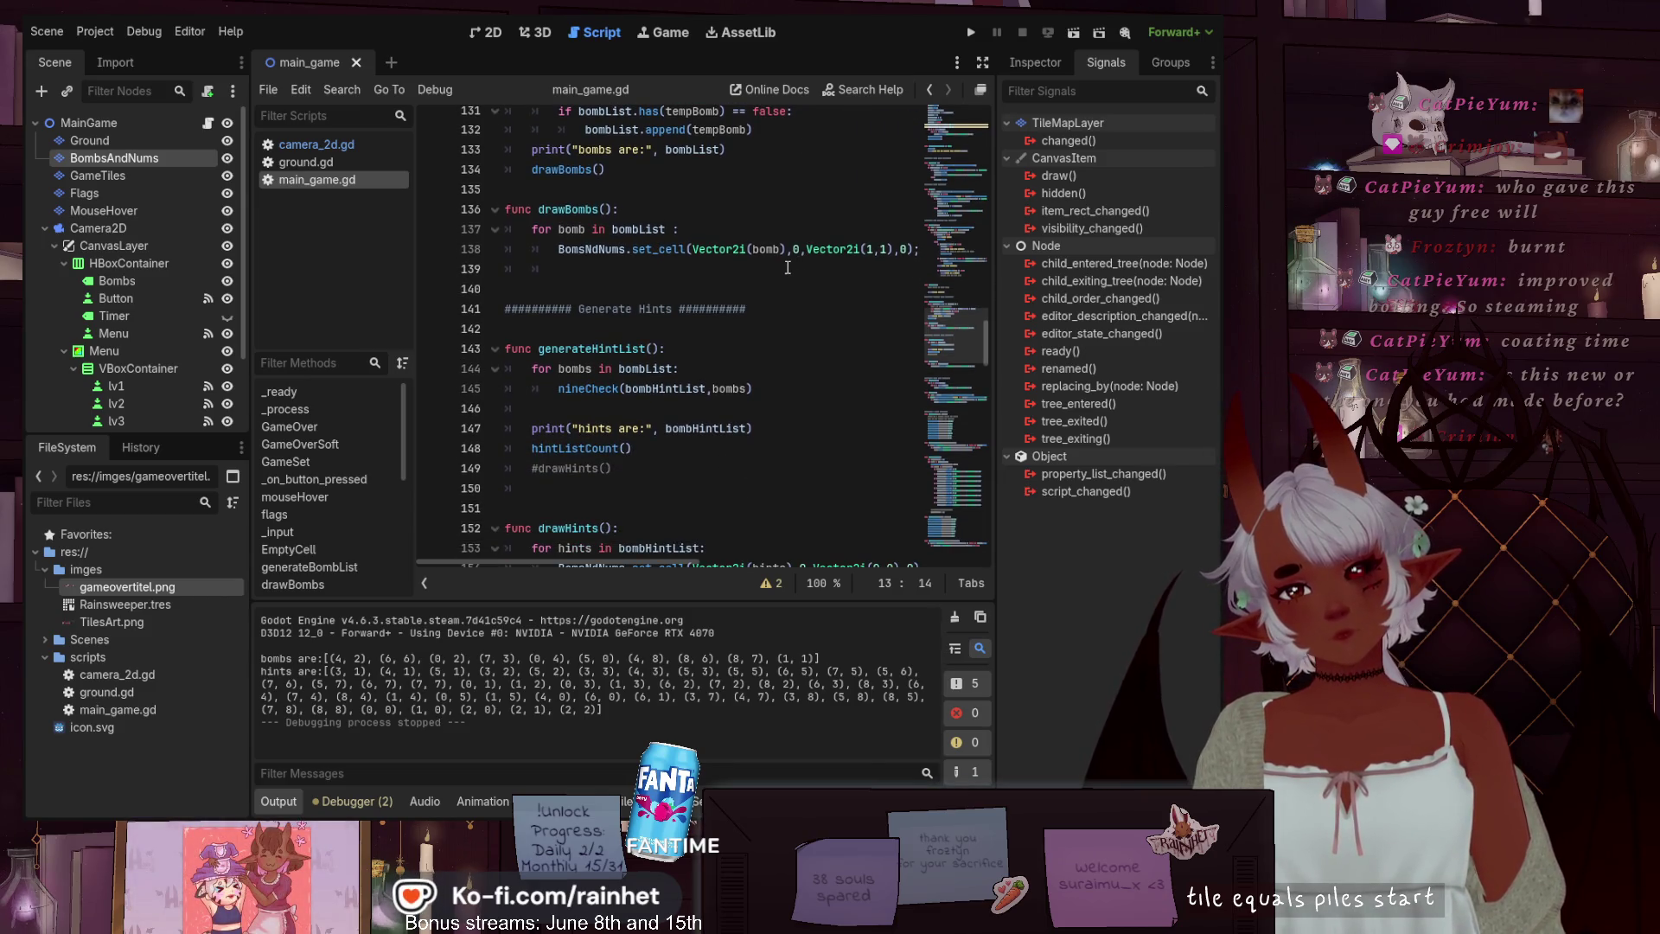
scroll(787, 268, "down", 4)
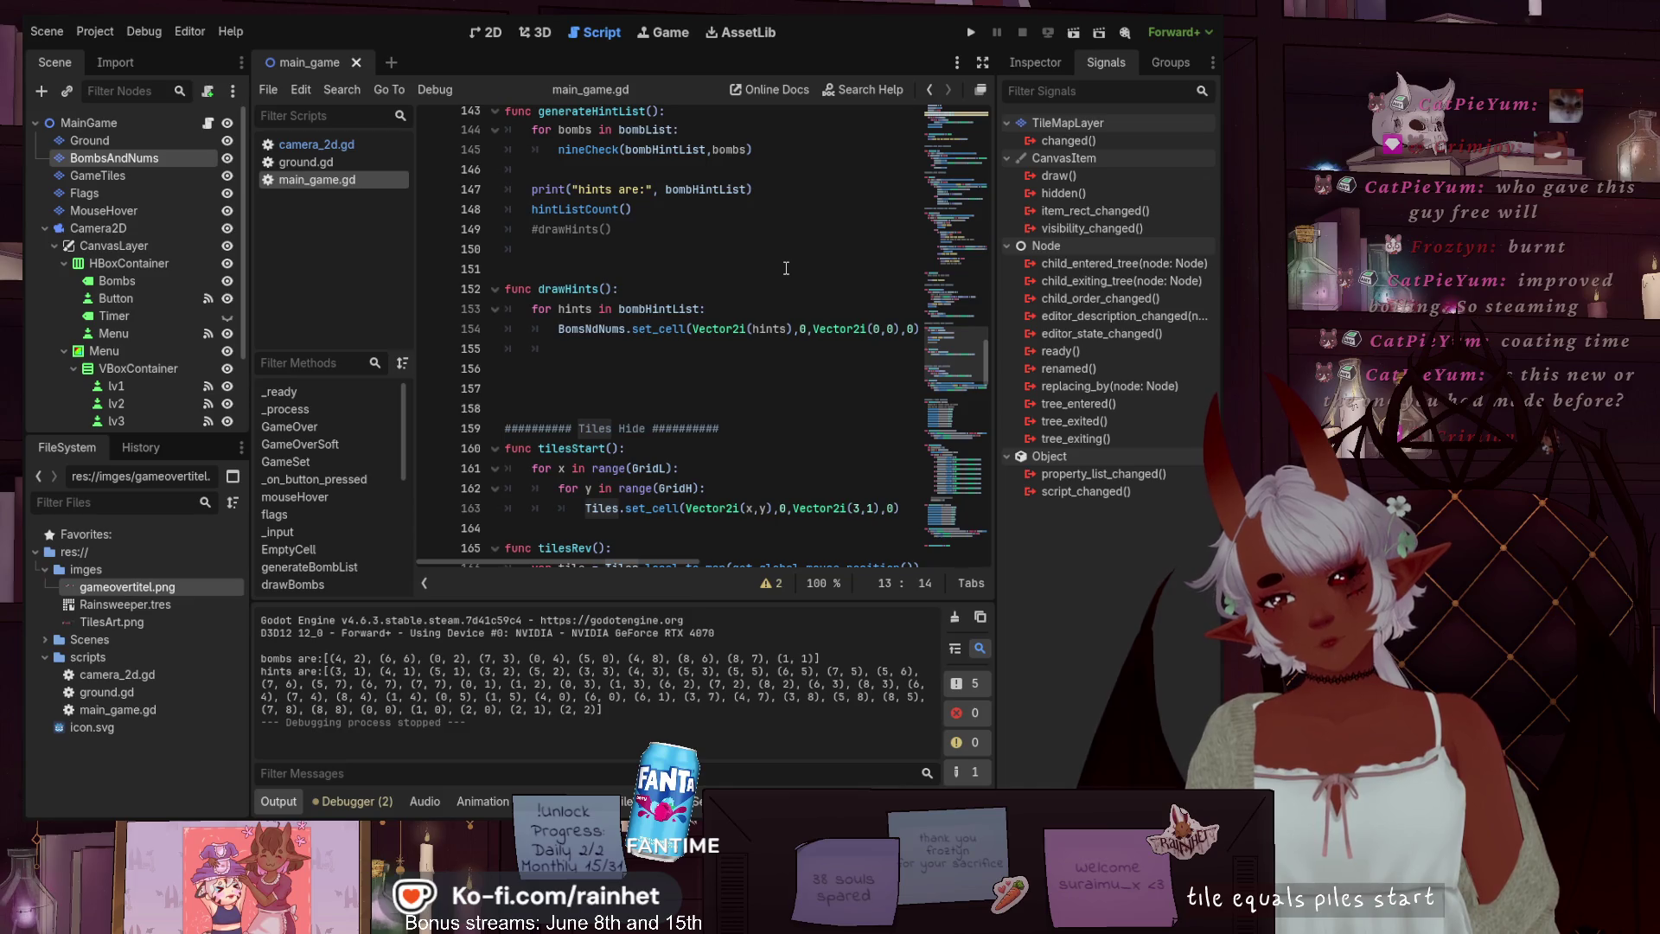
scroll(786, 269, "down", 2)
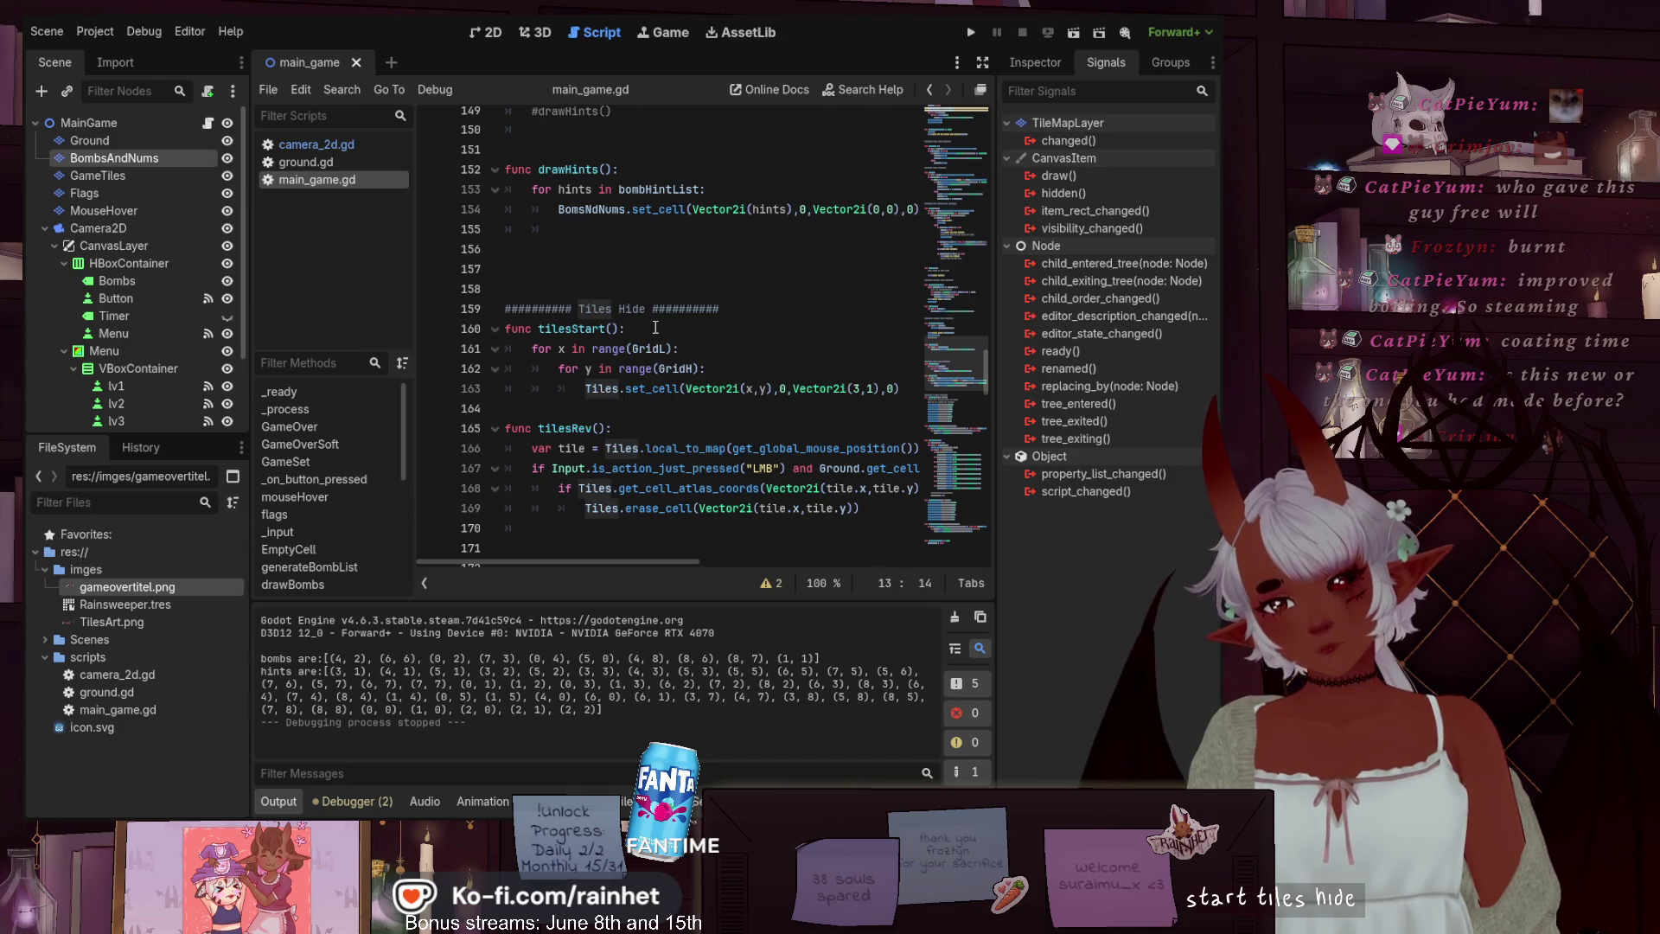
scroll(655, 328, "down", 2)
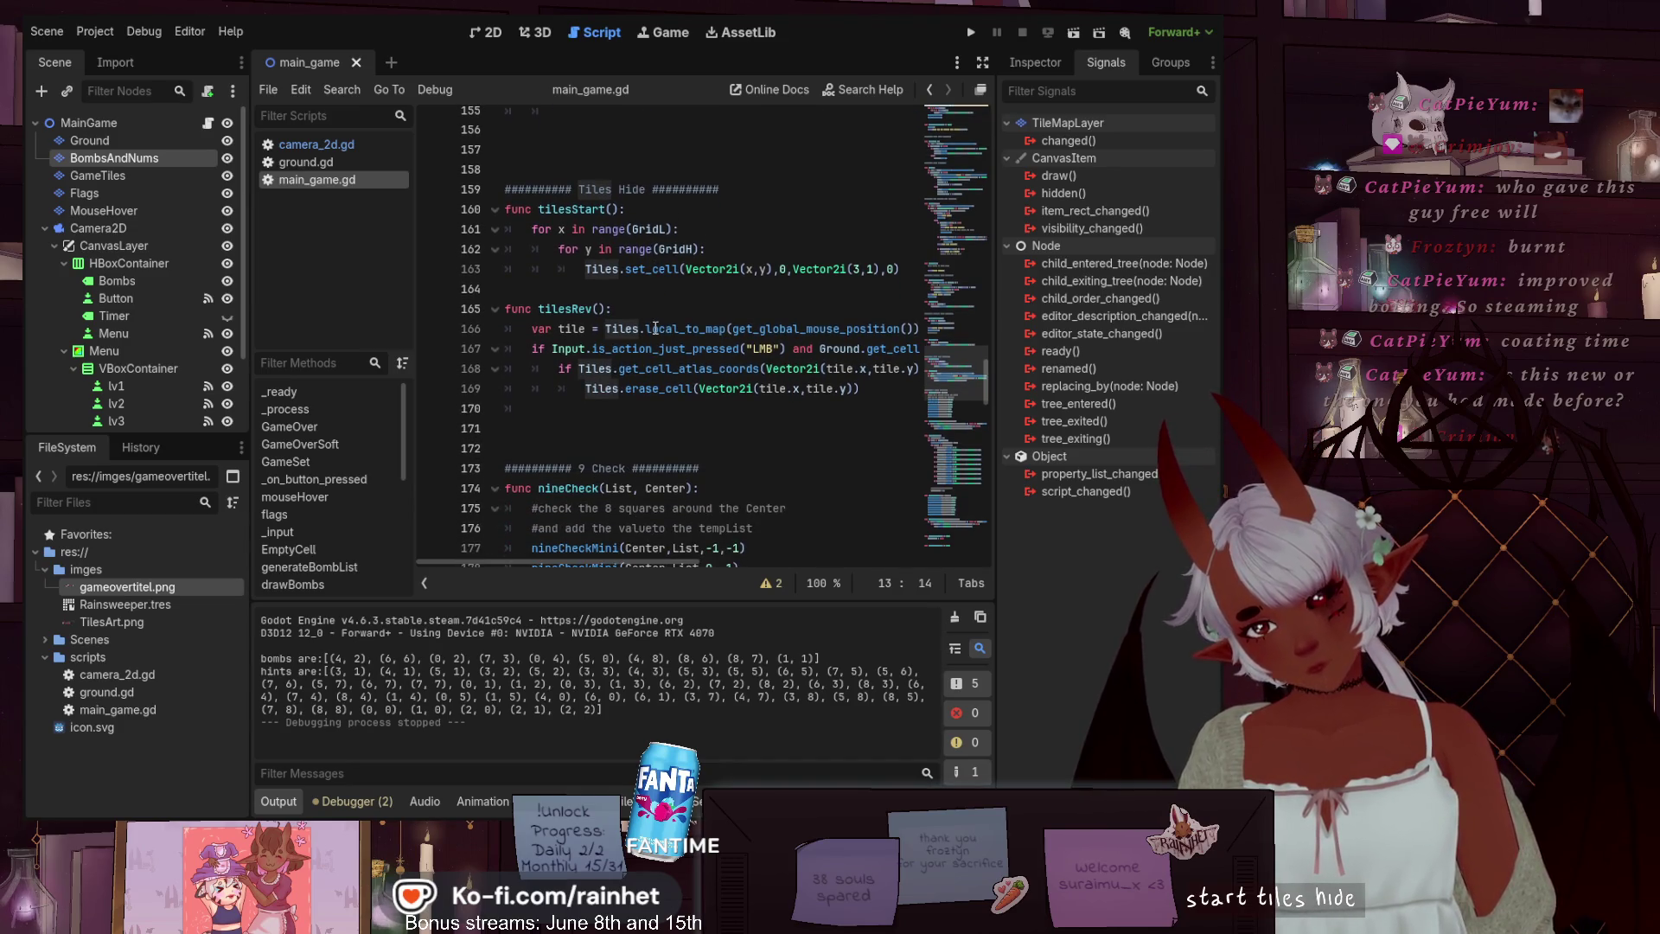
scroll(655, 328, "down", 9)
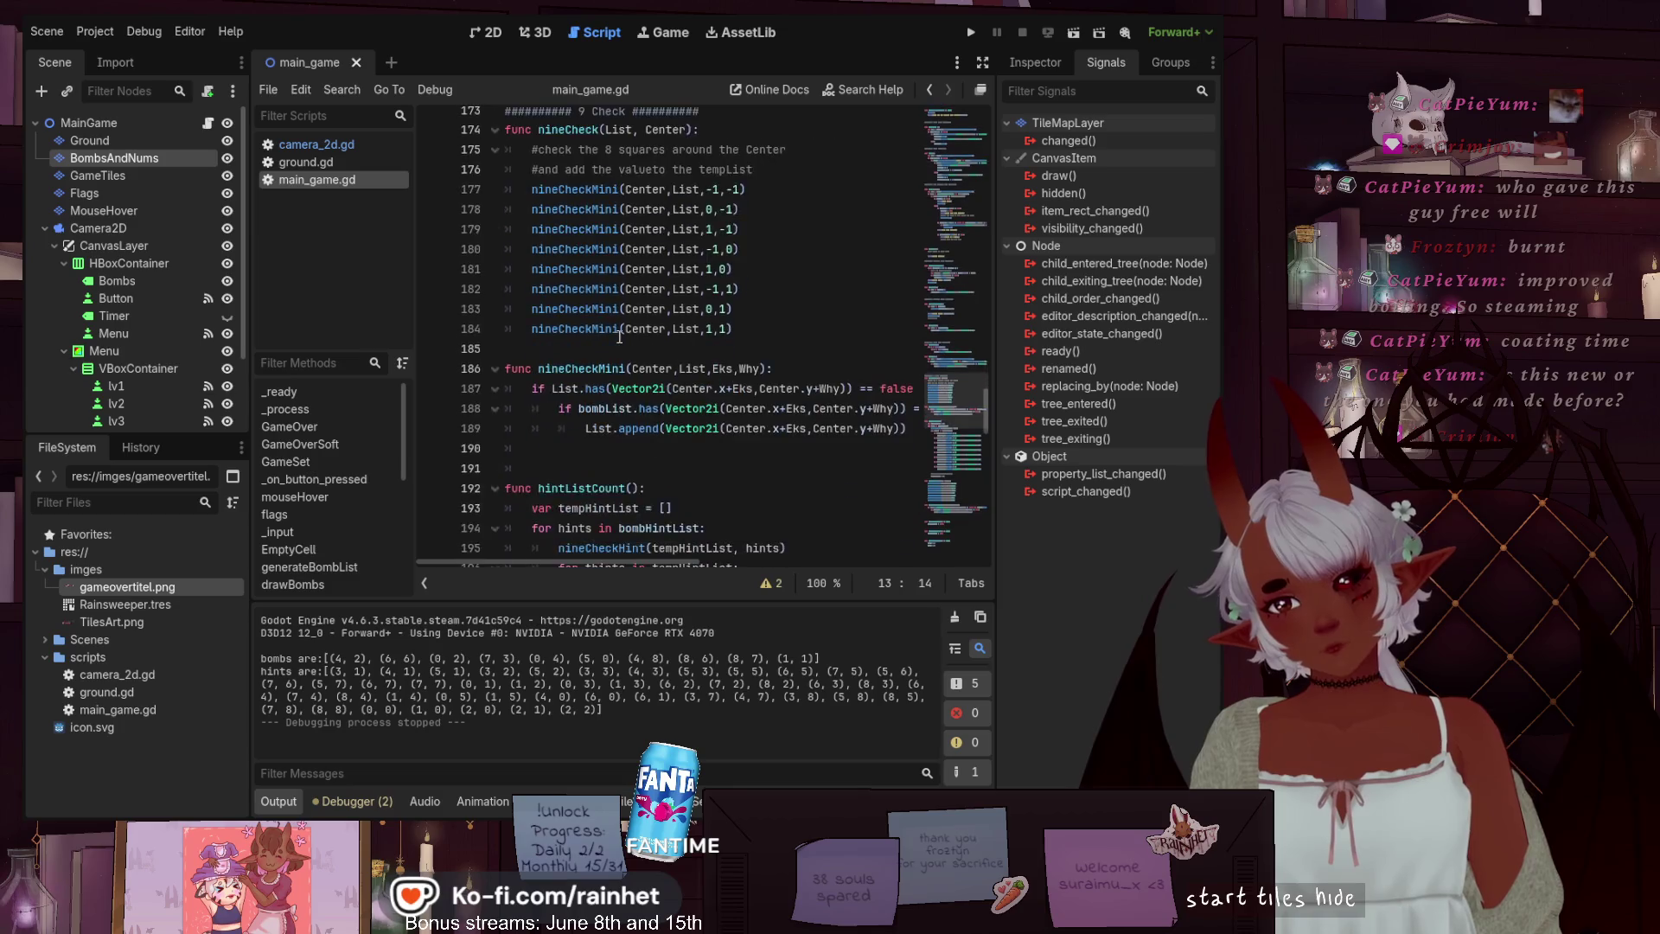
scroll(620, 338, "up", 4)
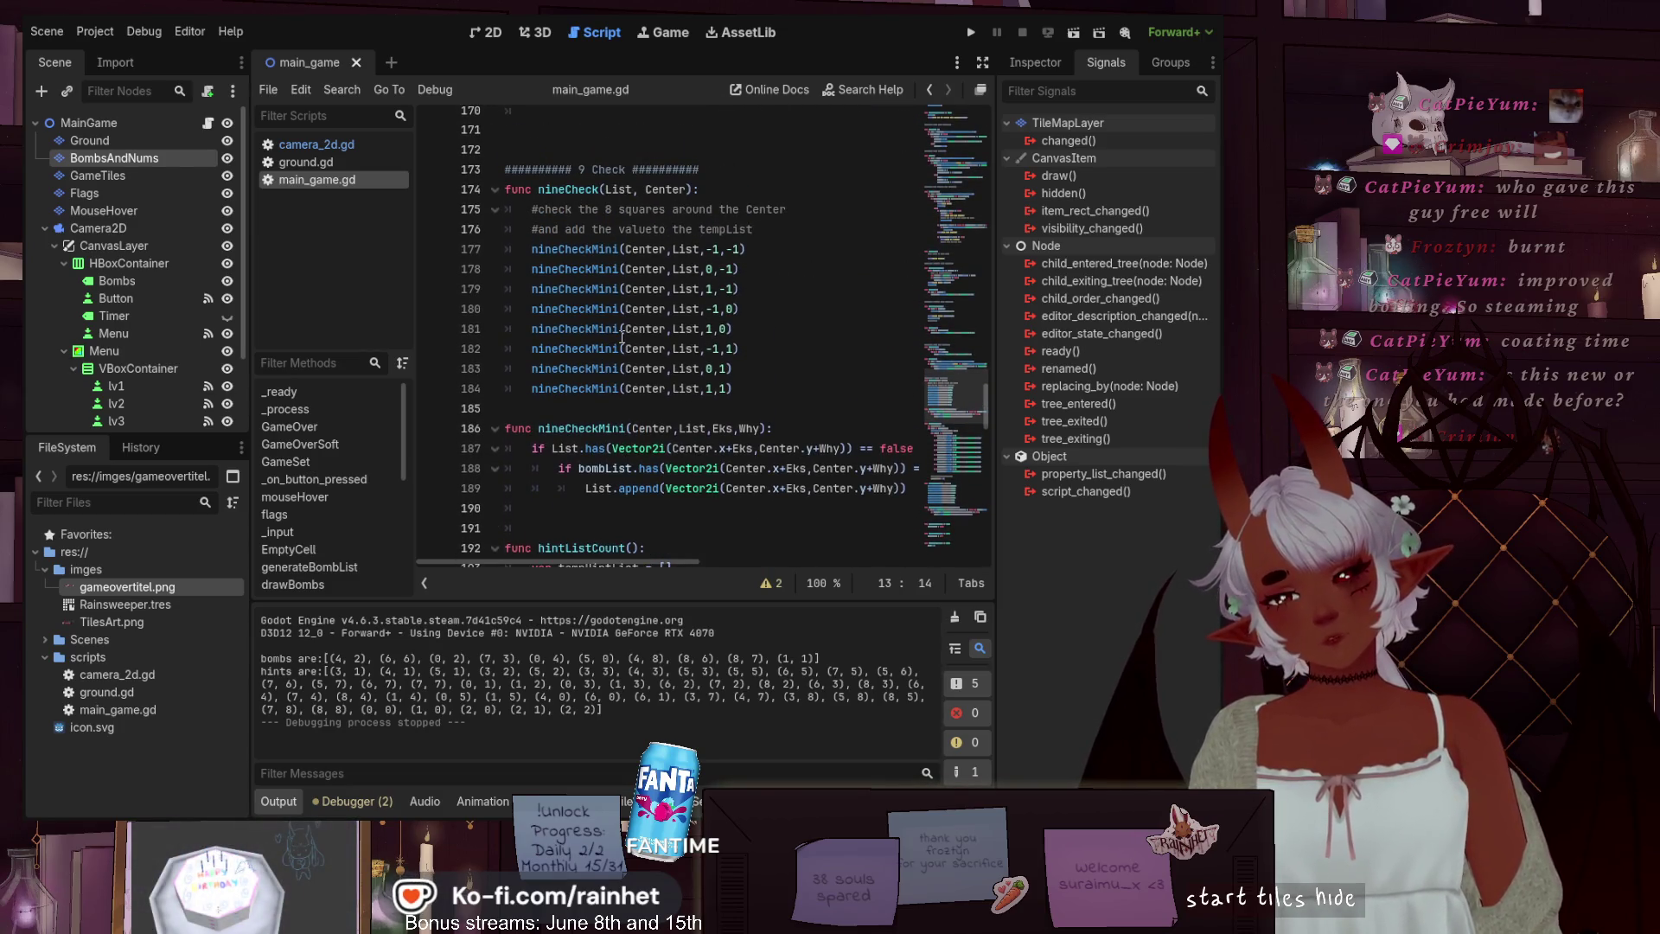
scroll(622, 337, "down", 7)
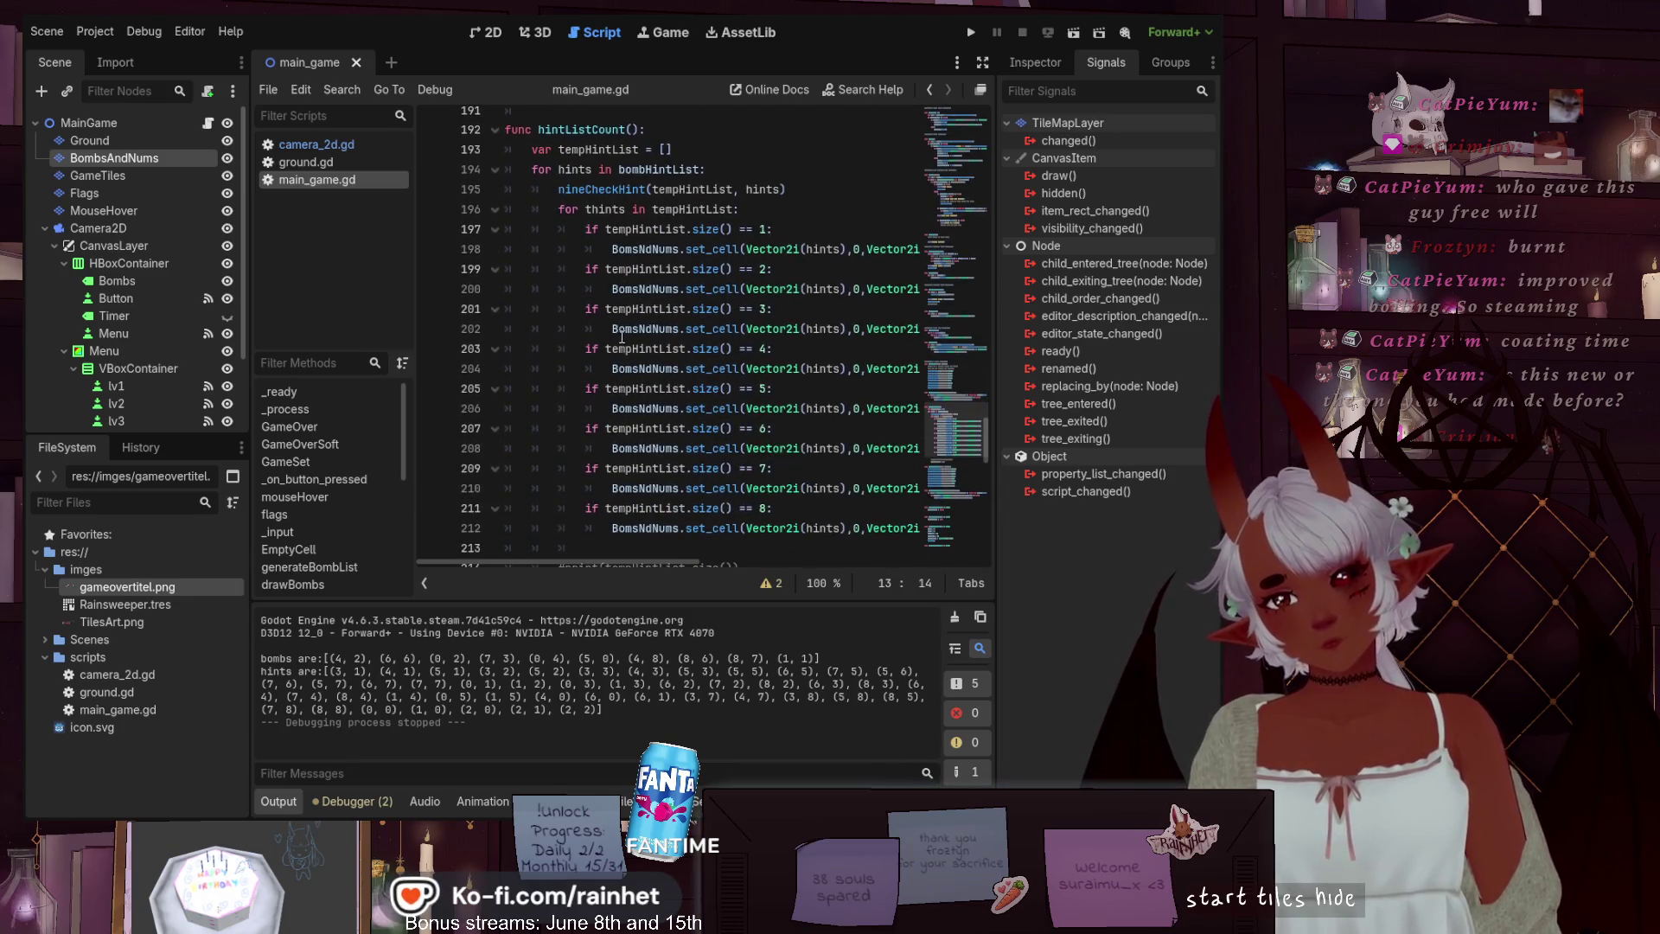
scroll(621, 337, "down", 2)
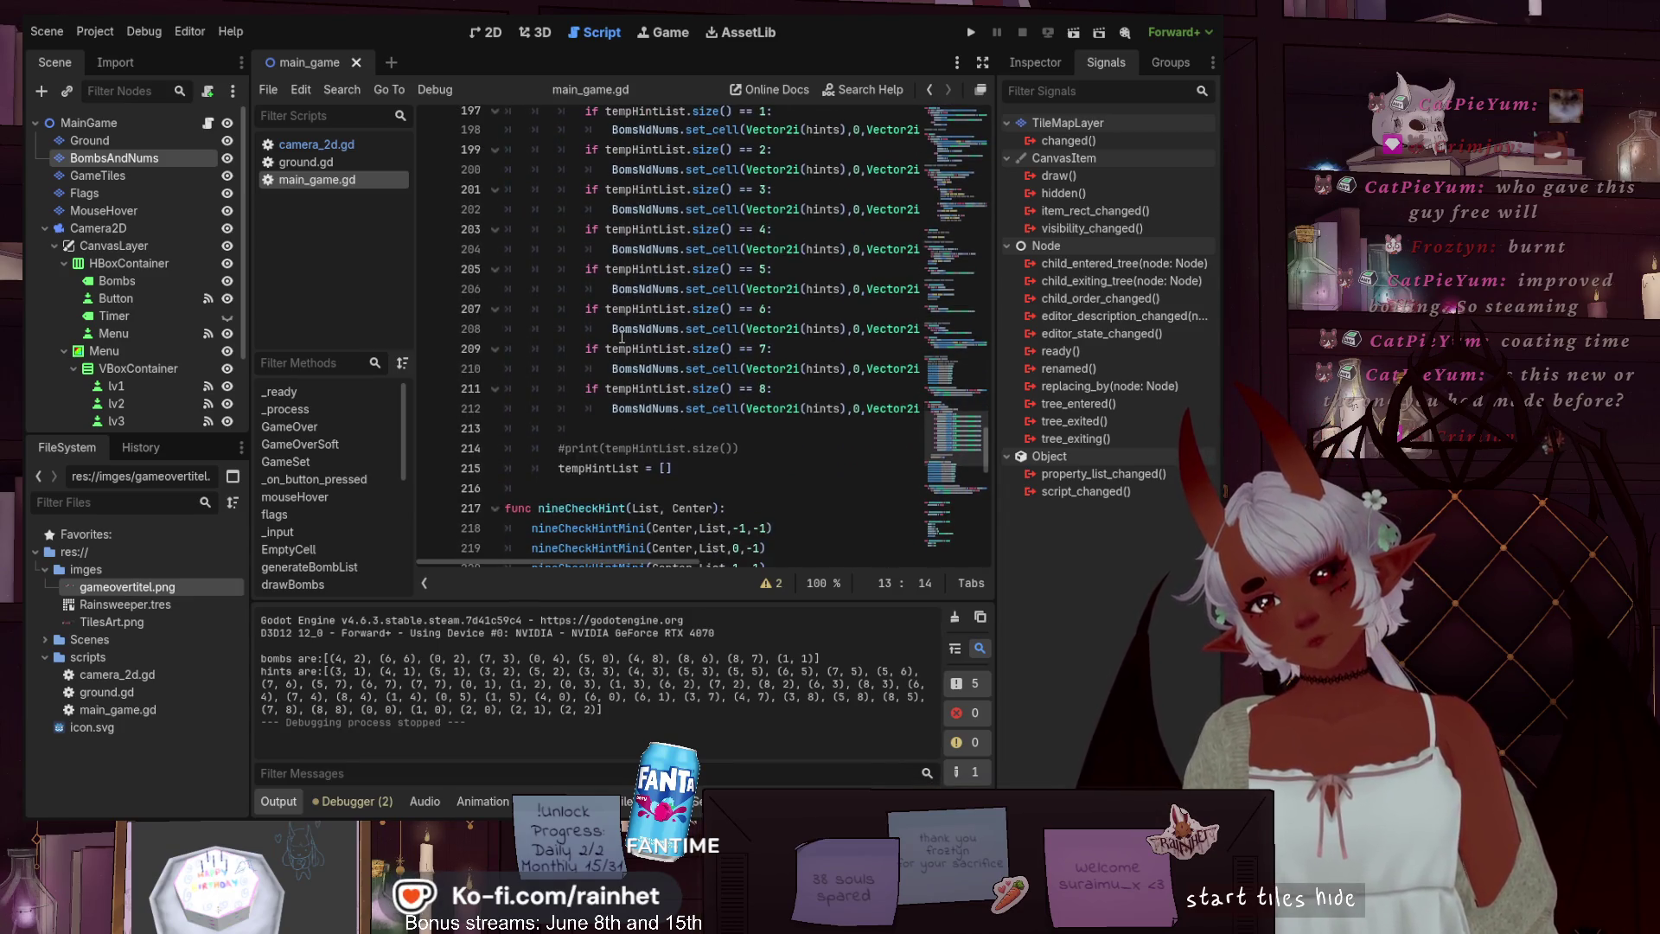
scroll(622, 337, "up", 2)
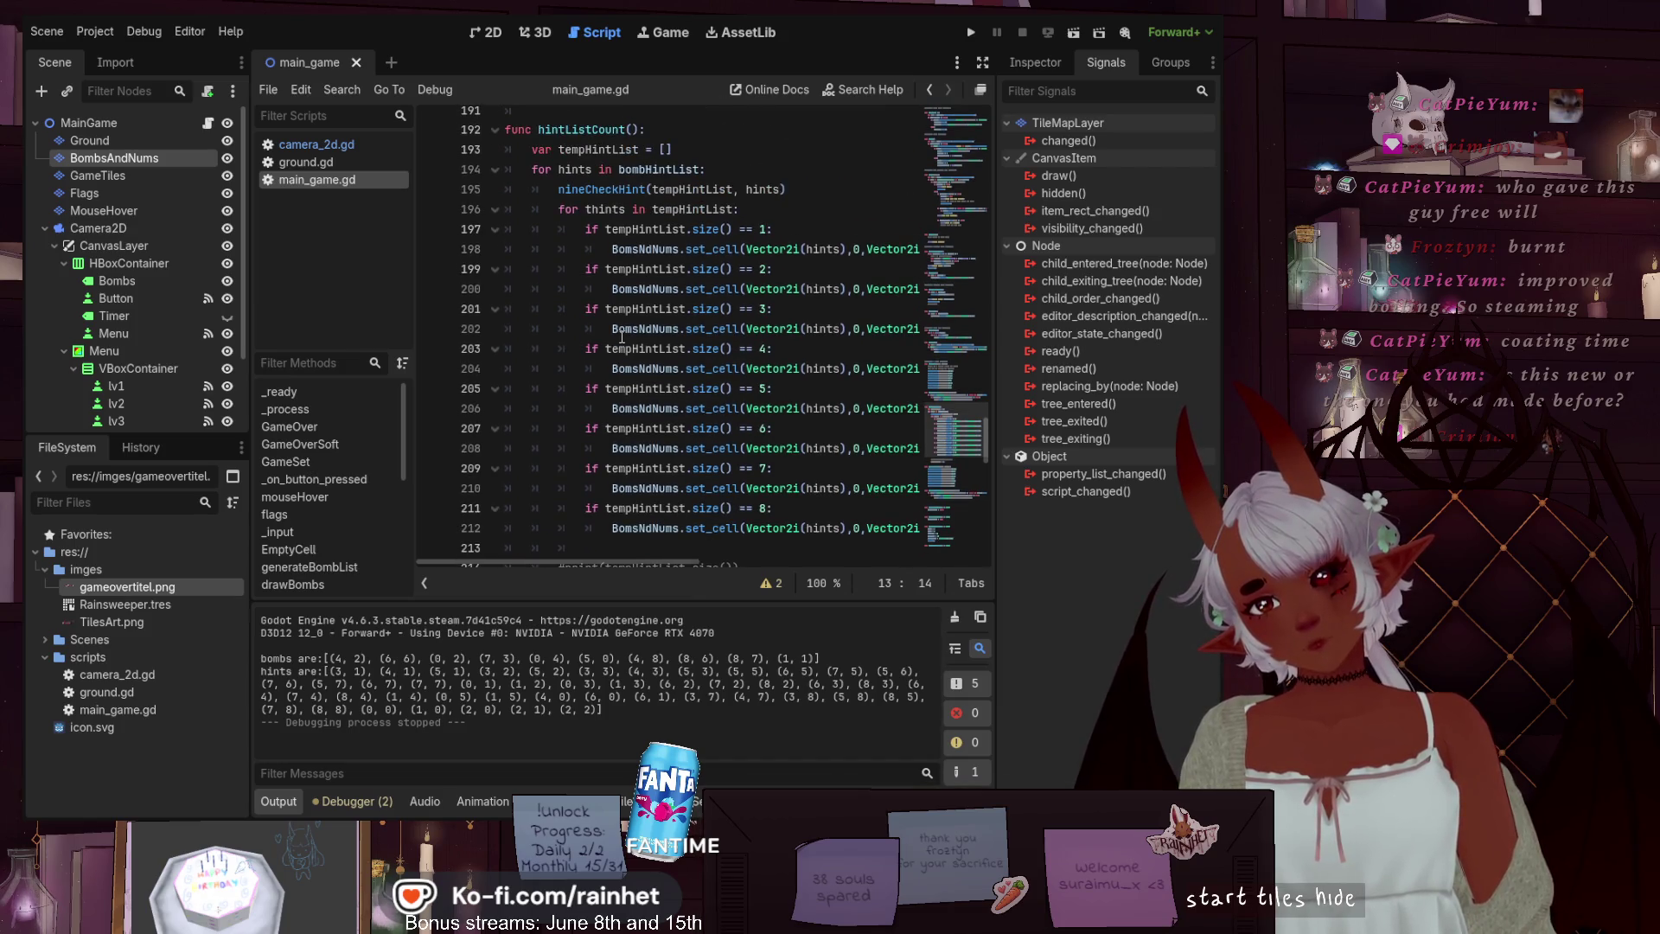
scroll(622, 337, "down", 3)
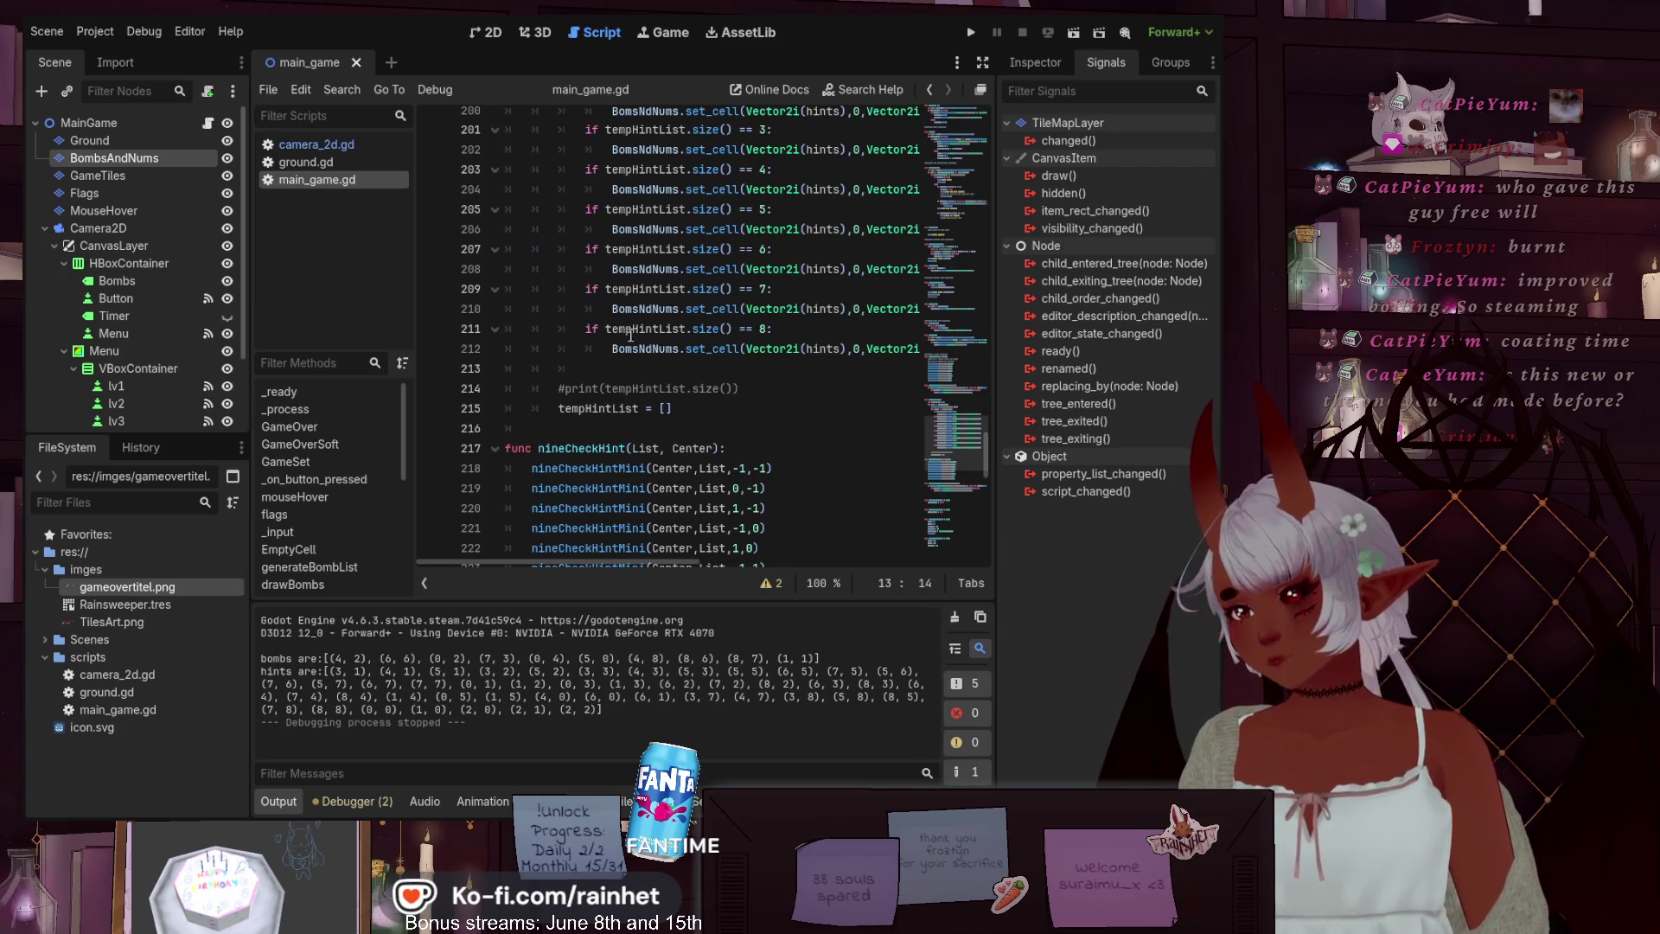
scroll(631, 334, "down", 5)
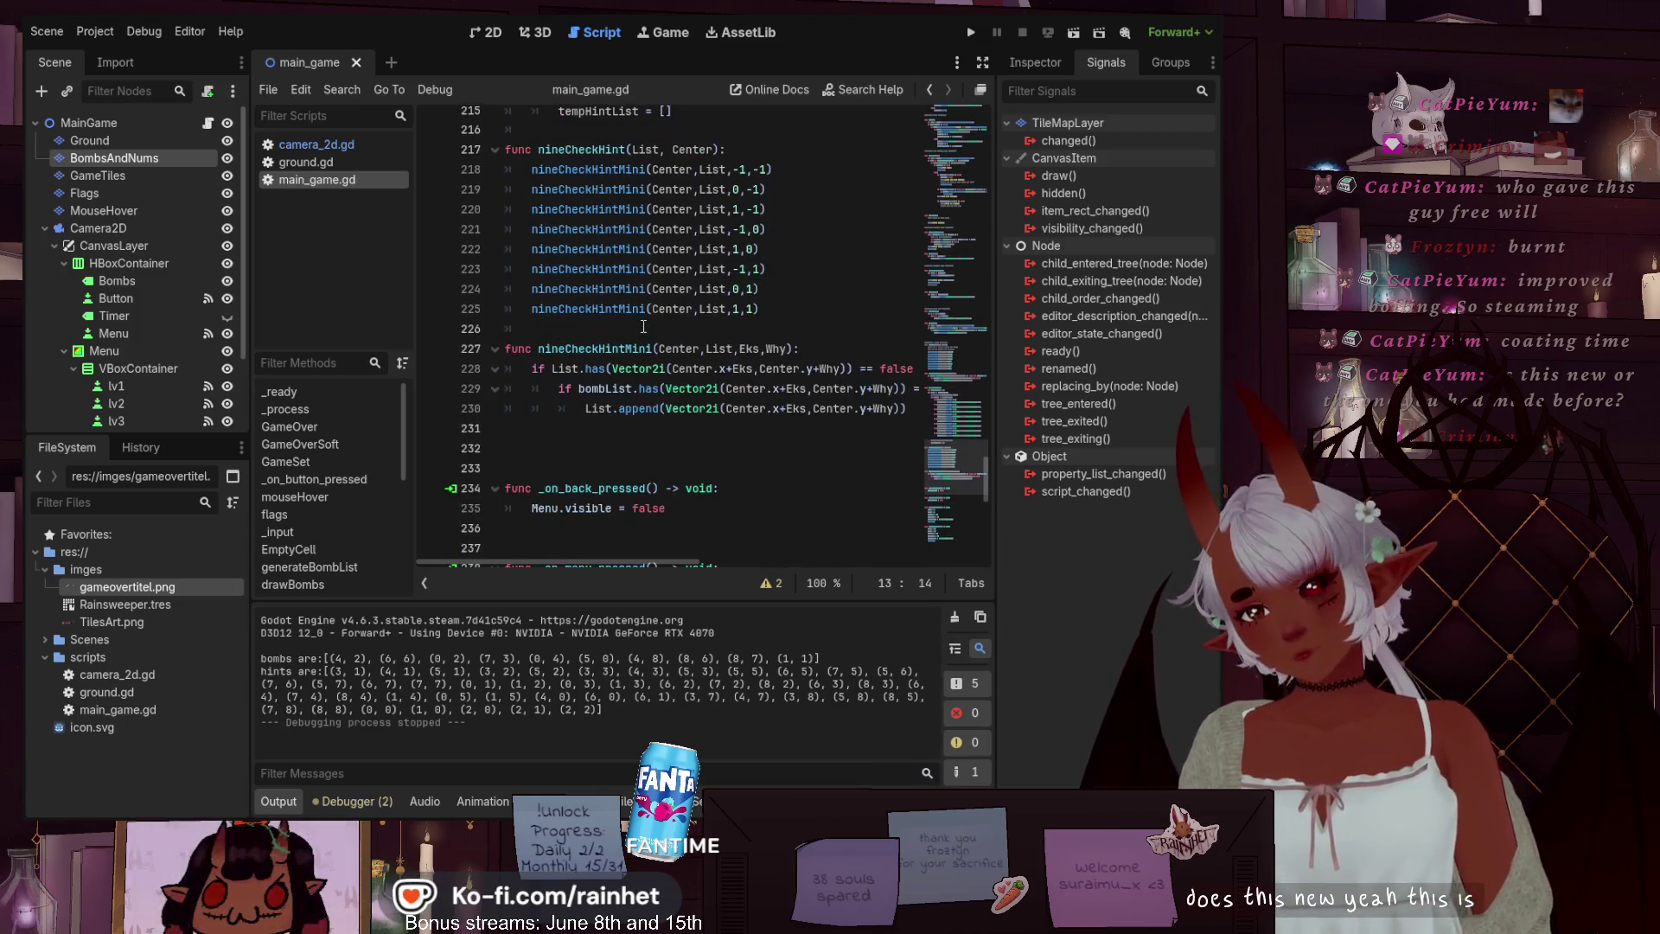
scroll(644, 326, "up", 5)
scroll(643, 326, "down", 5)
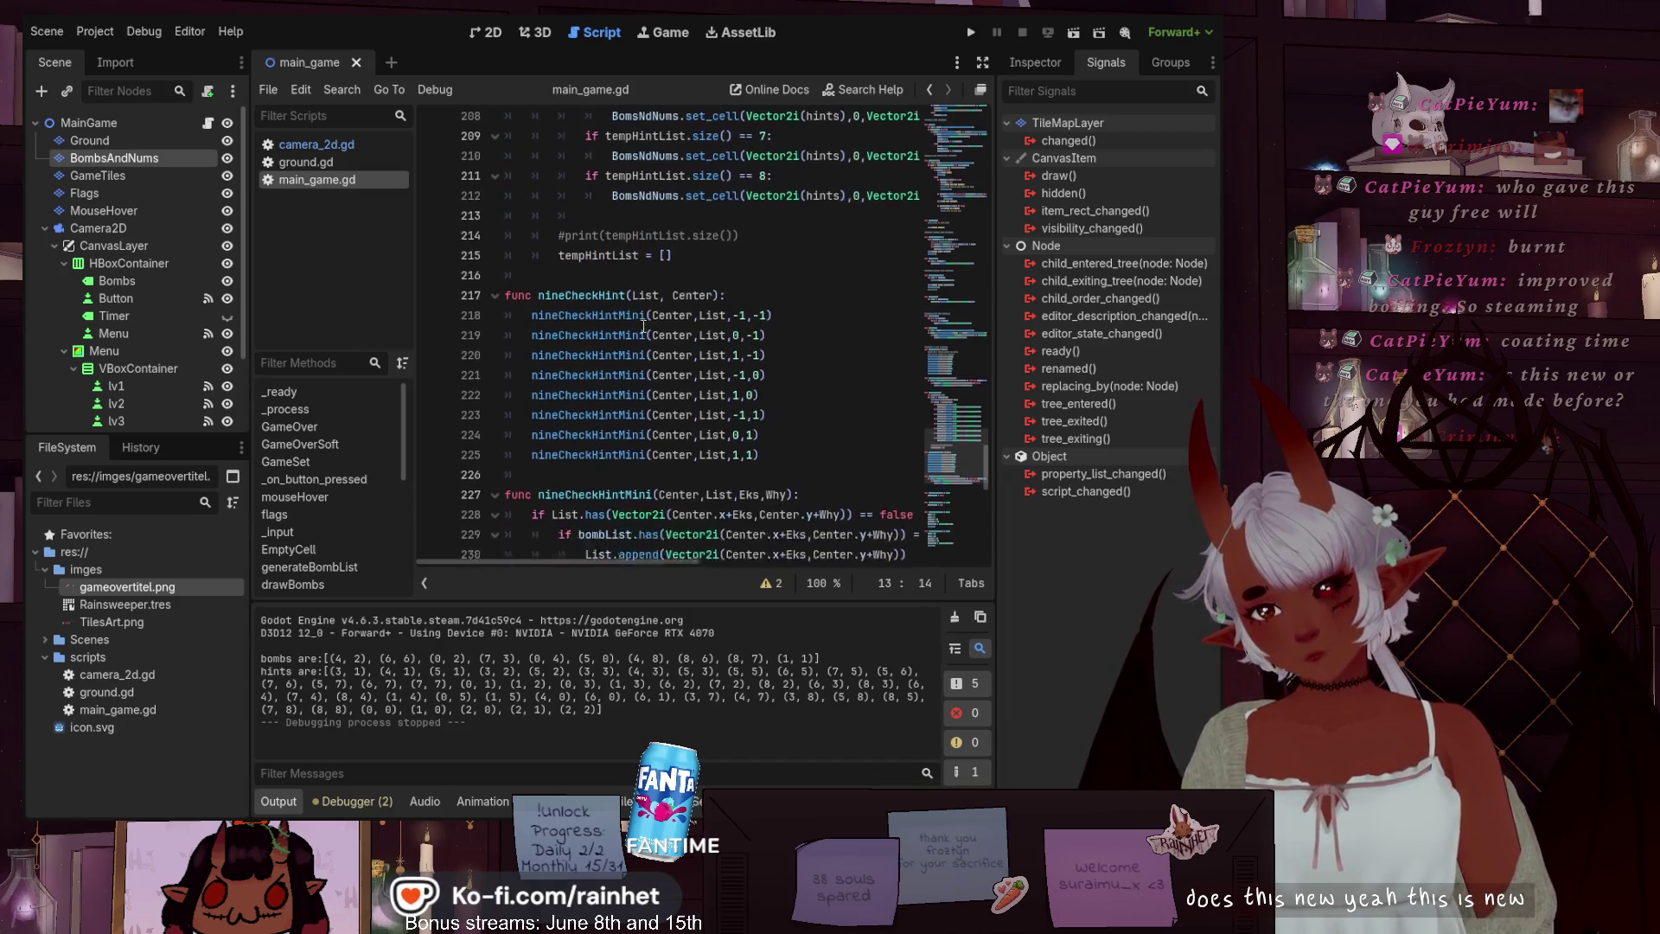
scroll(644, 326, "down", 4)
scroll(643, 326, "down", 7)
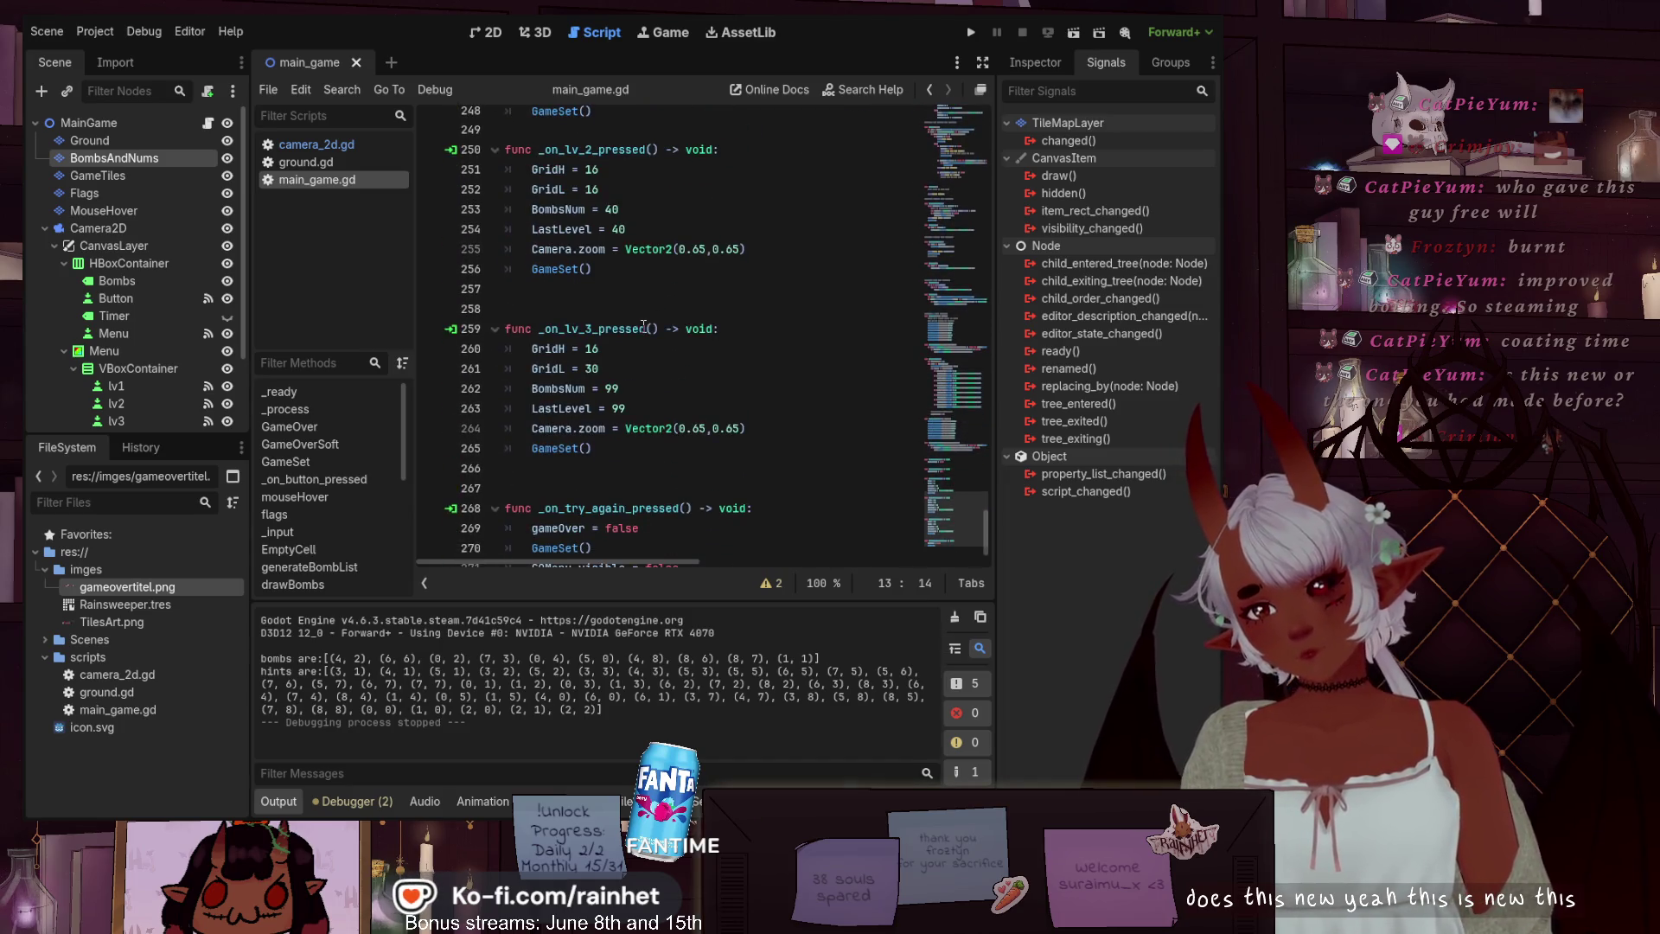
mouse_move(944, 410)
left_mouse_down()
mouse_move(969, 407)
mouse_move(966, 327)
mouse_move(967, 341)
left_mouse_up()
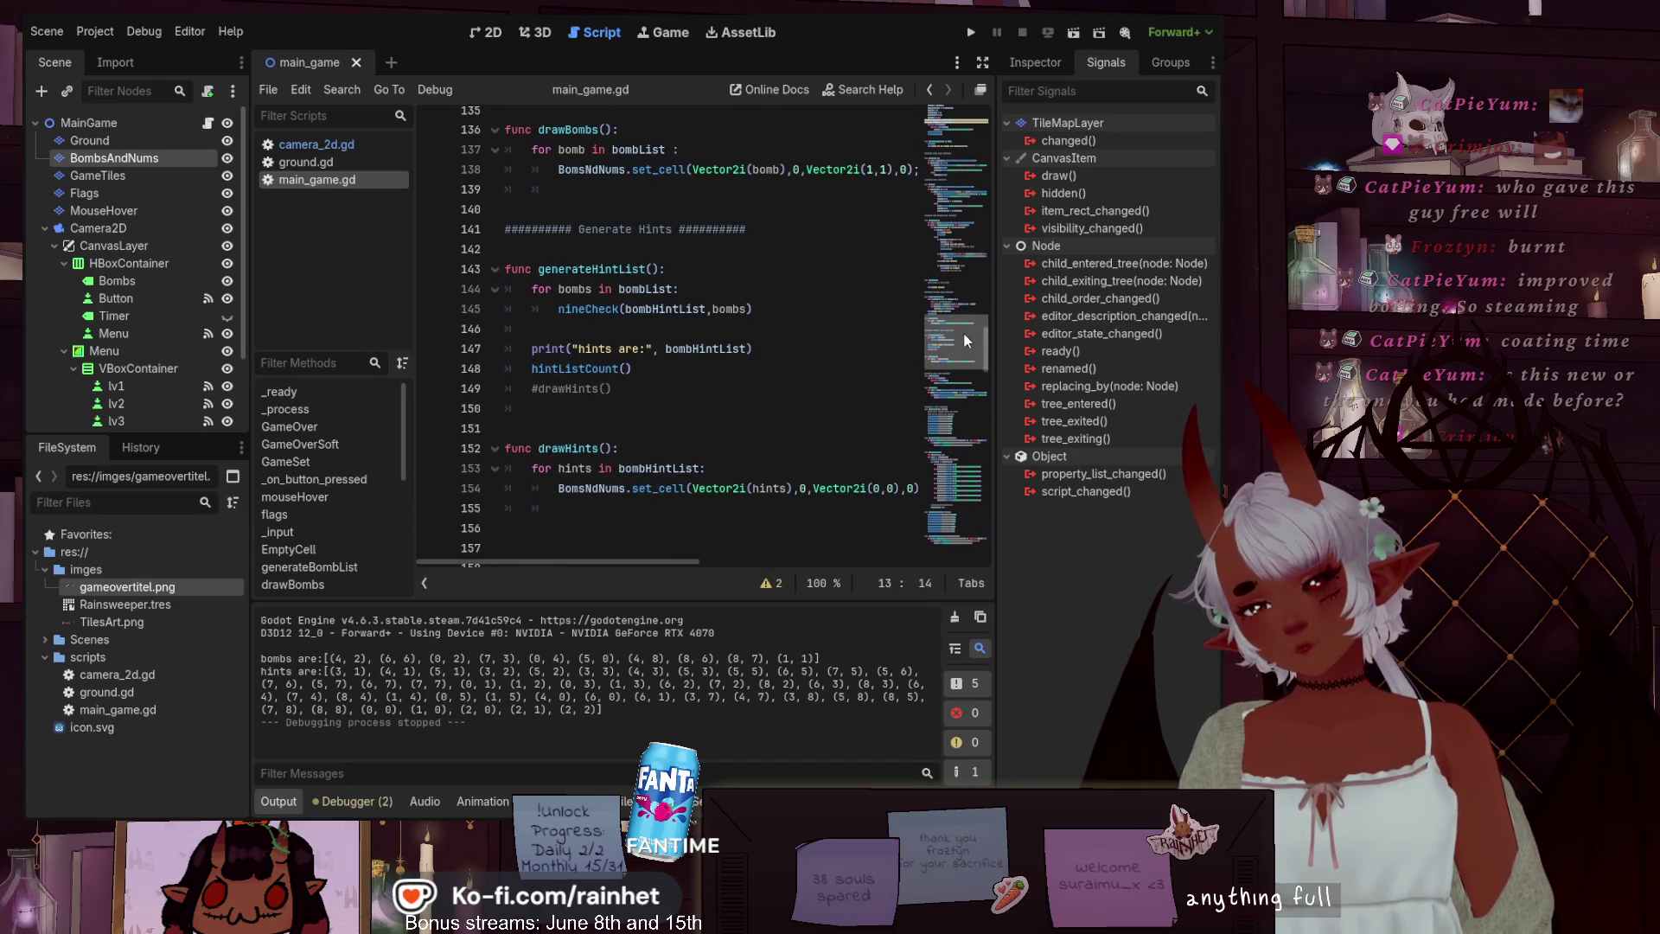
left_click(624, 388)
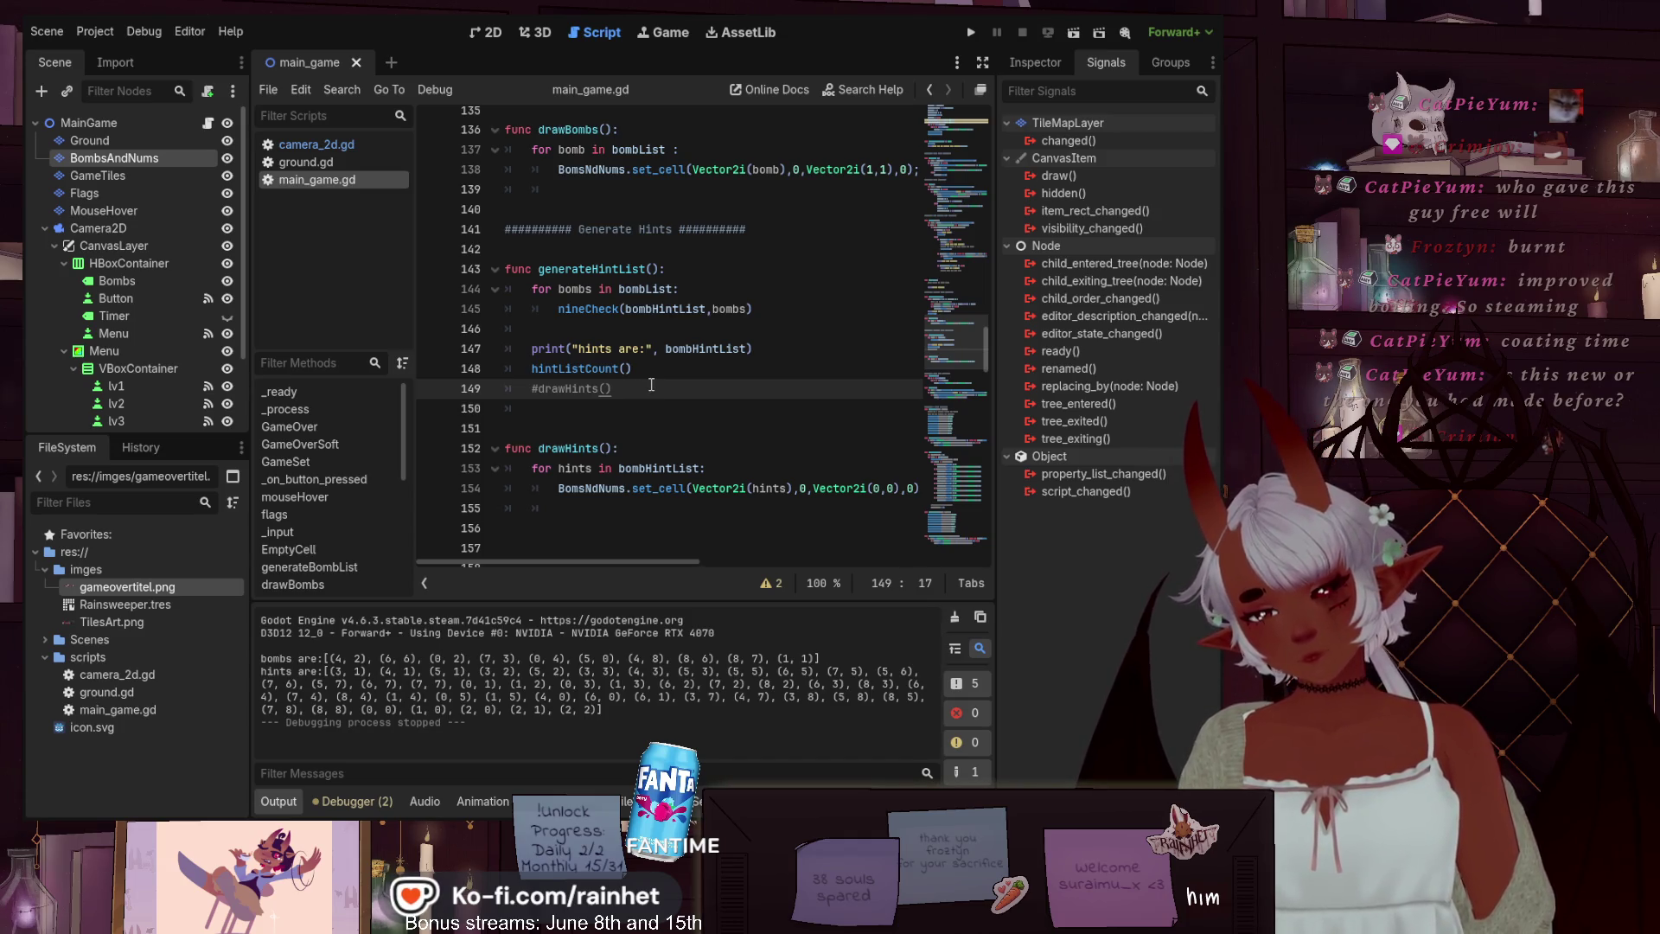
scroll(651, 385, "down", 3)
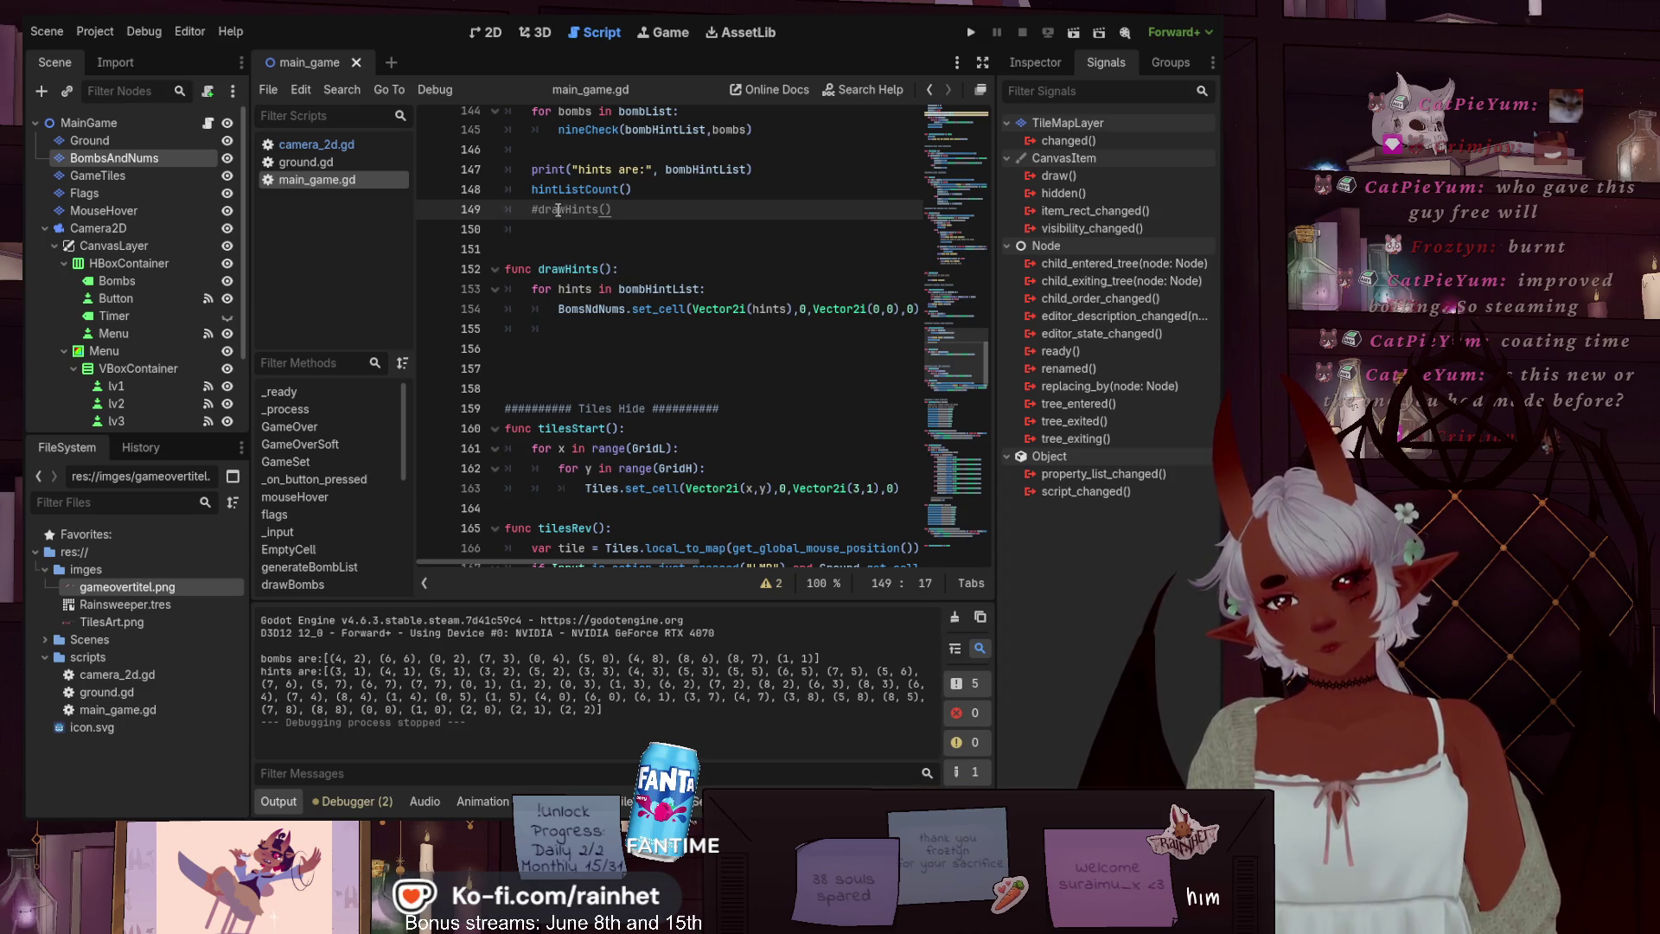
mouse_move(544, 209)
left_mouse_down()
mouse_move(597, 213)
mouse_move(541, 218)
left_mouse_up()
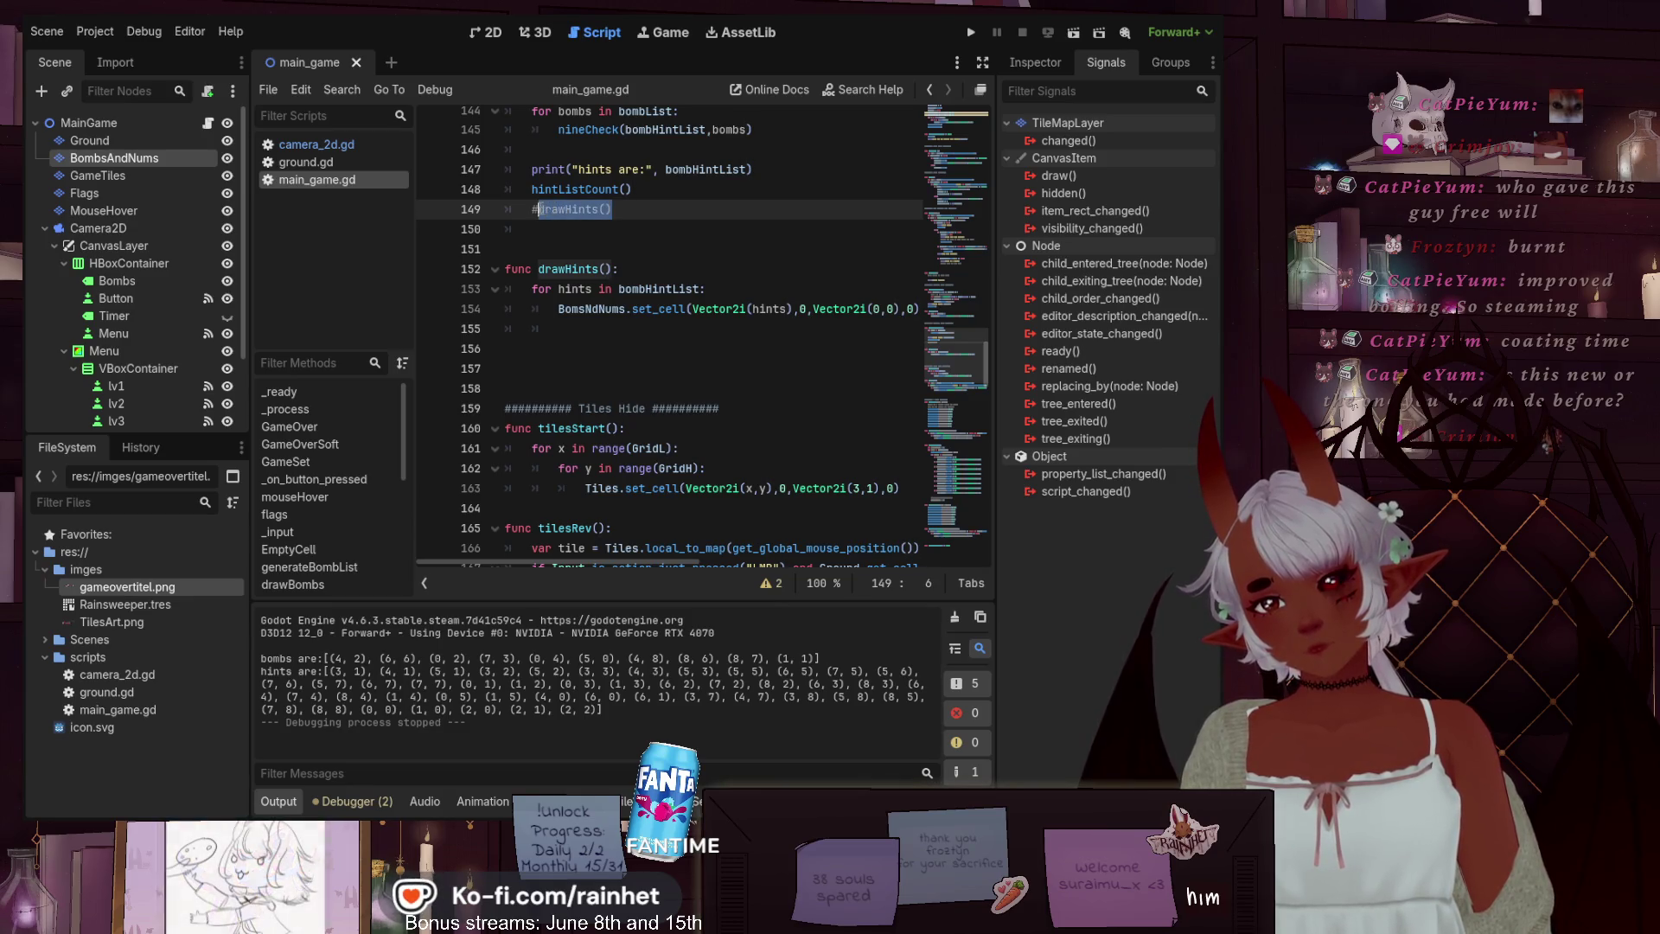
scroll(817, 358, "up", 1)
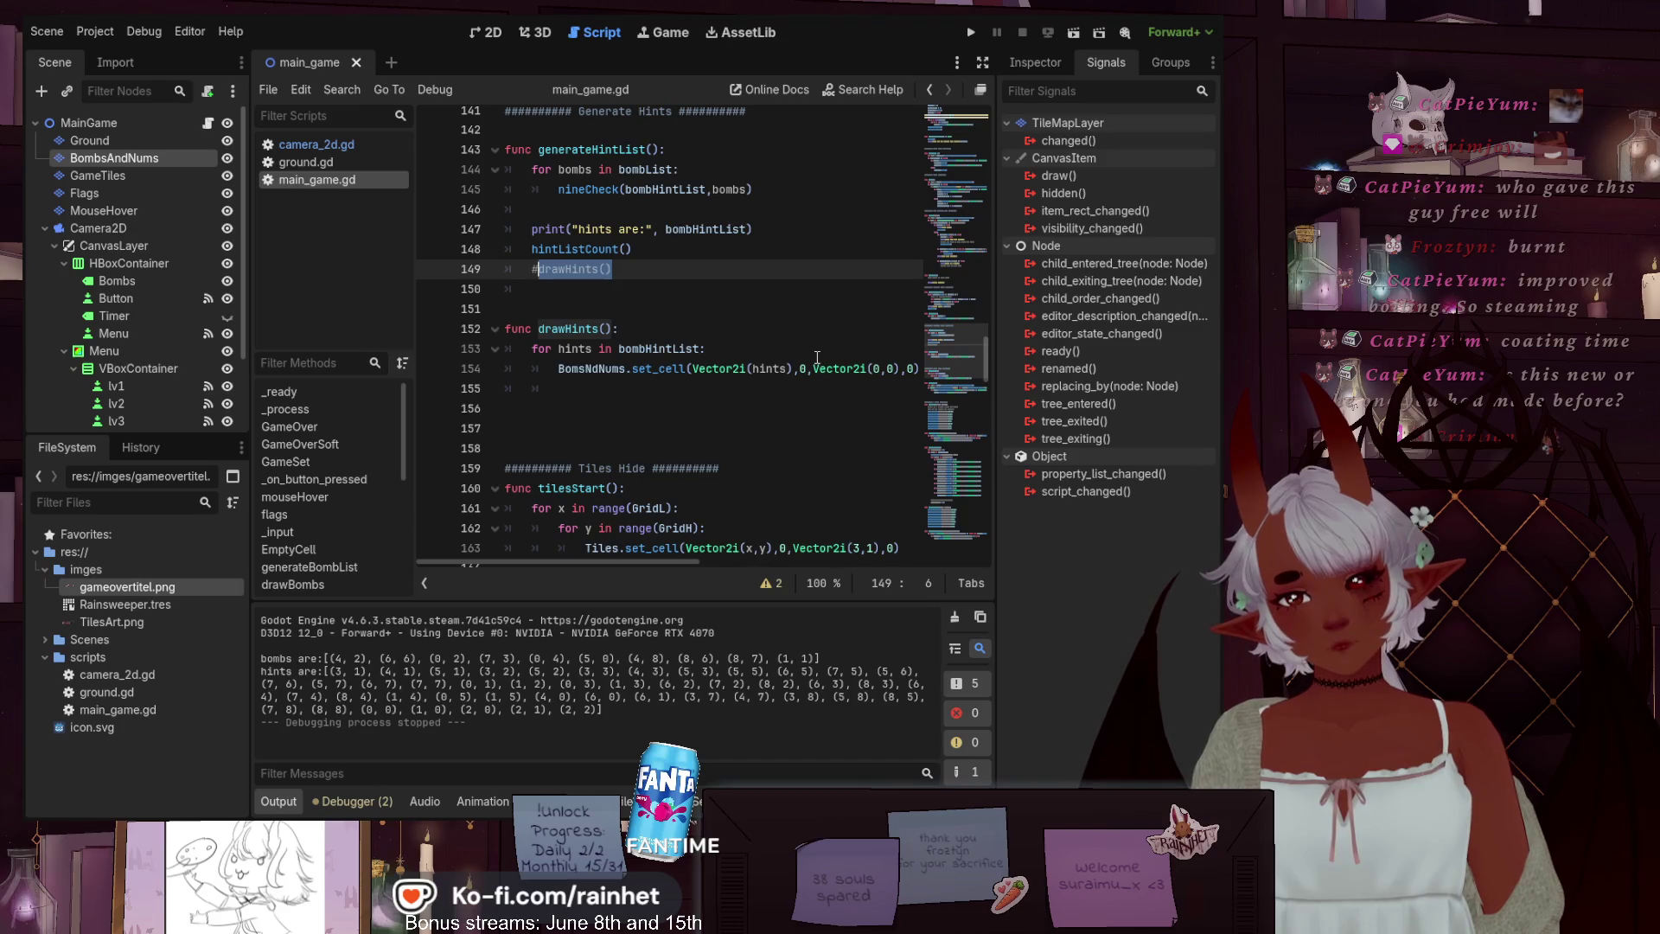
scroll(651, 363, "up", 3)
scroll(692, 407, "down", 4)
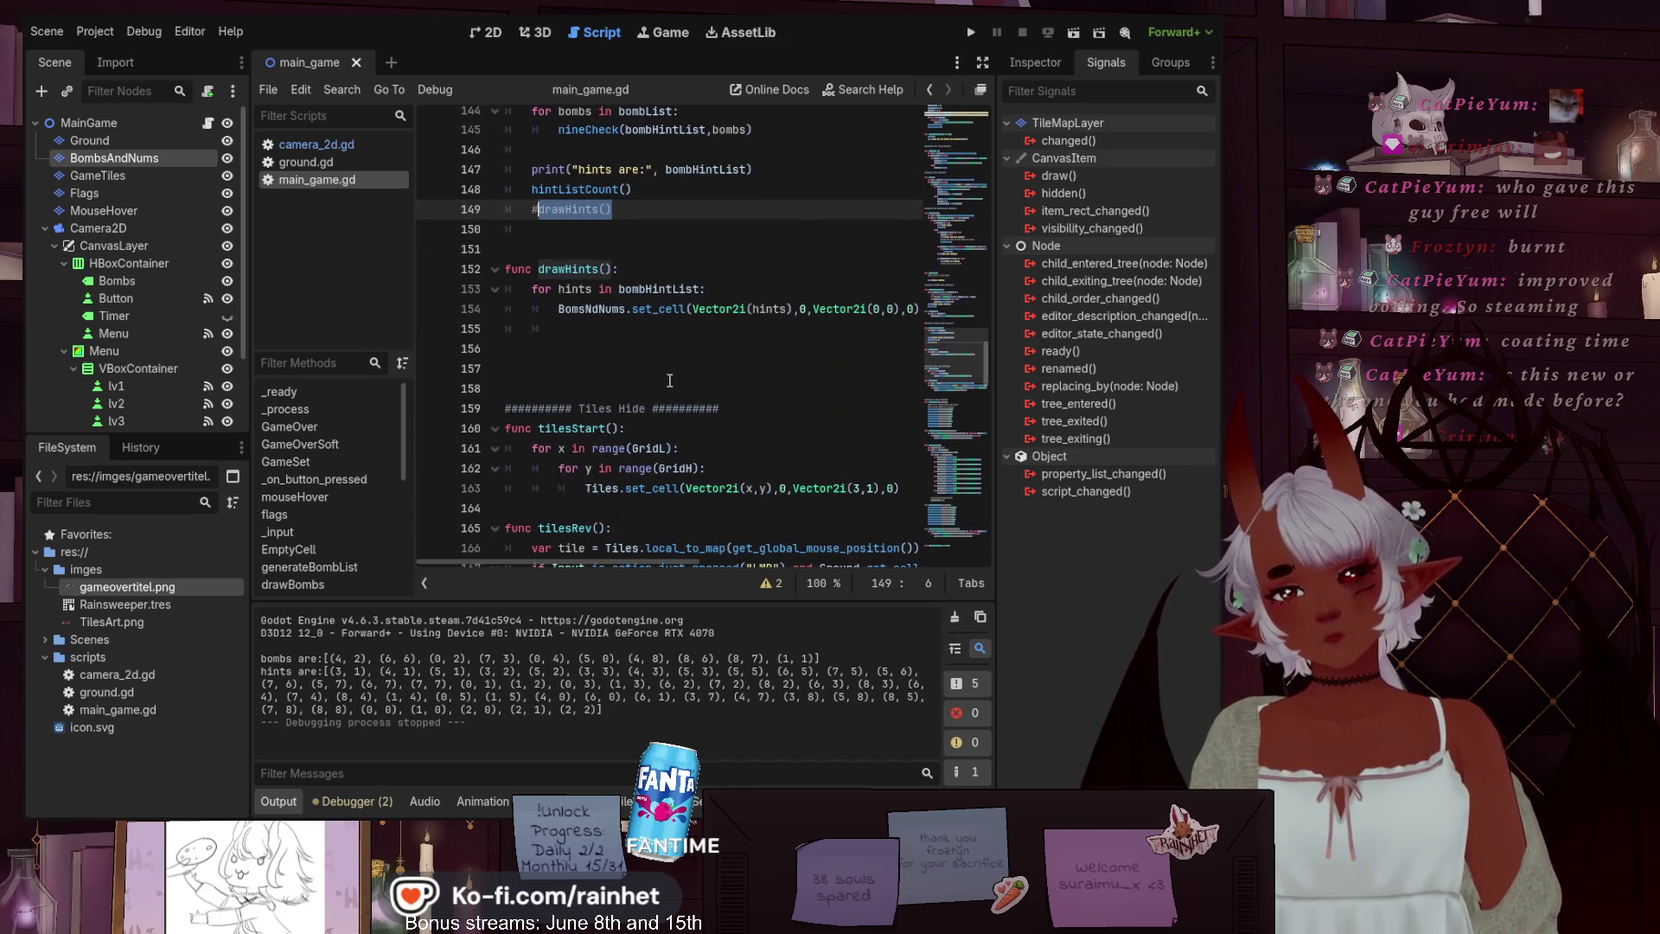
left_click(705, 410)
scroll(741, 398, "down", 2)
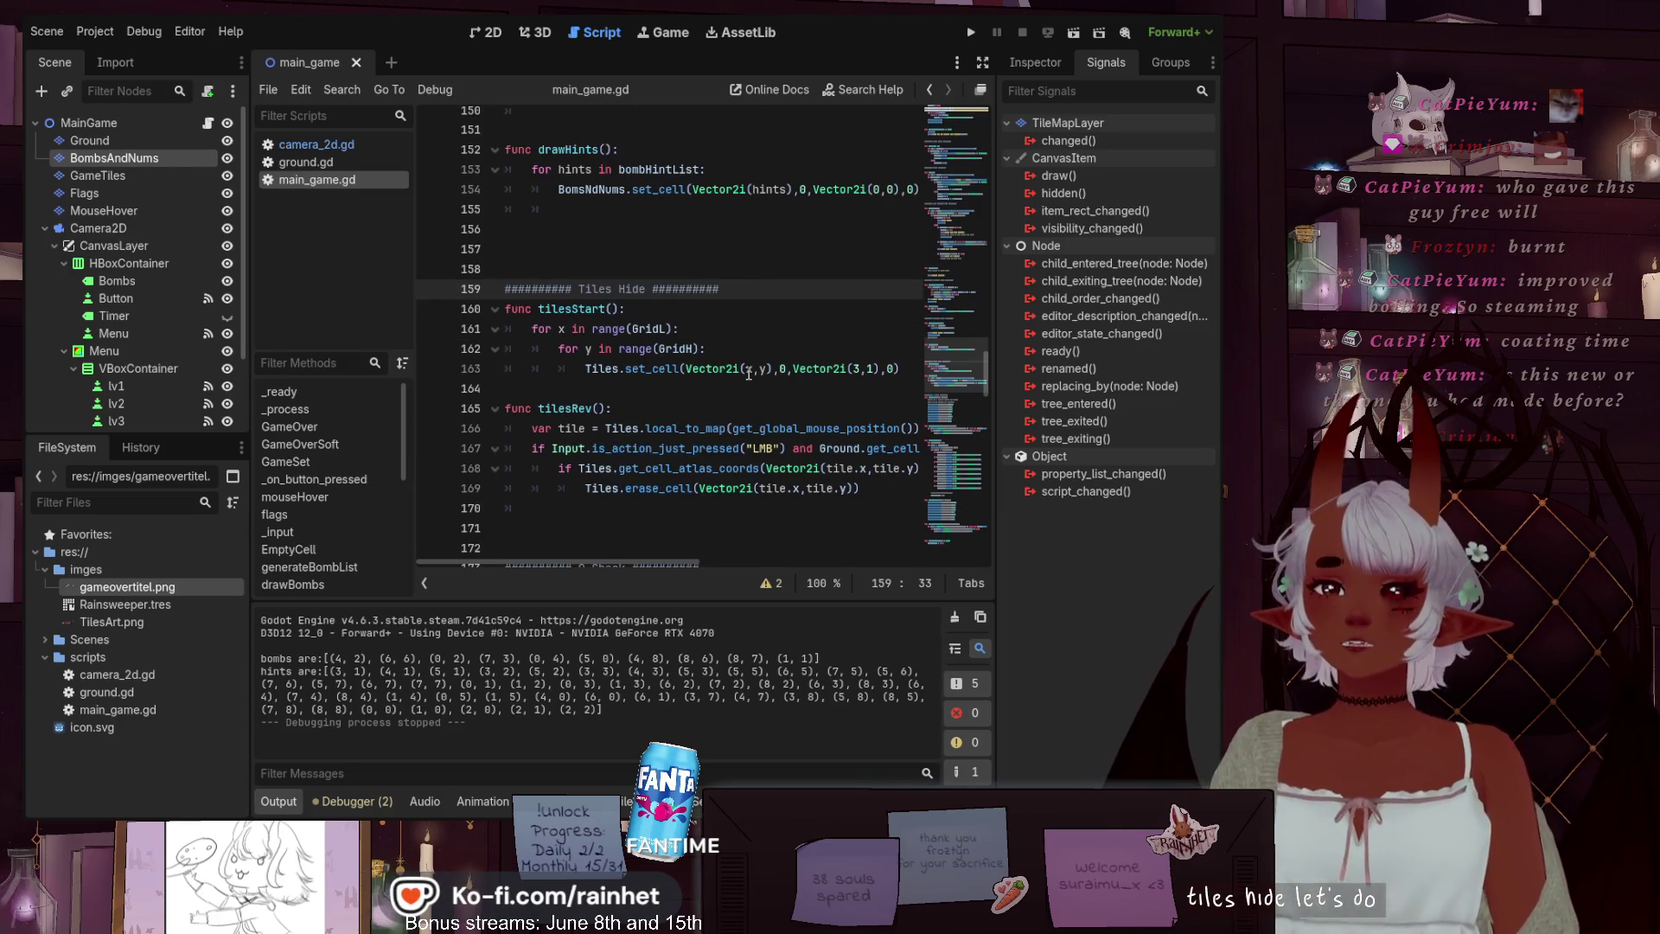
key("Down")
key("Down")
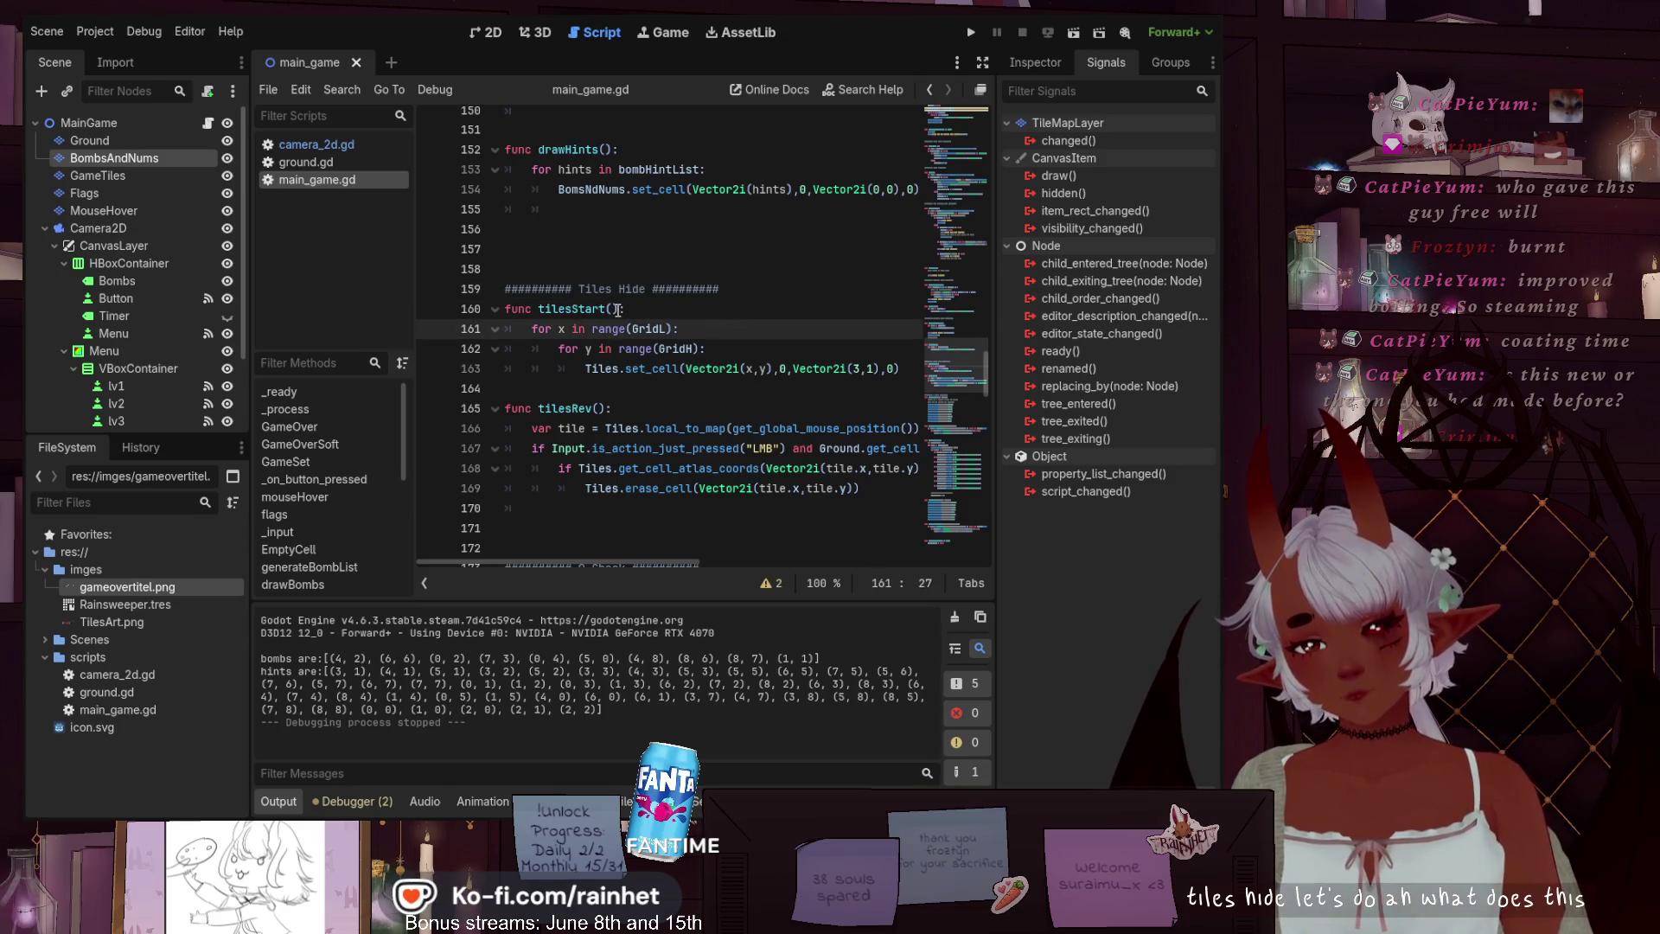
left_click_drag(617, 309, 540, 308)
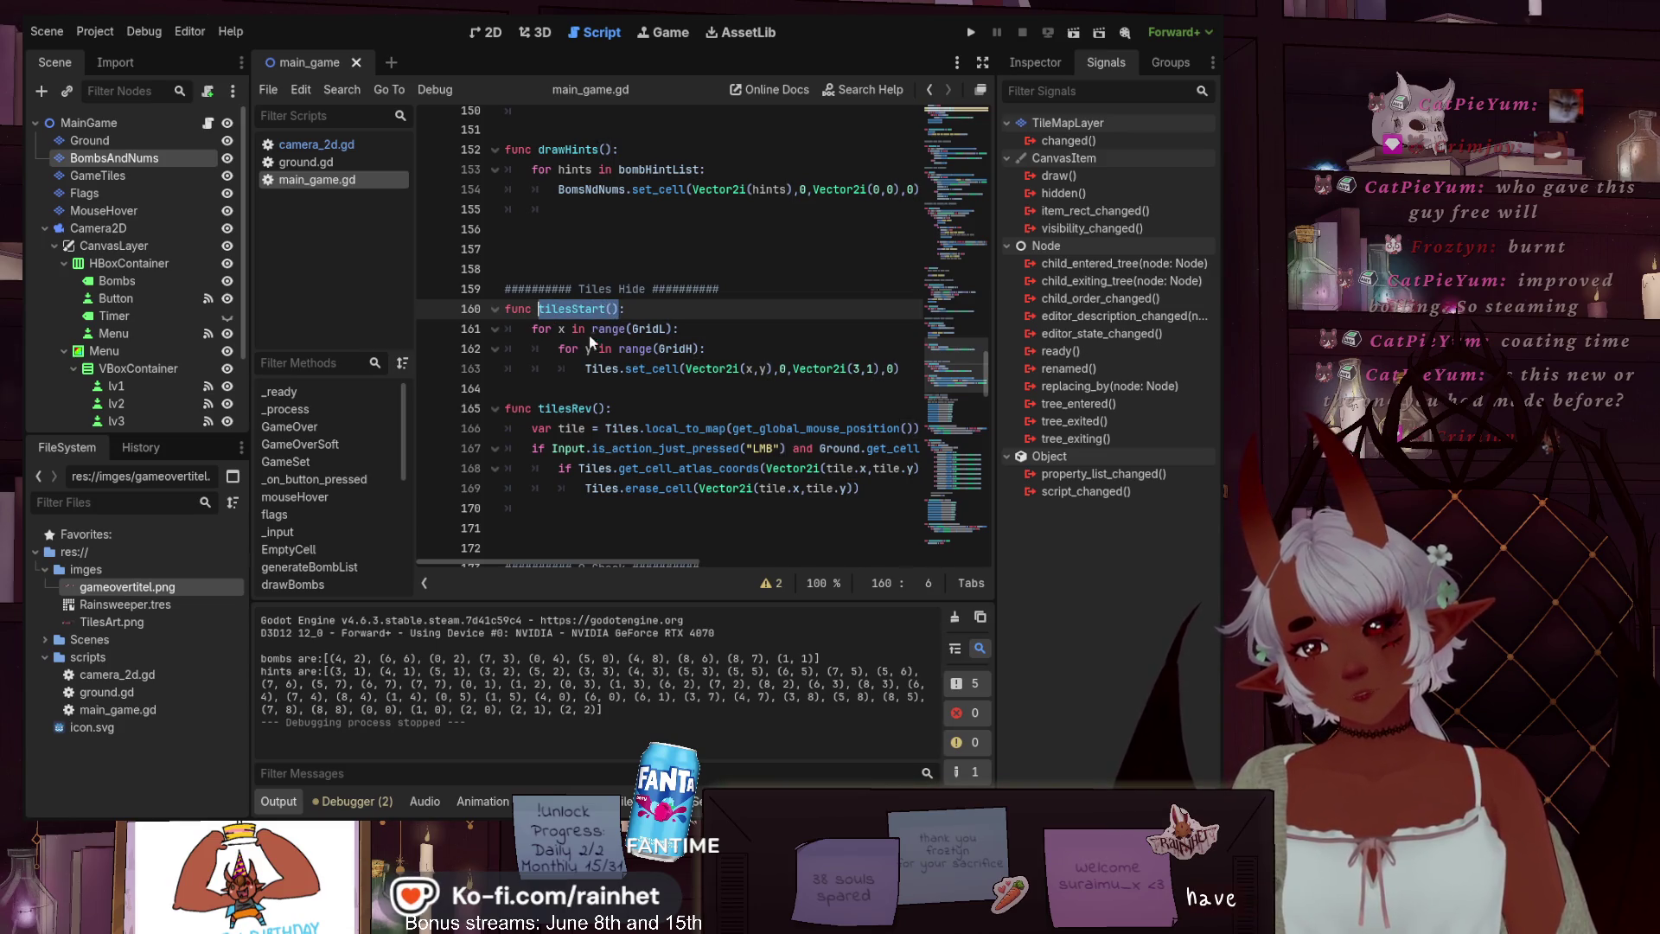
left_click_drag(965, 361, 979, 150)
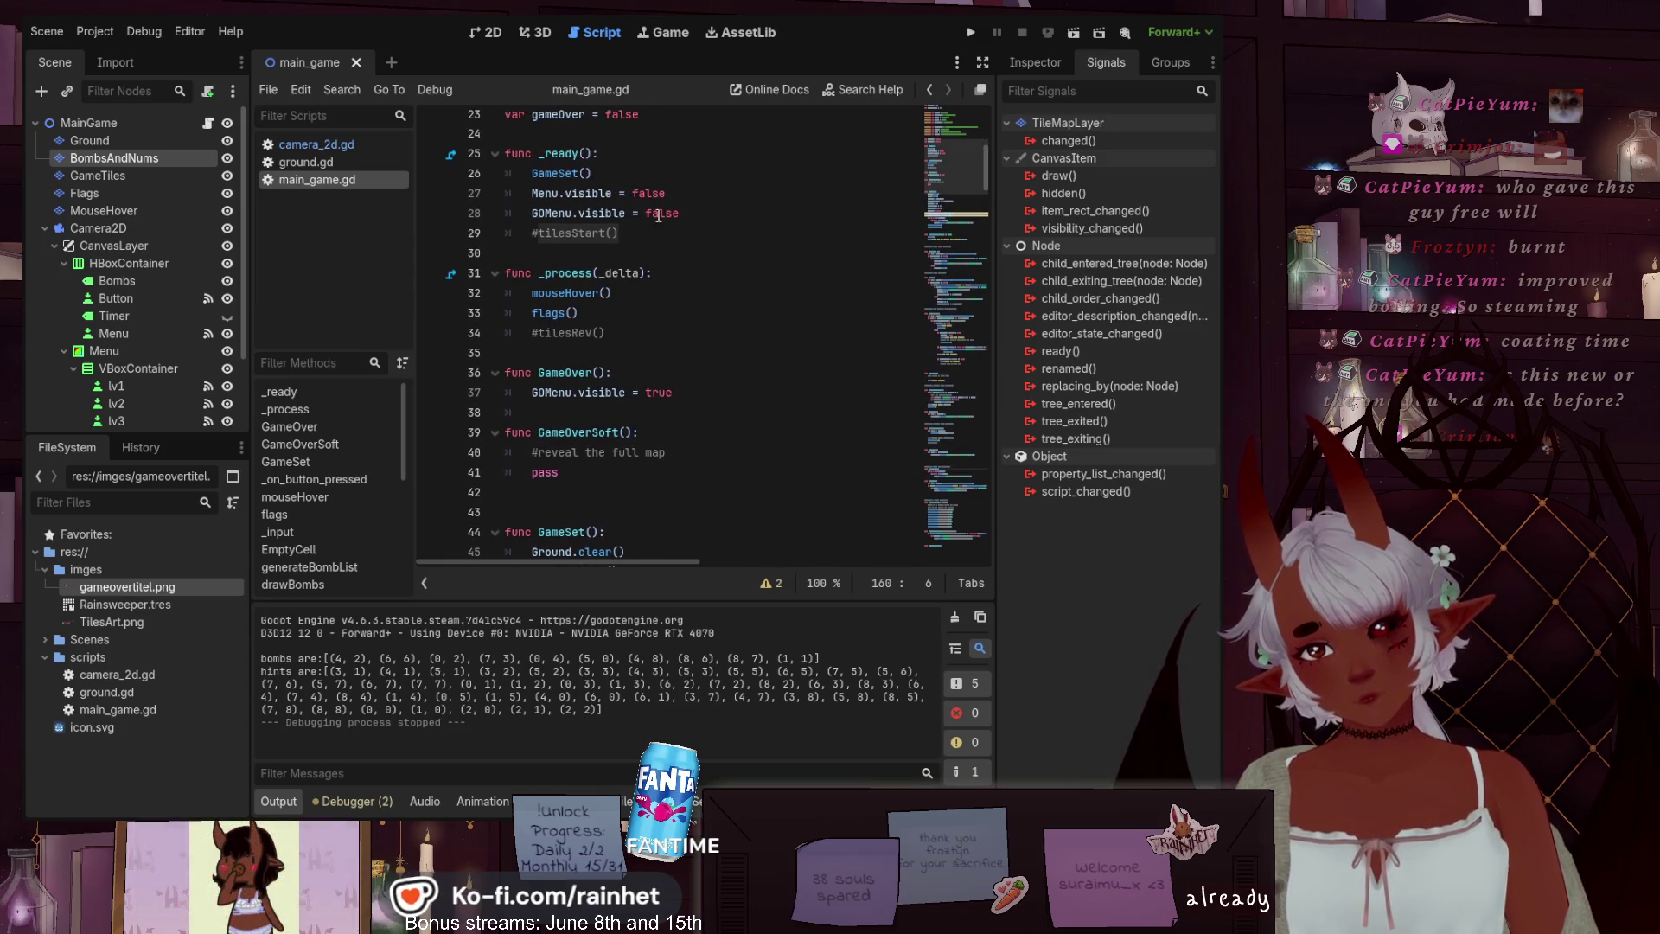
Uncomment the tilesStart() call in the _ready function
left_click(538, 234)
key("BackSpace")
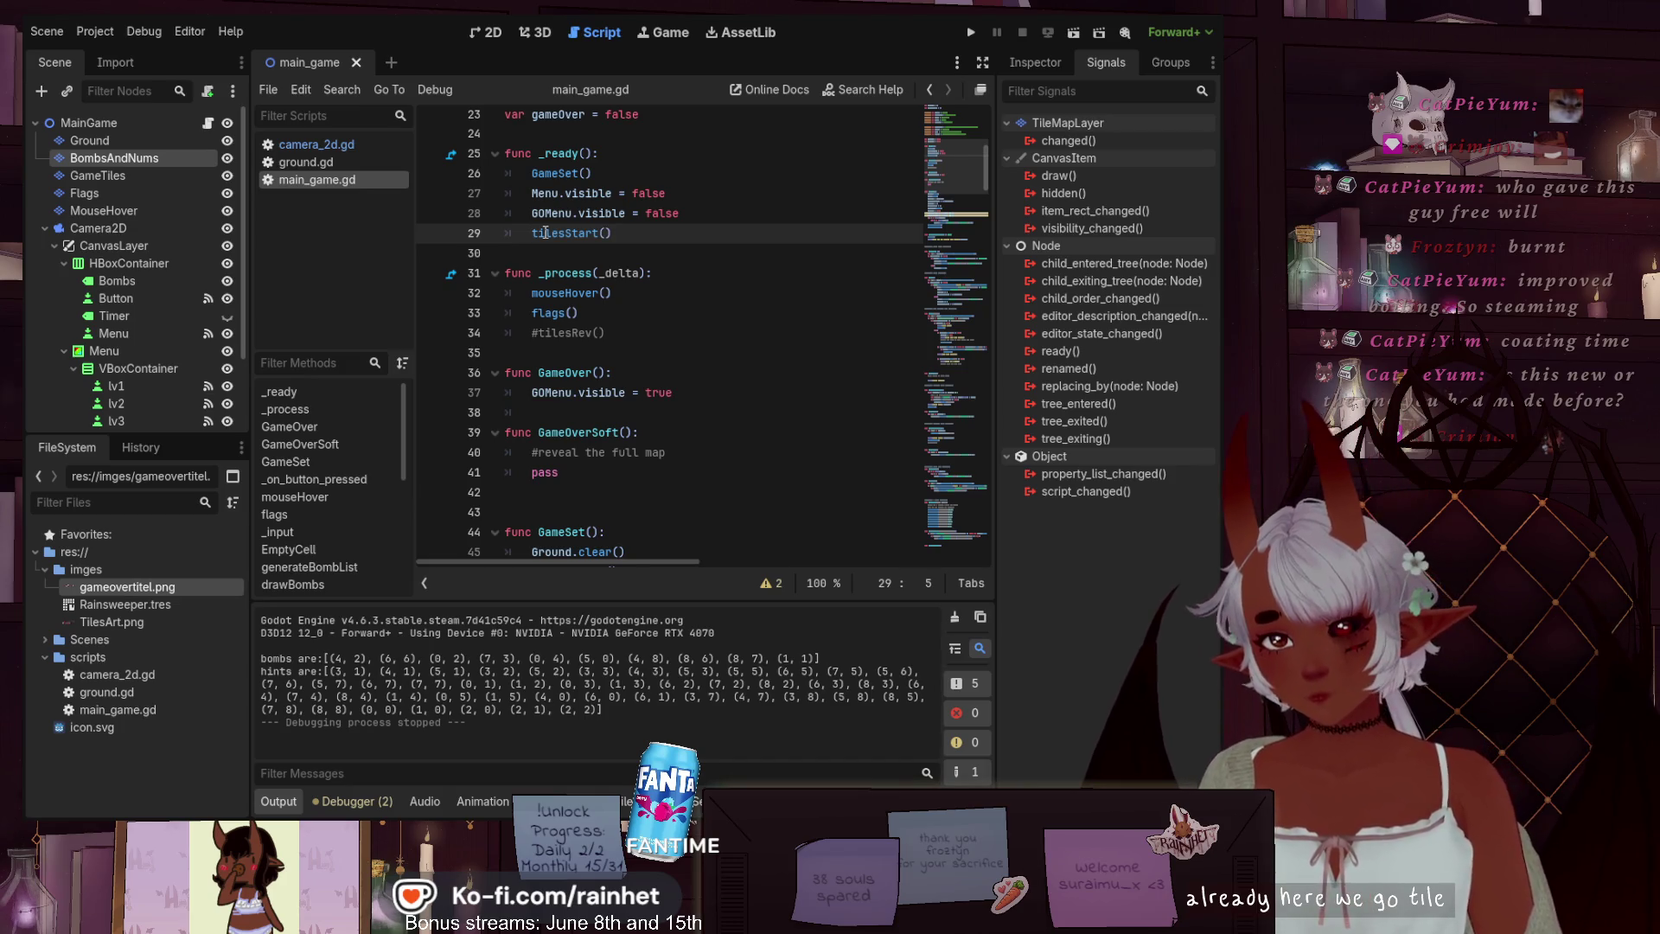
left_click(800, 340)
scroll(596, 241, "up", 1)
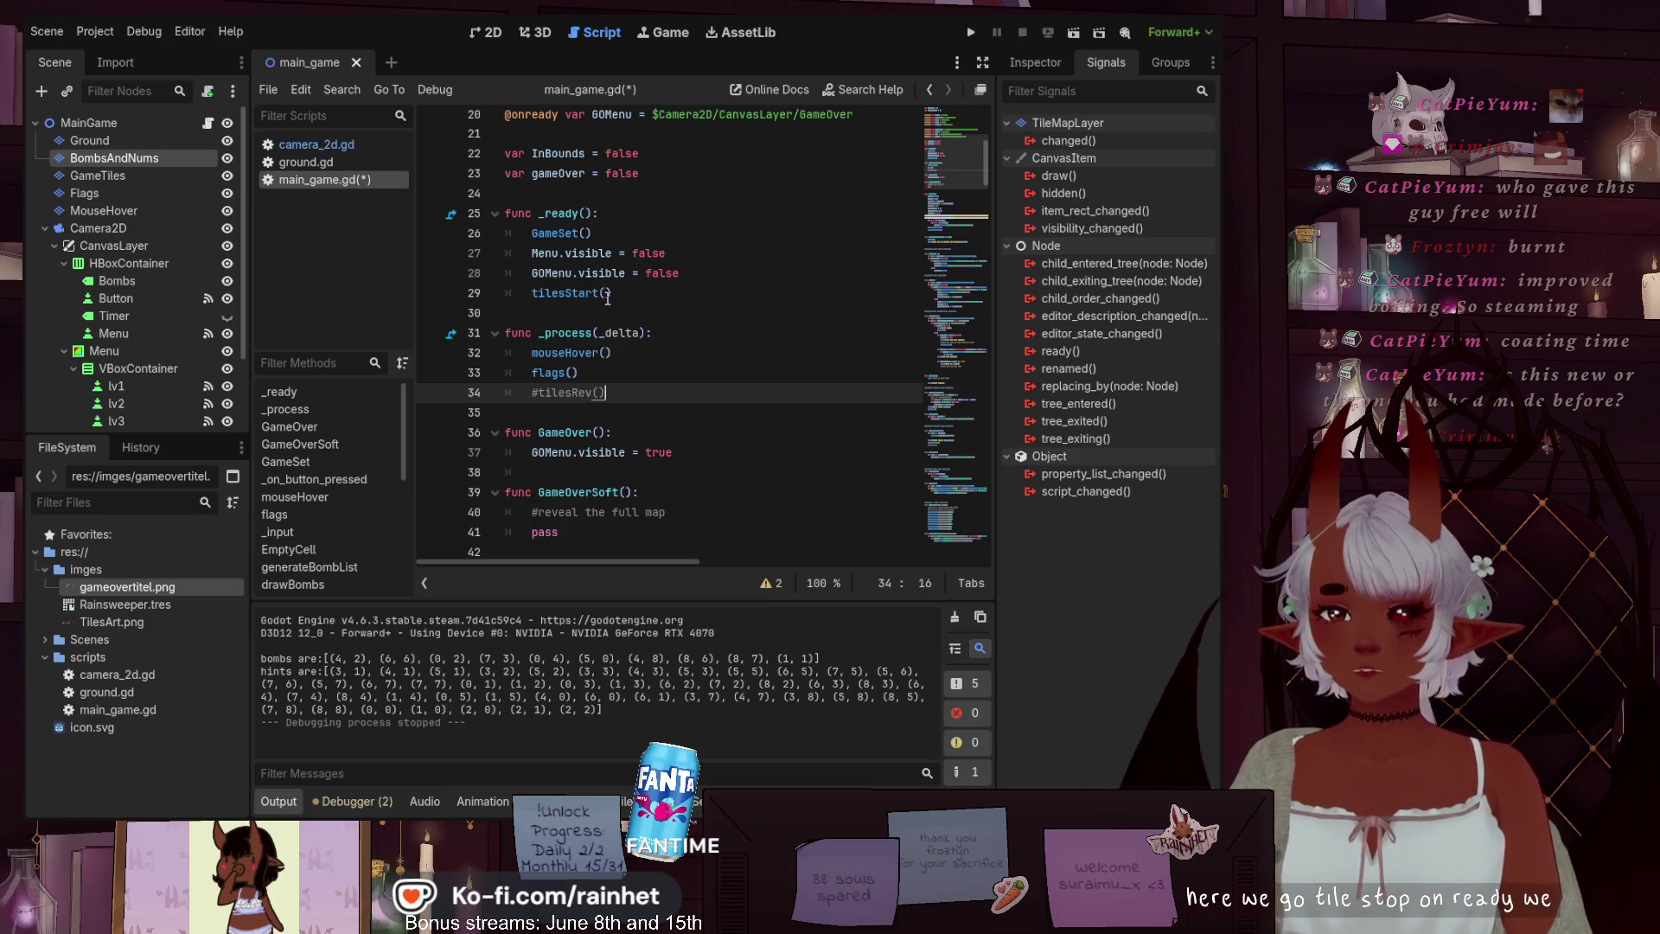
scroll(637, 397, "down", 3)
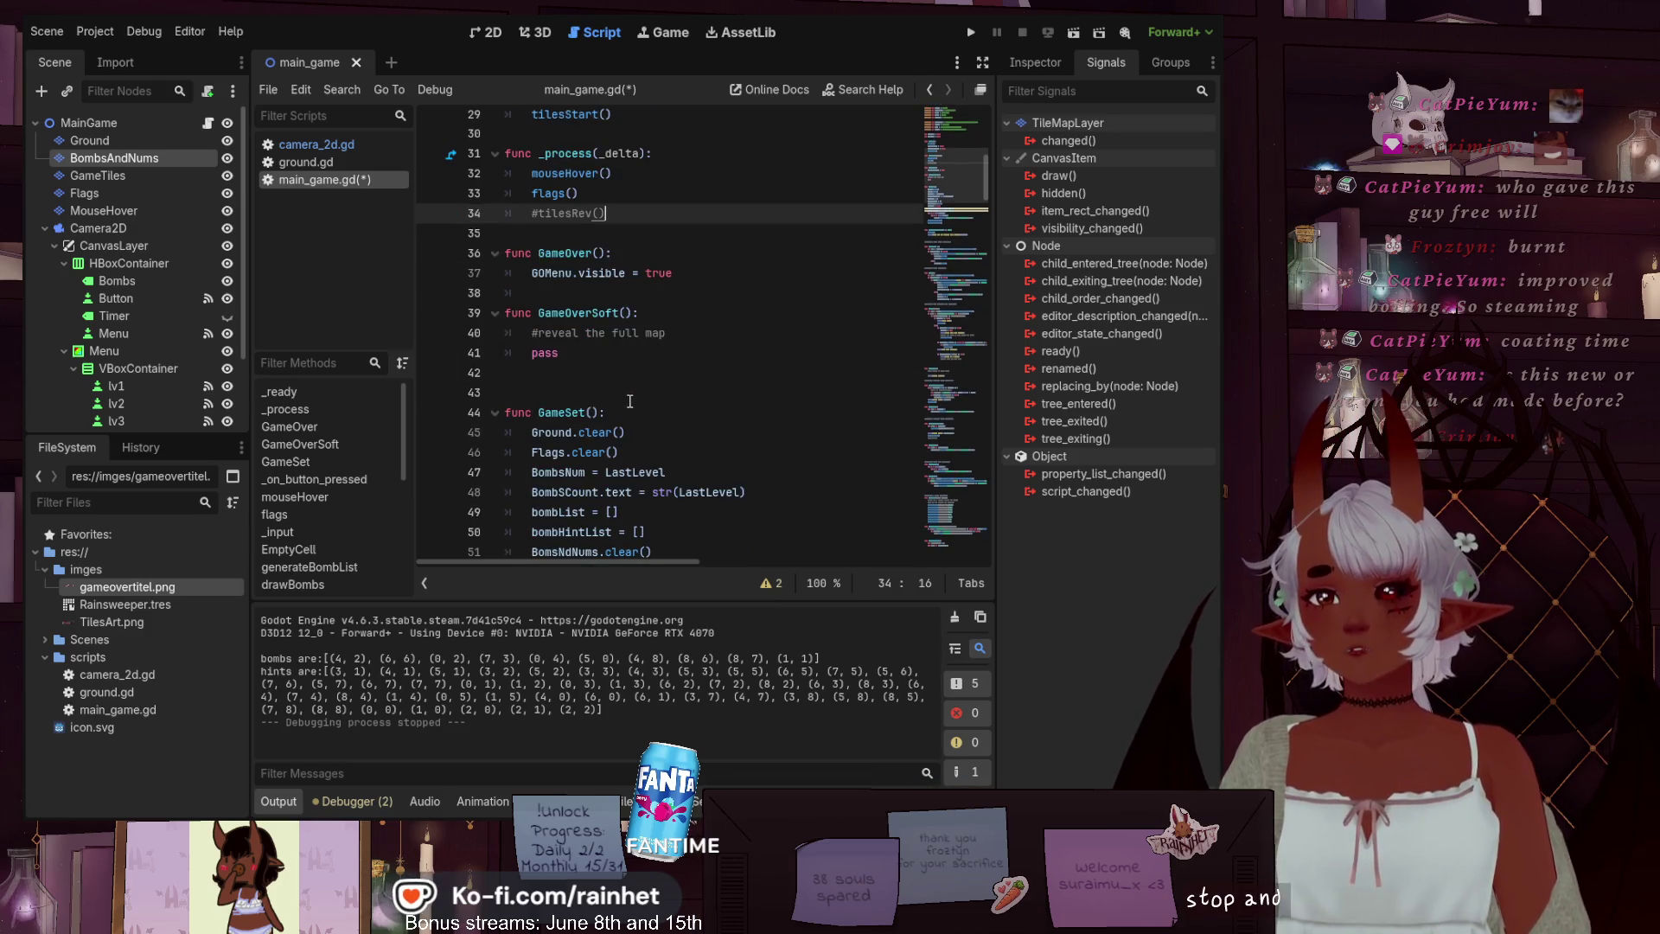
scroll(629, 401, "down", 4)
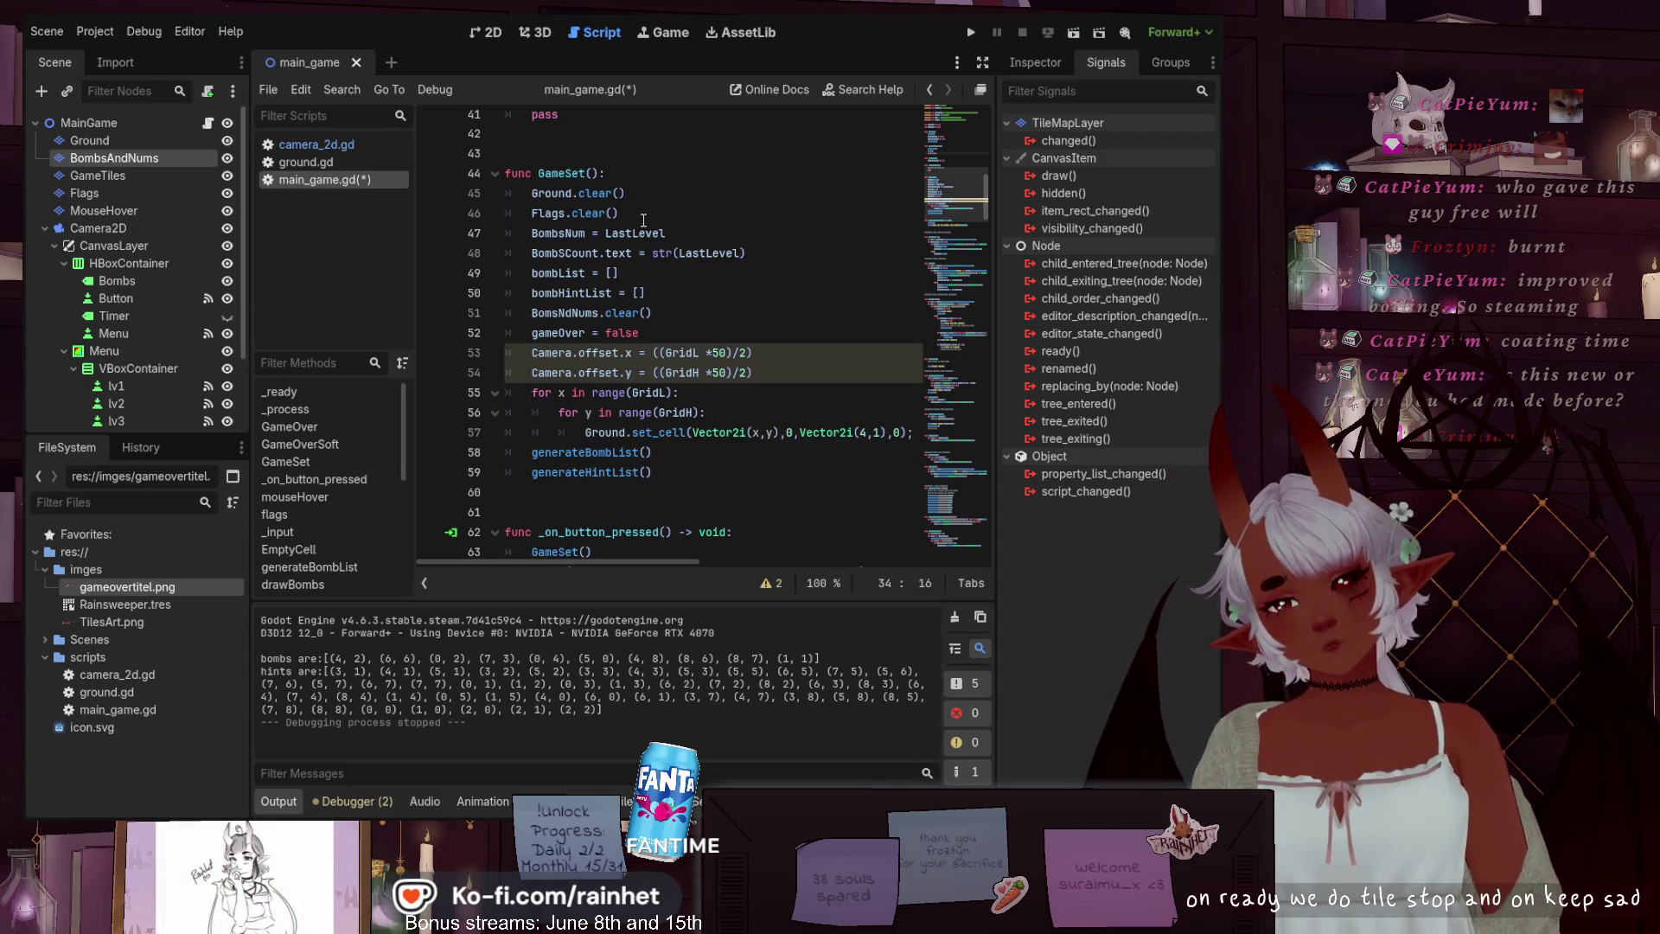
Insert a tilesStart() call as the first line of GameSet
left_click(532, 195)
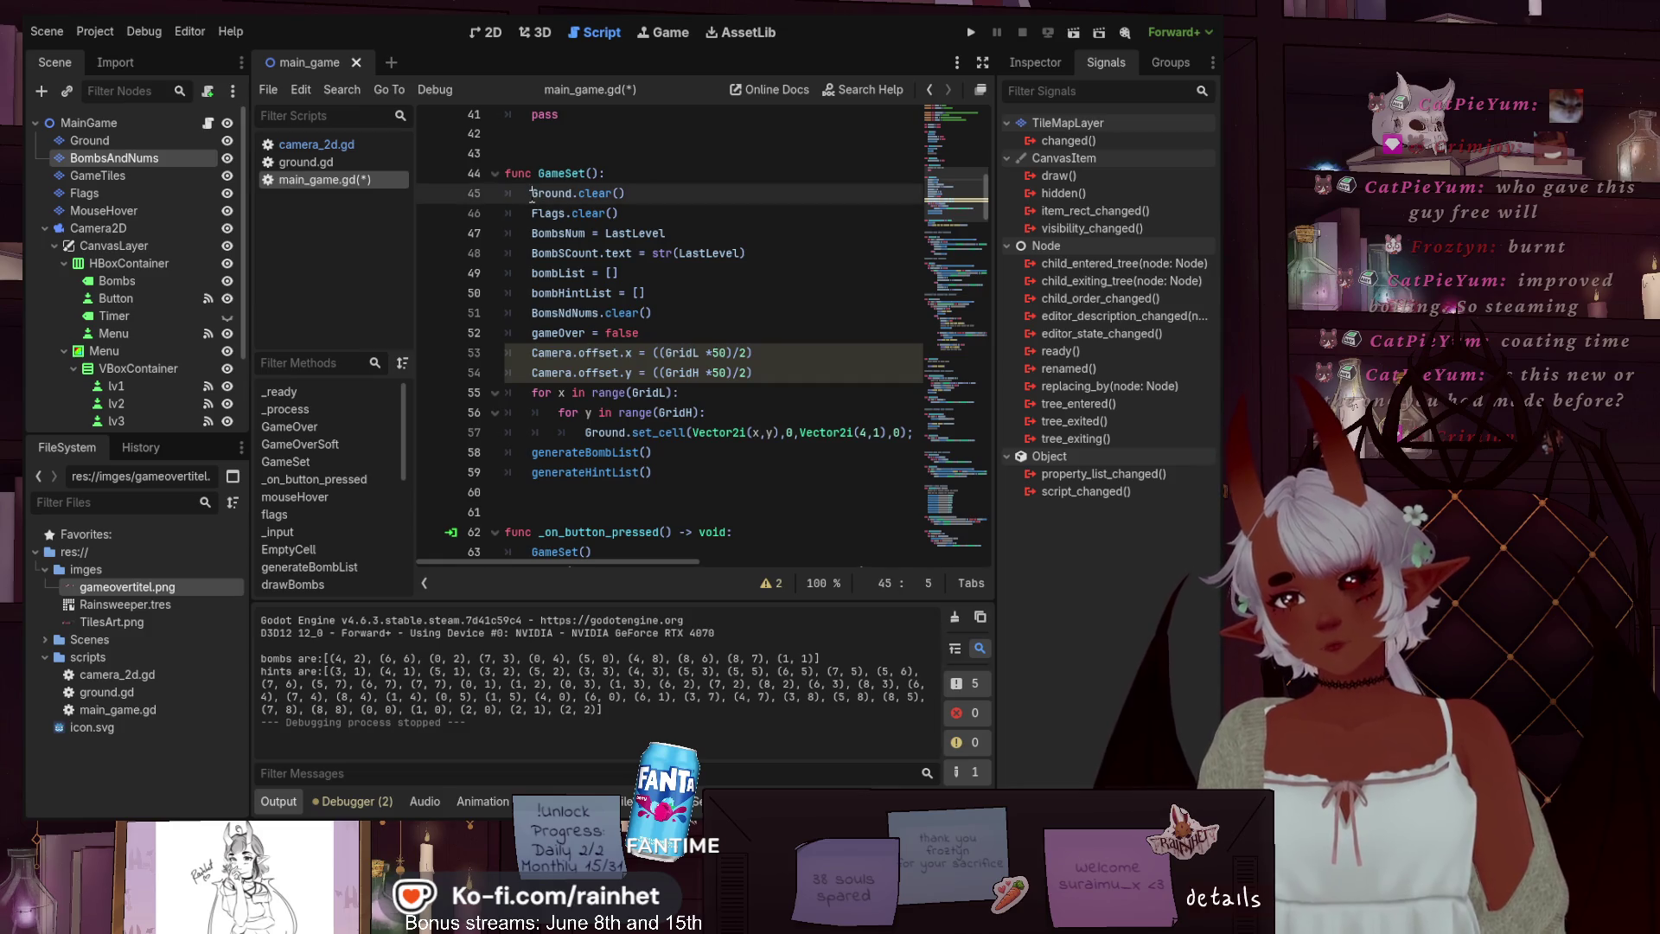
key("Return")
key("Up")
type("tilesStart()")
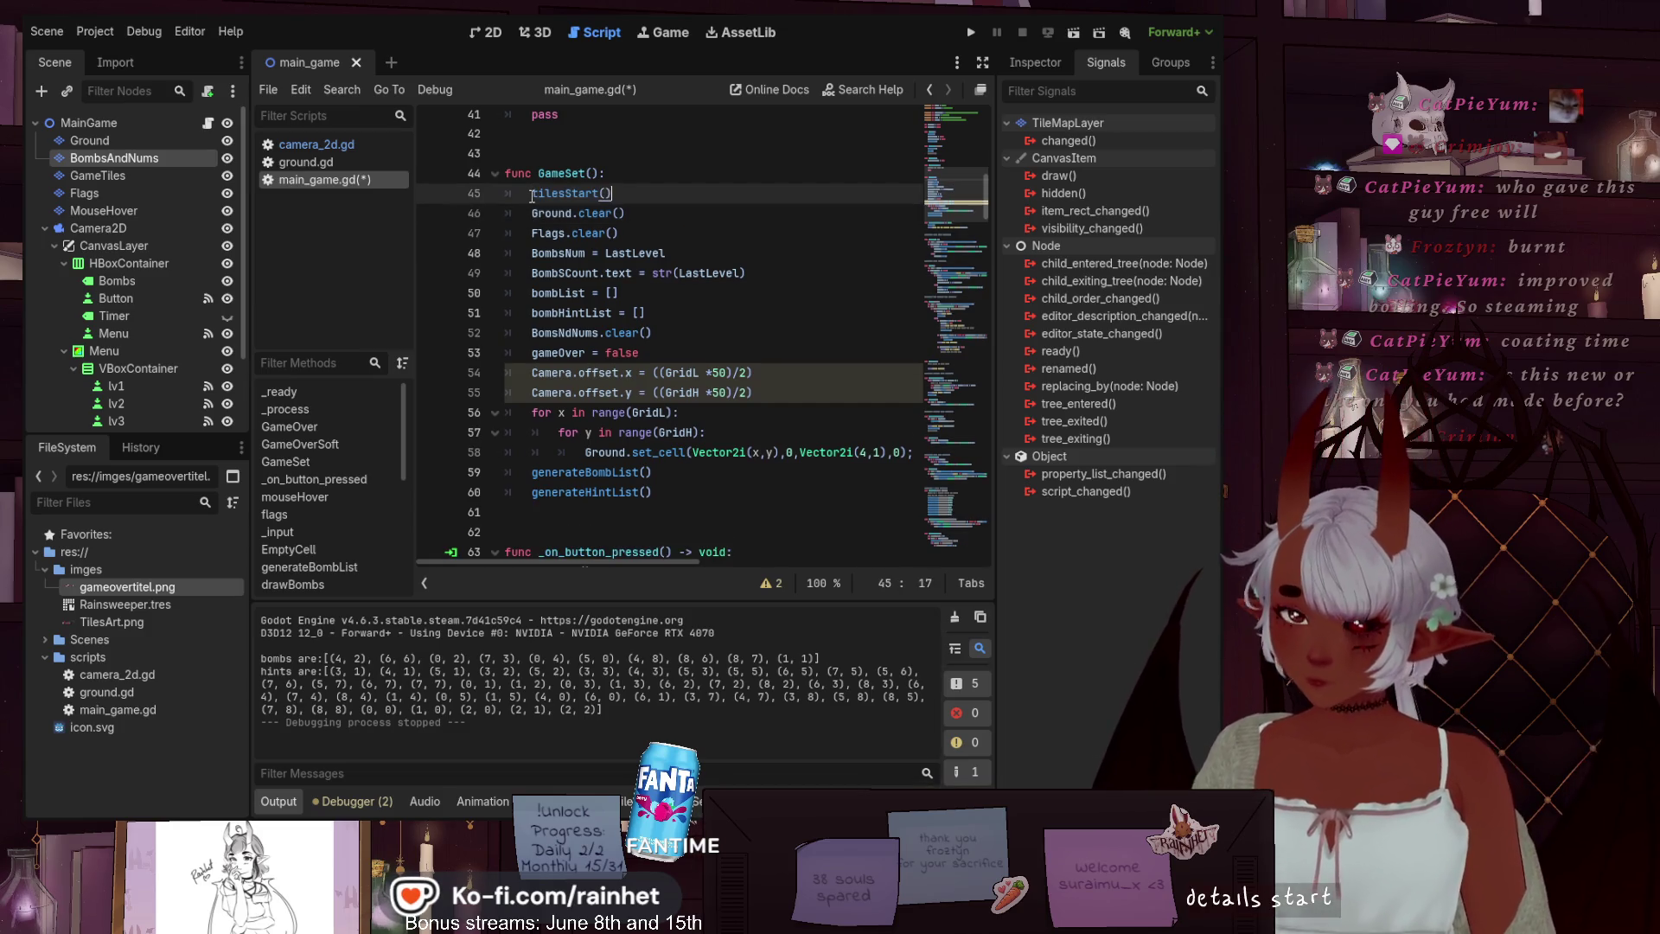
key("Down")
key("Down")
key("Down")
key("End")
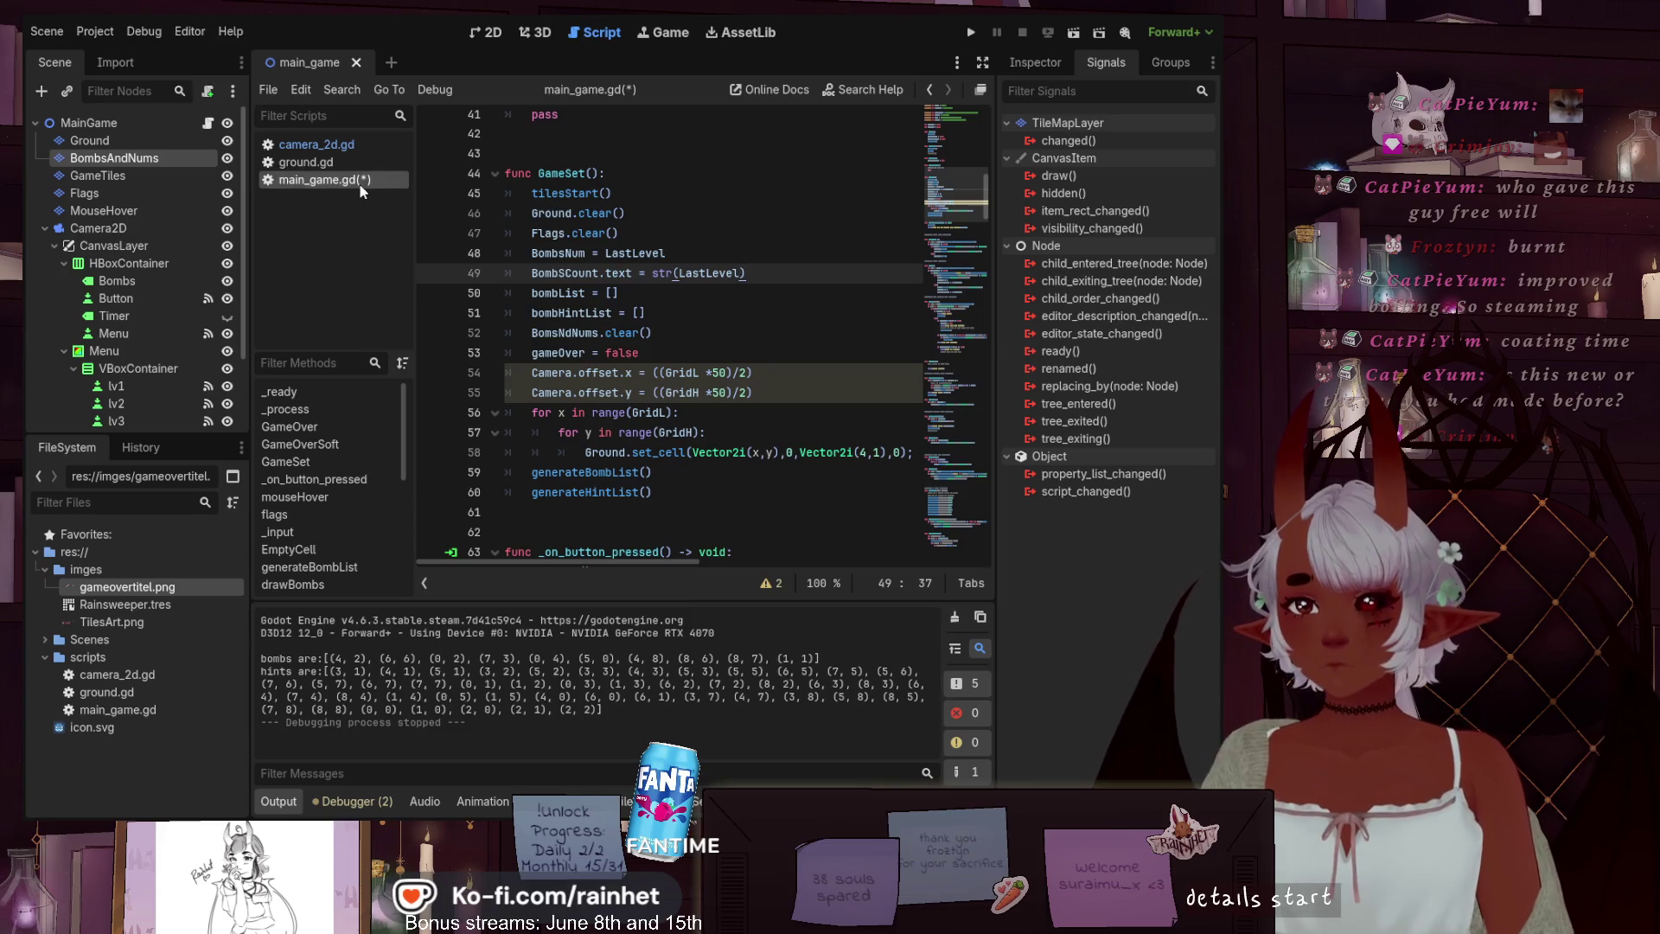
Save main_game.gd and scroll down through the script
key("ctrl+s")
scroll(966, 269, "down", 7)
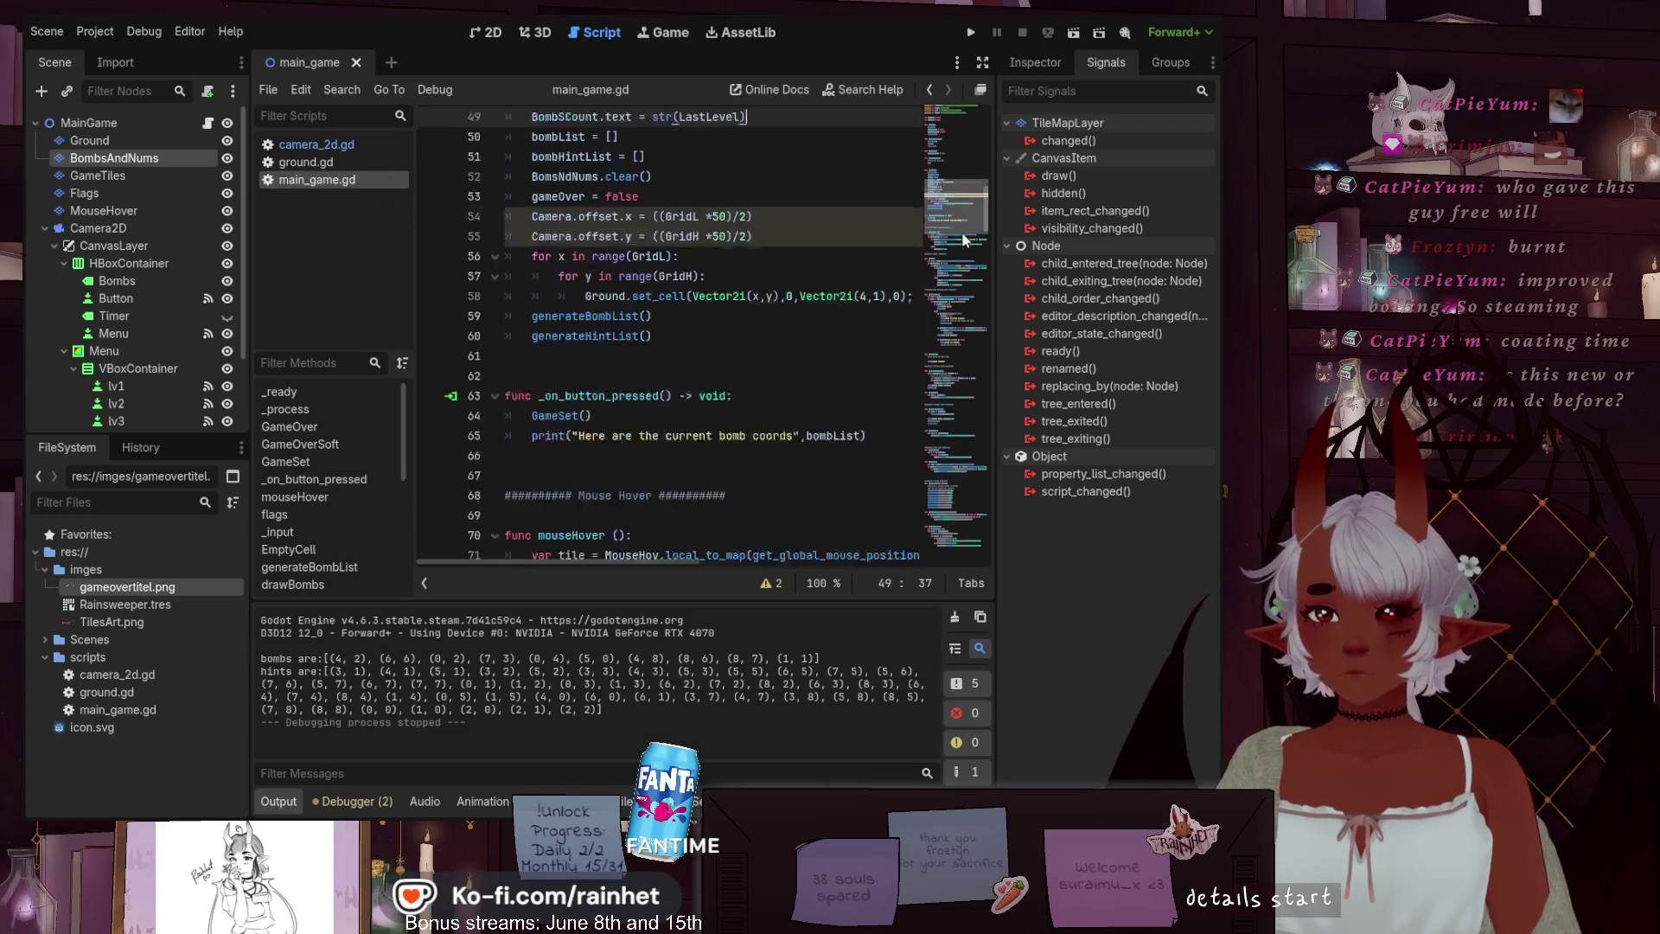
scroll(966, 260, "down", 11)
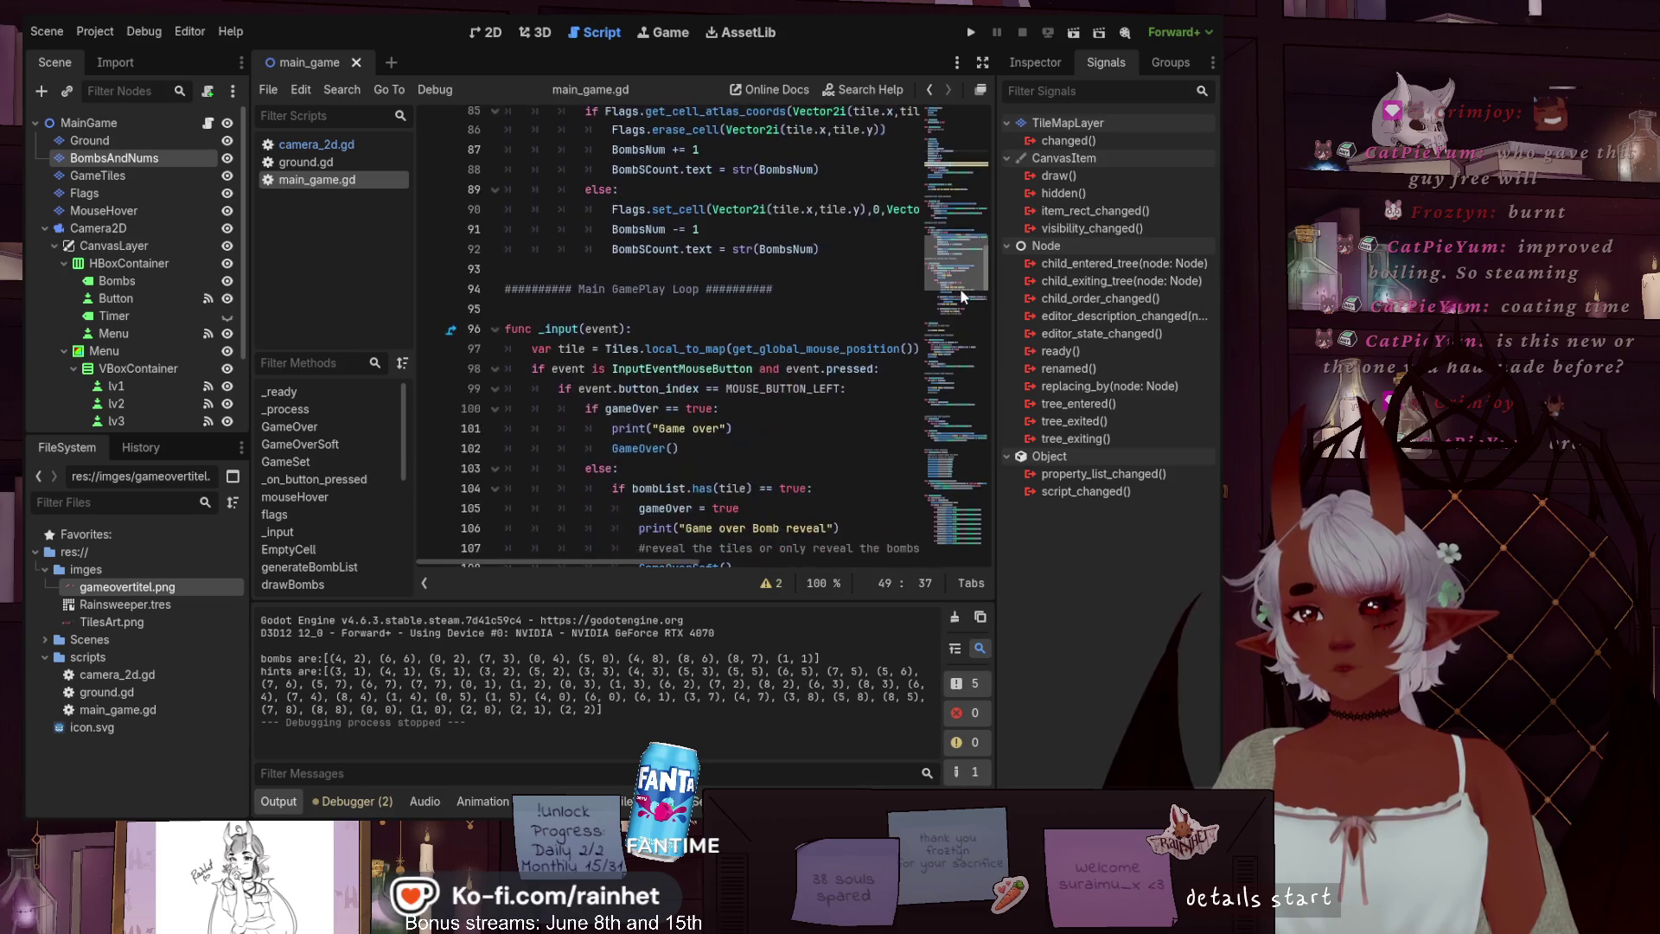
scroll(963, 300, "down", 7)
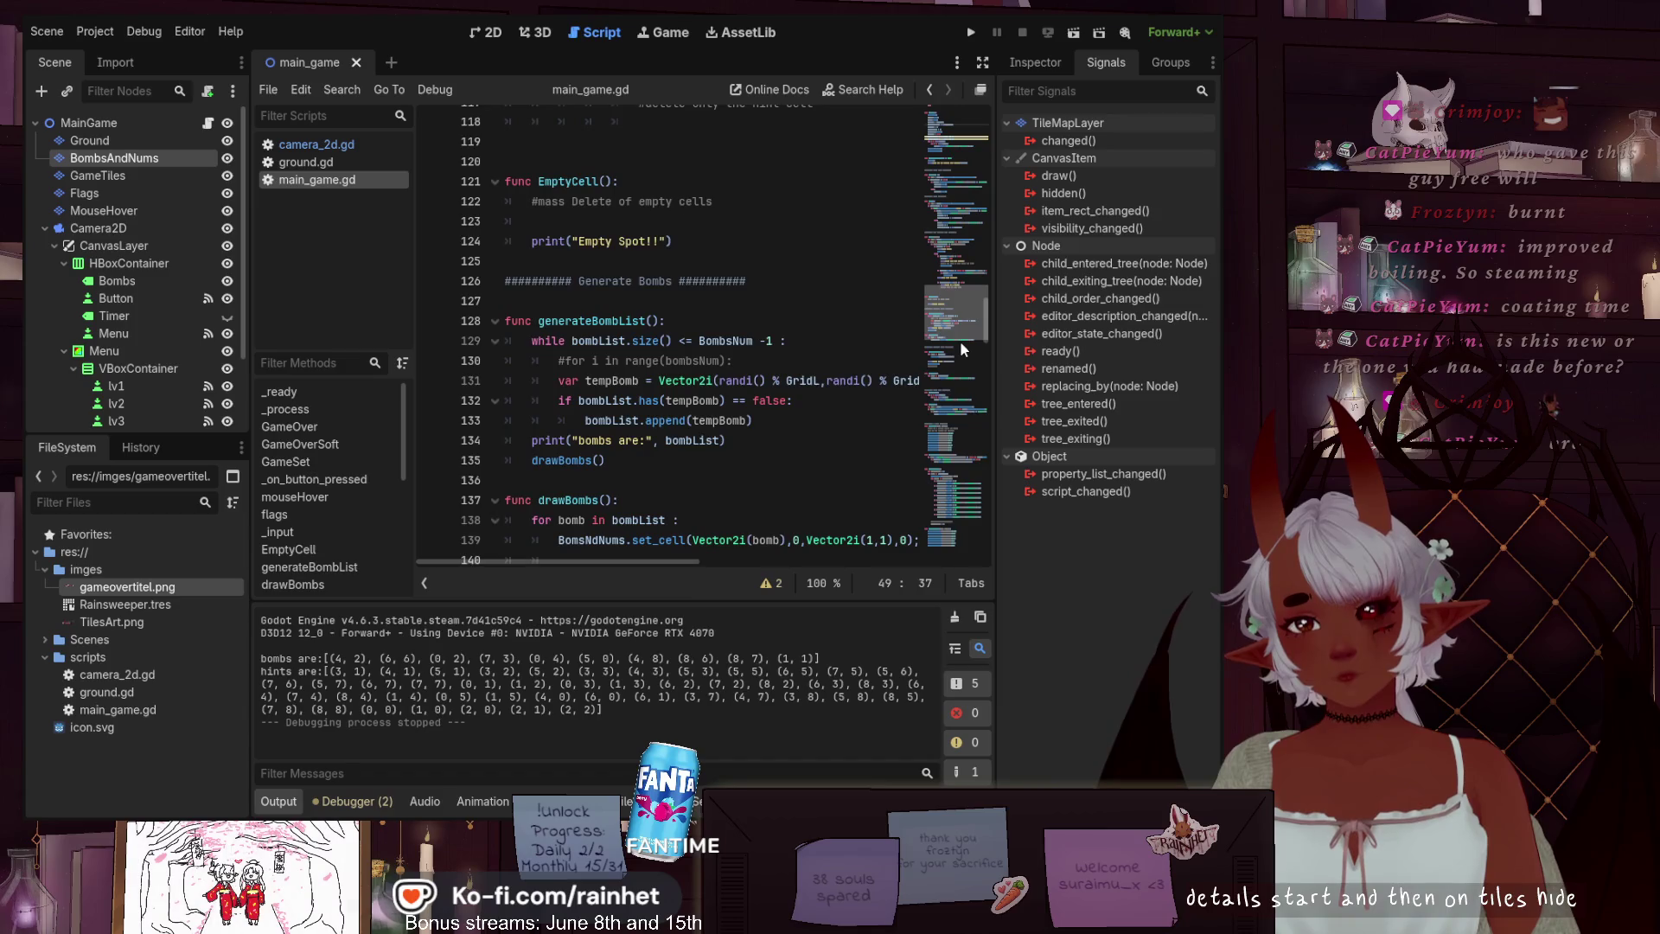
scroll(960, 348, "down", 4)
scroll(958, 361, "down", 2)
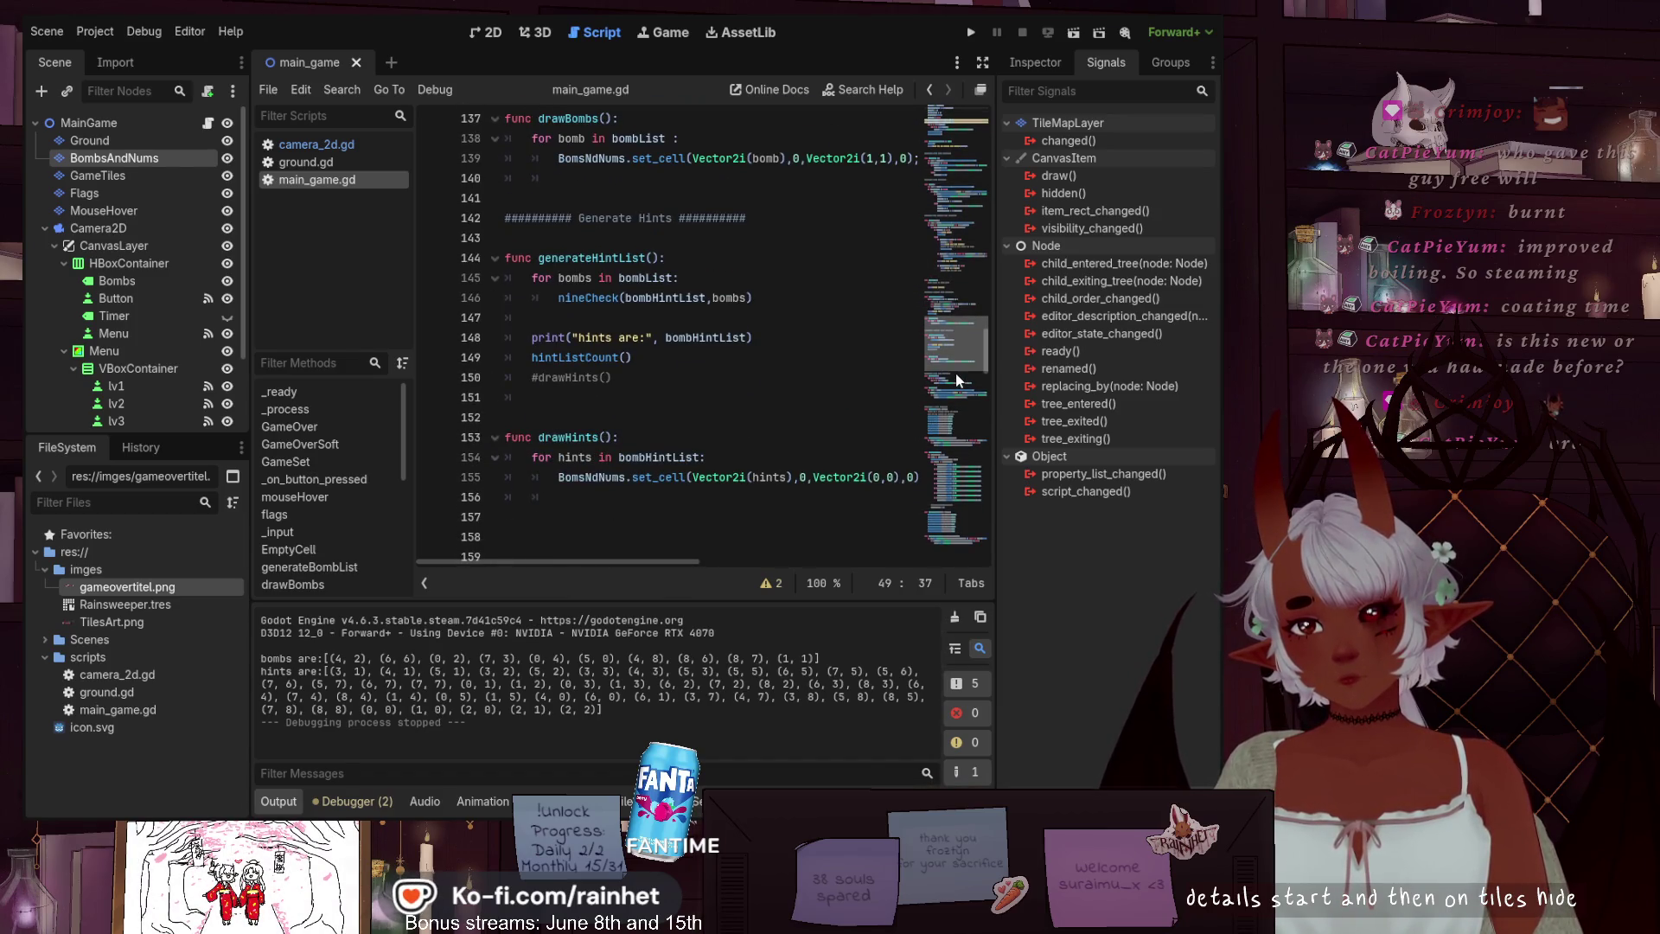
left_click_drag(958, 381, 977, 215)
left_click_drag(972, 285, 968, 403)
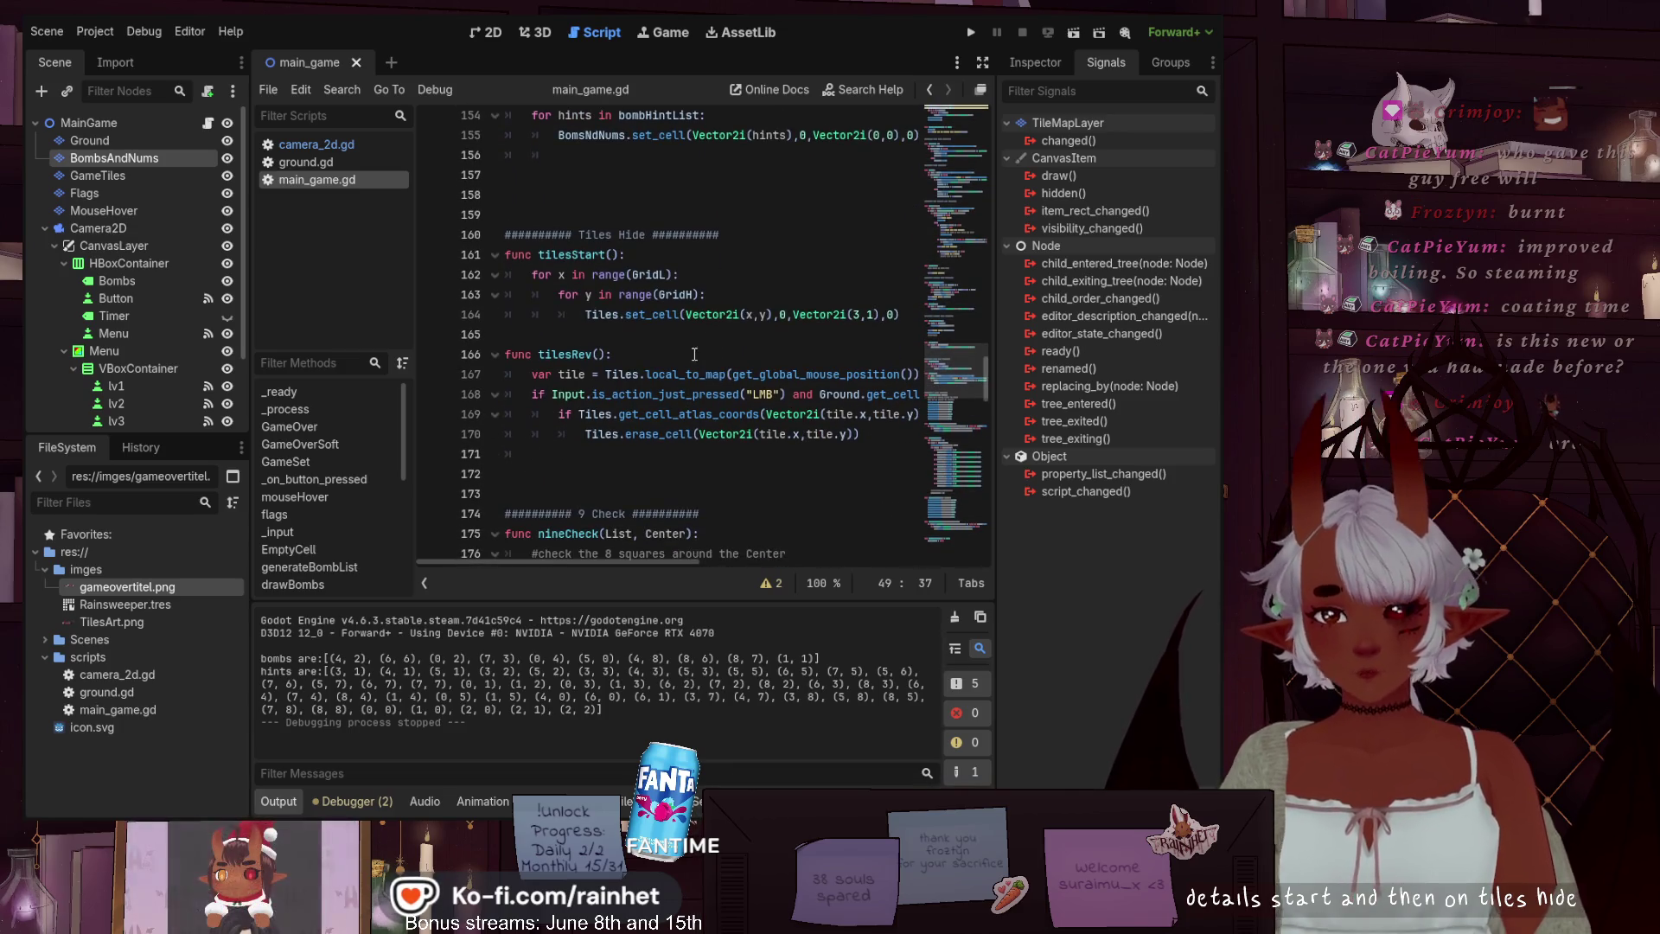
left_click(619, 354)
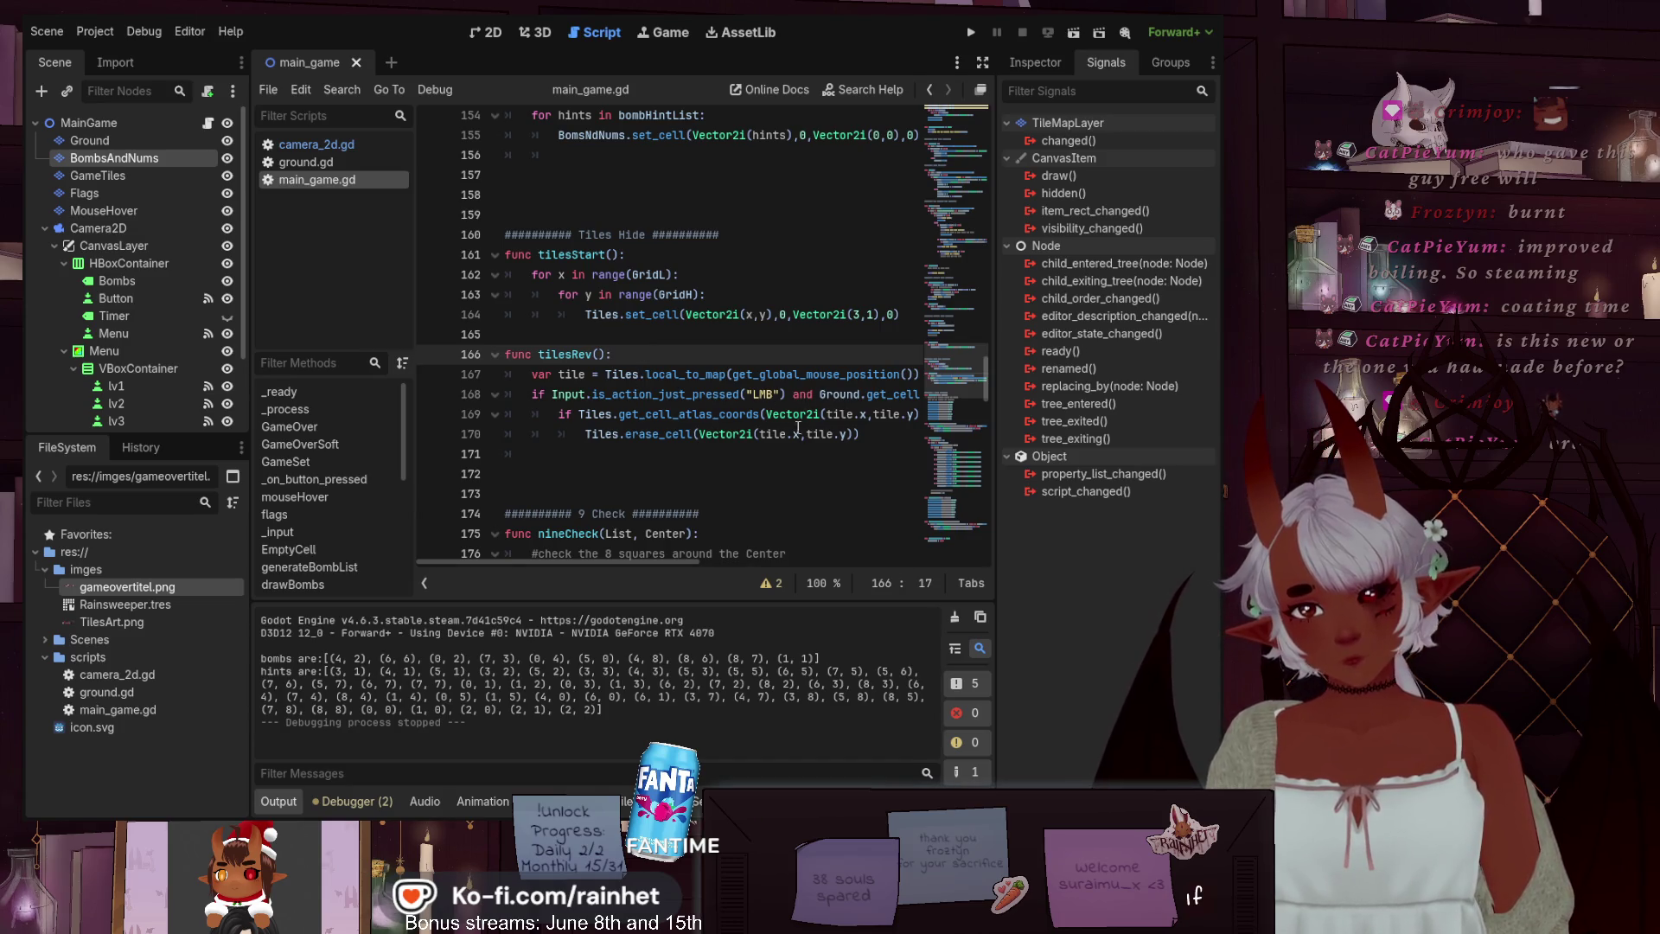
left_click(882, 436)
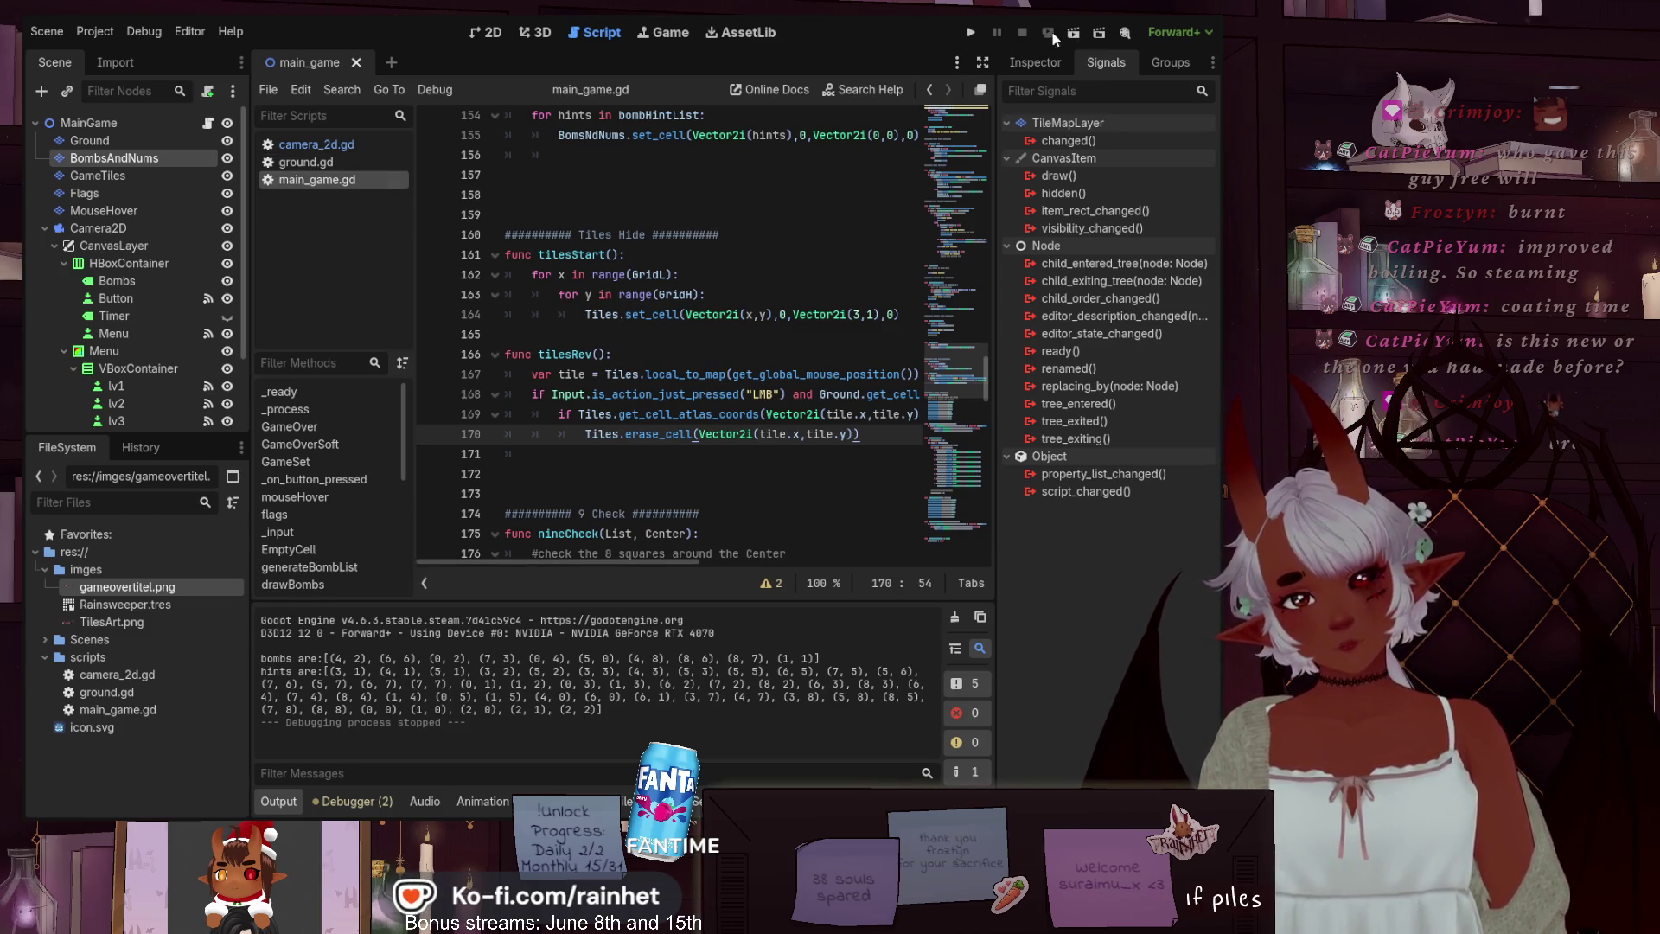
left_click(973, 35)
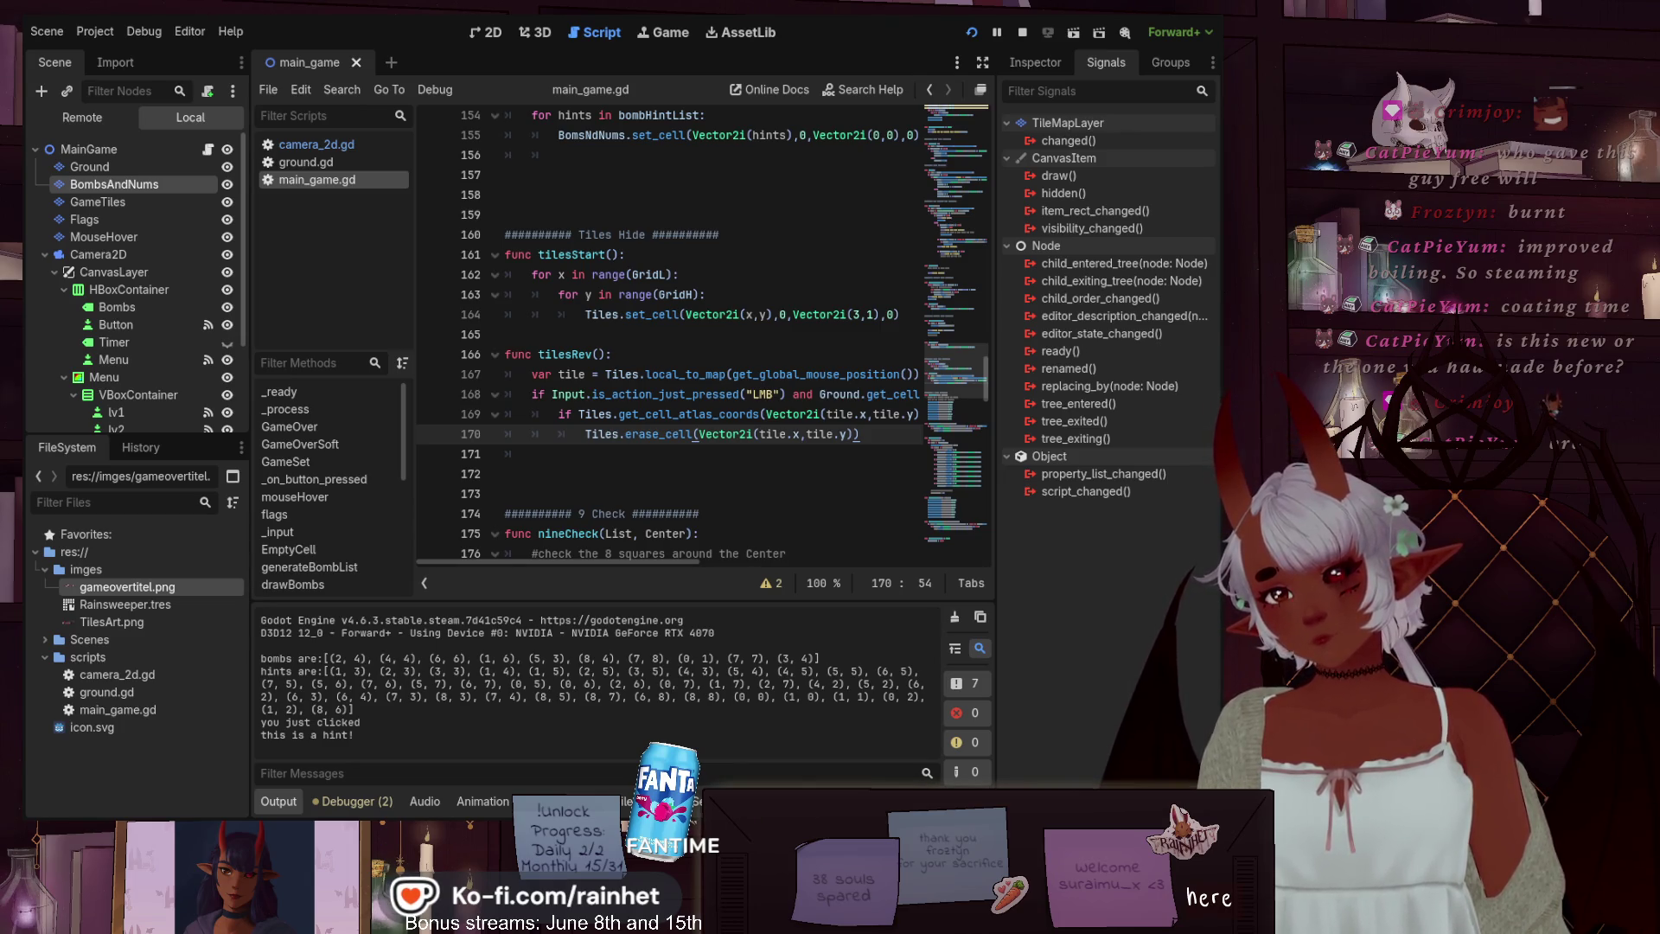
Click three board tiles until a bomb ends the round, then choose Try Again and stop the game
left_click(697, 262)
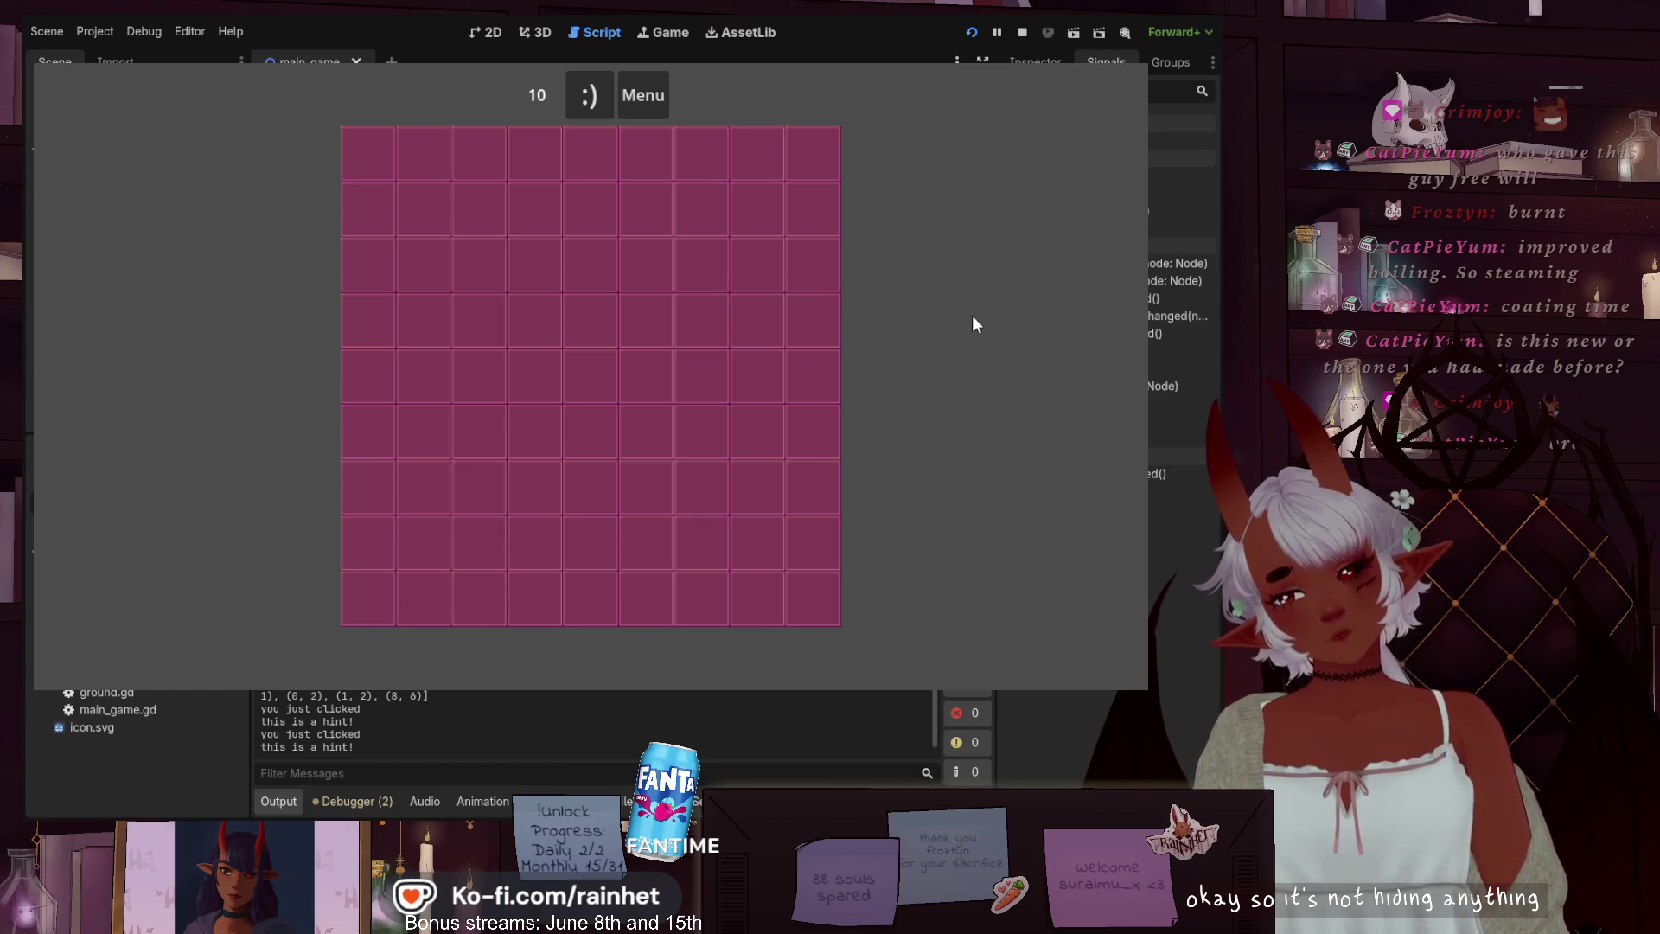
left_click(735, 227)
left_click(720, 260)
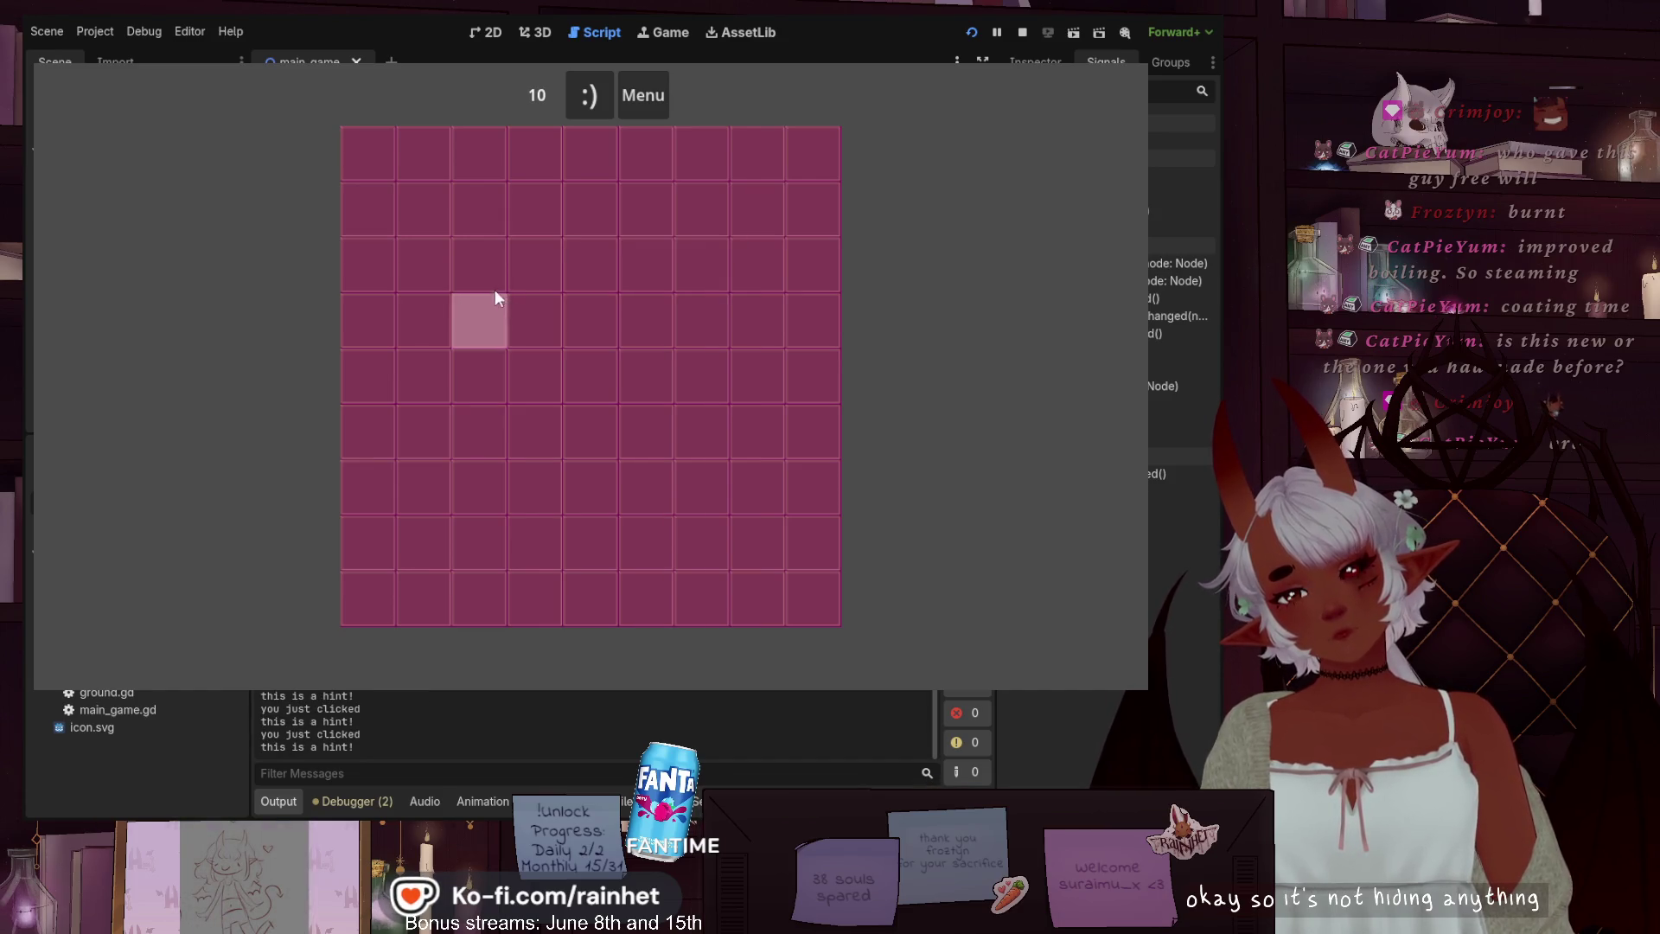
left_click(344, 183)
left_click(597, 553)
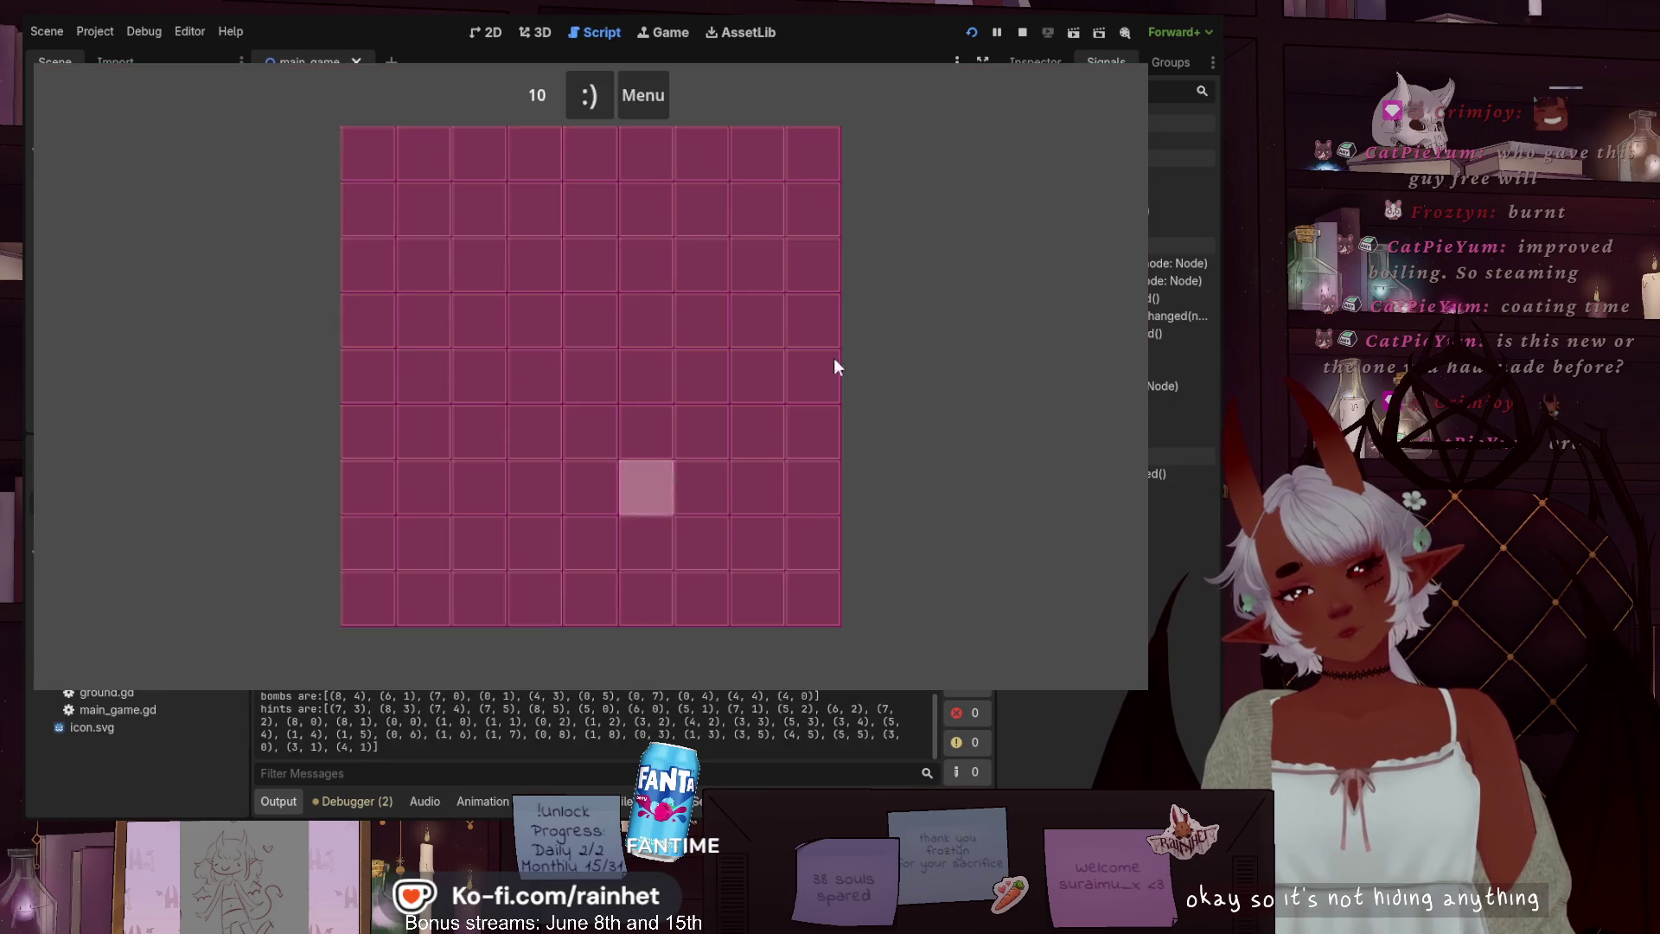
key("F8")
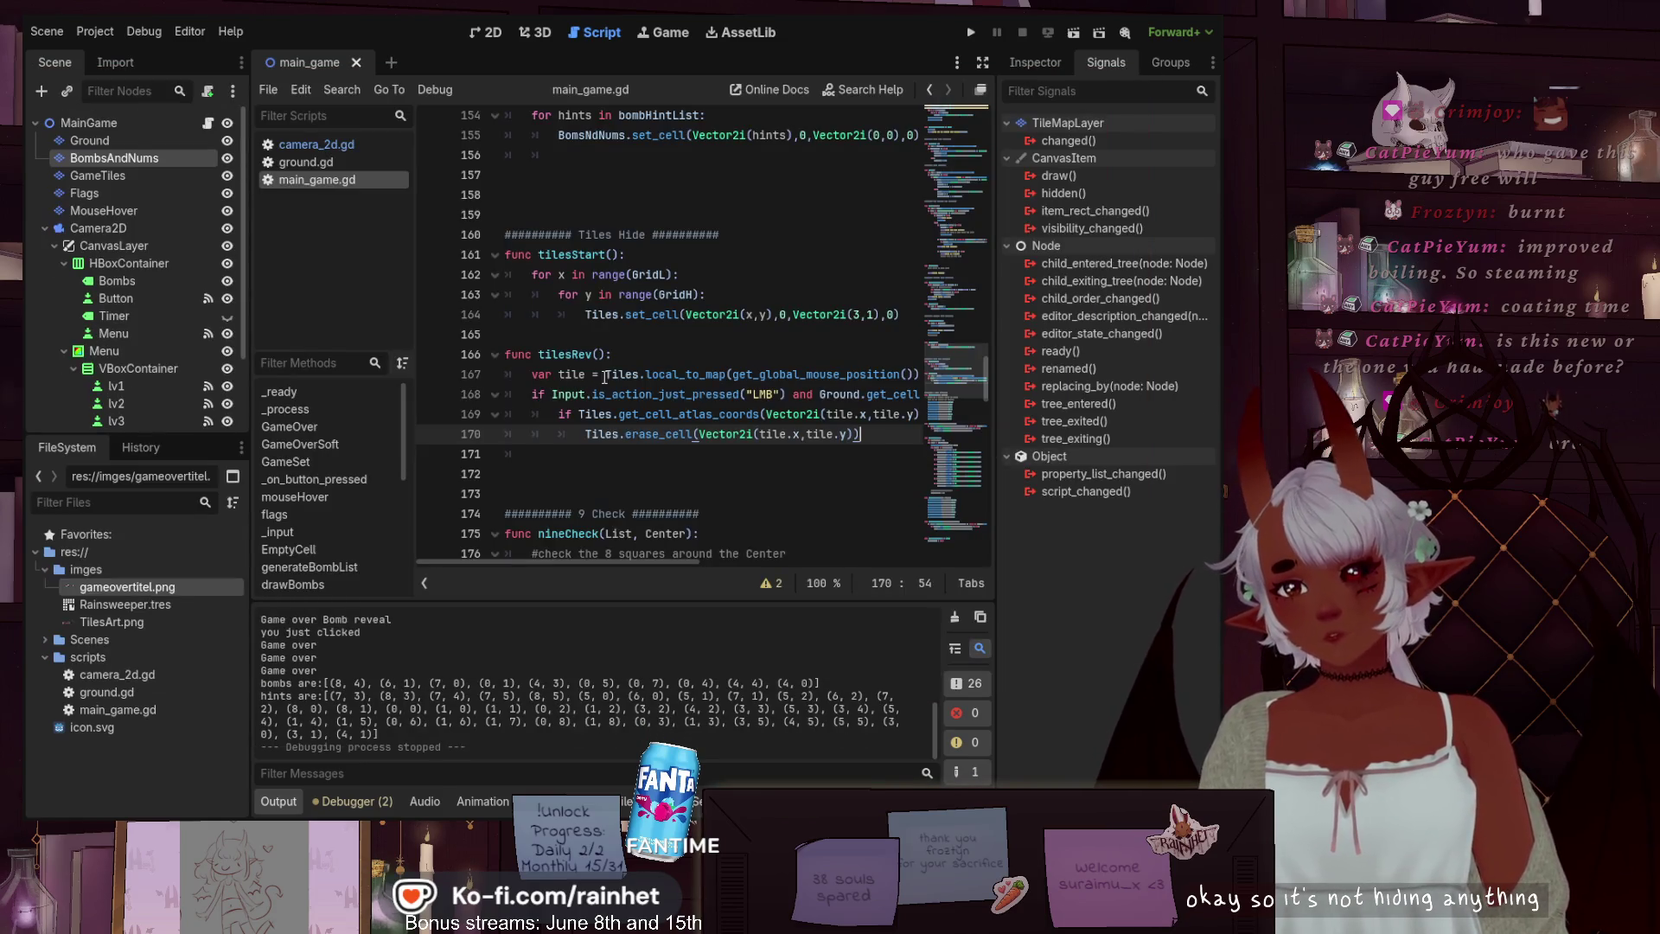
left_click_drag(539, 354, 608, 353)
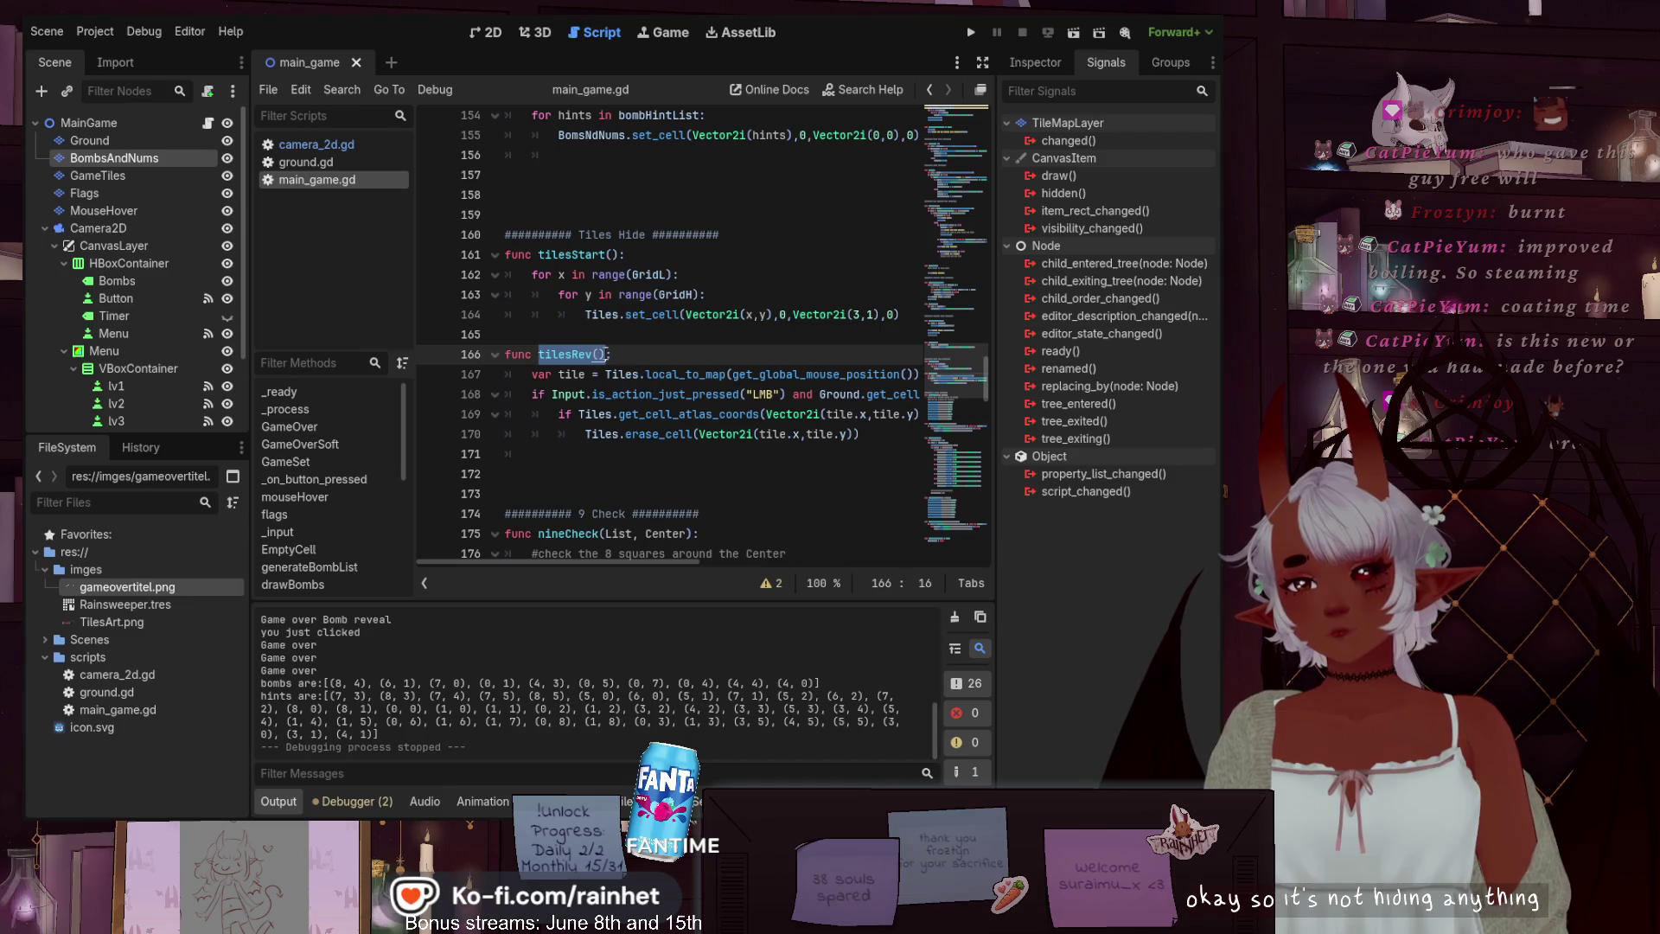
scroll(715, 442, "down", 13)
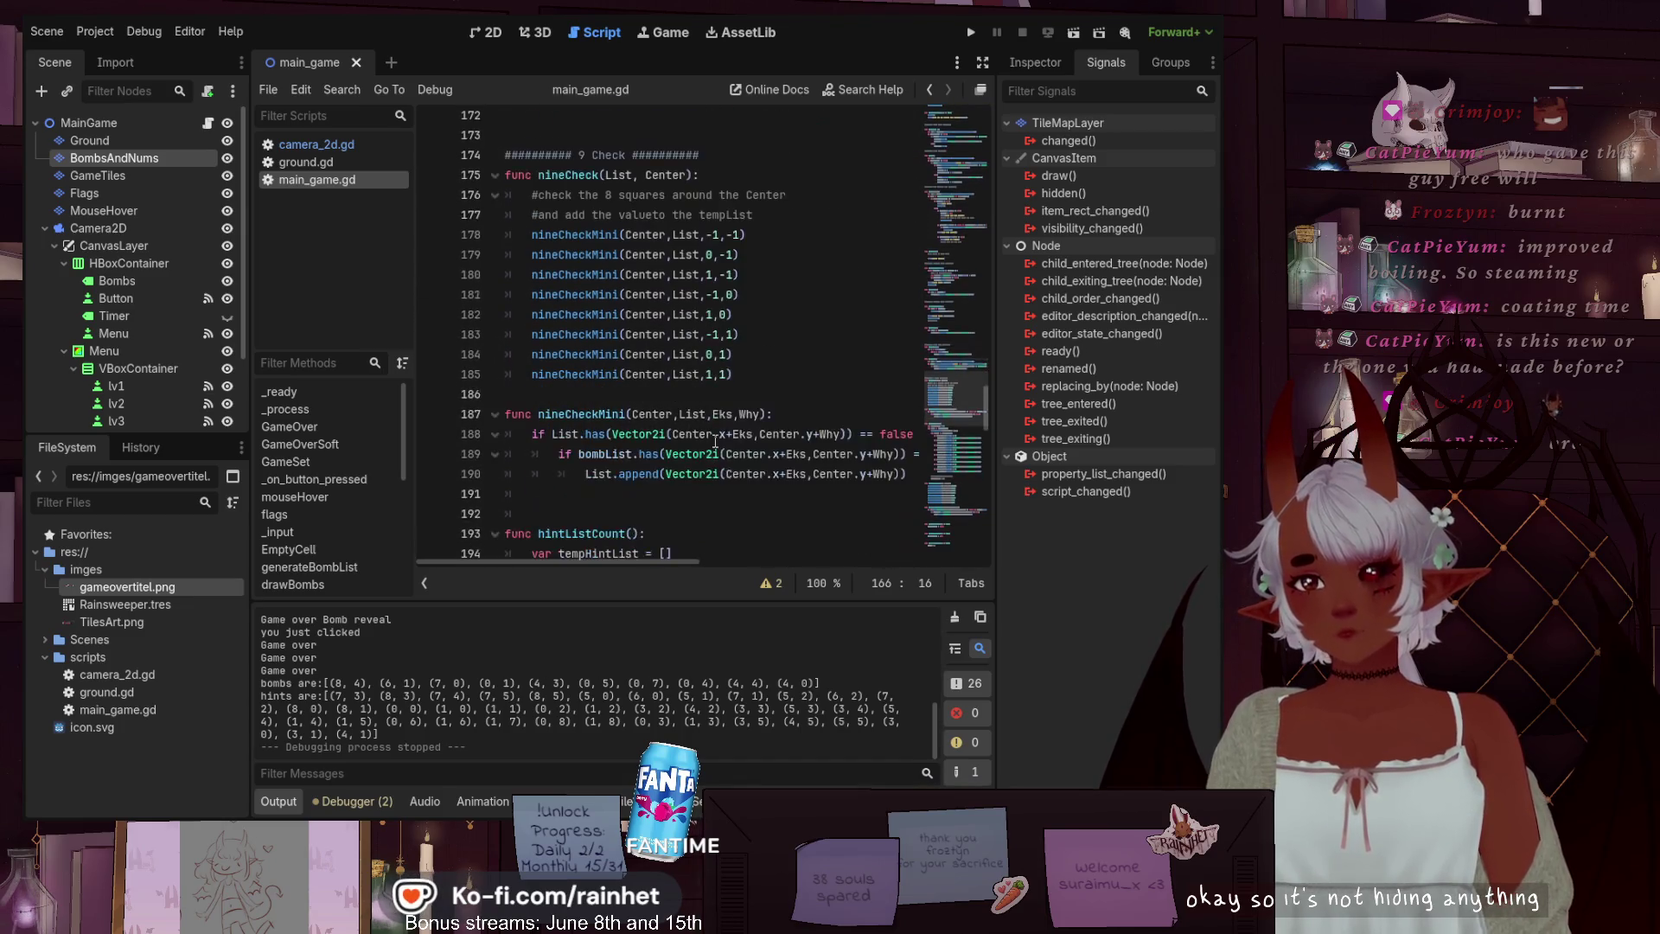
scroll(715, 443, "up", 12)
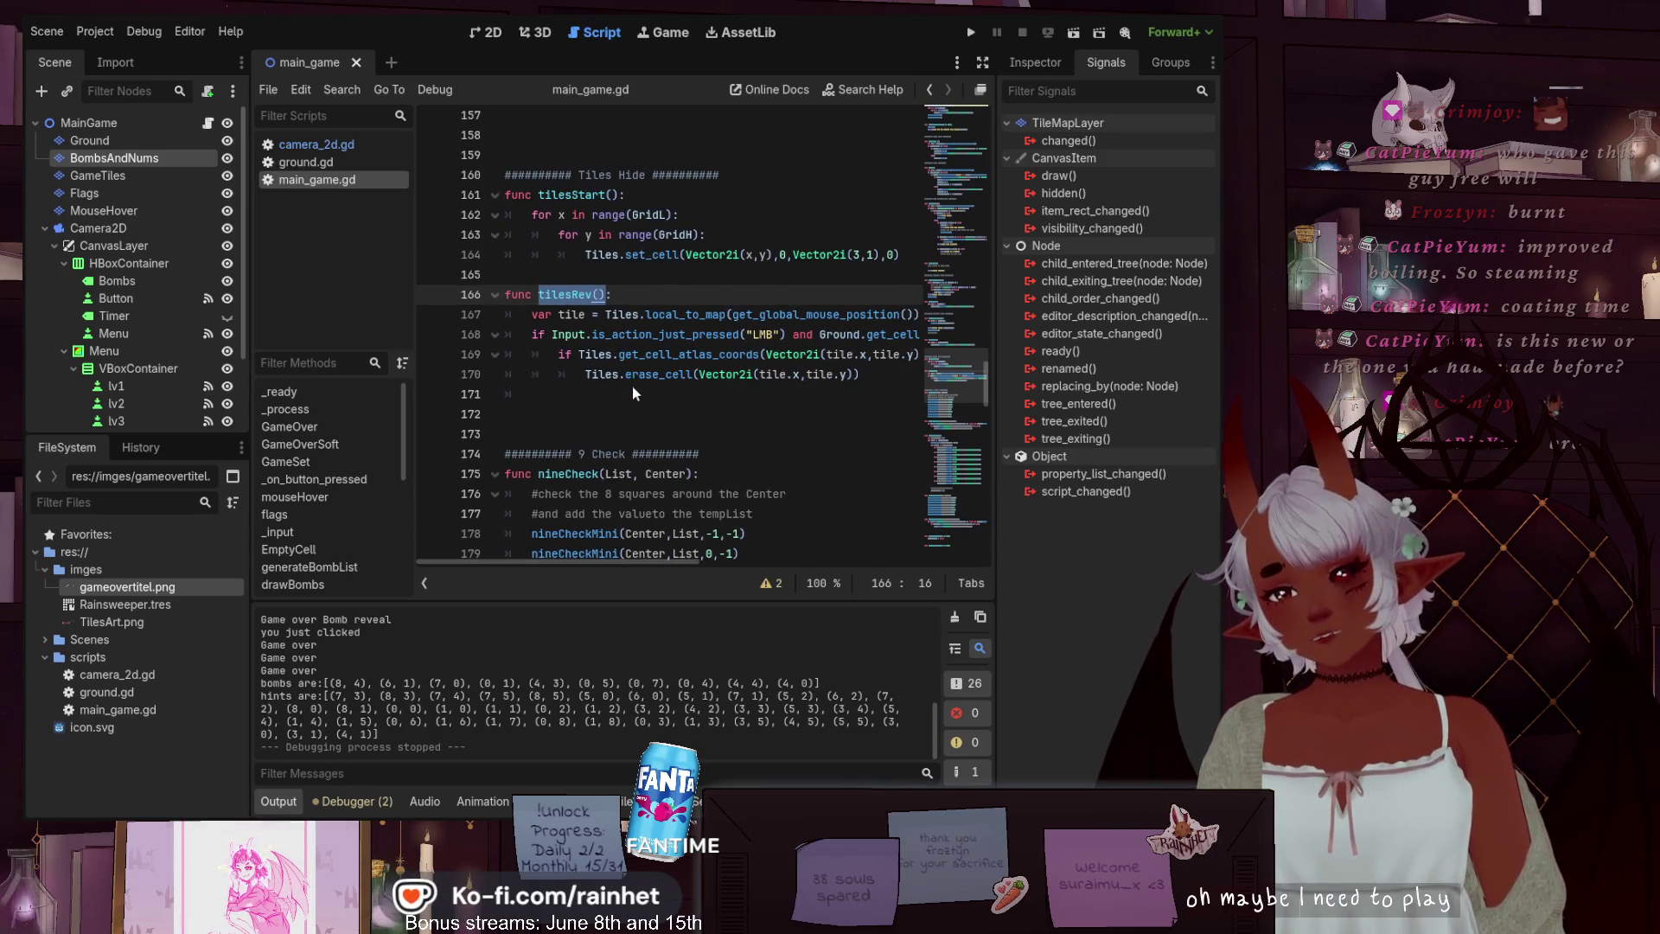
scroll(709, 276, "up", 20)
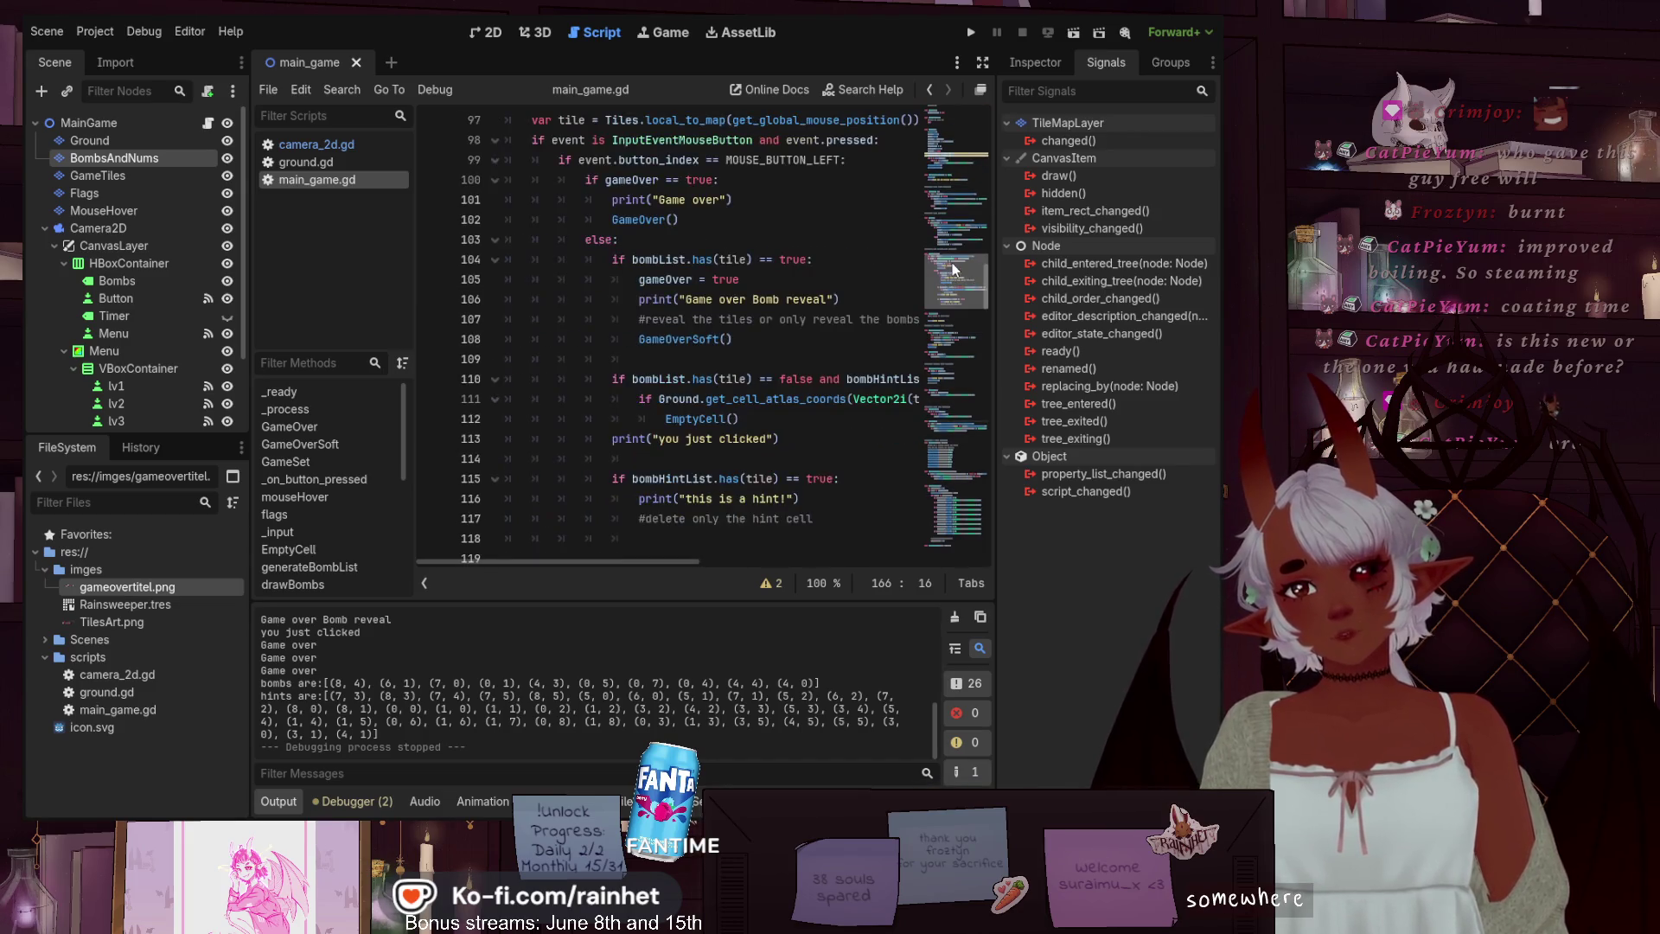
scroll(675, 264, "up", 1)
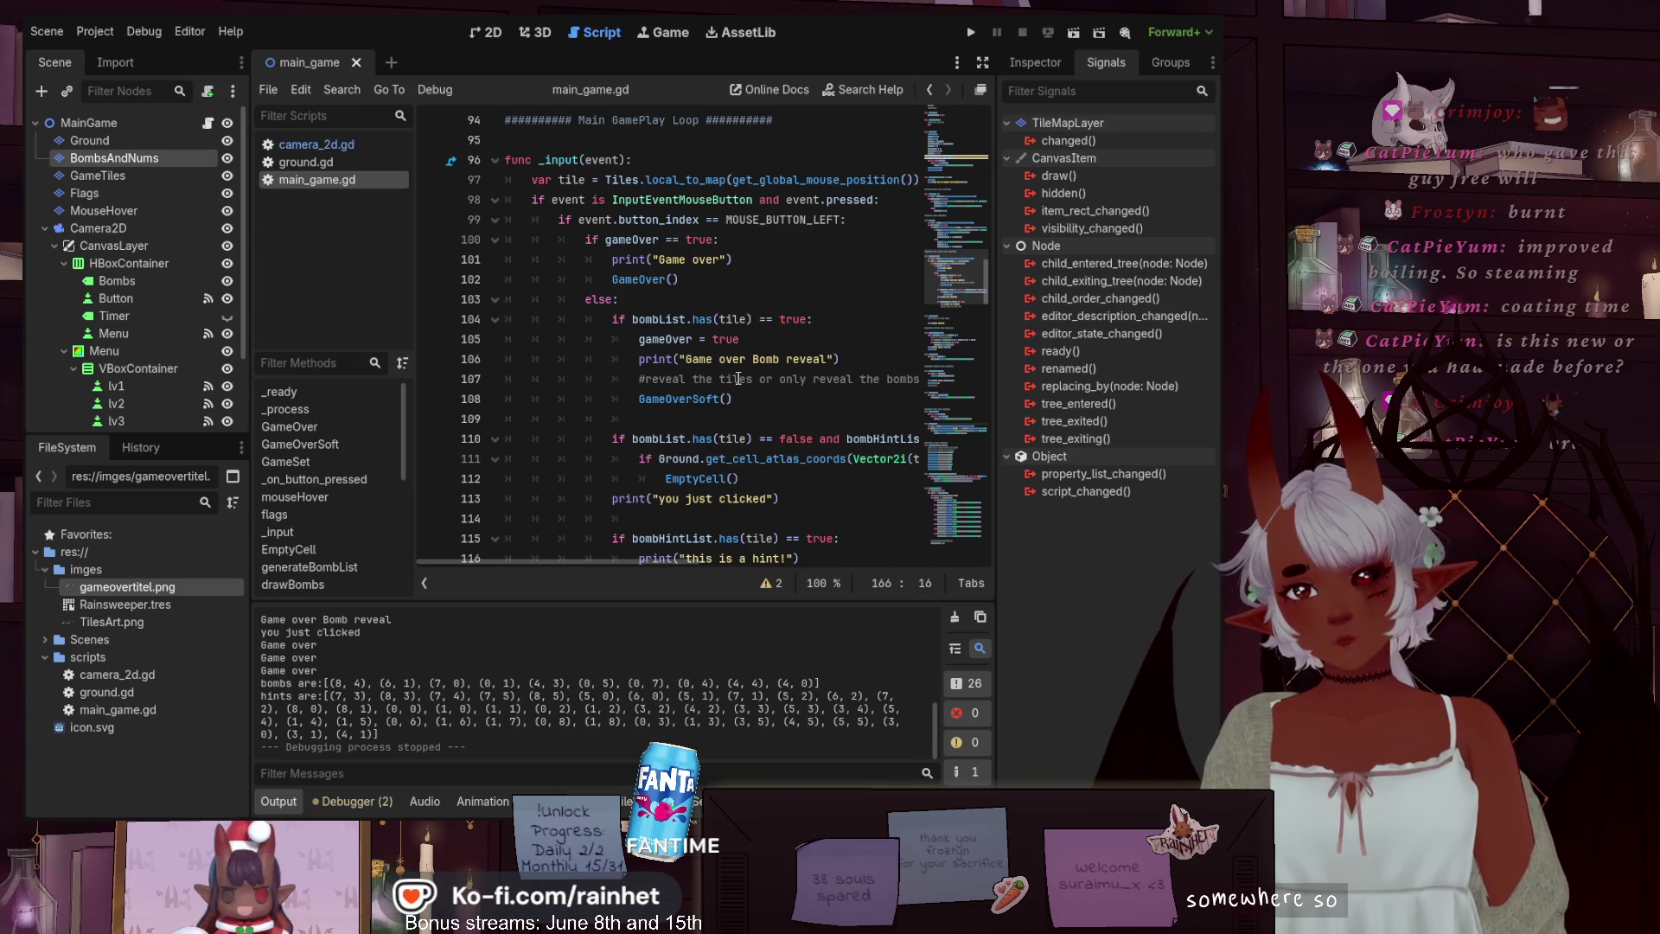
scroll(831, 371, "down", 1)
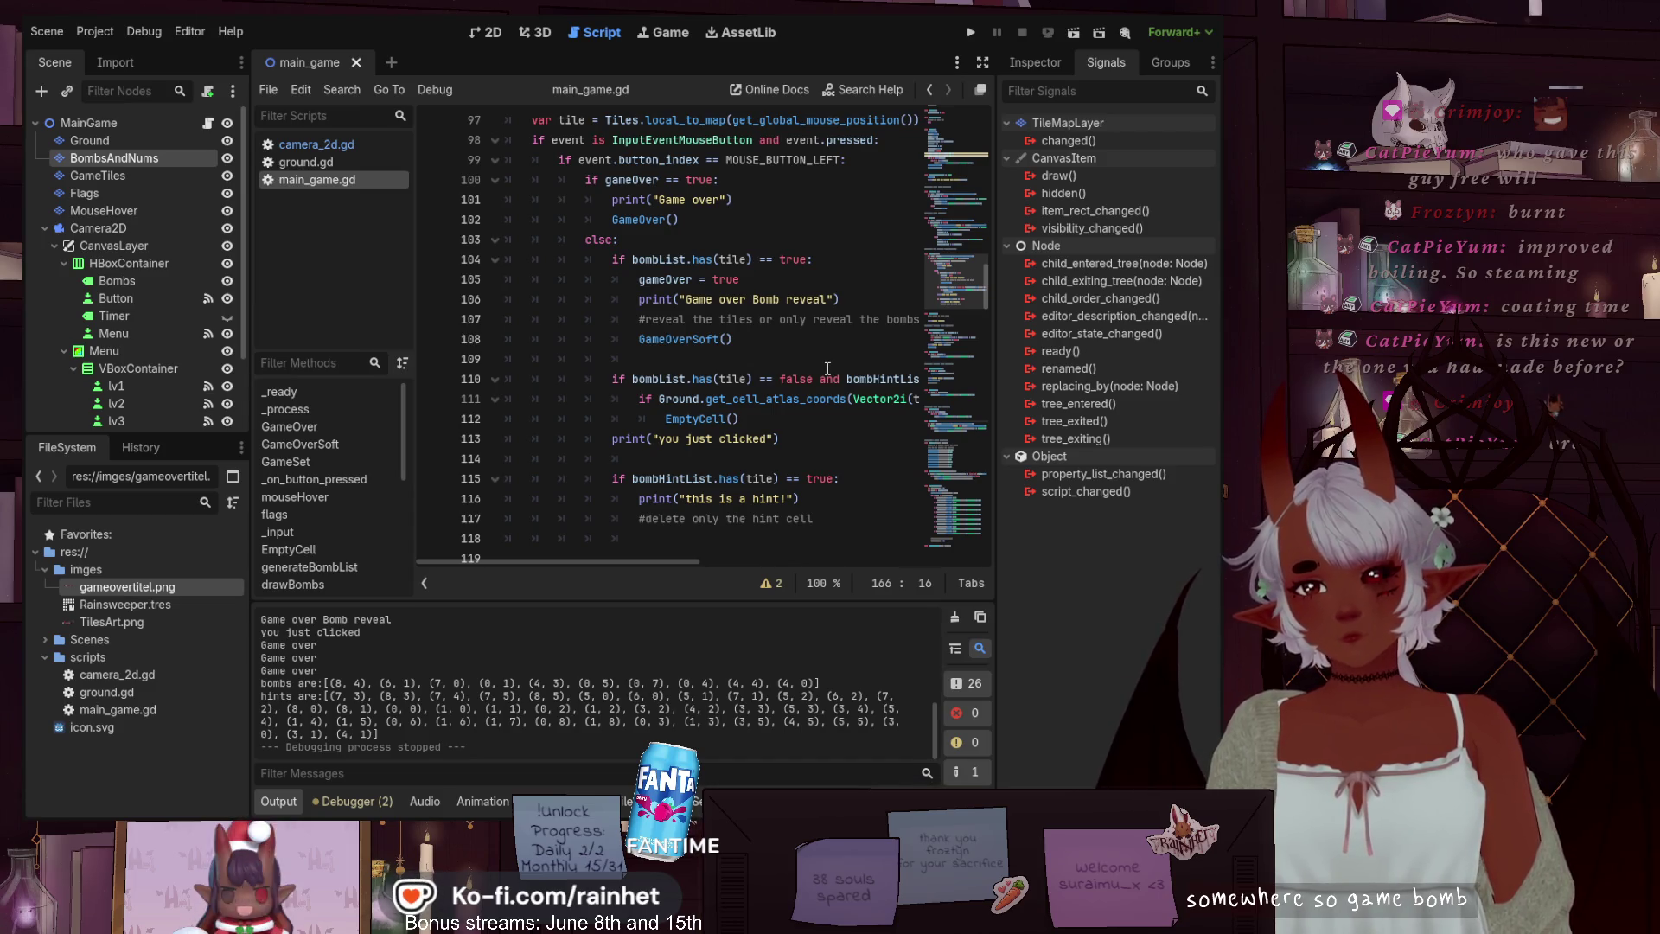
scroll(730, 354, "down", 1)
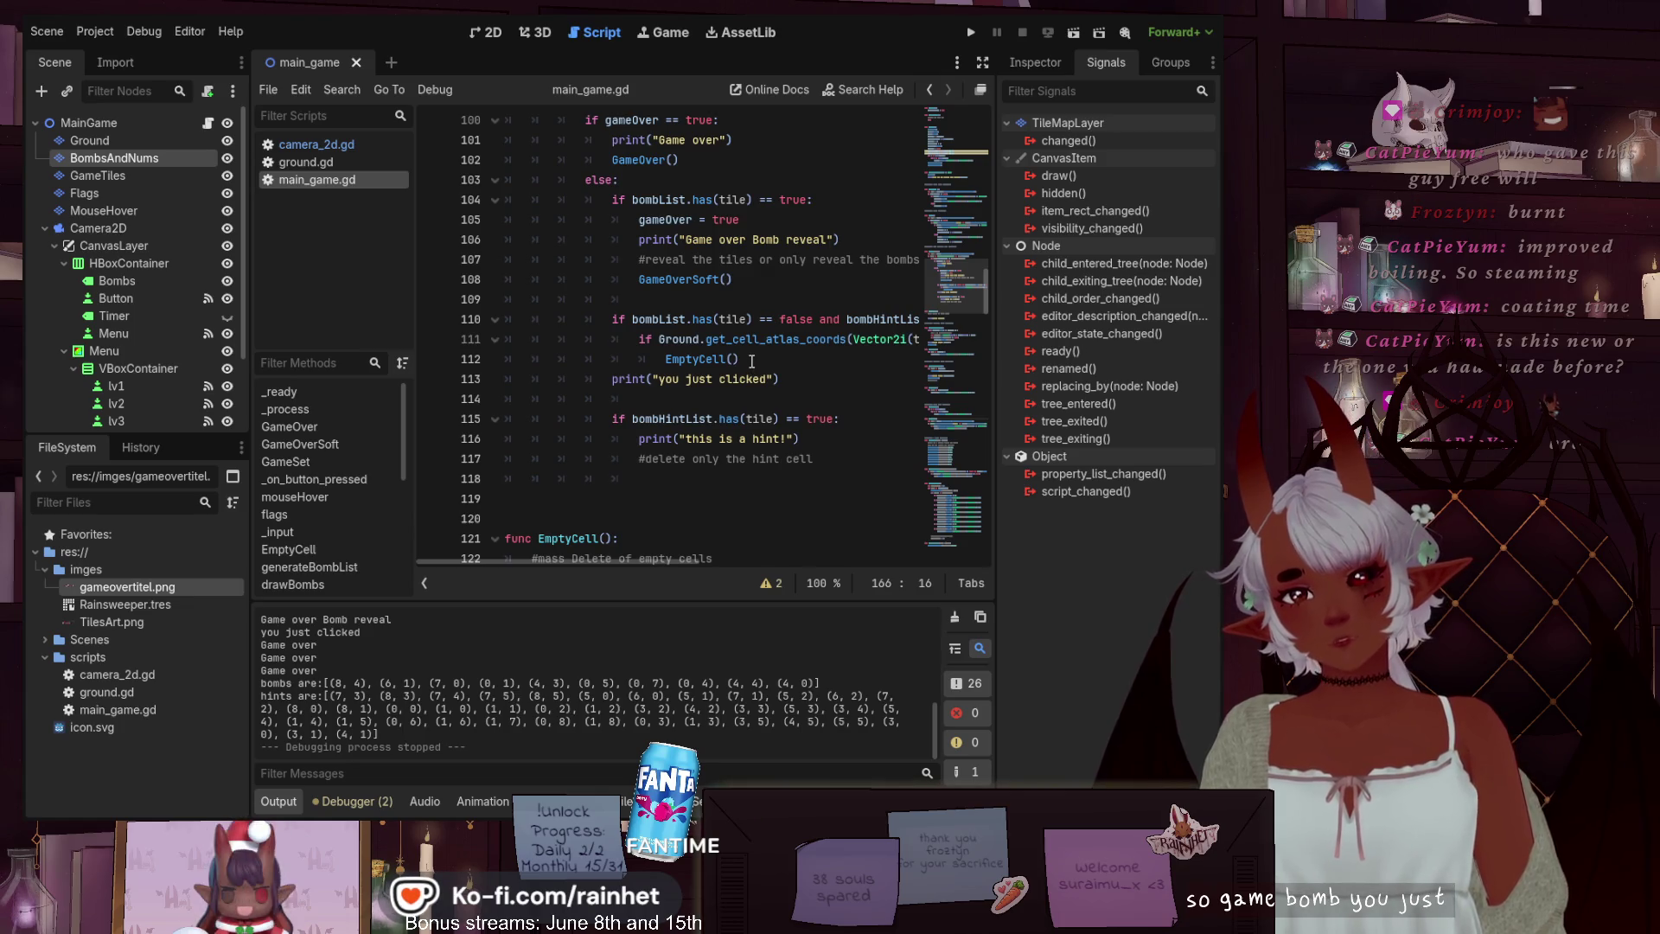
left_click(753, 361)
scroll(753, 361, "down", 2)
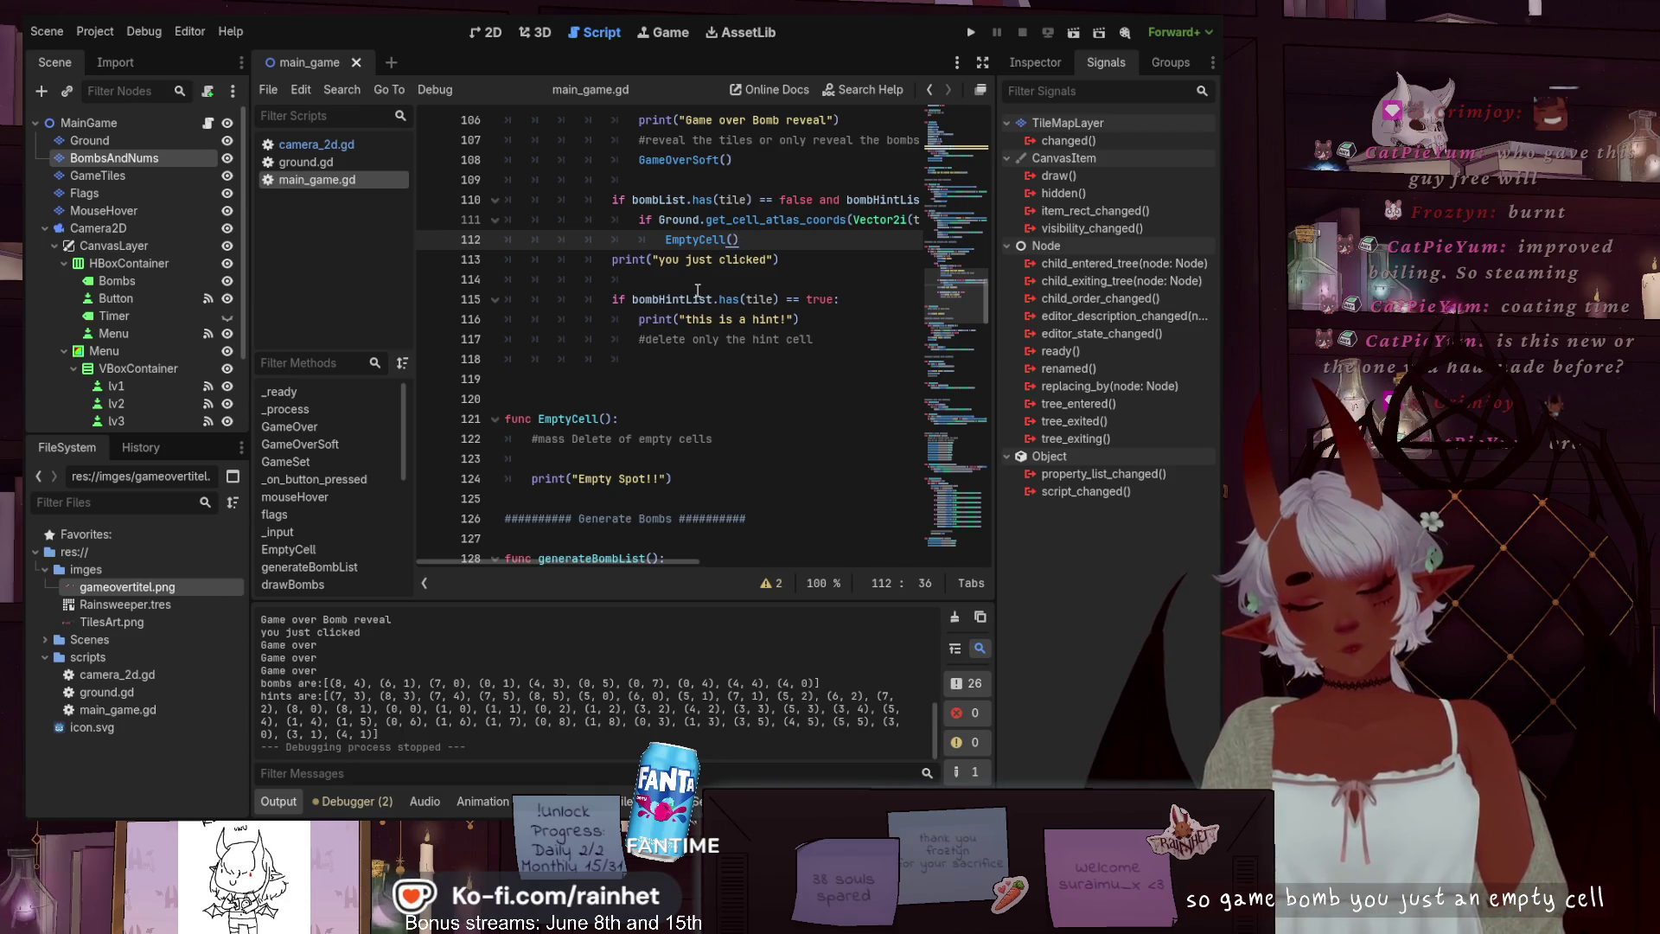
scroll(843, 288, "up", 1)
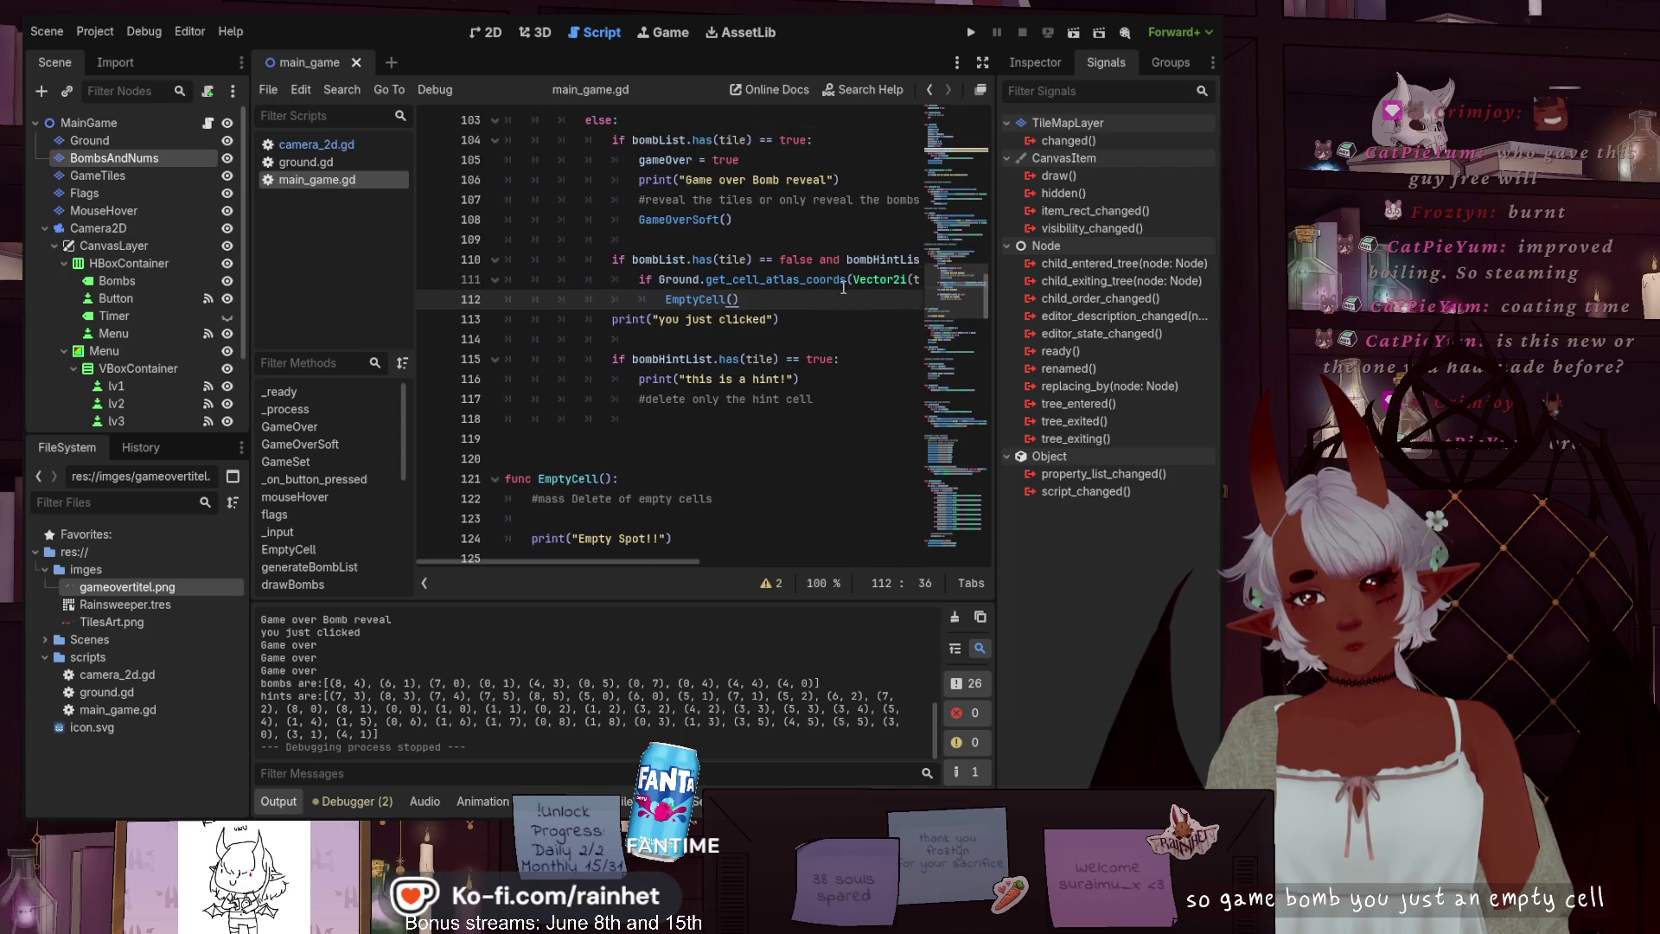
scroll(843, 288, "down", 1)
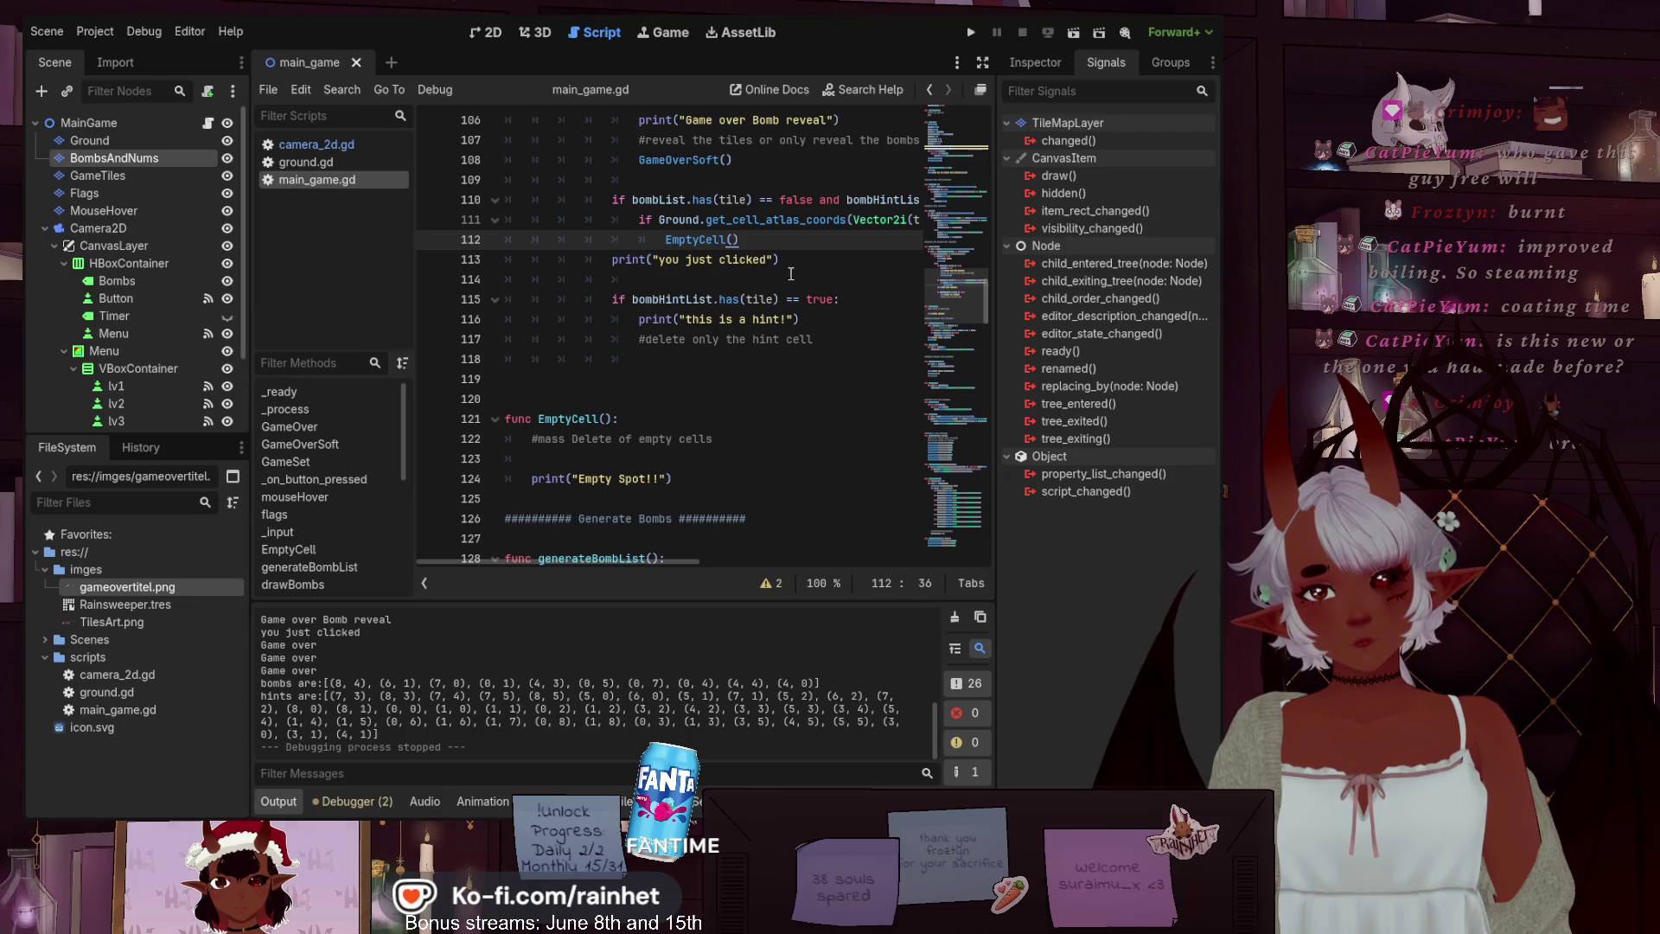
key("Return")
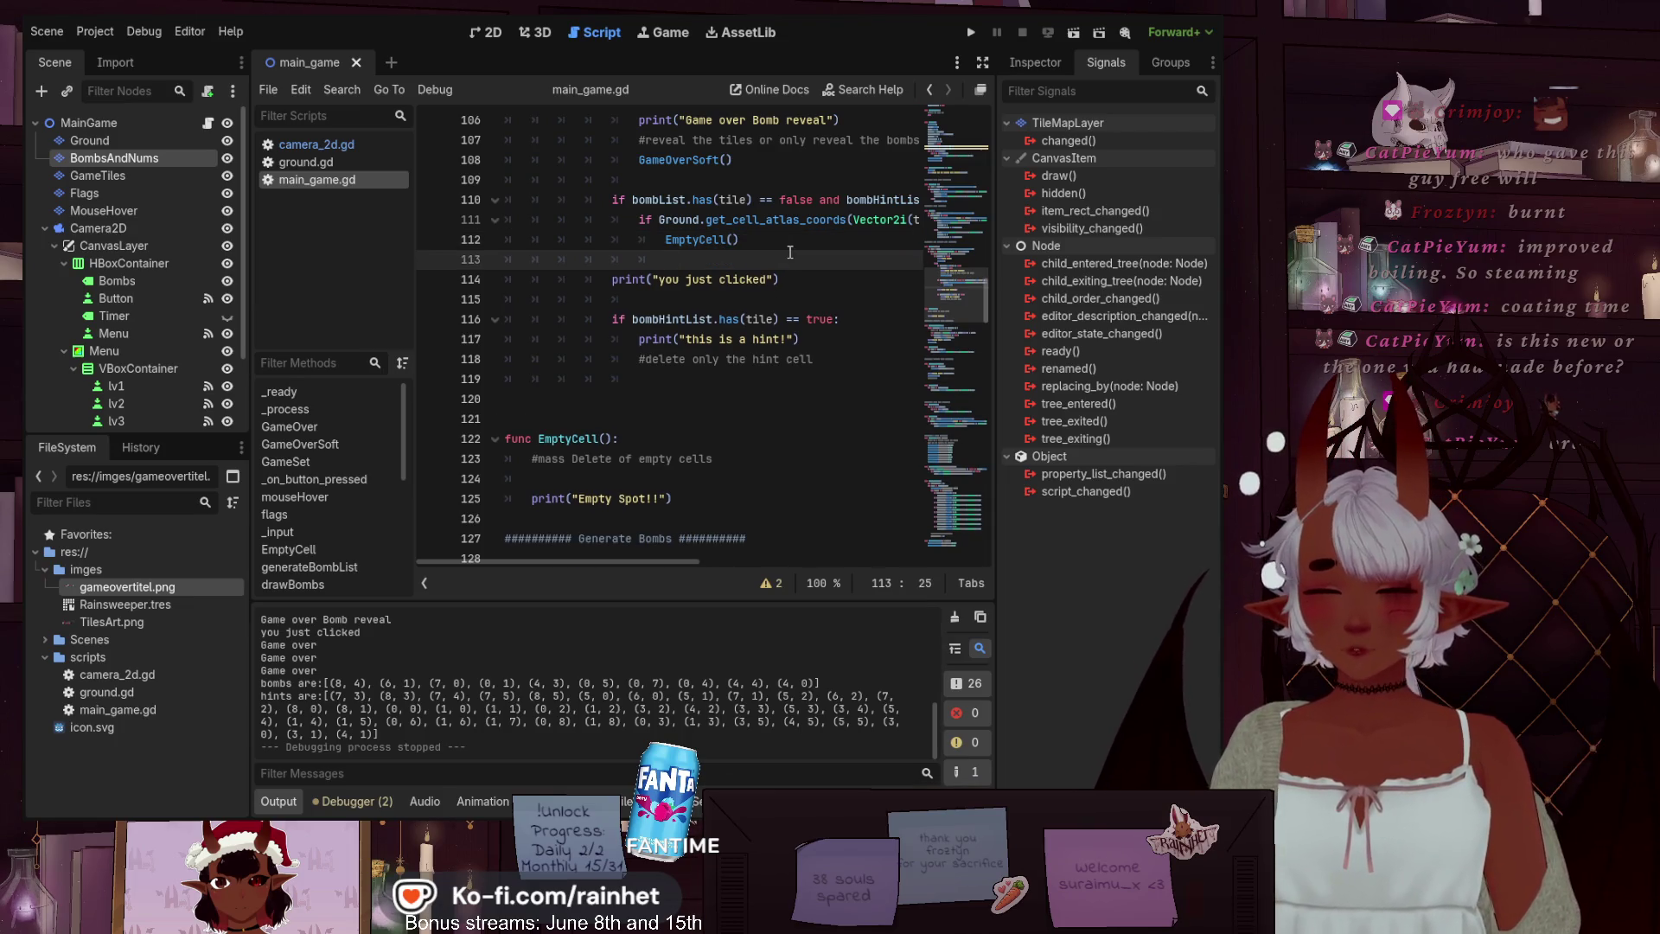
key("BackSpace")
key("BackSpace")
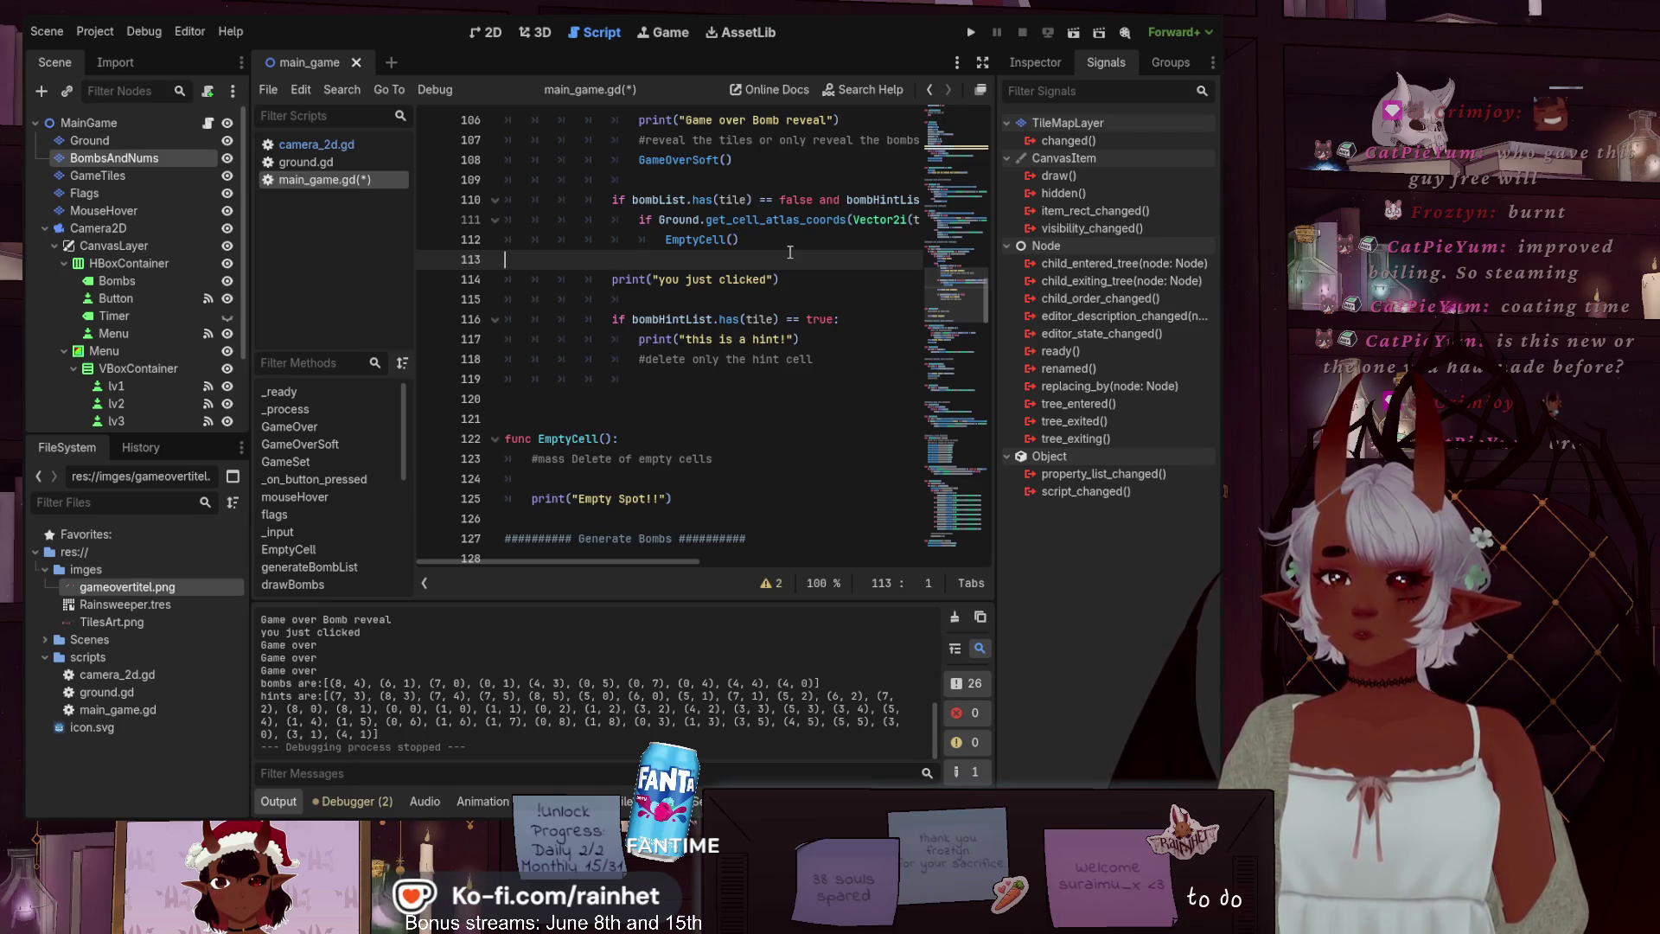
key("BackSpace")
key("BackSpace")
key("BackSpace")
left_click(609, 459)
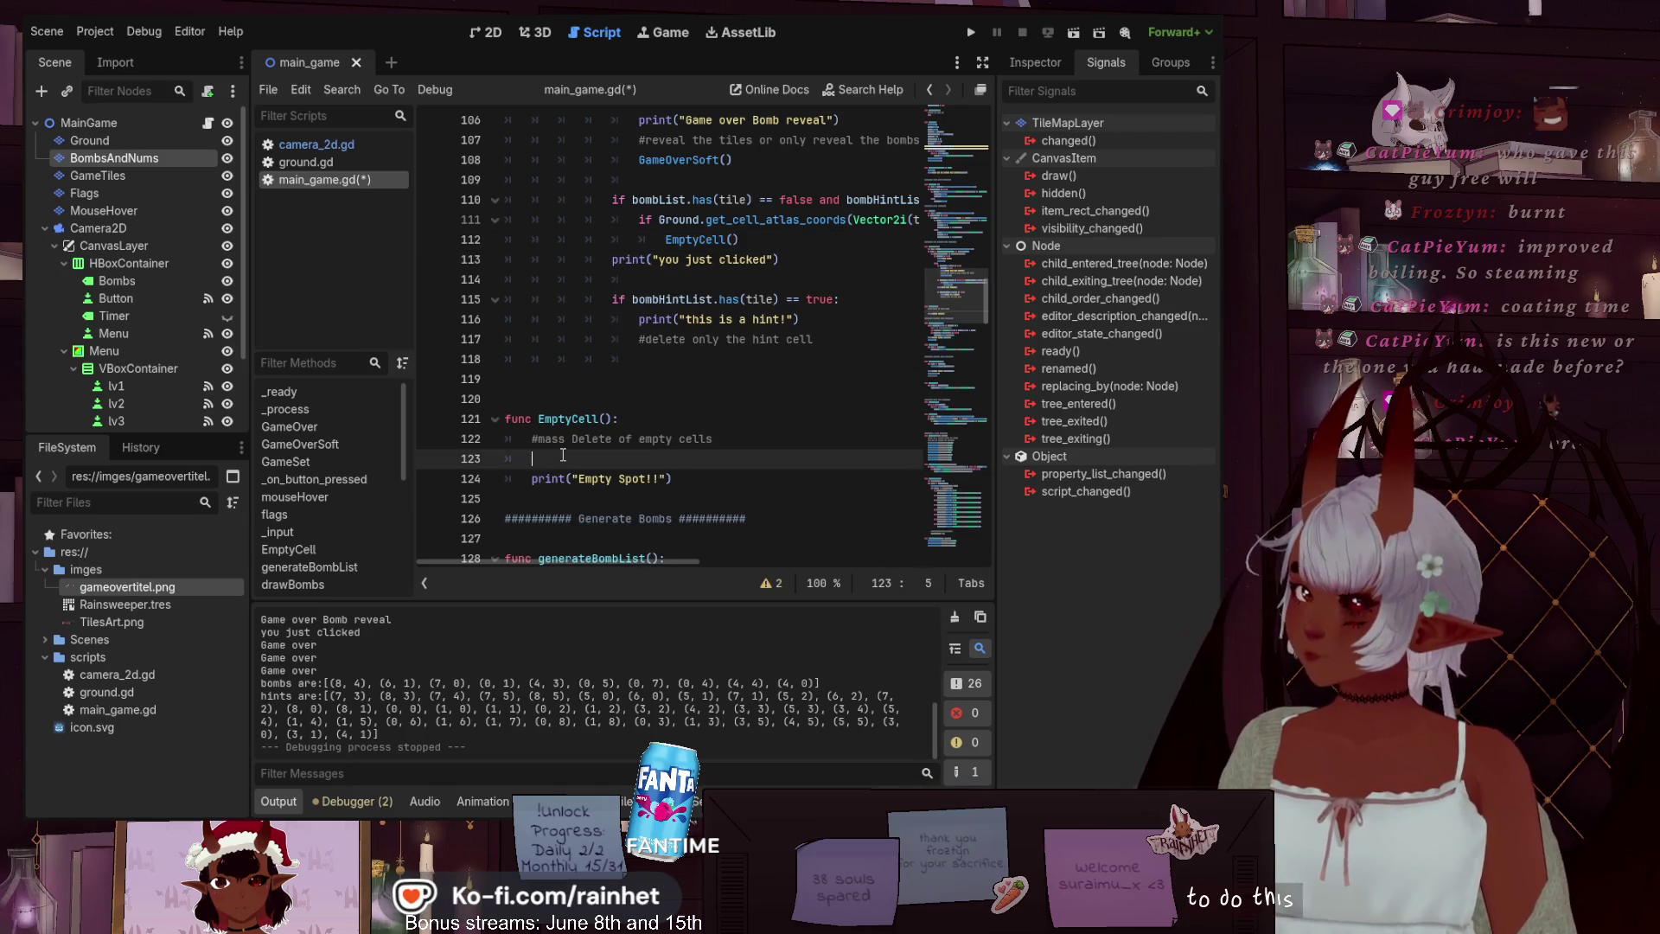
Add tilesRev() calls inside EmptyCell (line 123) and the bombHintList hint branch (line 116)
type("tilesRev()")
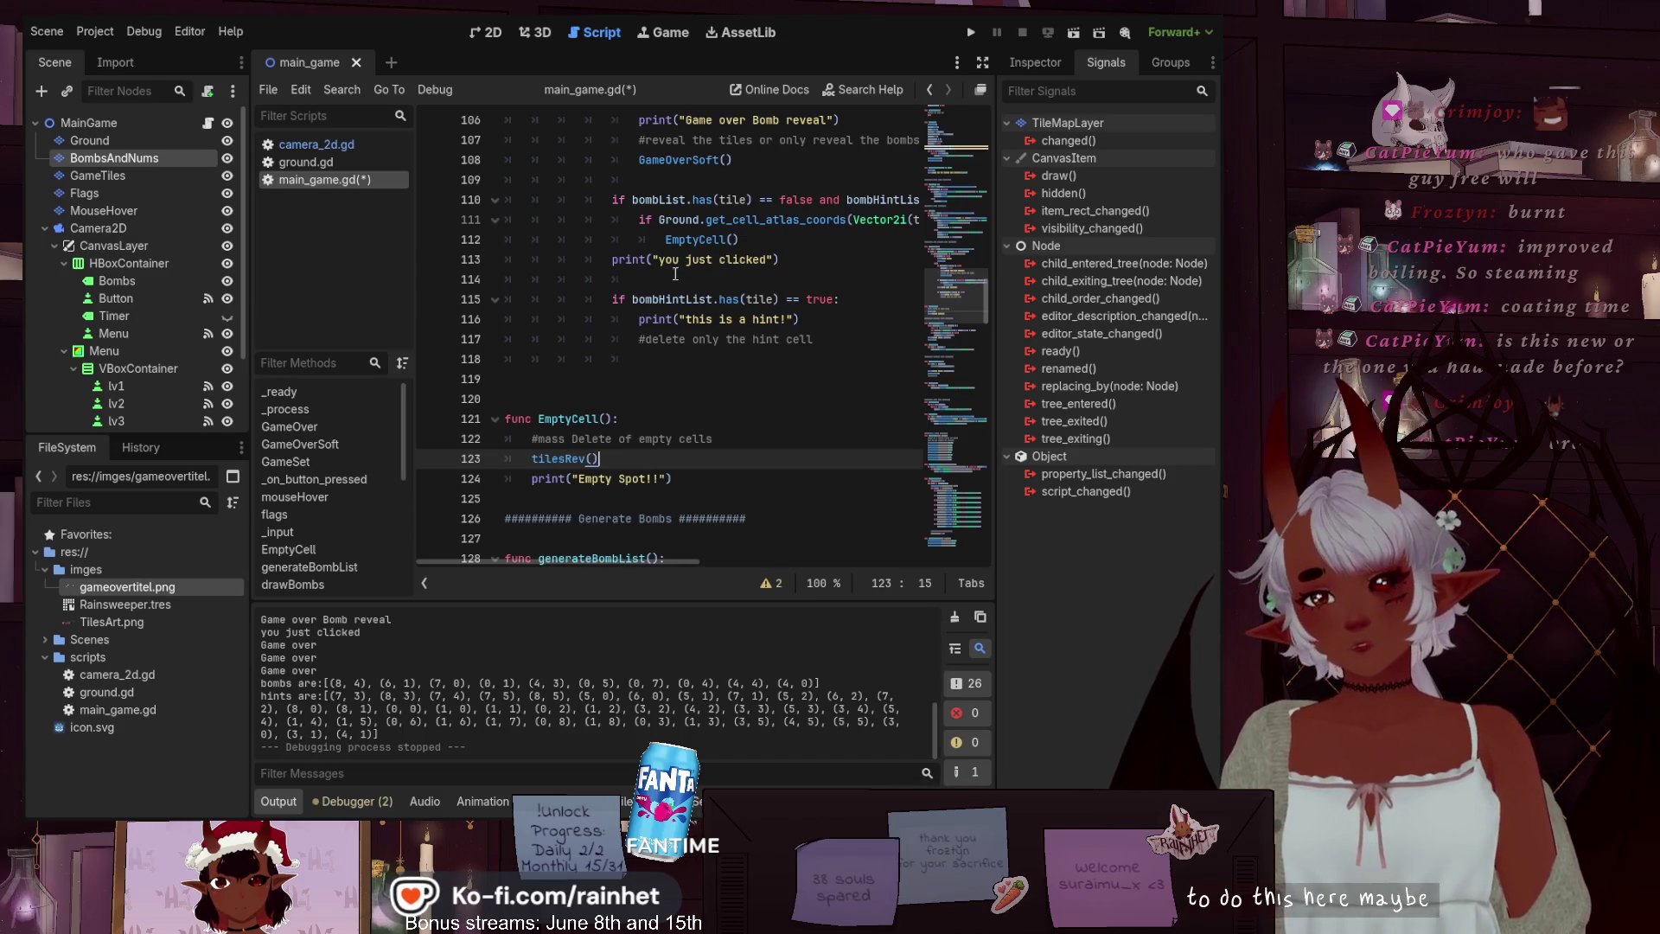
left_click(664, 319)
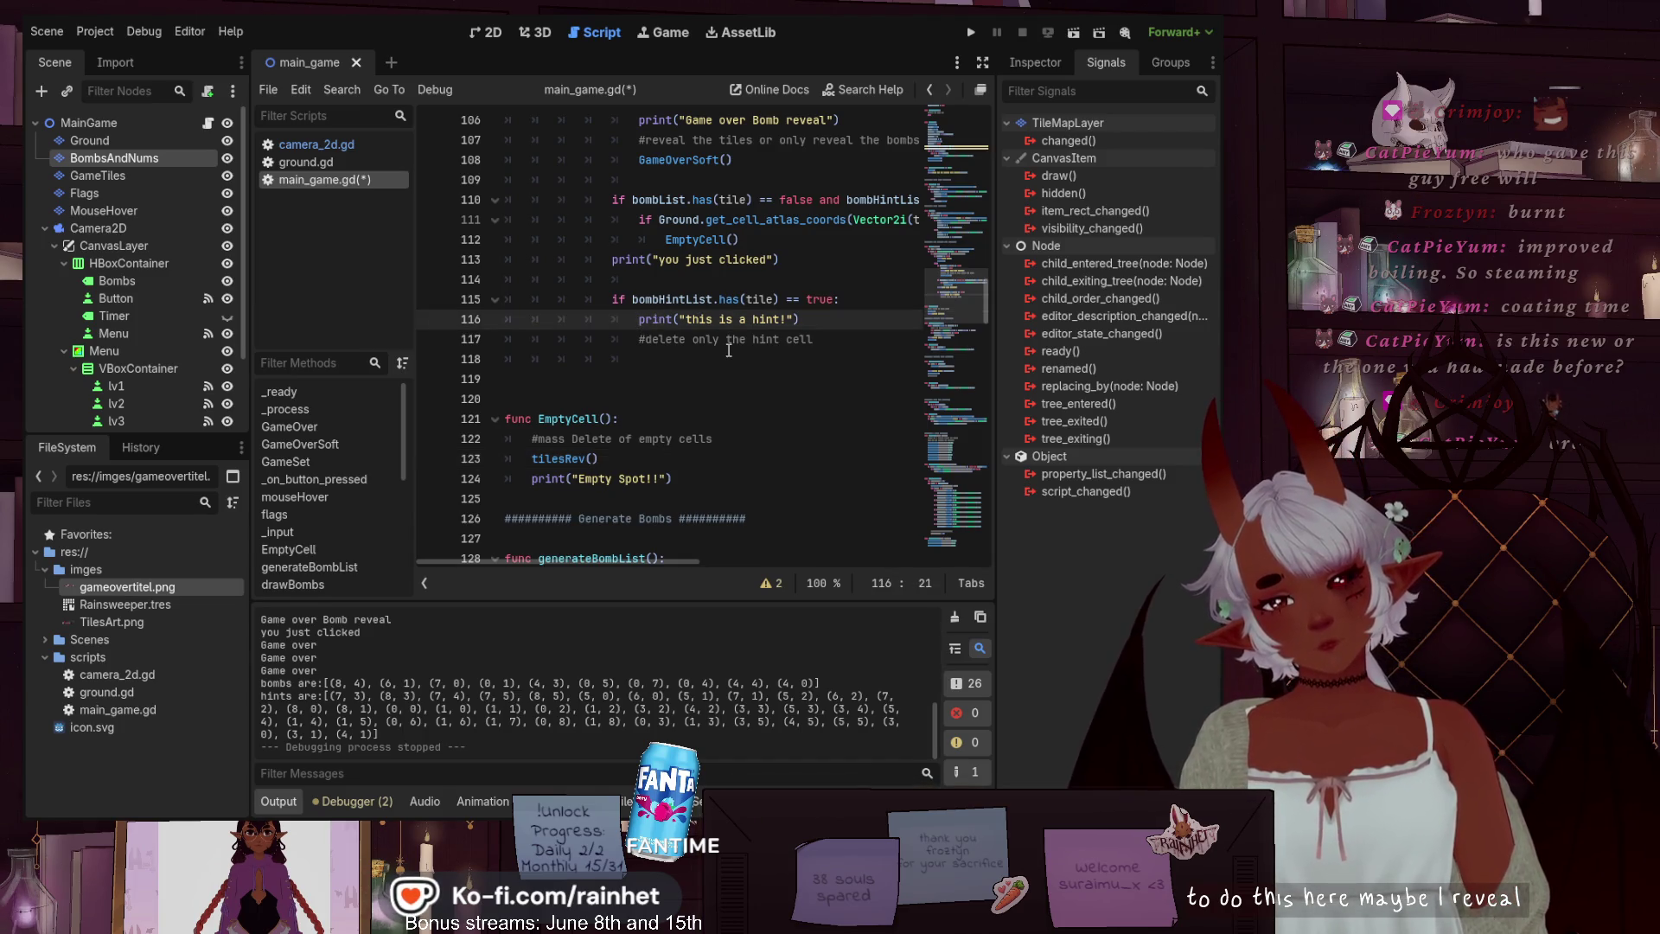
key("Return")
key("Up")
type("tilesRev()")
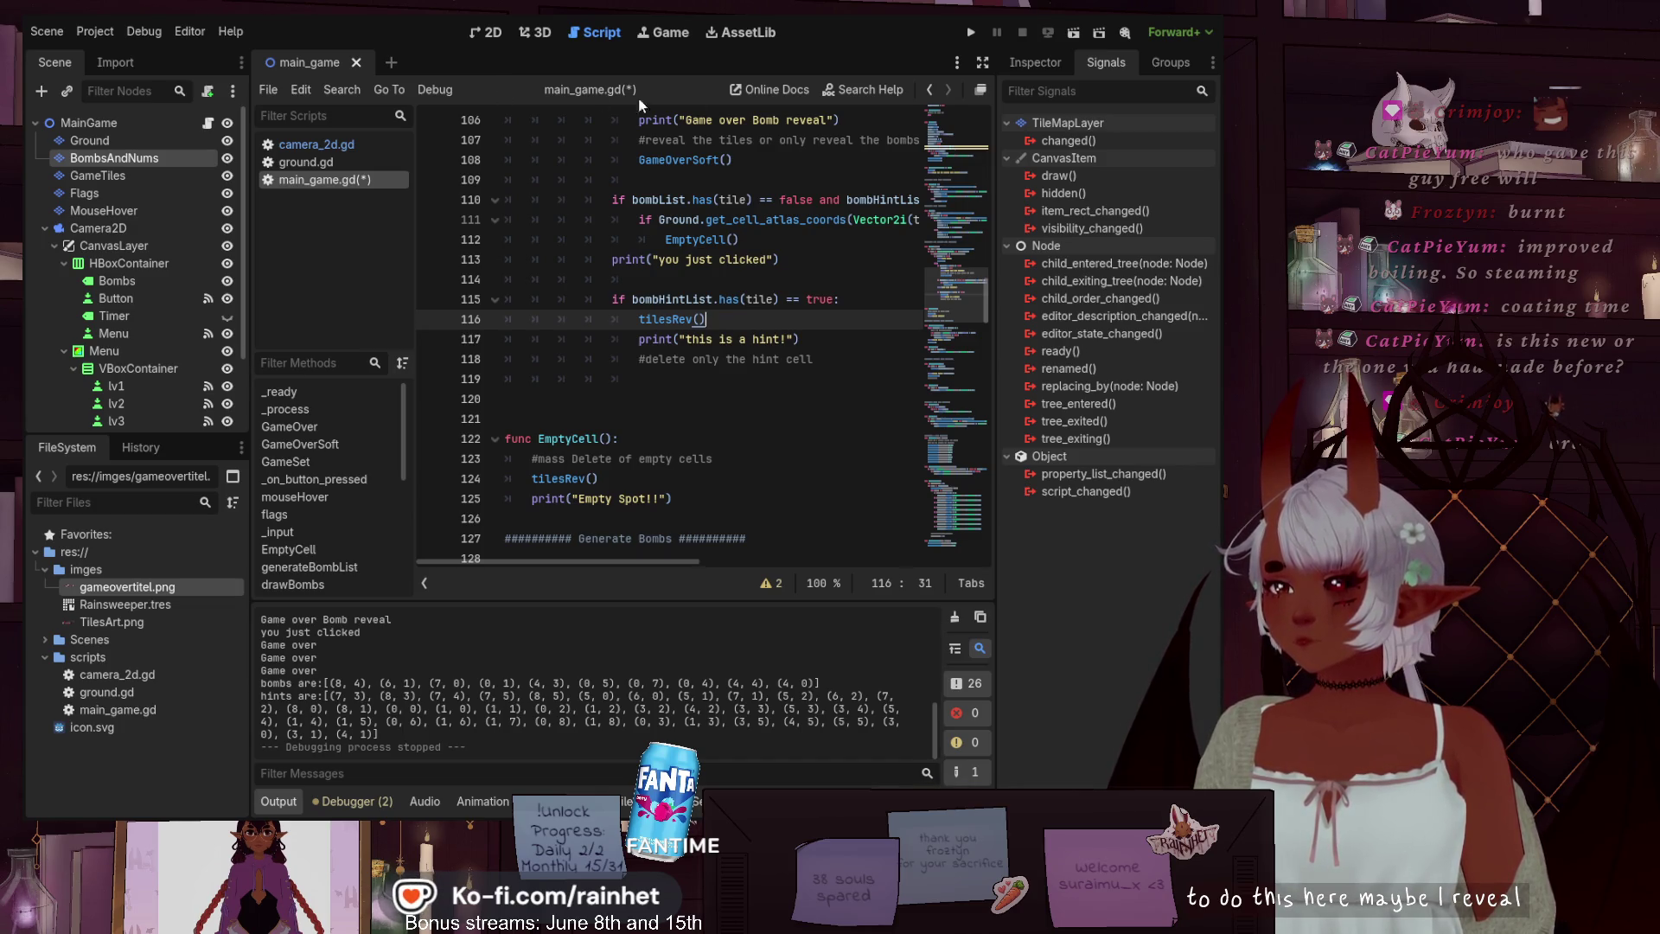
scroll(837, 309, "up", 3)
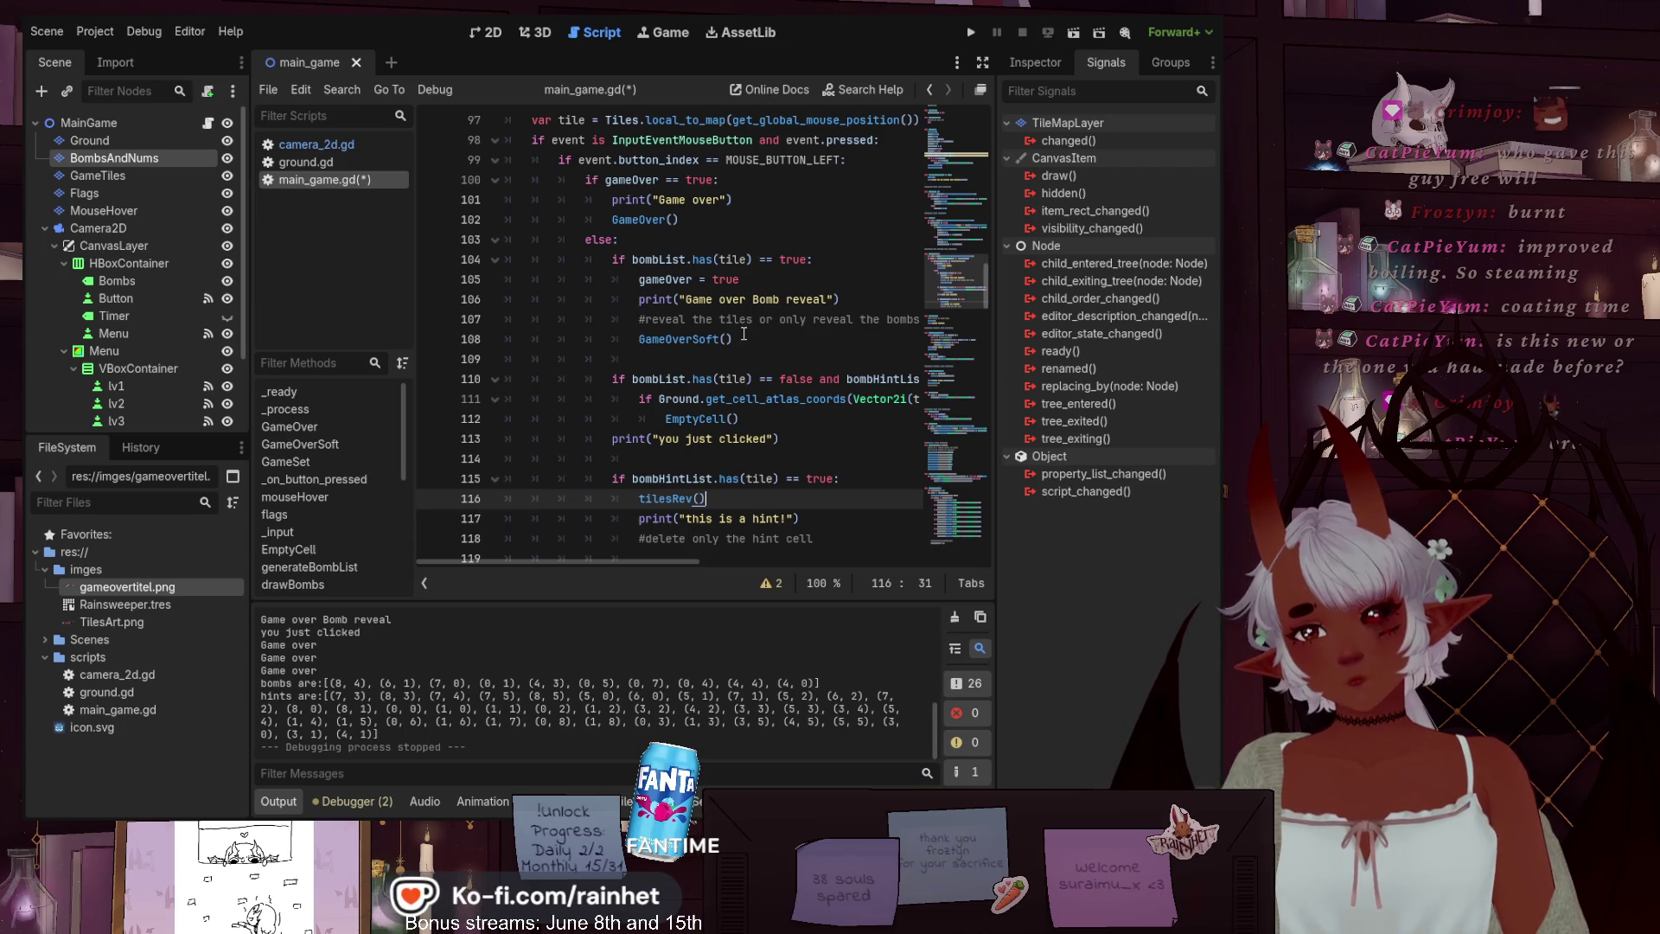
Review the tilesRev function further down, then save main_game.gd with Ctrl+S
scroll(746, 328, "down", 1)
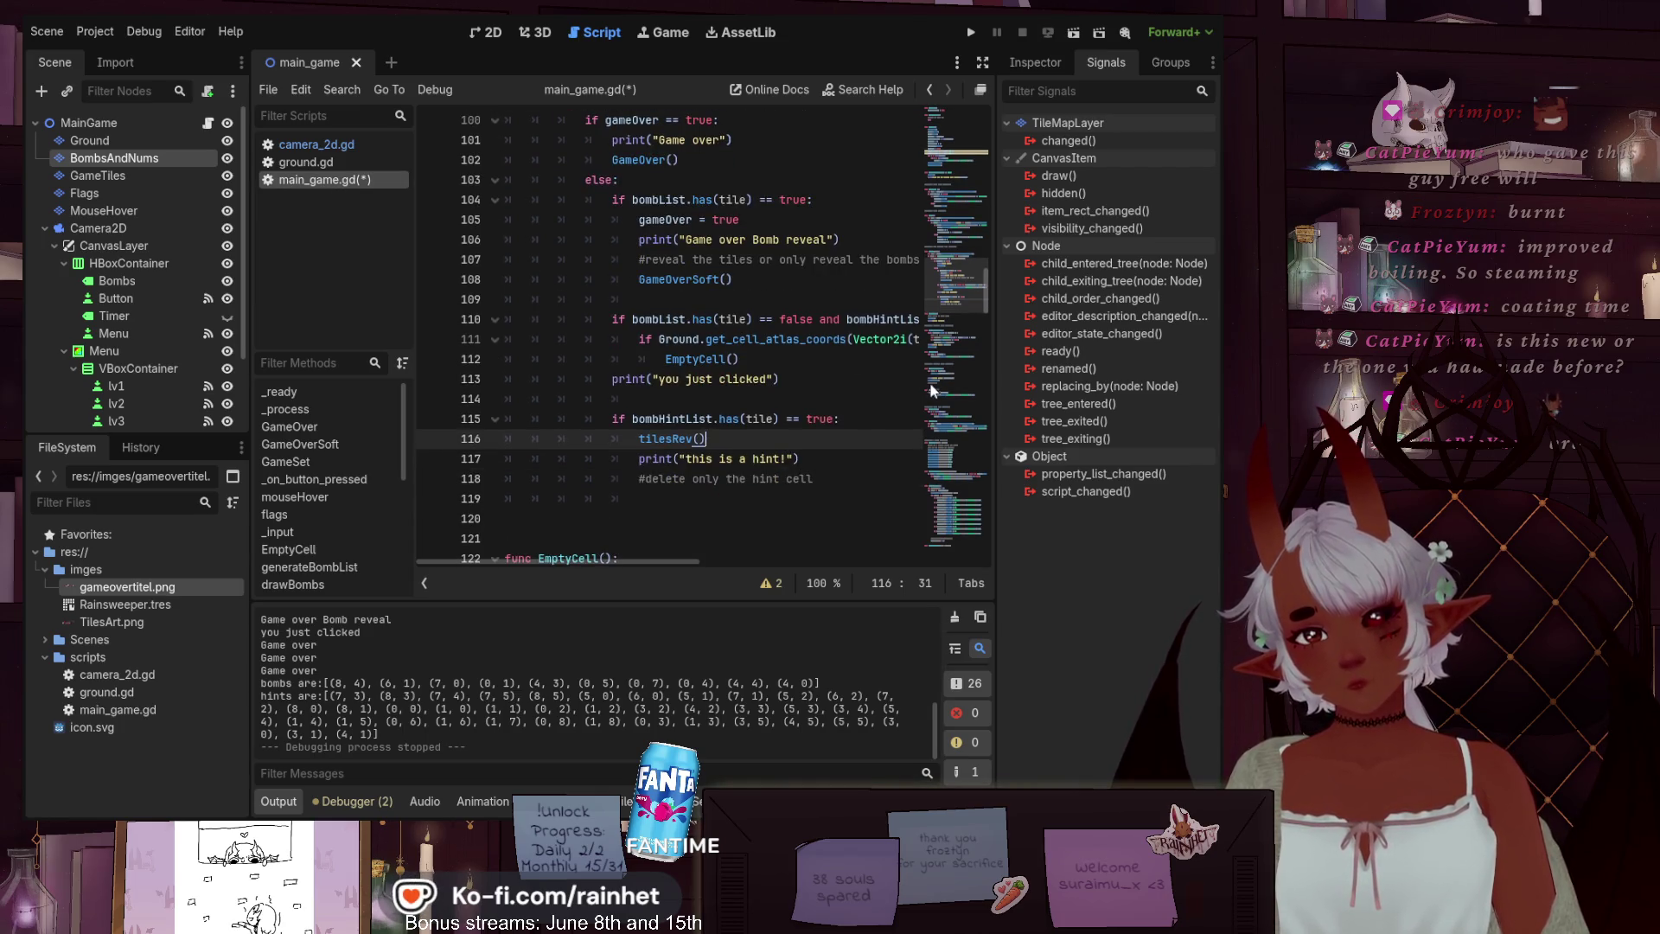
scroll(942, 354, "down", 4)
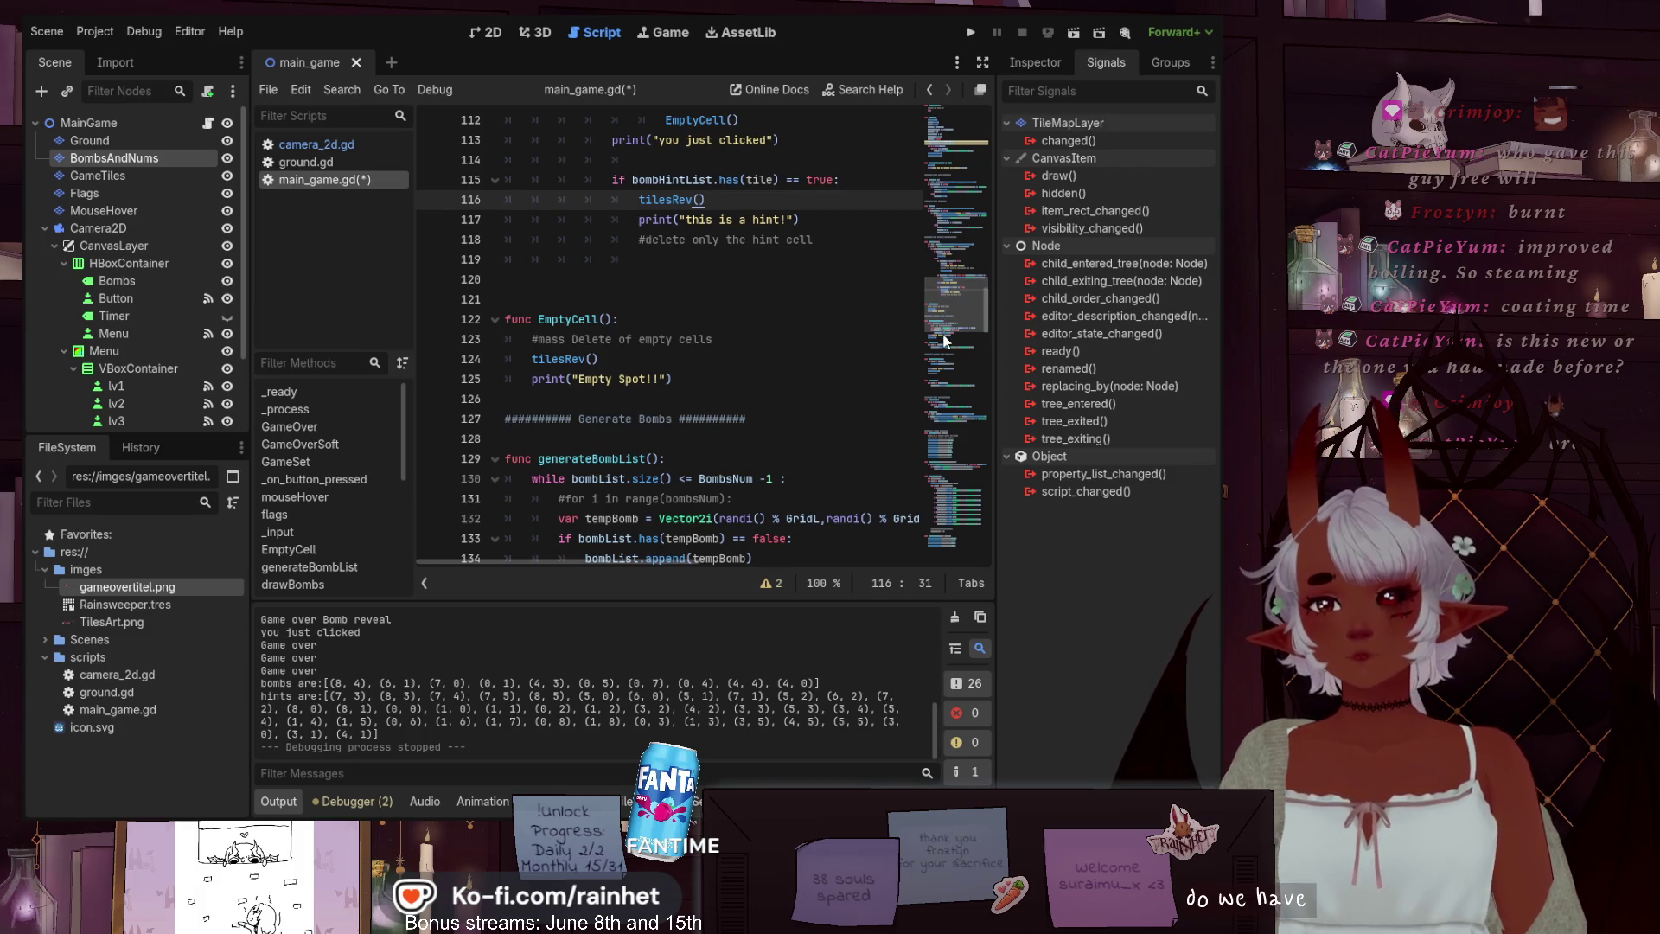
scroll(947, 344, "down", 5)
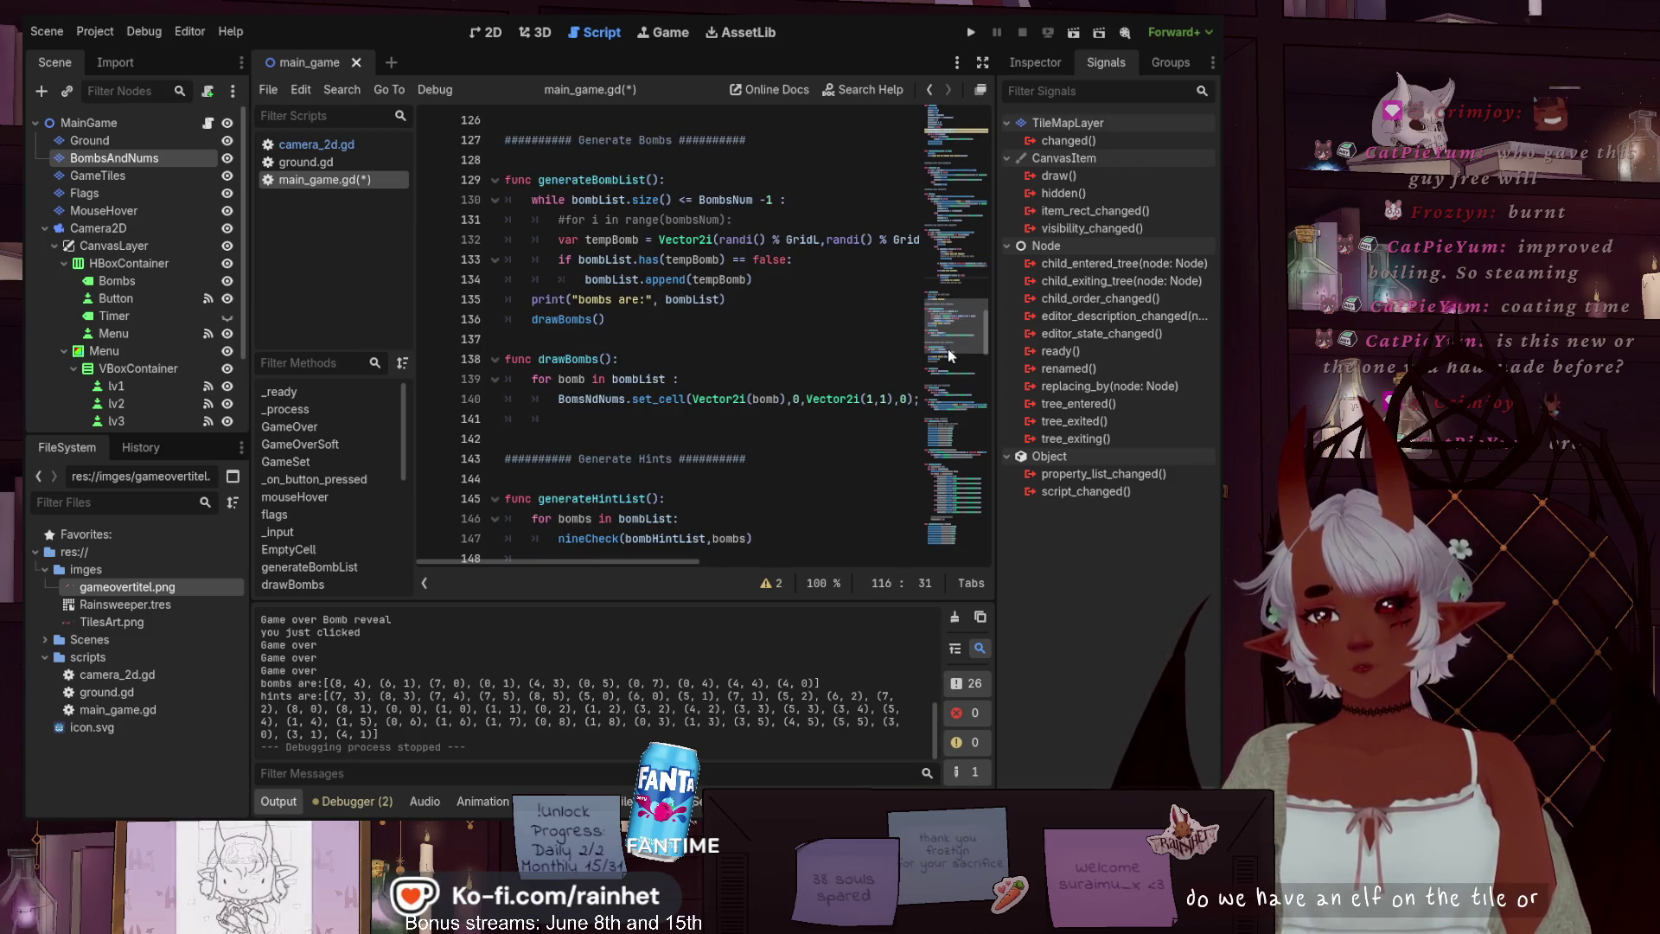
scroll(949, 355, "down", 5)
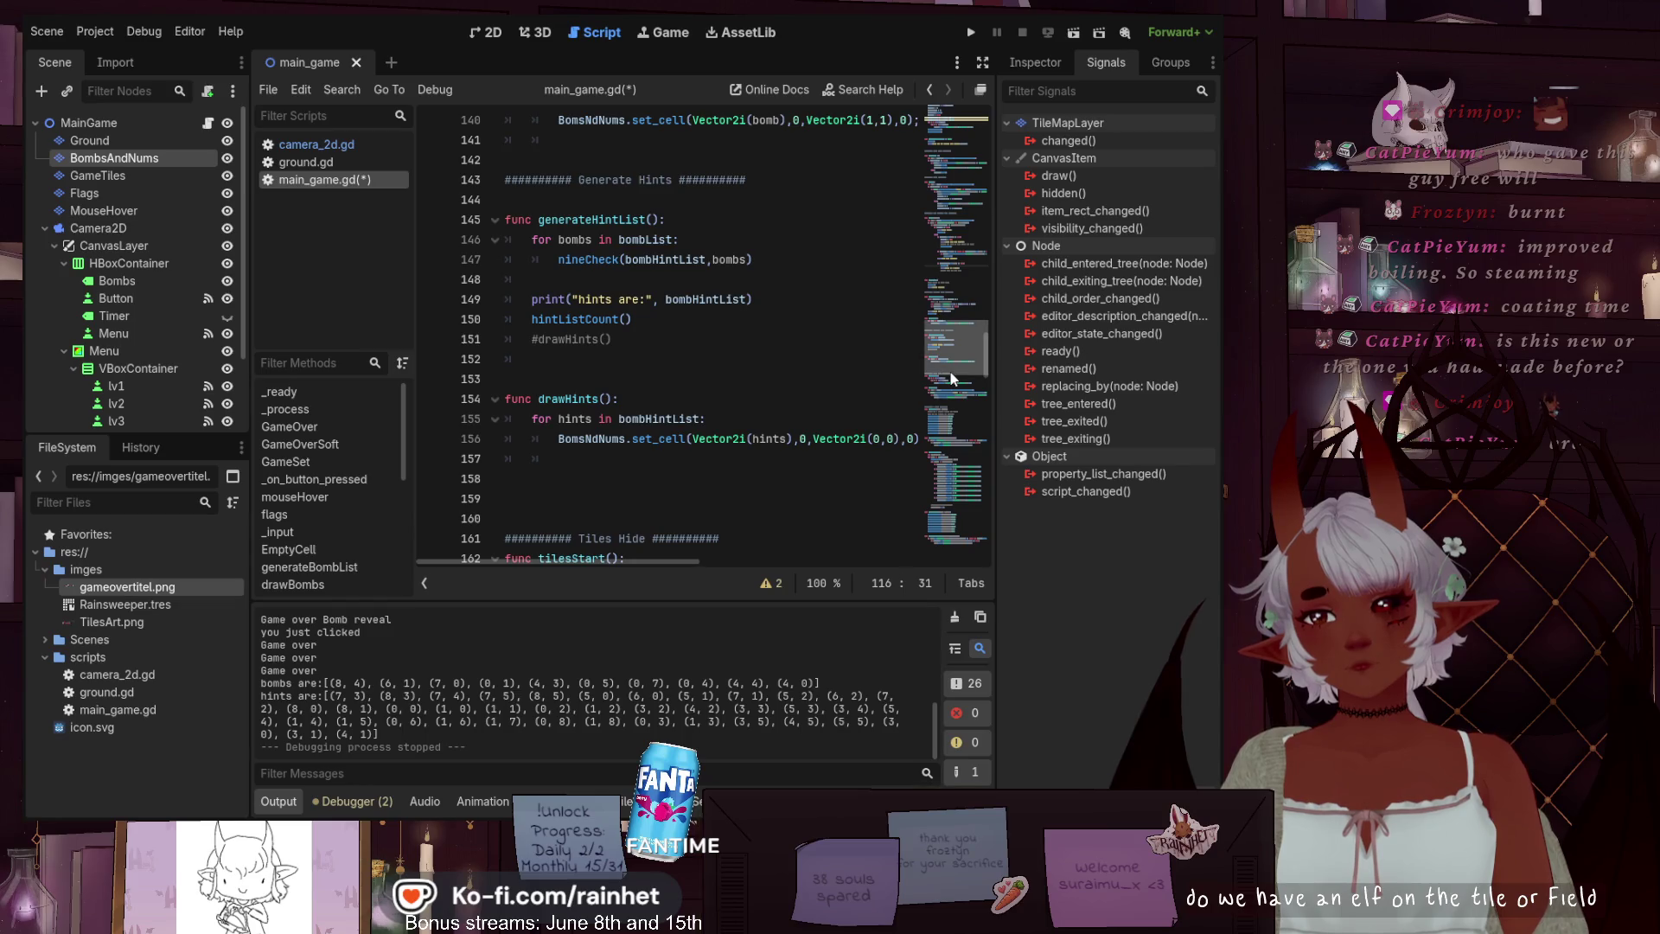
scroll(952, 382, "down", 4)
scroll(689, 450, "down", 1)
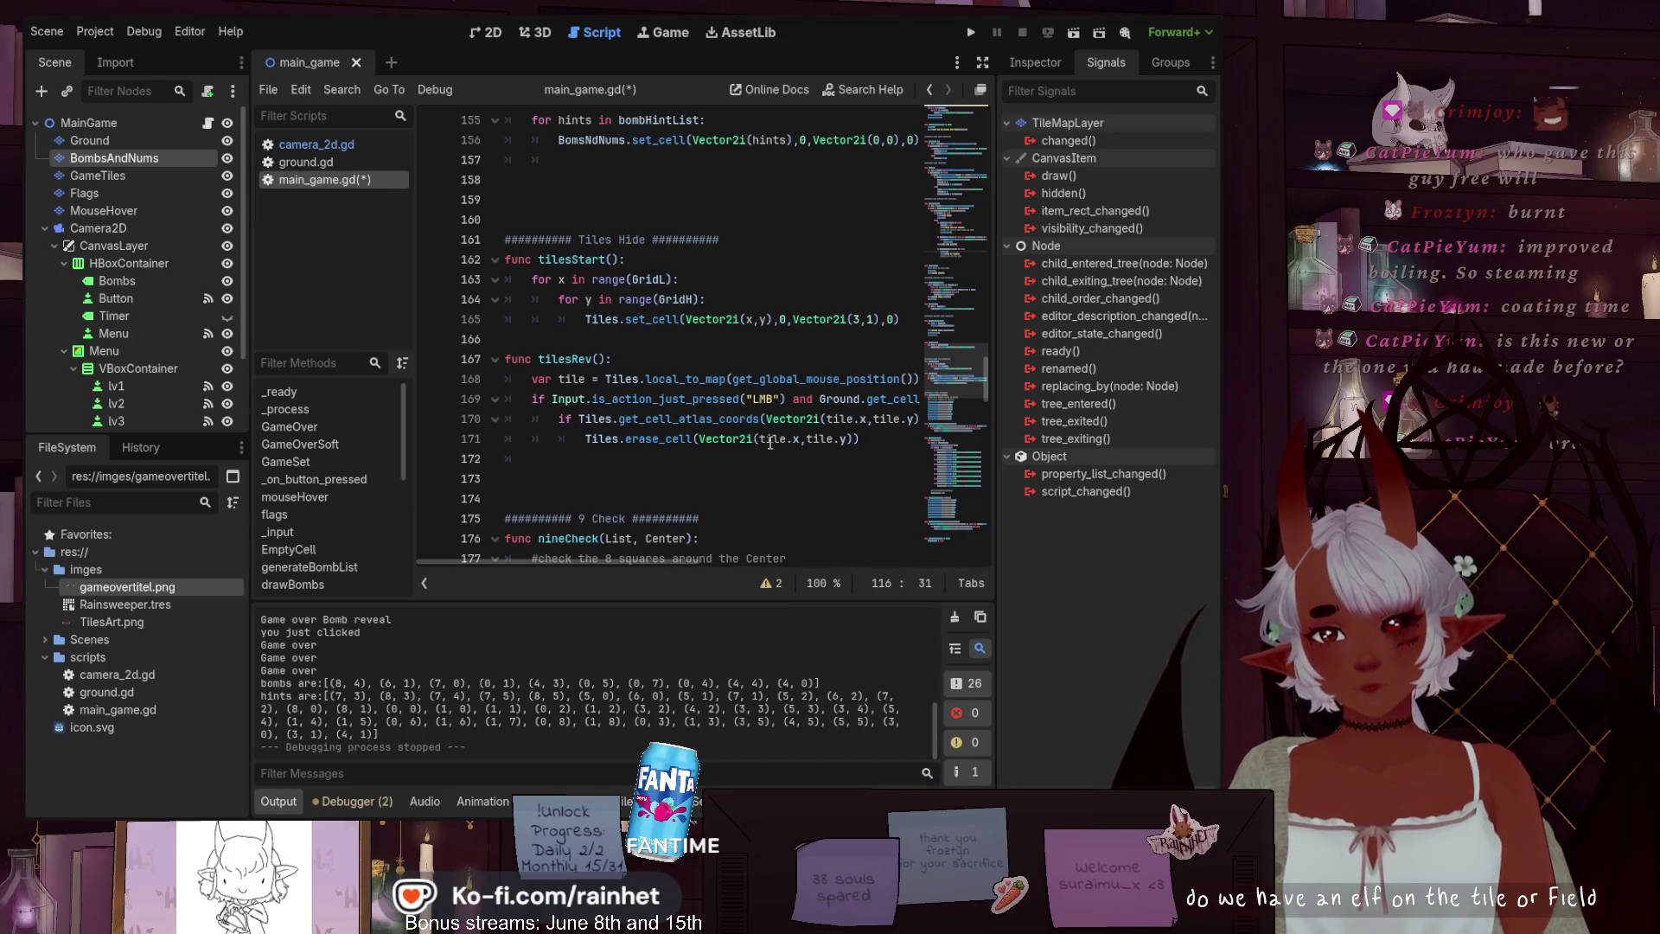
mouse_move(586, 564)
left_mouse_down()
mouse_move(821, 530)
mouse_move(597, 530)
left_mouse_up()
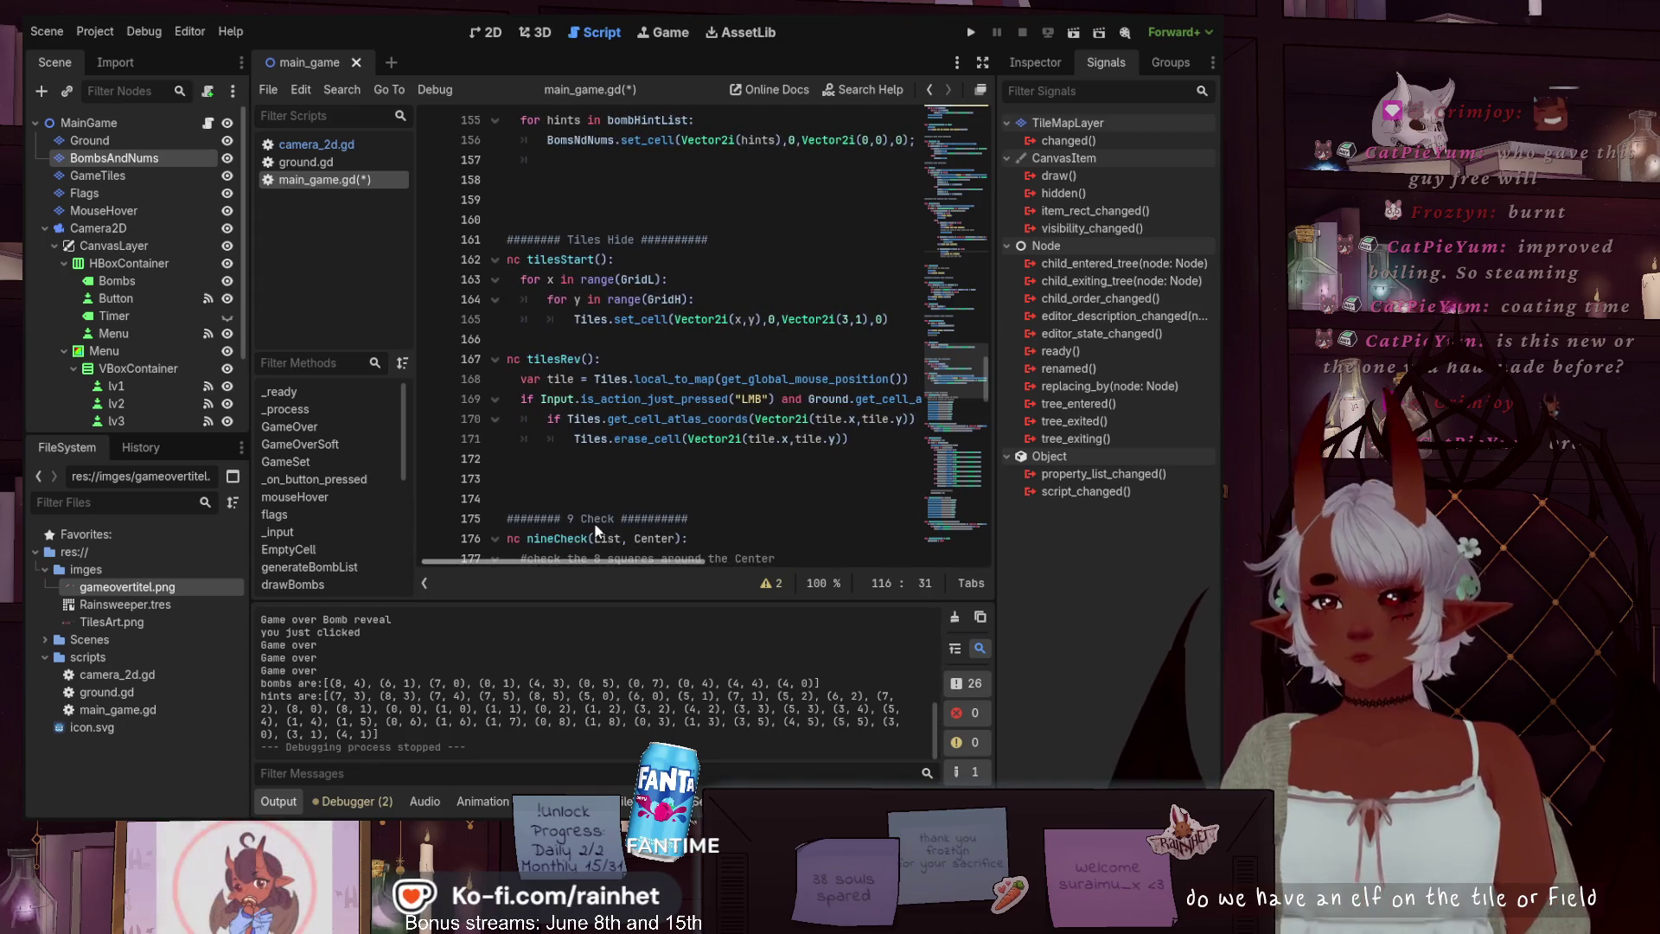
key("ctrl+s")
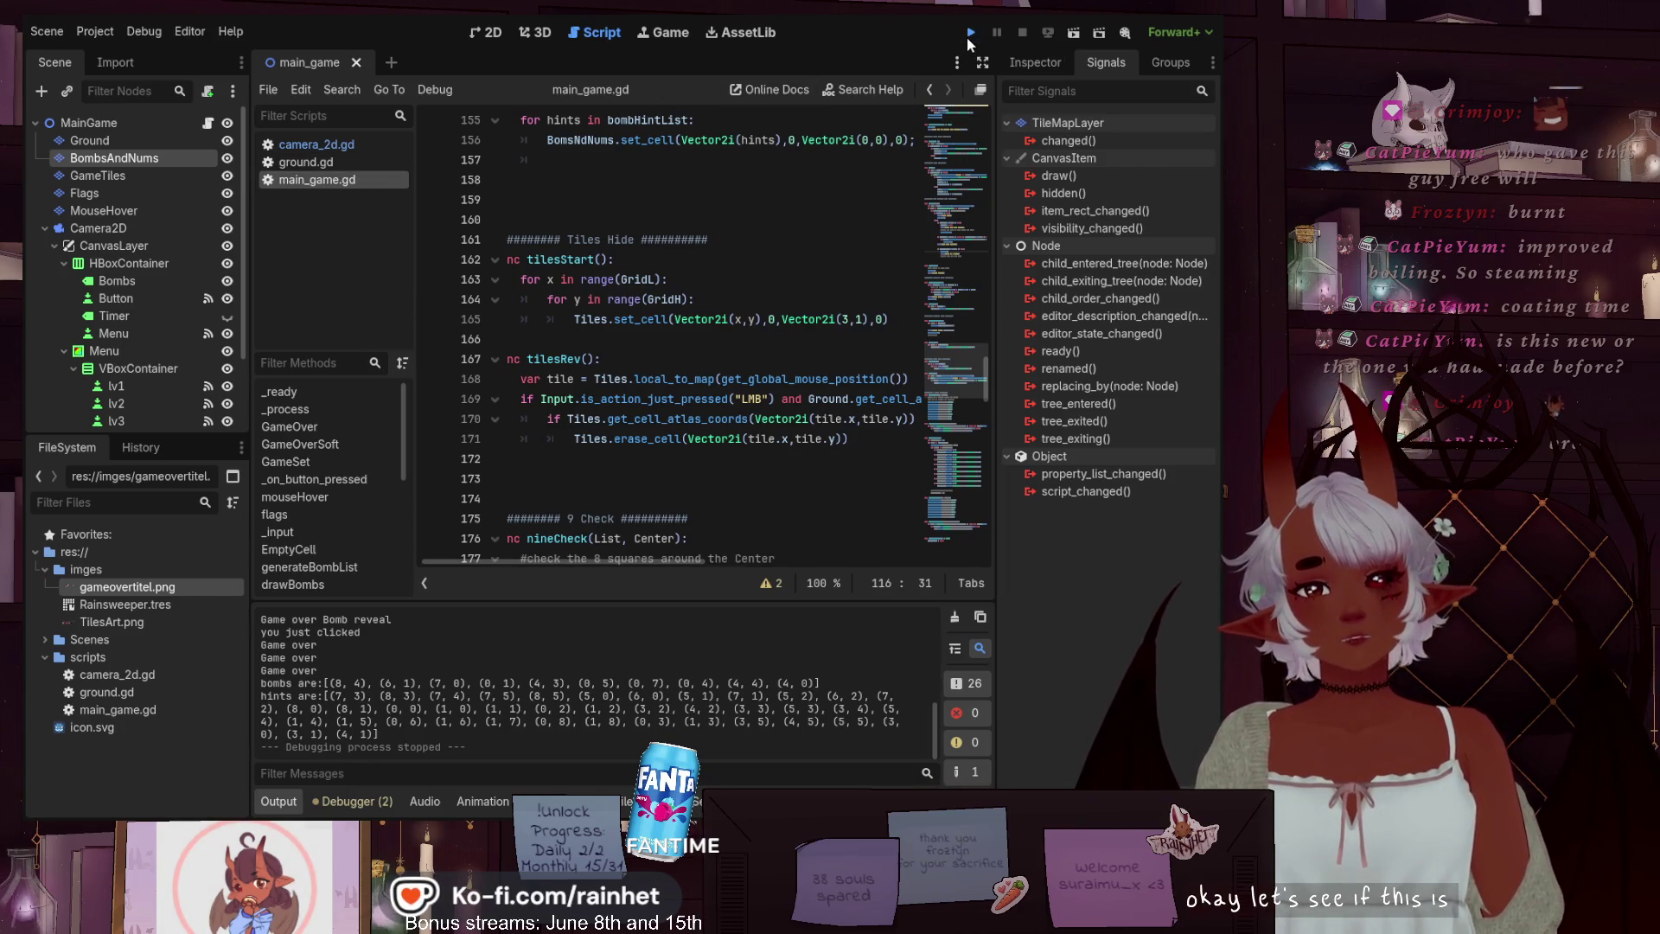
Run the game to check tile reveals, choose Try Again after the bomb, then stop with F8
left_click(970, 38)
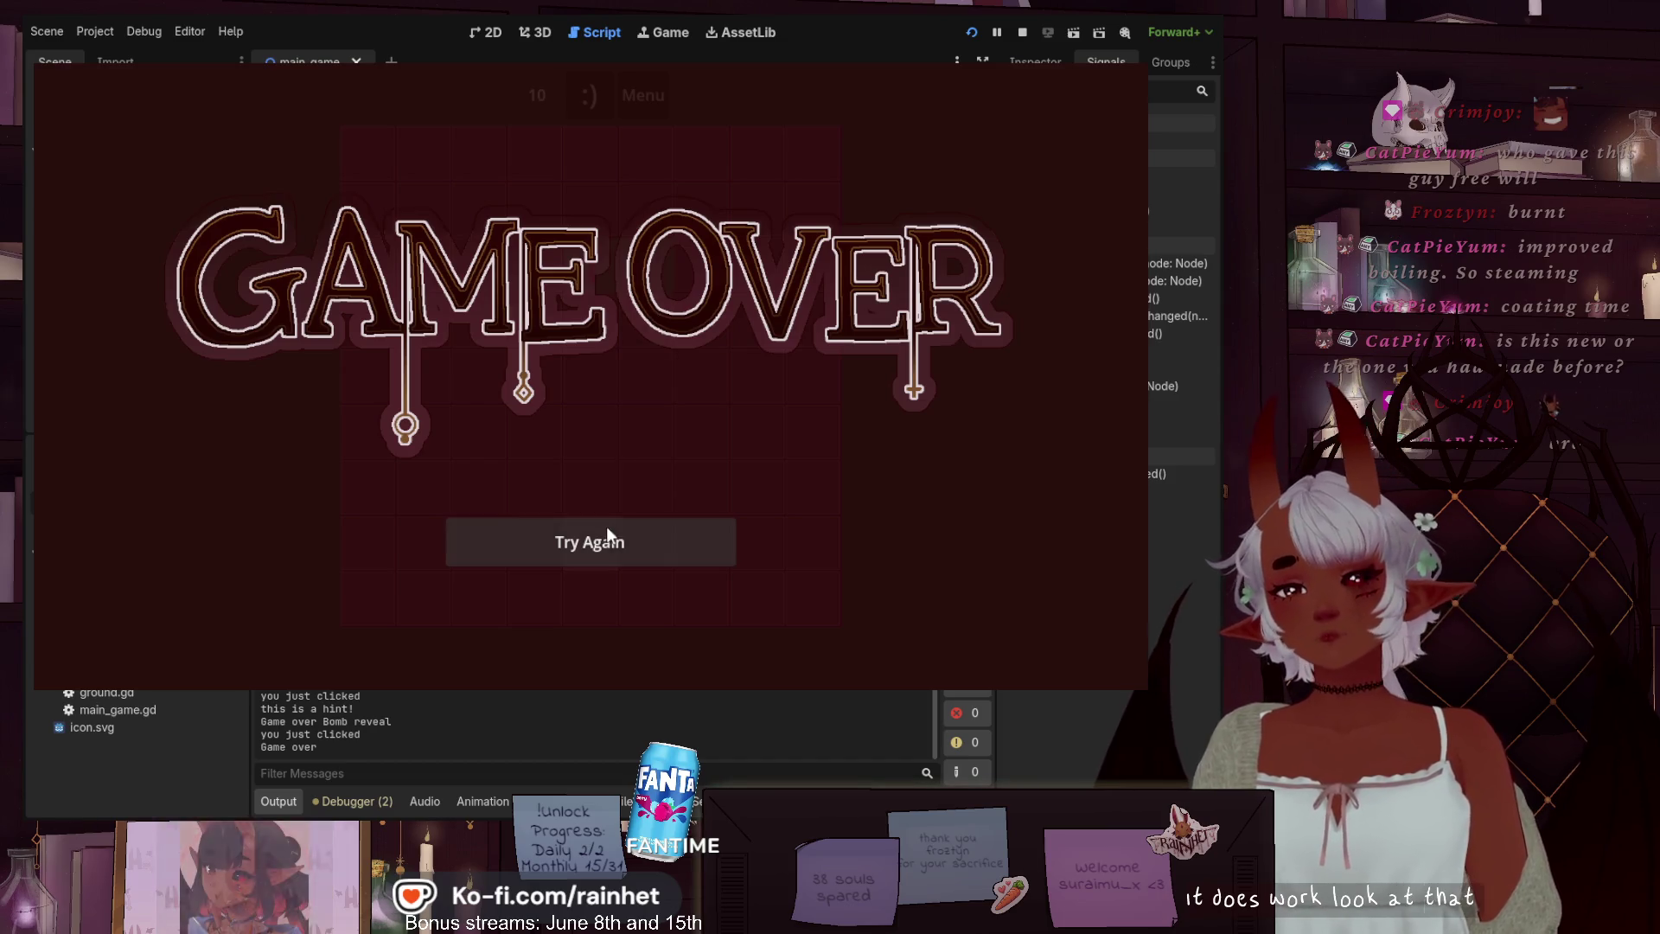
left_click(610, 543)
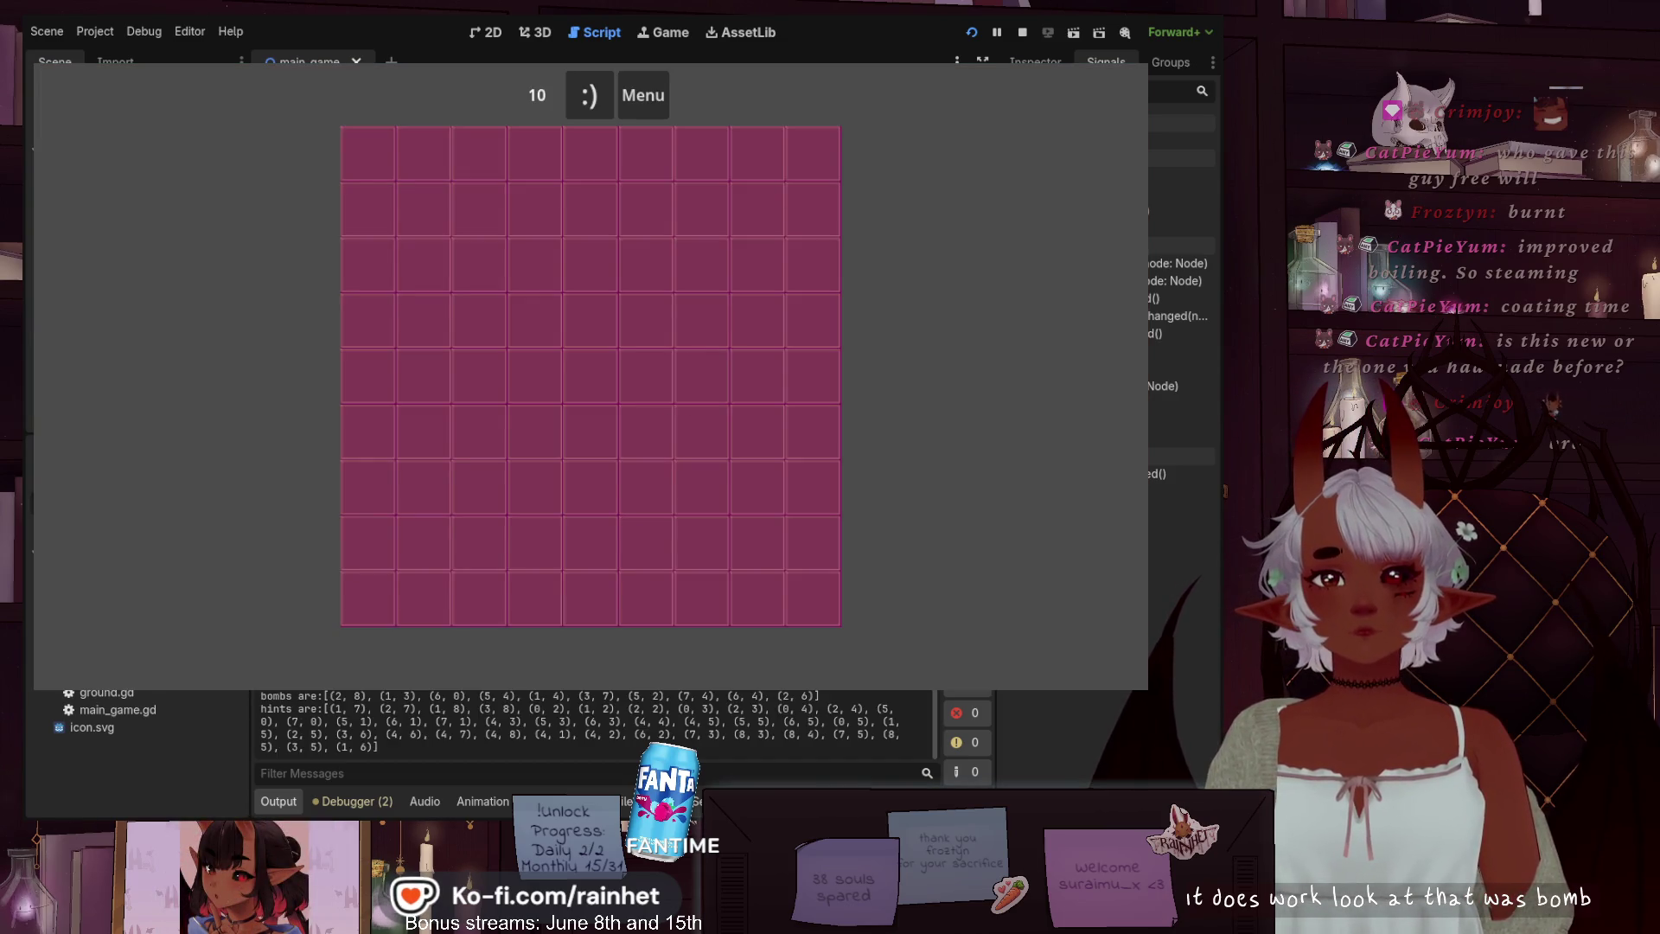
key("F8")
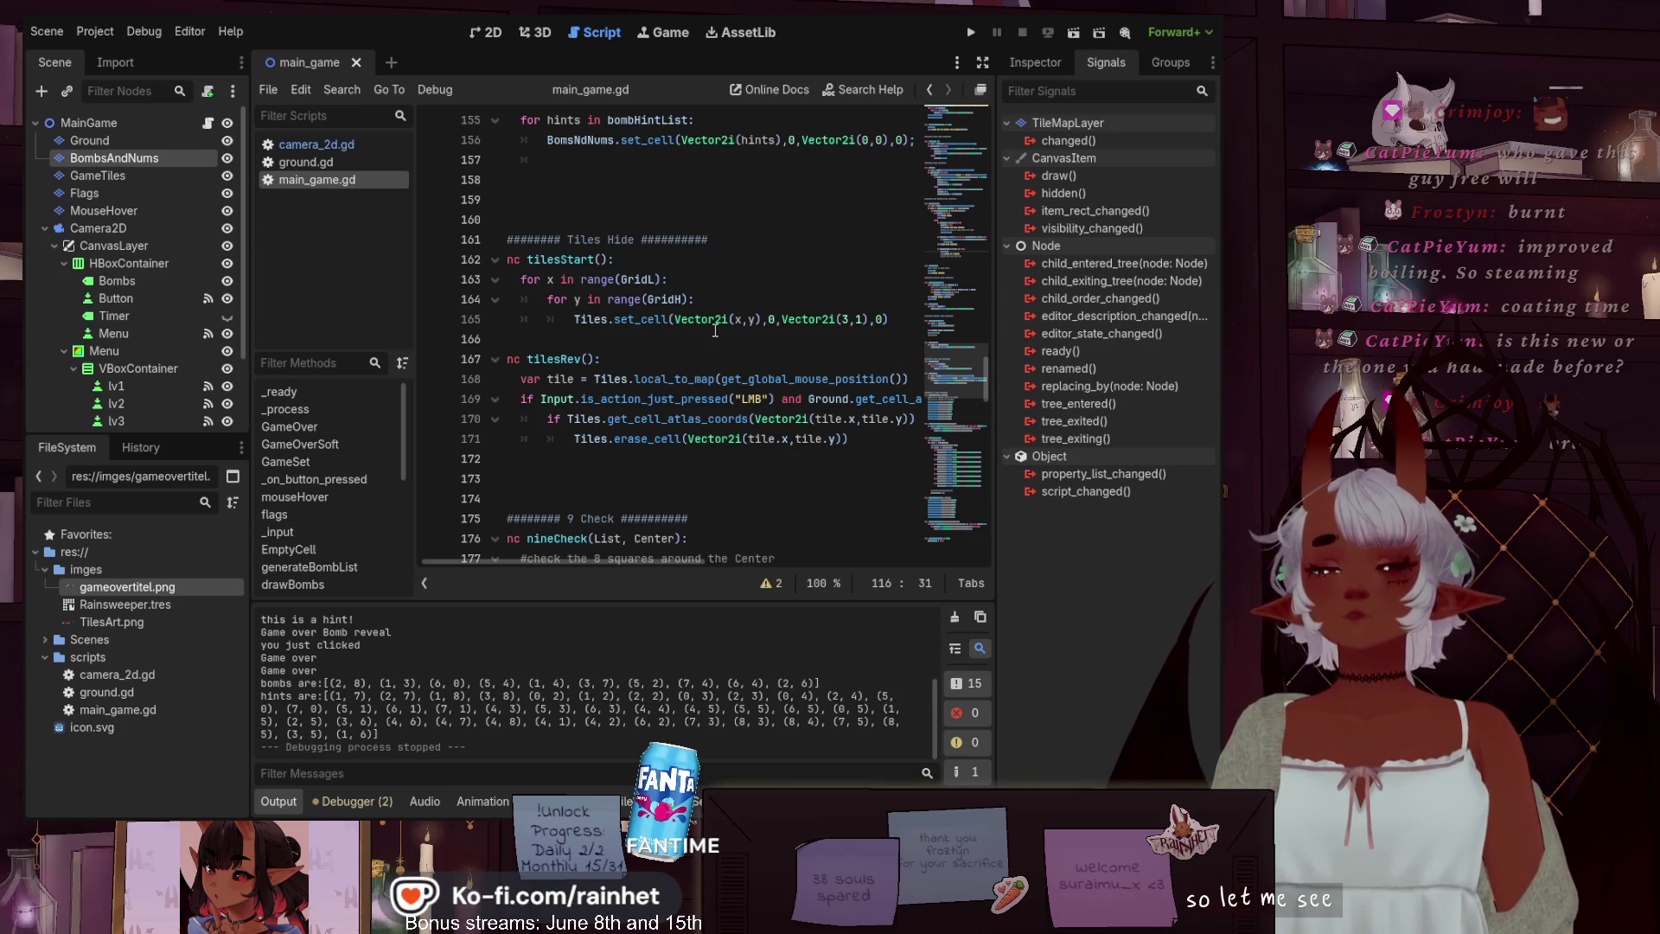
Add a blank line after print("Game over Bomb reveal") at line 106
scroll(773, 321, "up", 7)
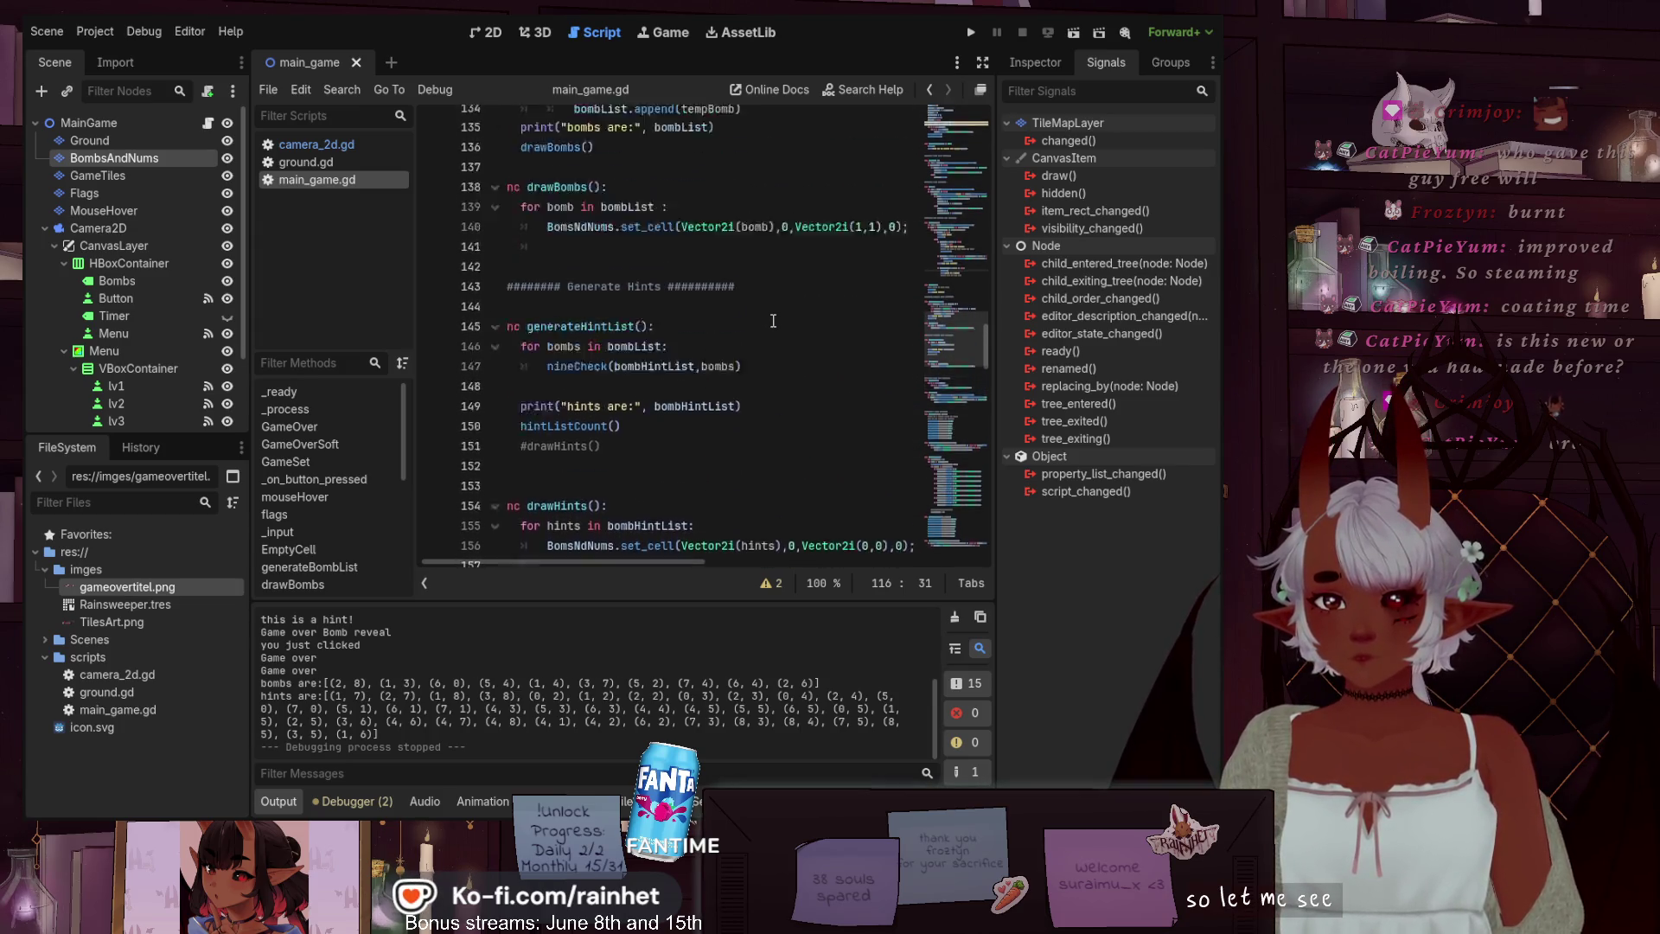
scroll(773, 320, "up", 4)
scroll(731, 334, "up", 7)
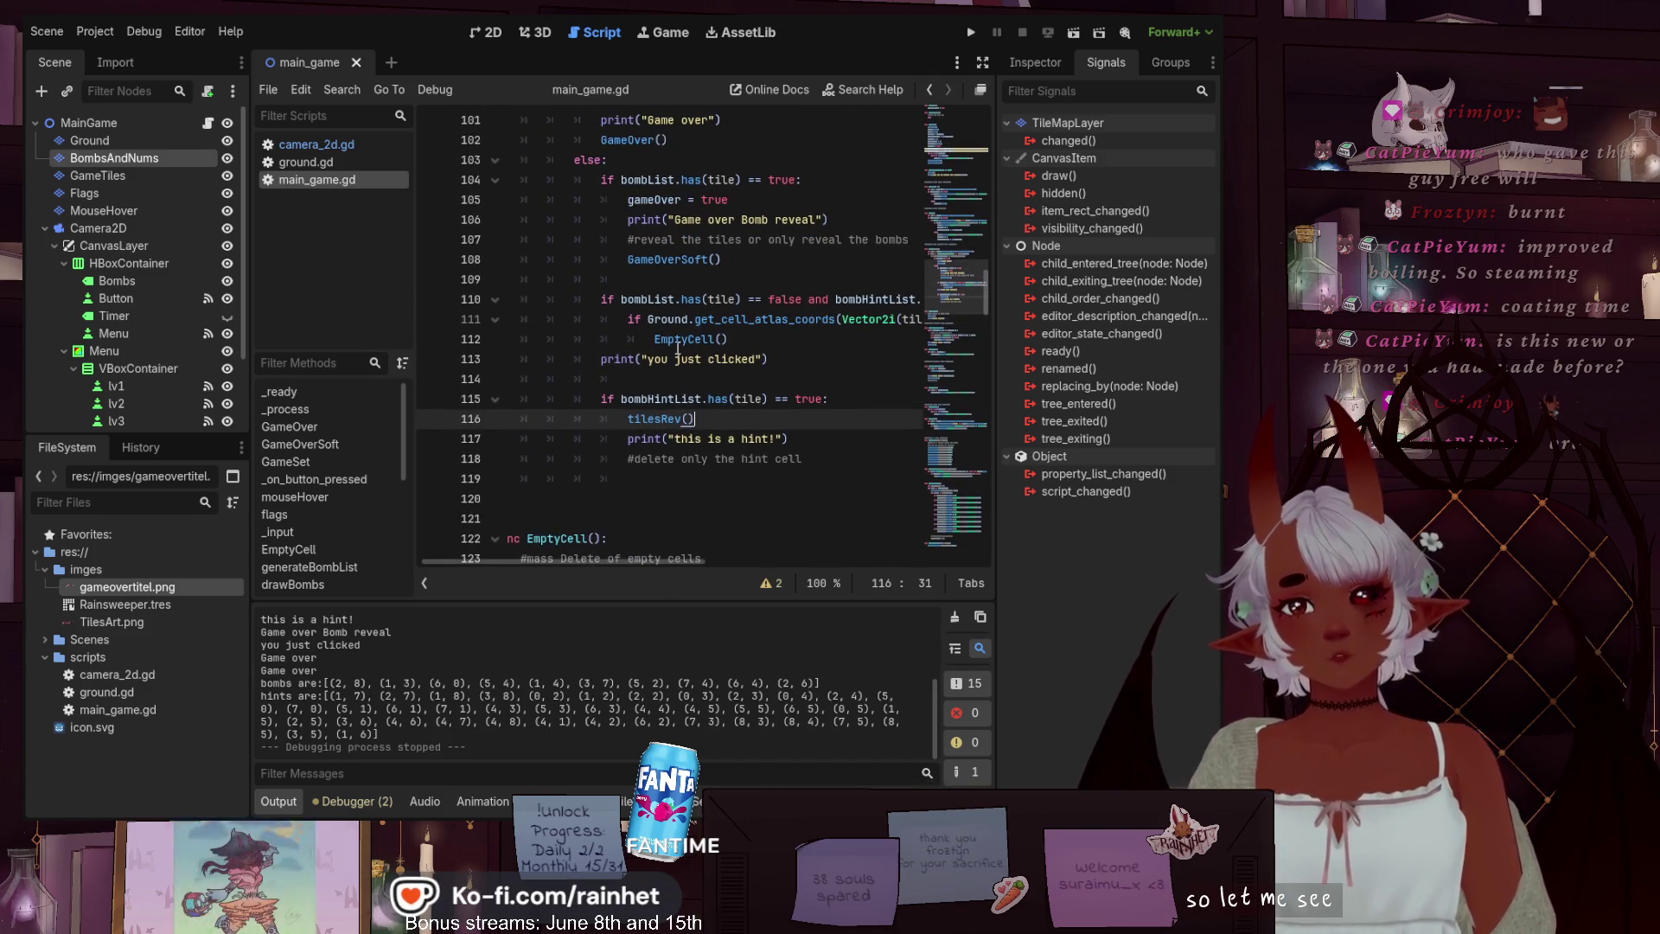
scroll(814, 284, "up", 1)
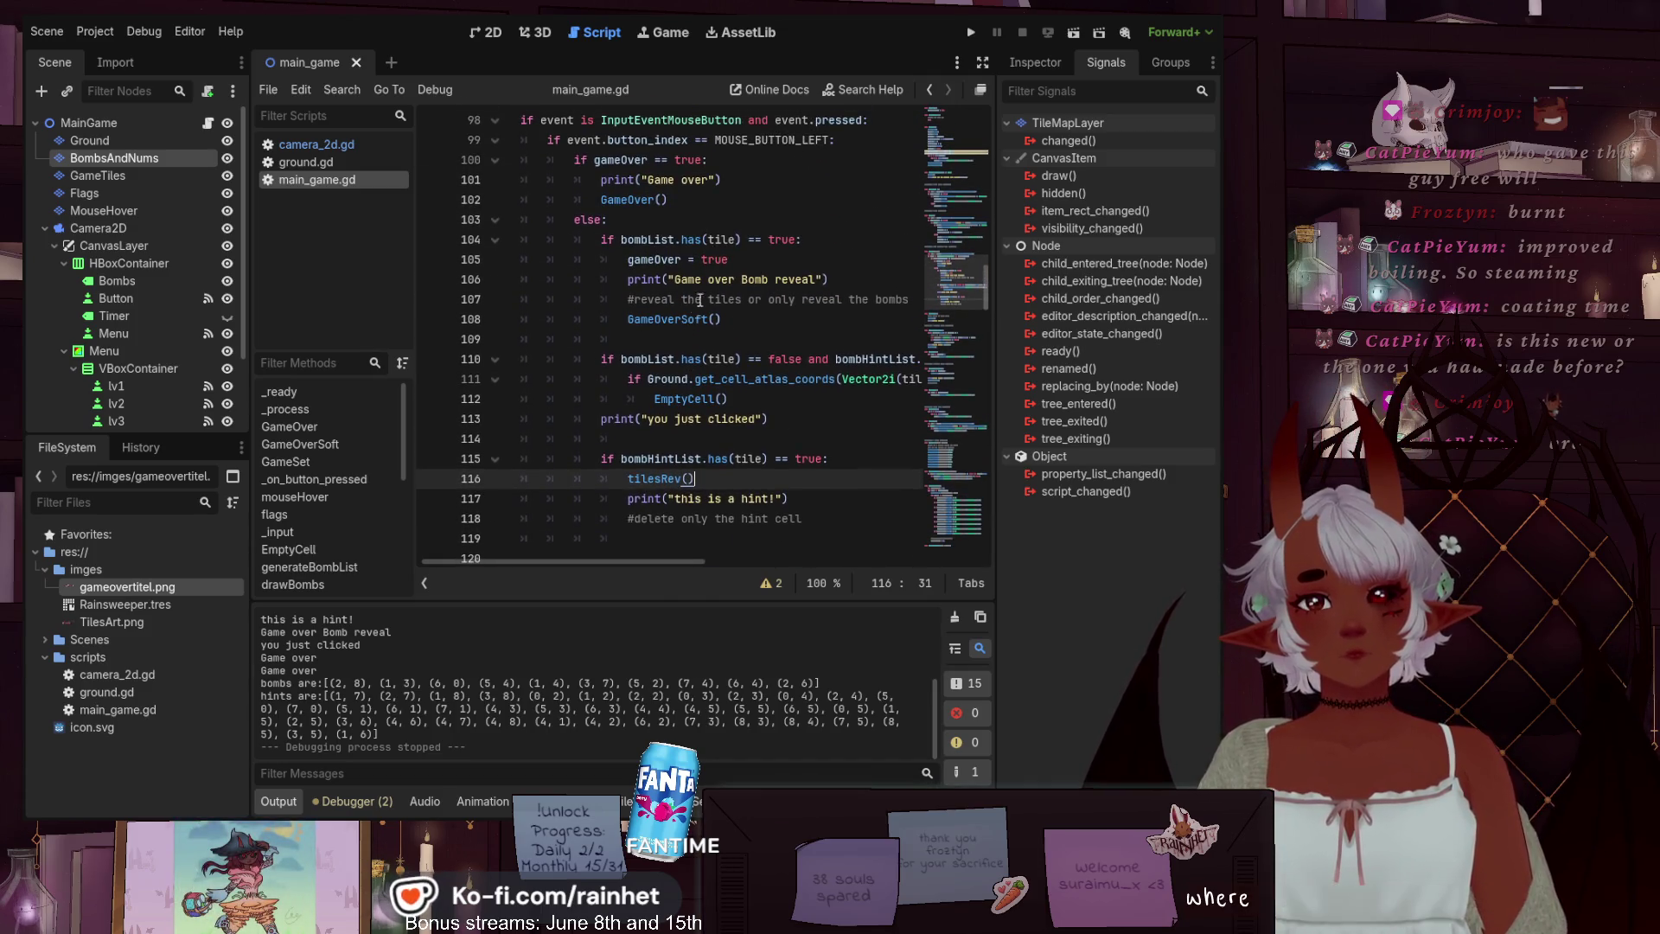
left_click(851, 281)
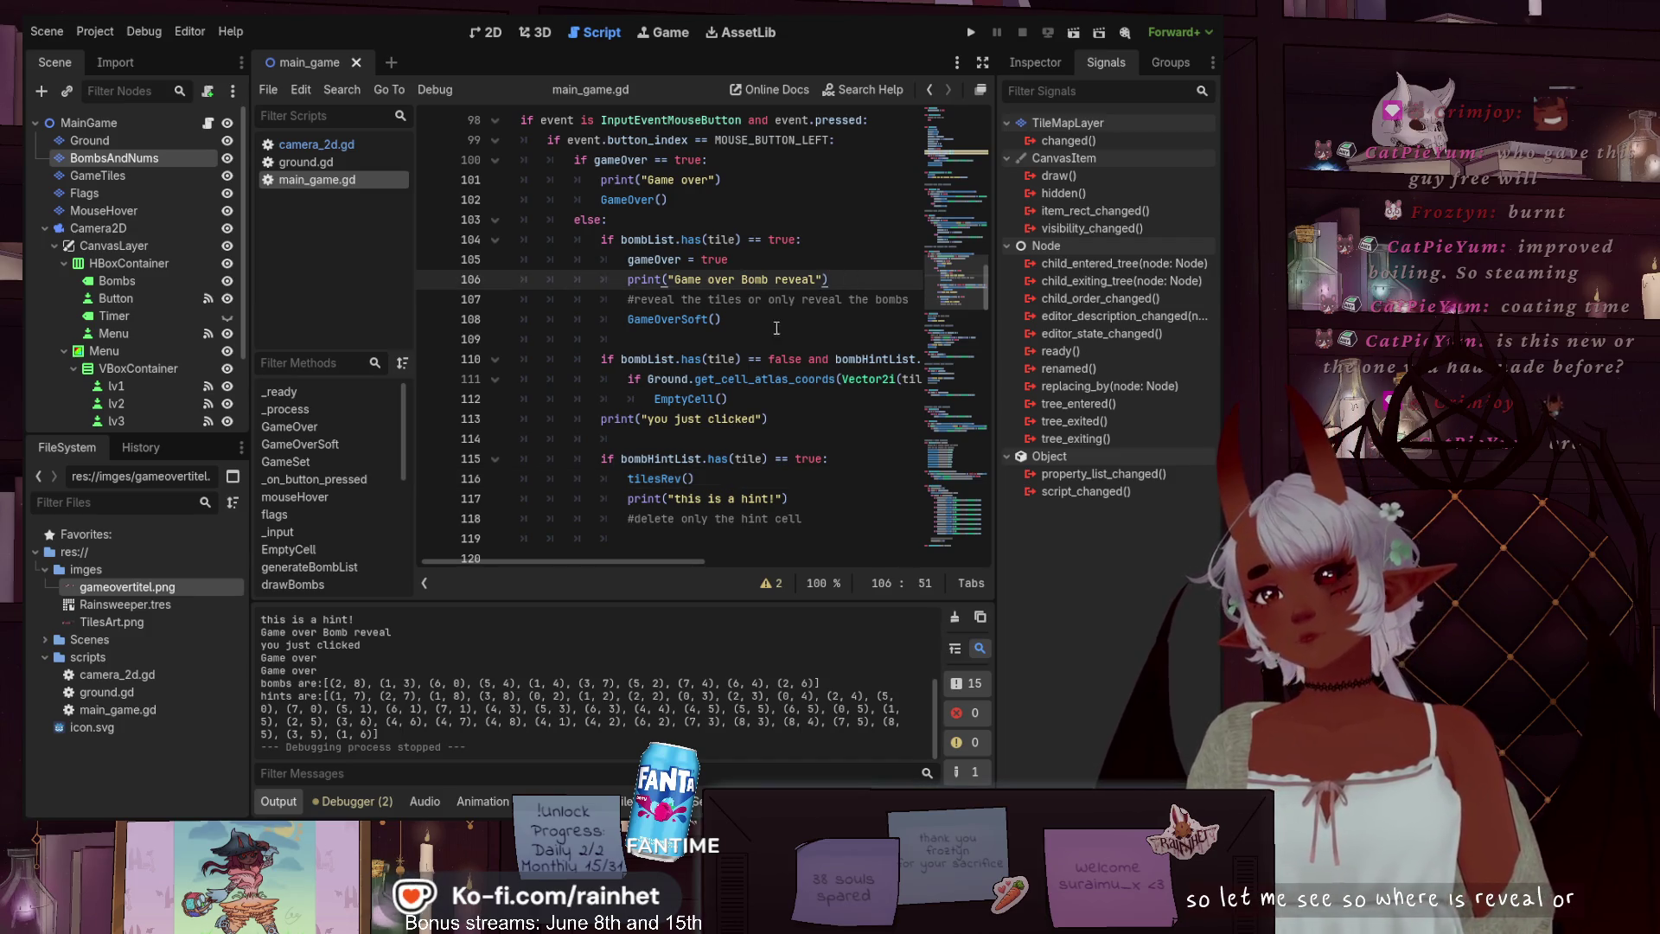
scroll(784, 383, "up", 1)
scroll(650, 539, "right", 2)
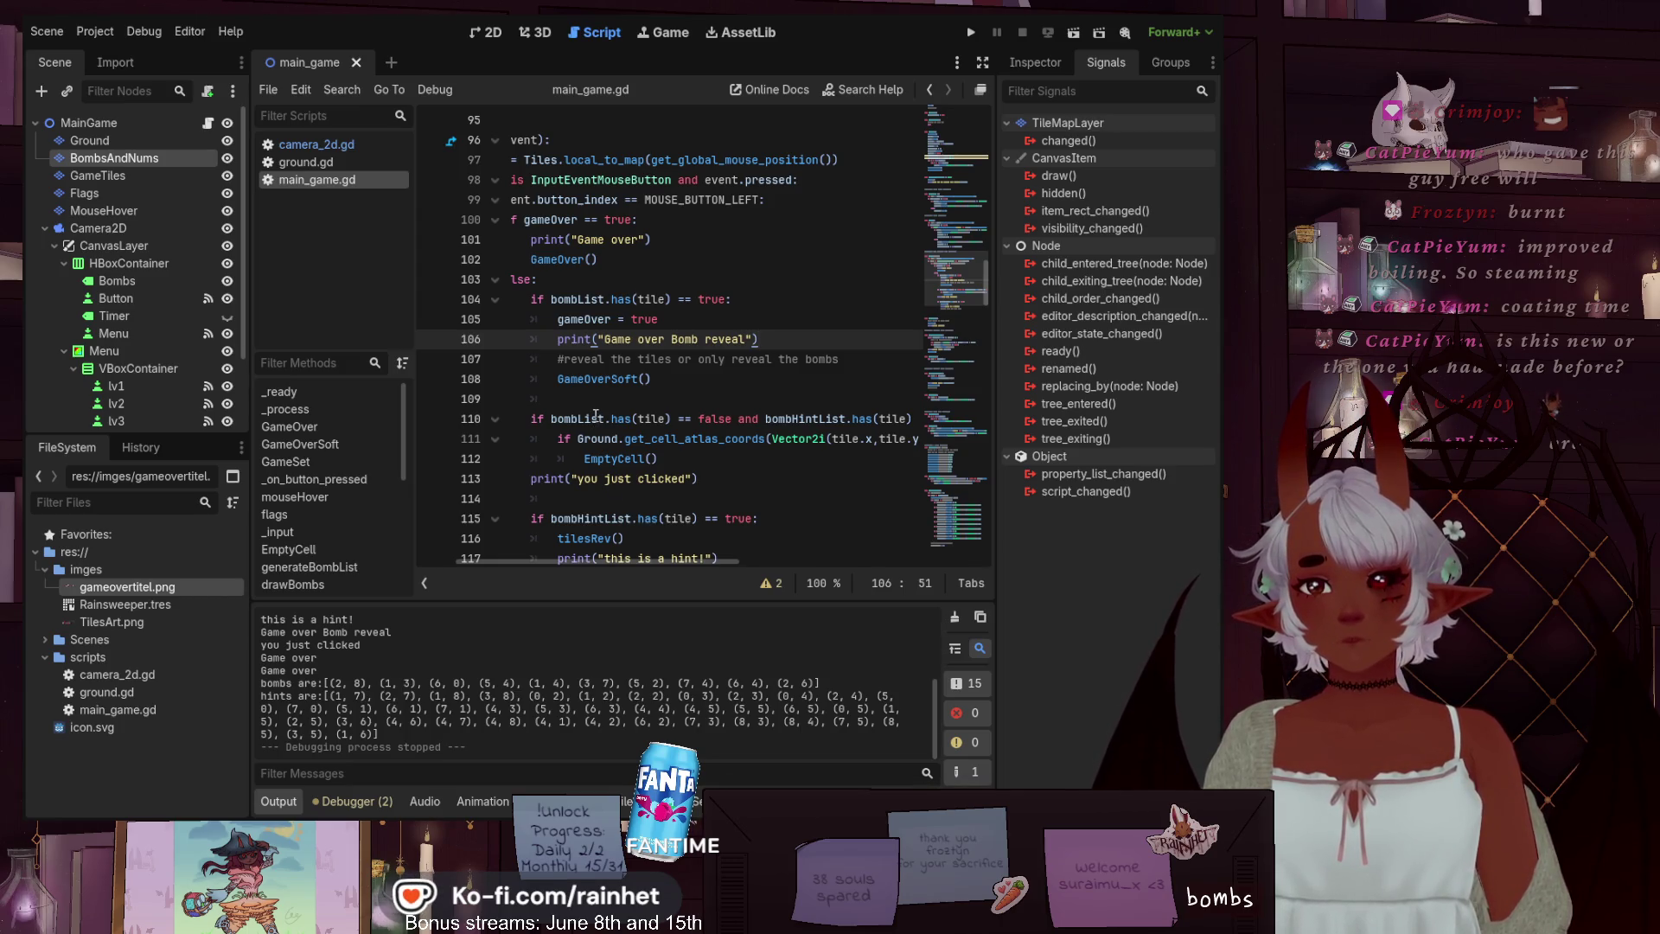
scroll(635, 356, "down", 1)
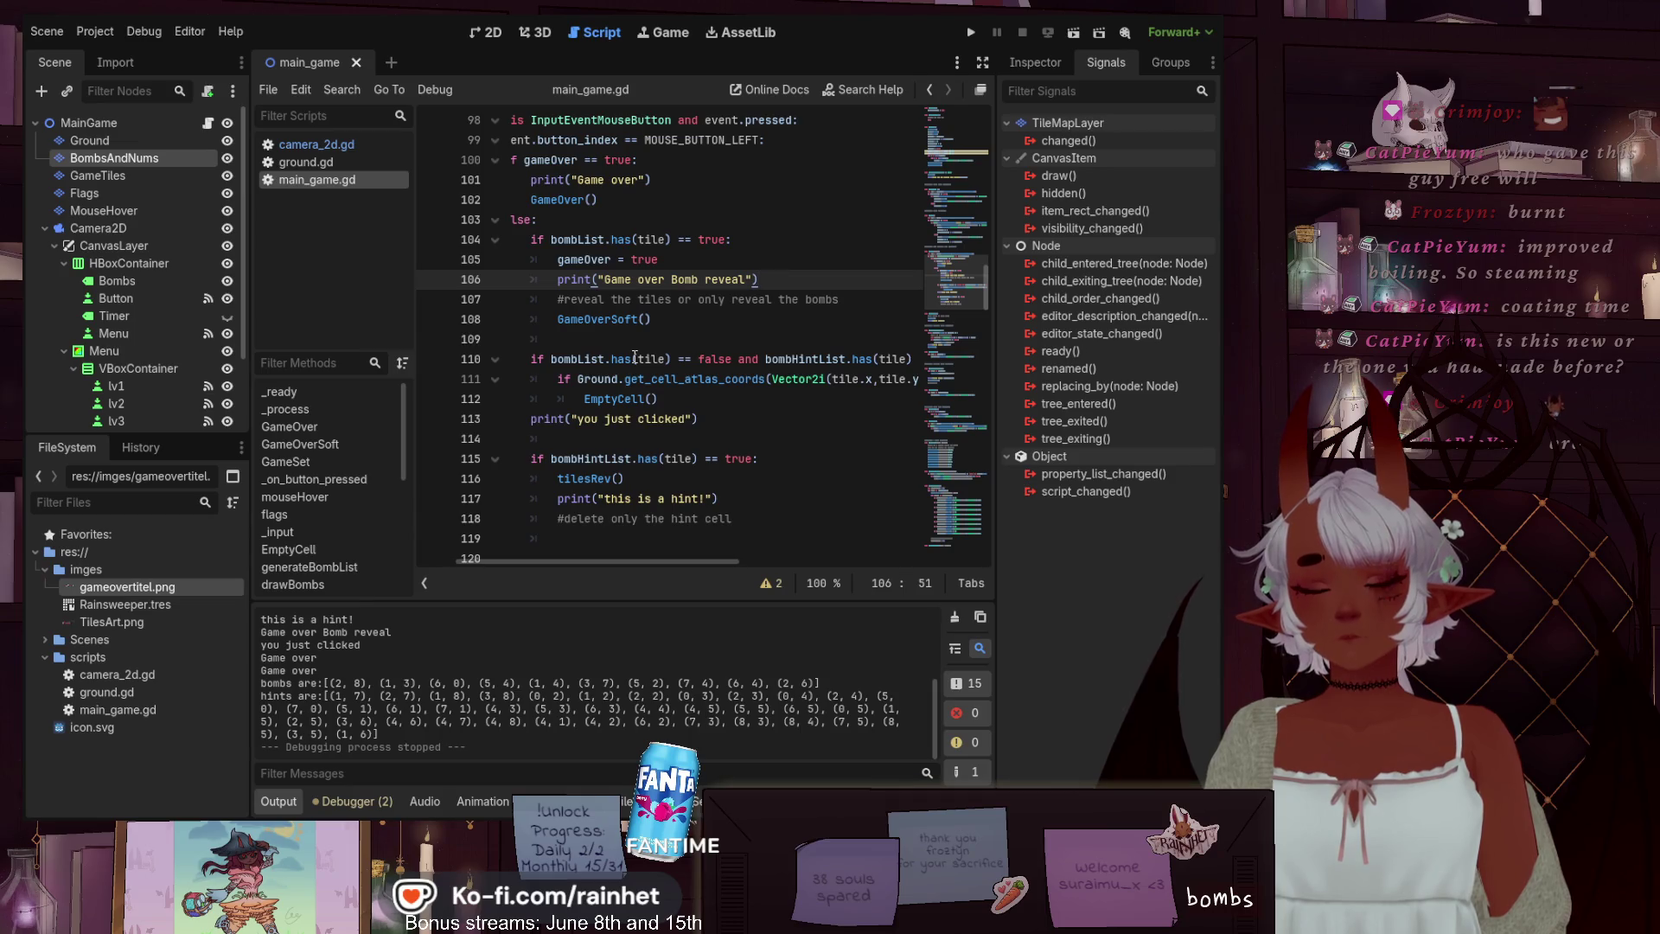
scroll(636, 356, "down", 5)
scroll(636, 356, "up", 5)
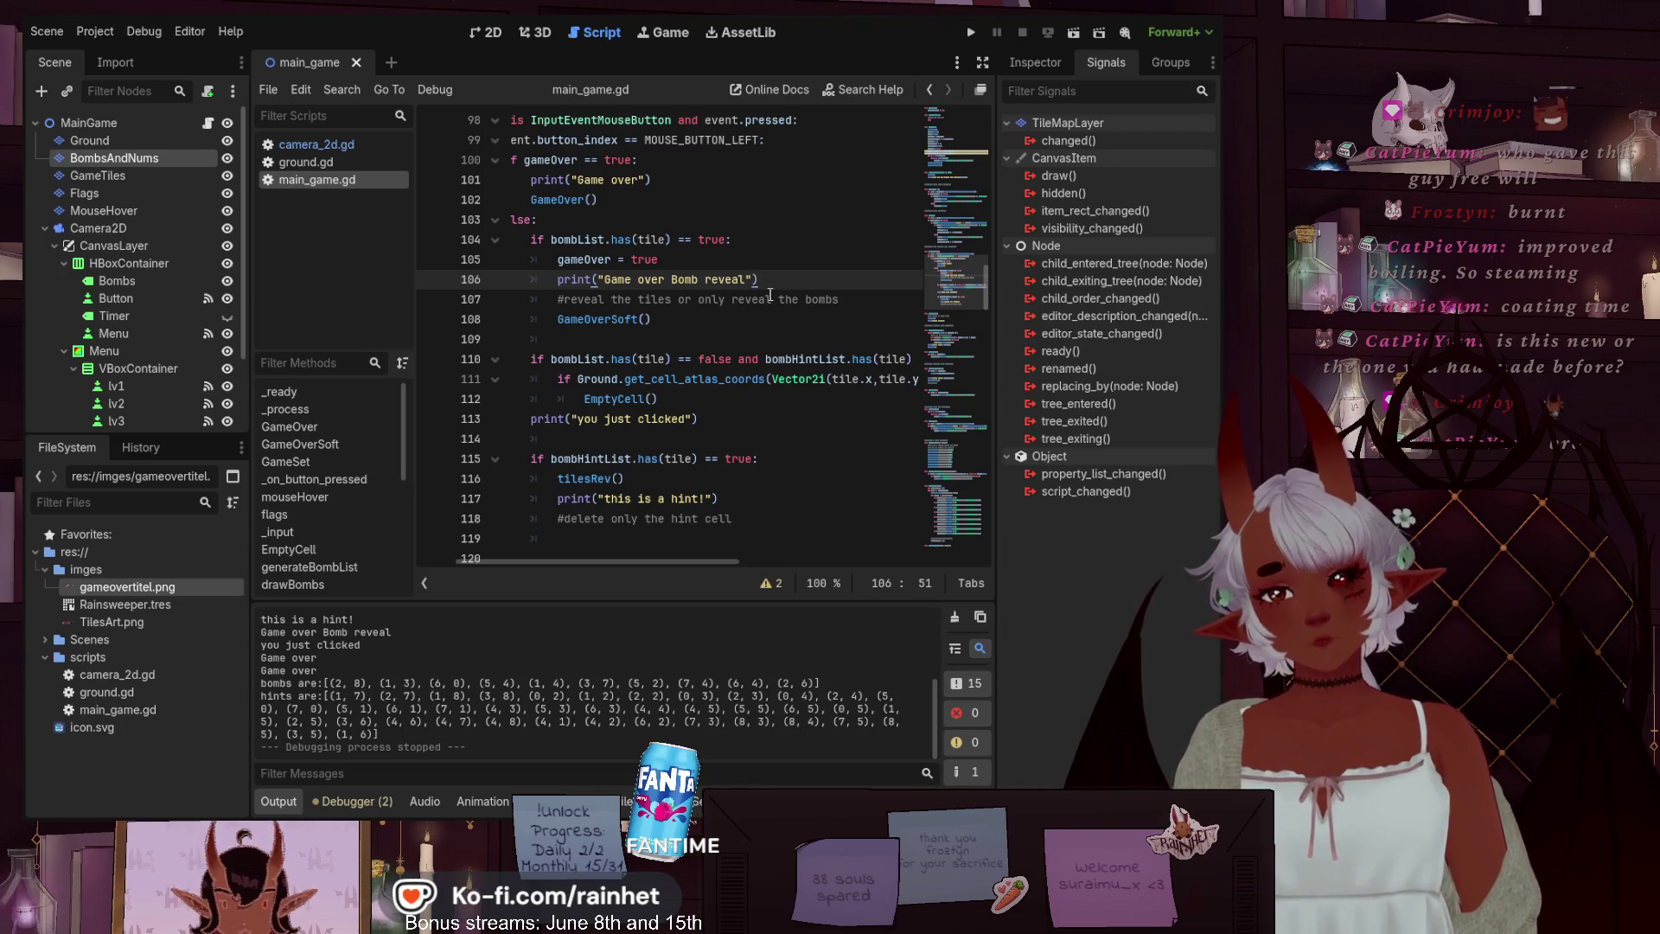
key("Return")
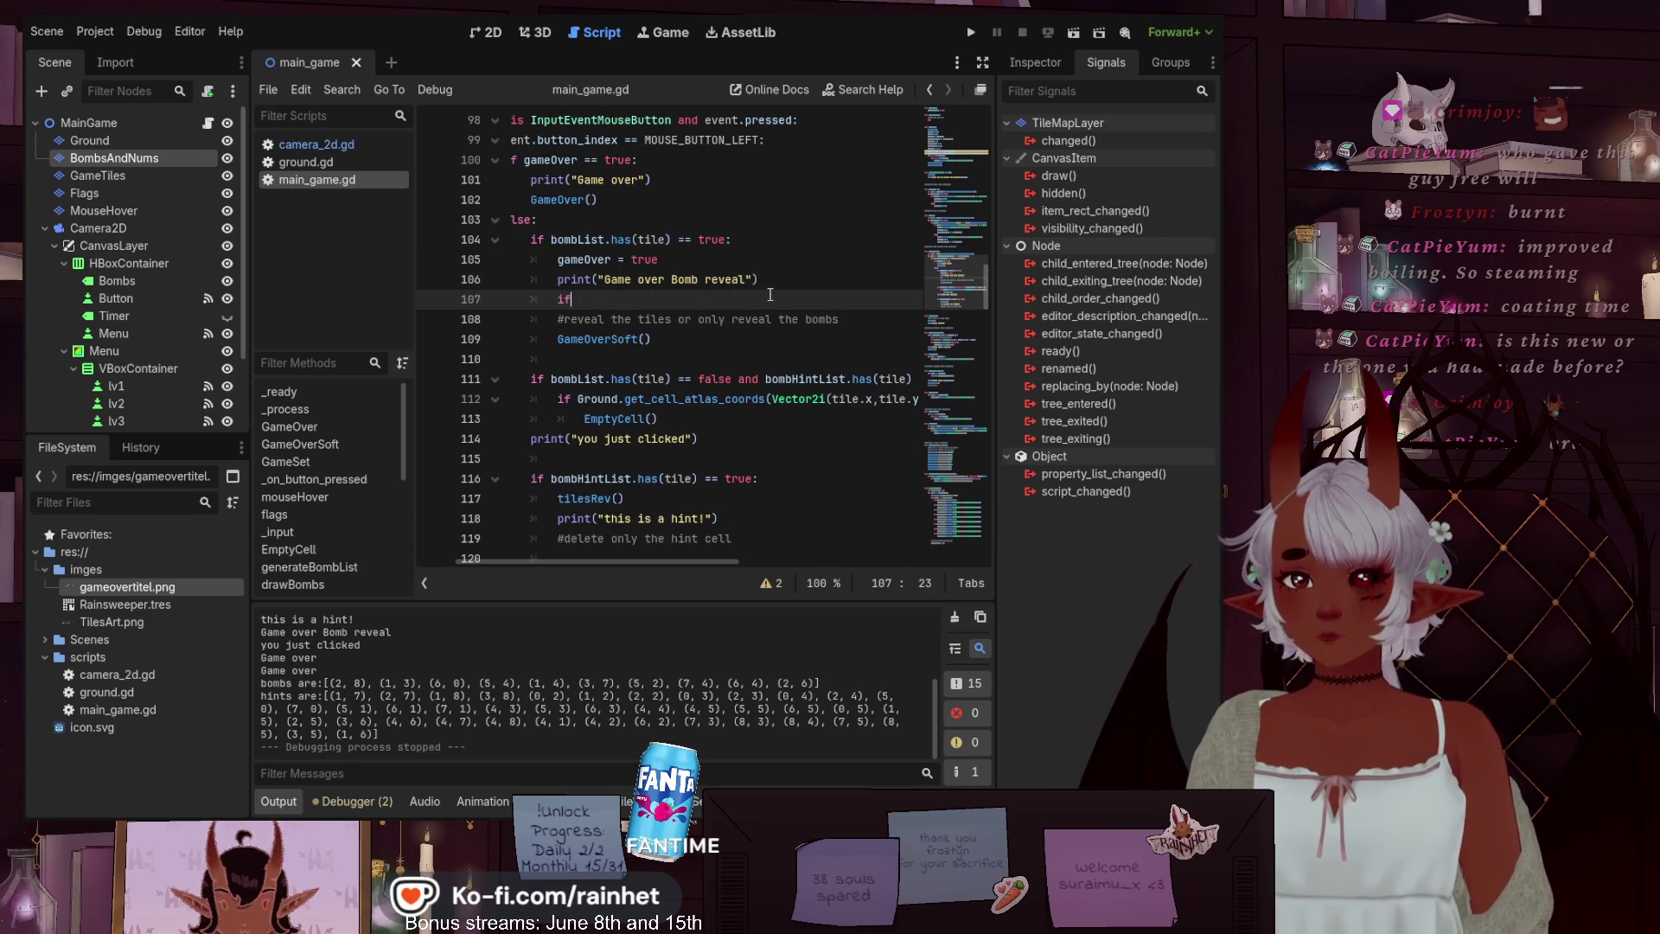
Type "if" on line 107 and review the variable declarations above
type("if")
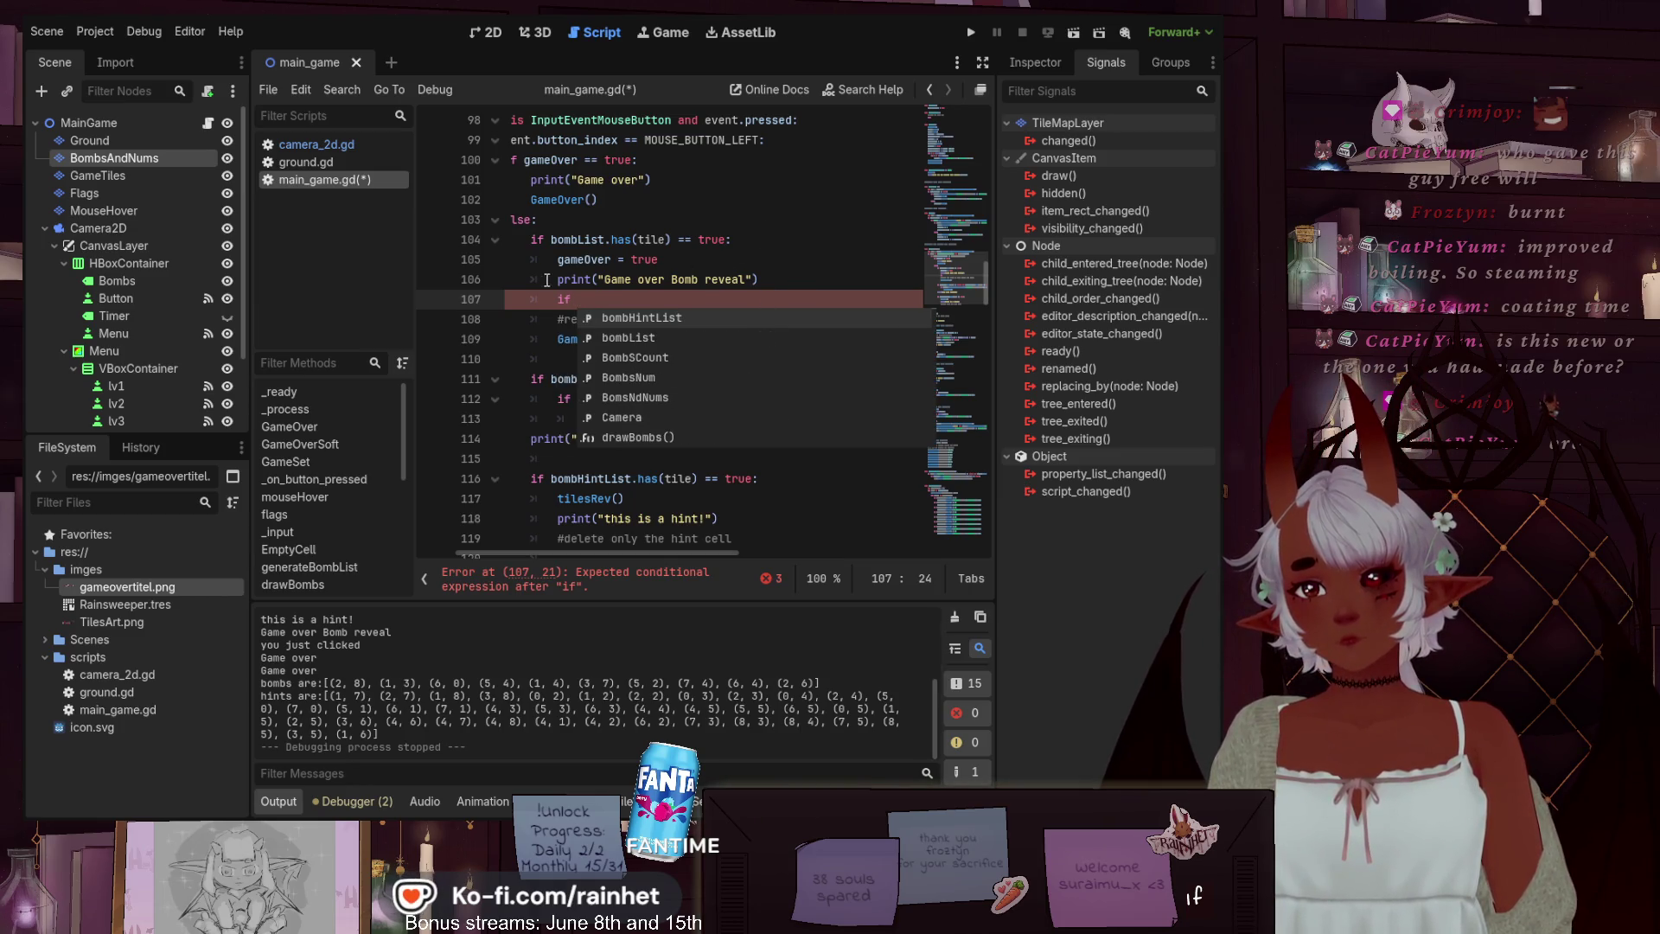
scroll(540, 279, "up", 20)
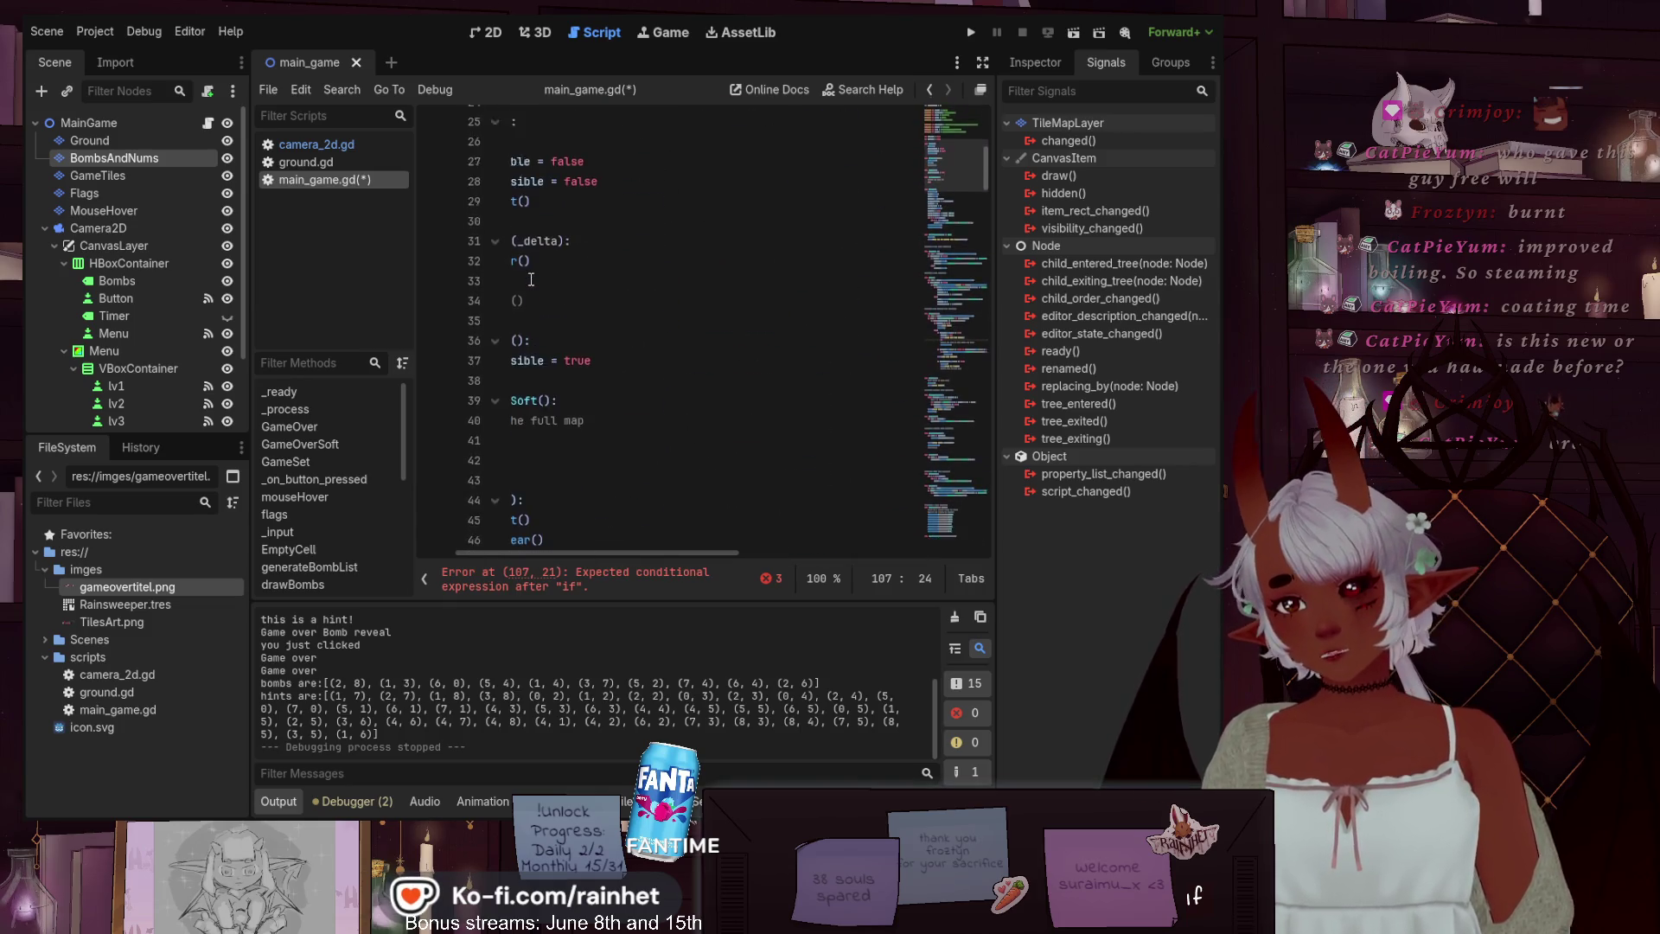
scroll(536, 294, "left", 2)
scroll(553, 320, "up", 3)
scroll(559, 329, "up", 3)
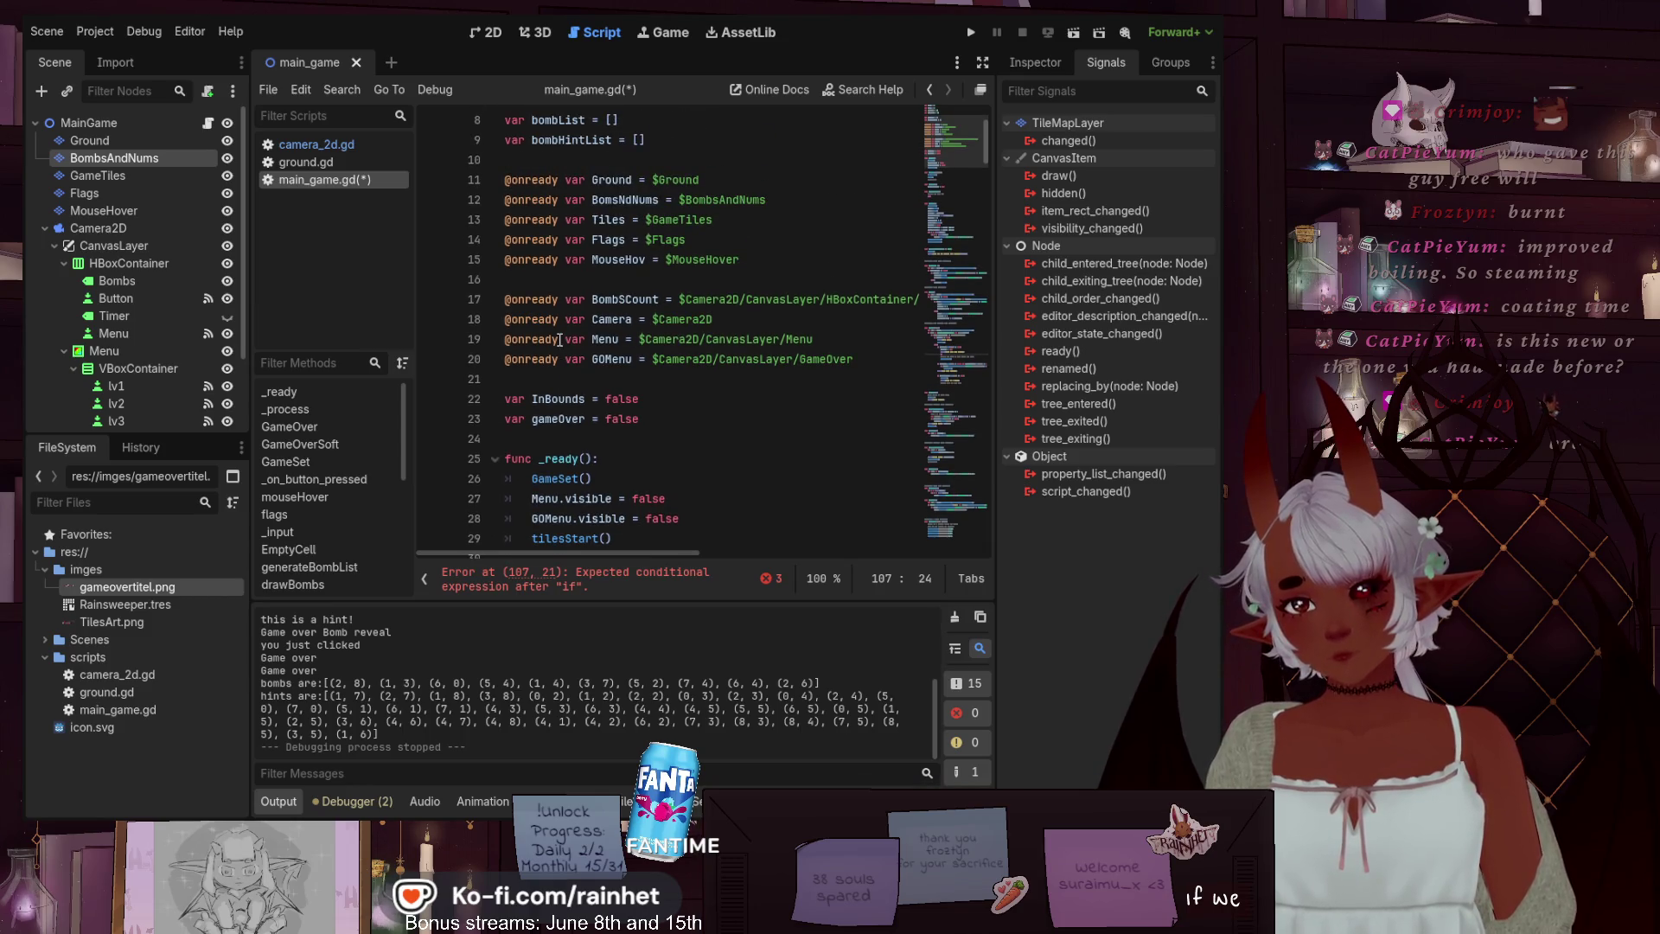
scroll(560, 340, "up", 1)
scroll(649, 295, "down", 20)
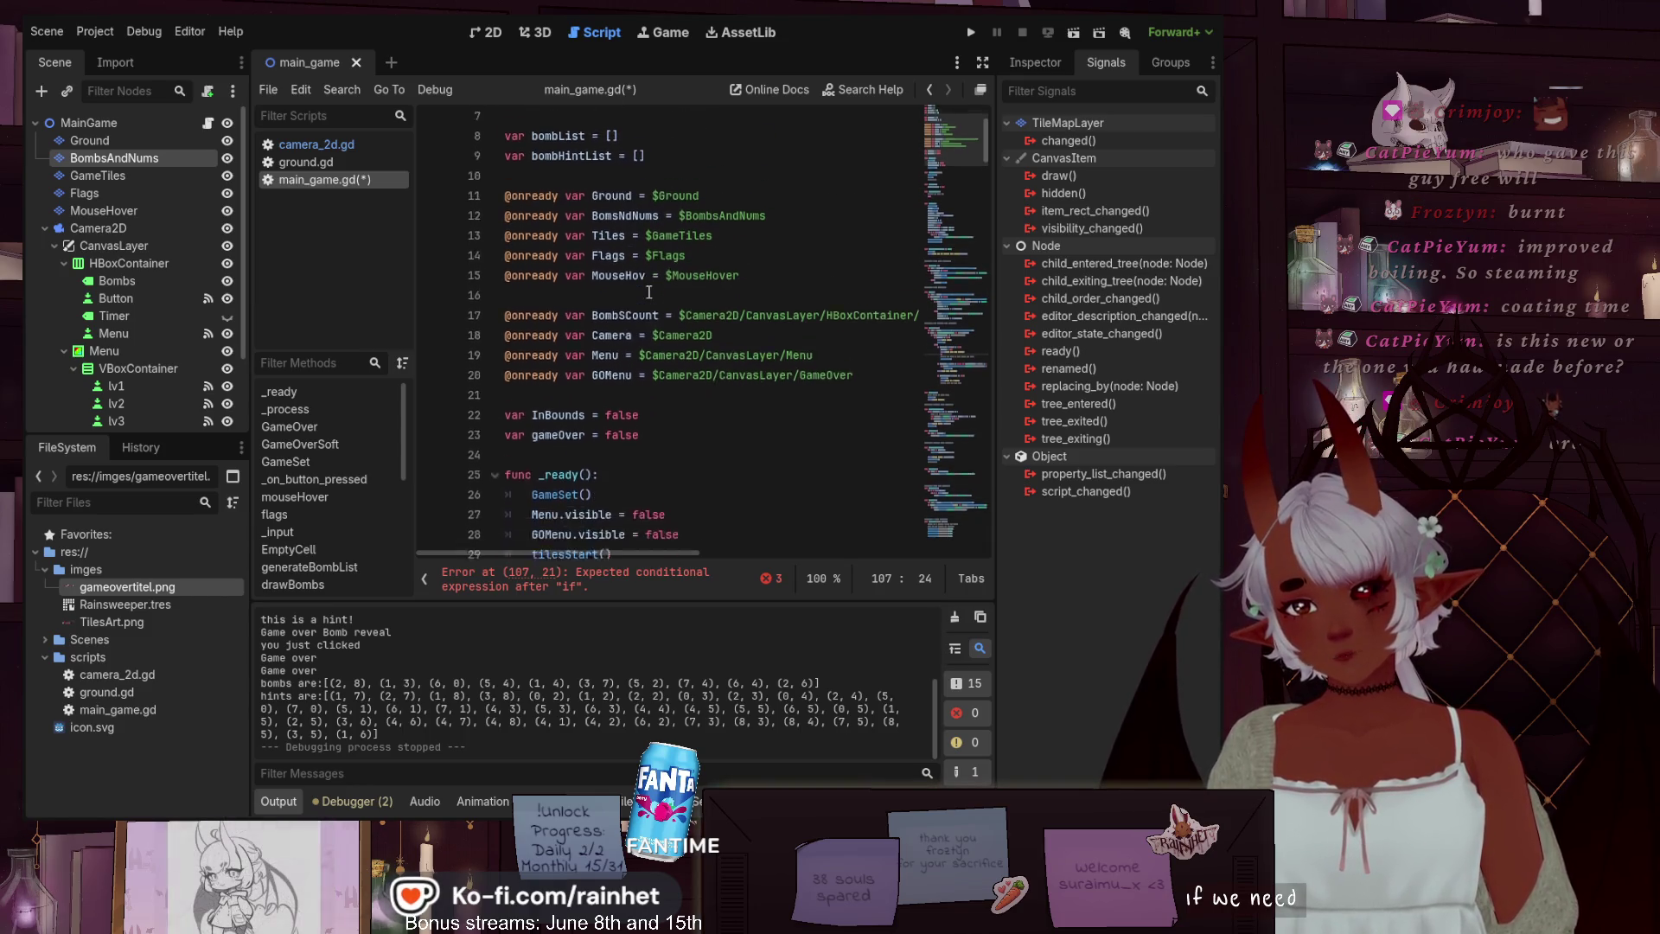
scroll(648, 295, "down", 8)
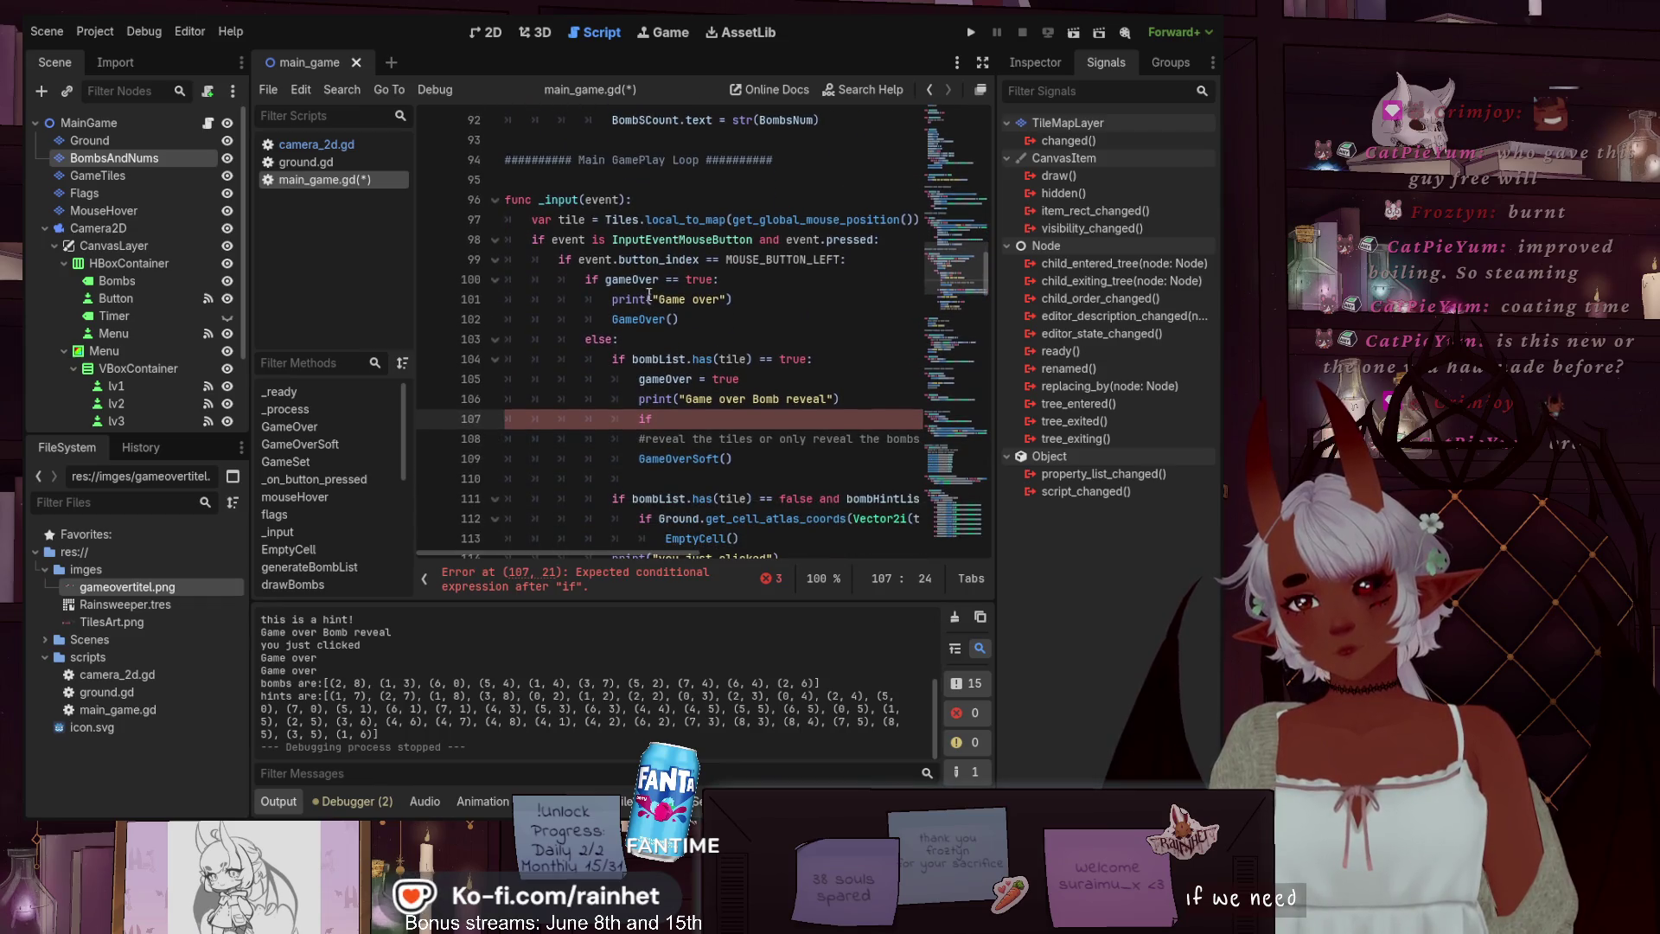
scroll(607, 399, "down", 1)
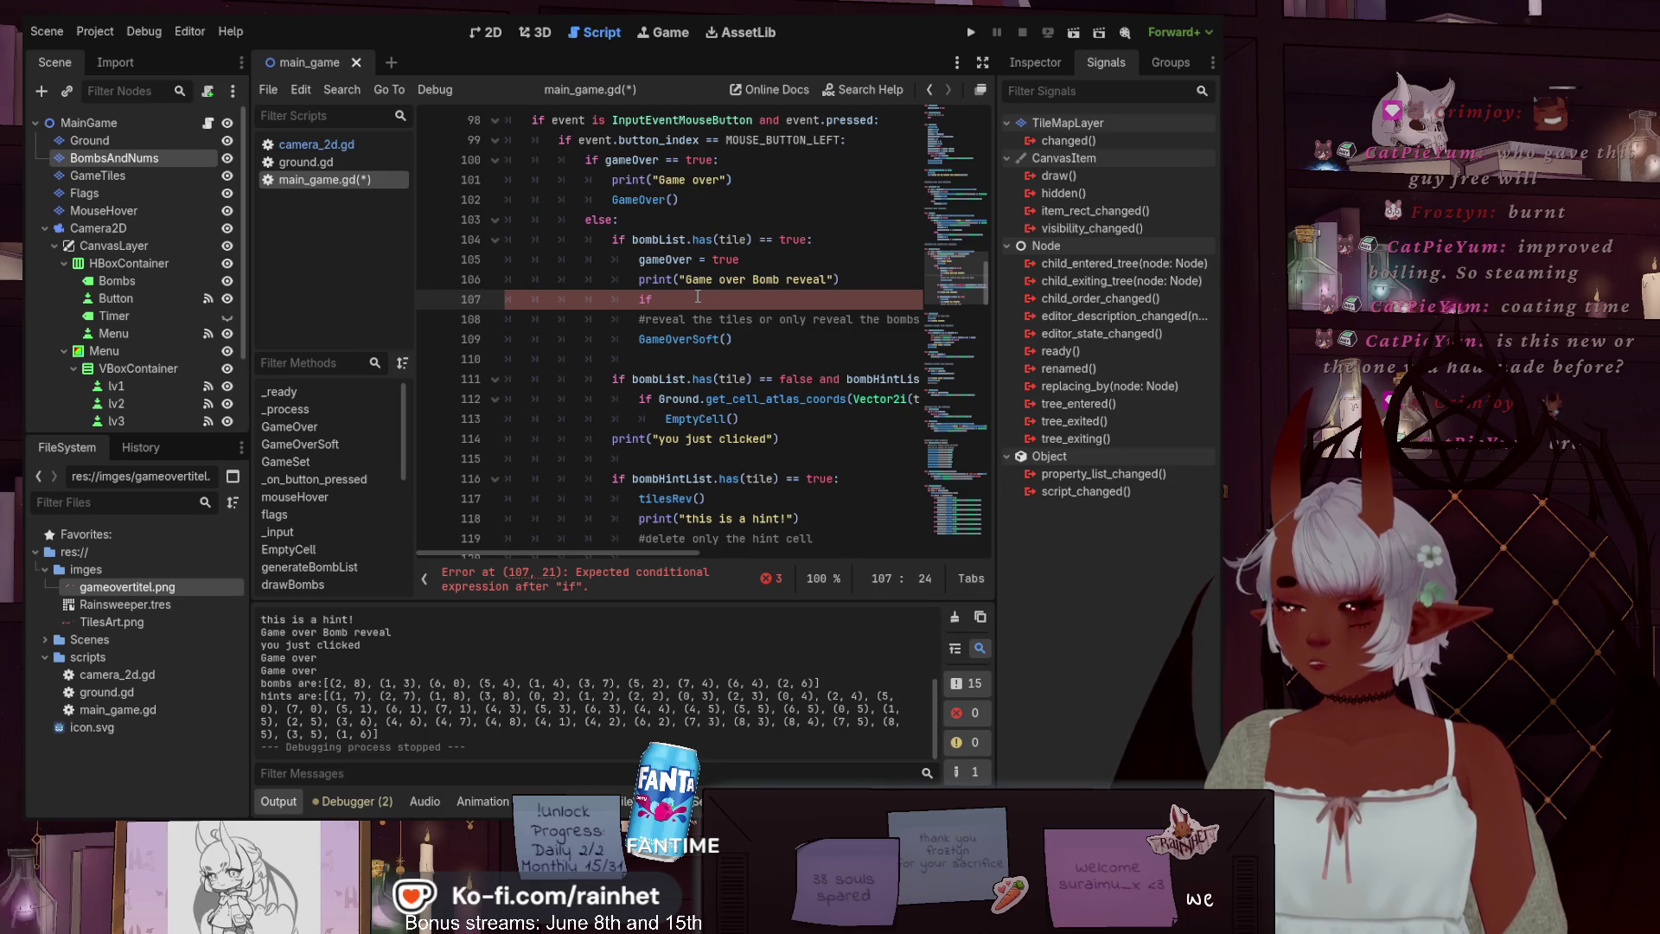
Select the unfinished "if " on line 107 for replacement
left_click(639, 299)
left_click_drag(640, 299, 664, 300)
scroll(664, 309, "down", 6)
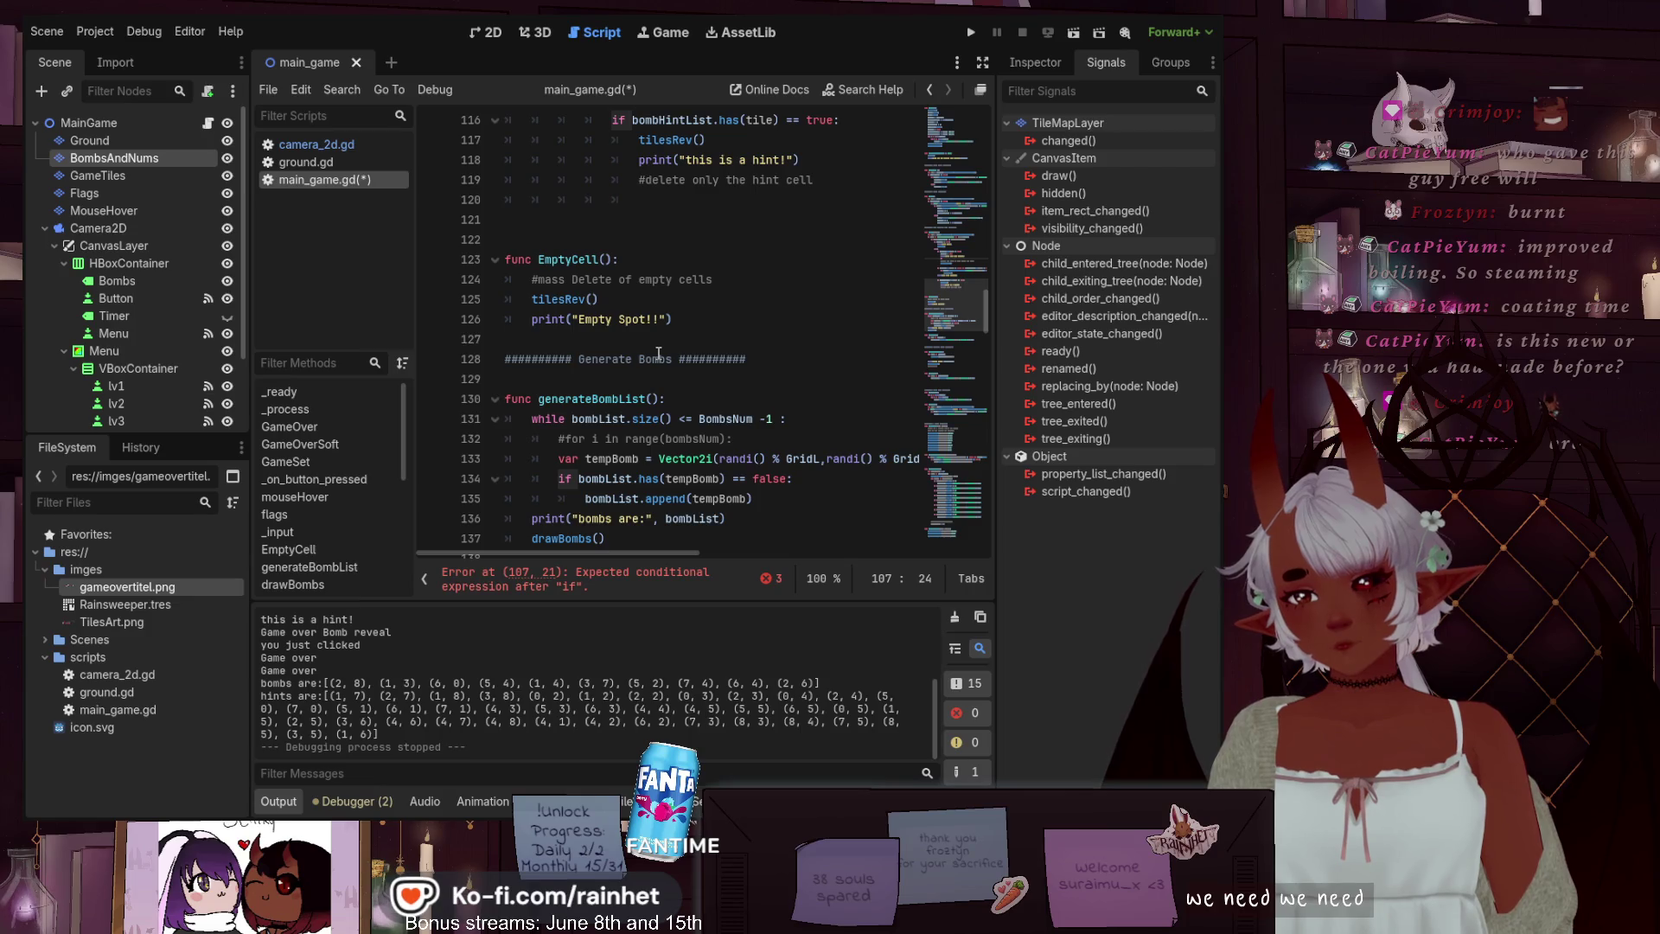
scroll(659, 353, "down", 4)
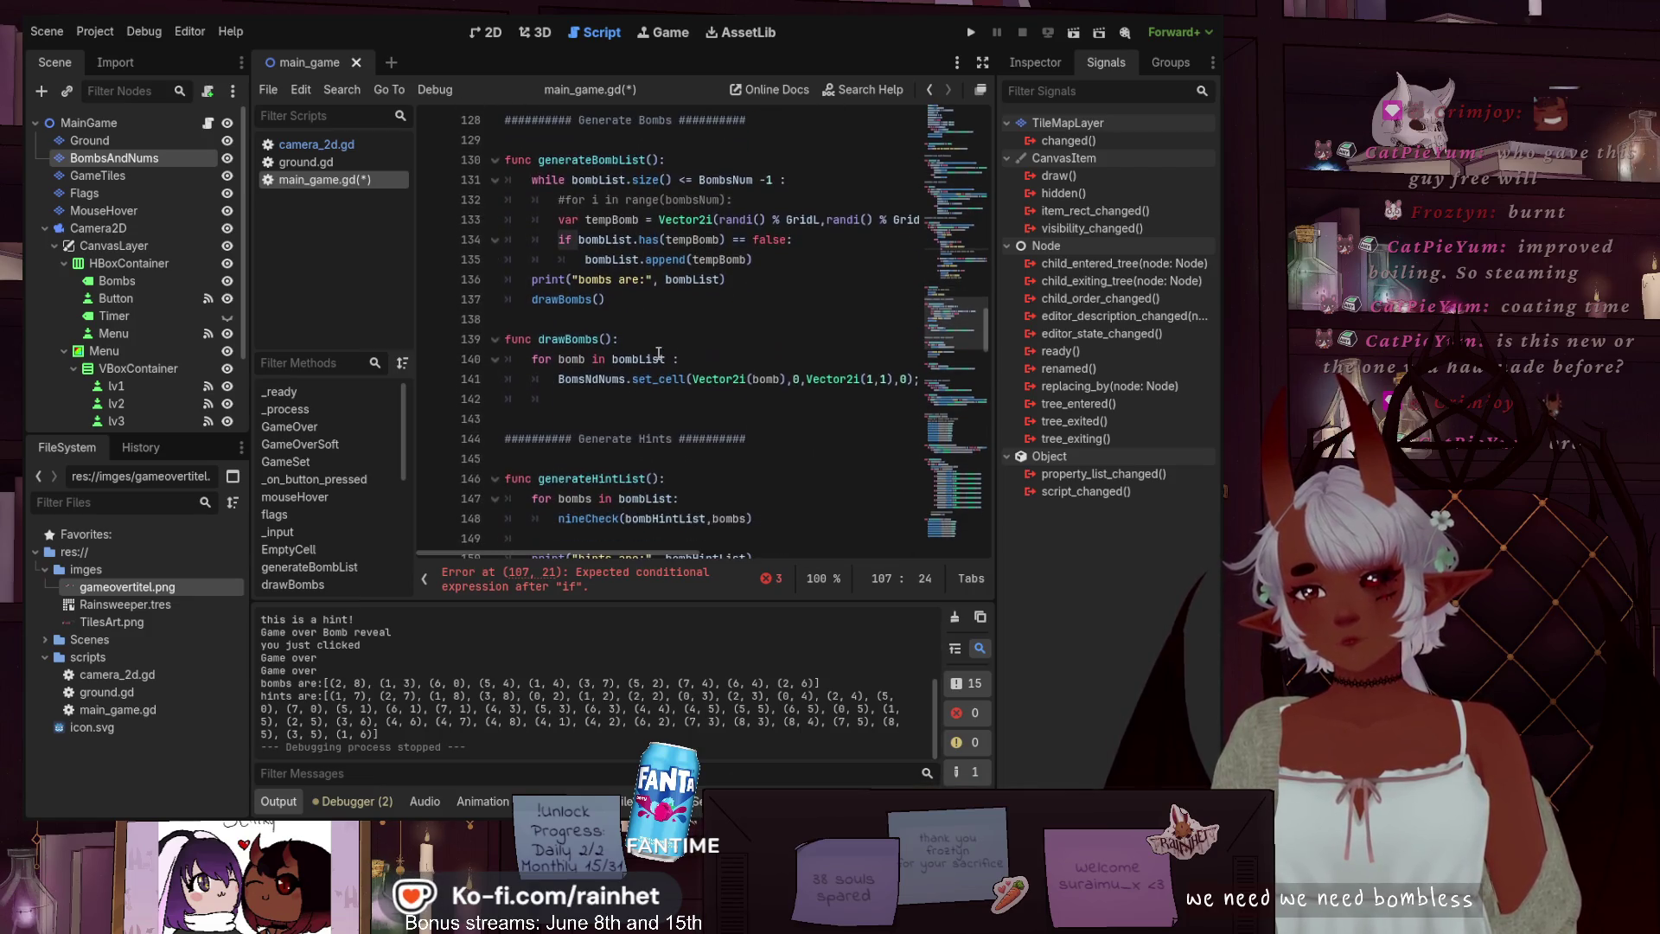
scroll(659, 354, "up", 10)
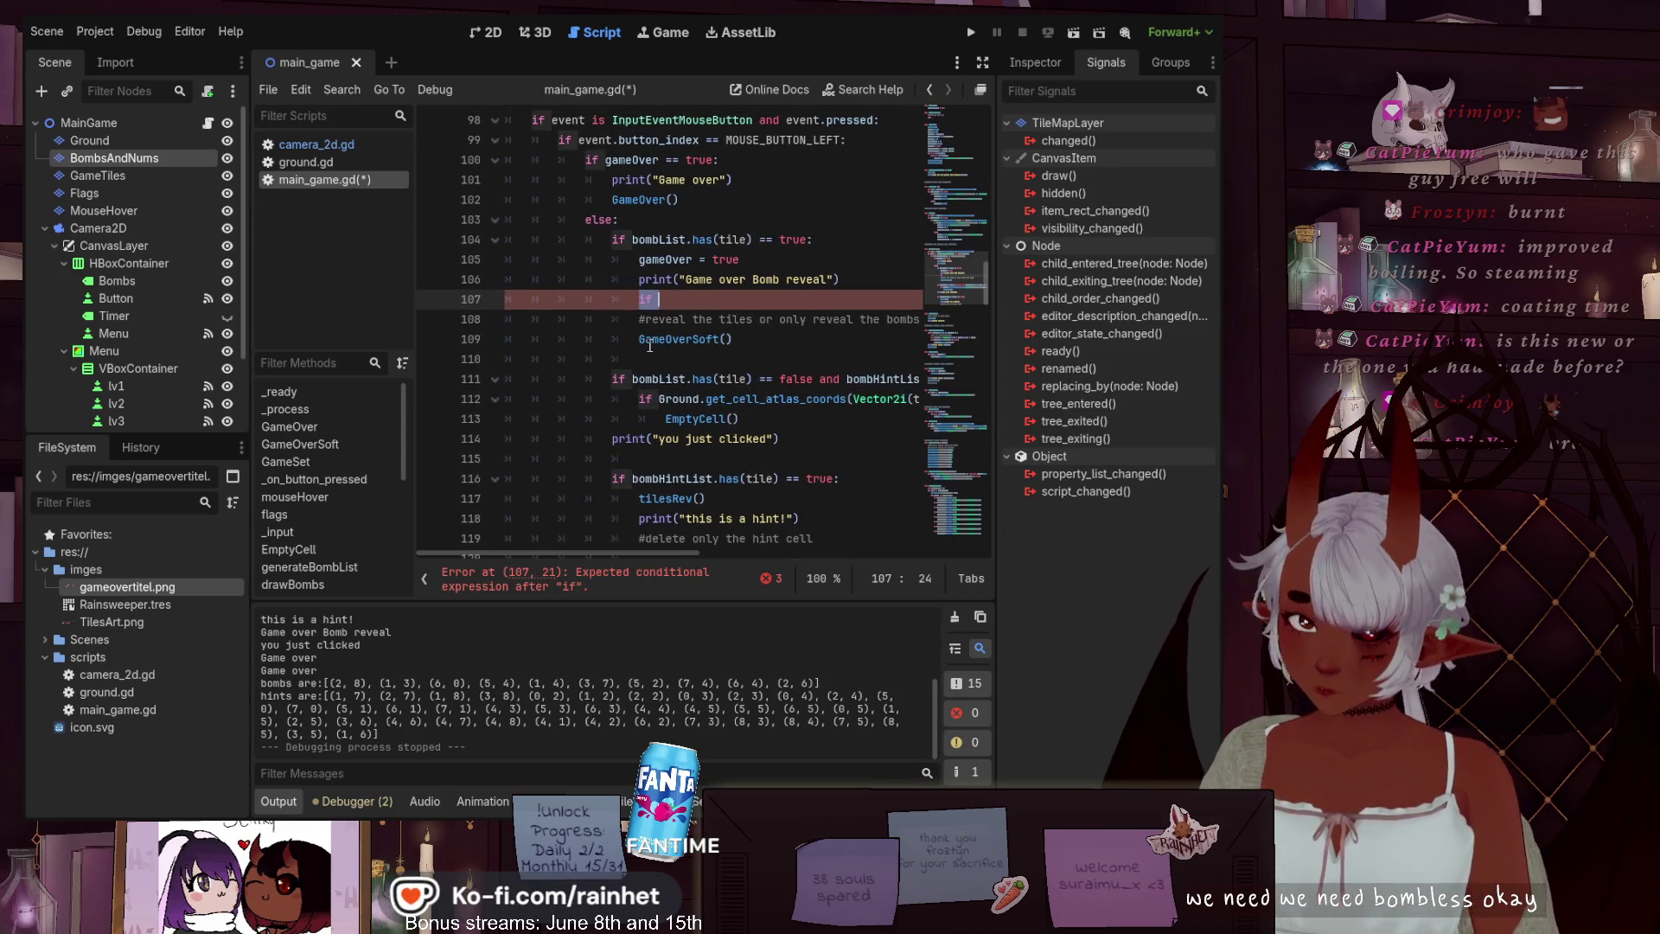
Replace the if with "for bombs in bombList:" and open an indented body line below it
key("BackSpace")
key("BackSpace")
key("BackSpace")
type("for bo")
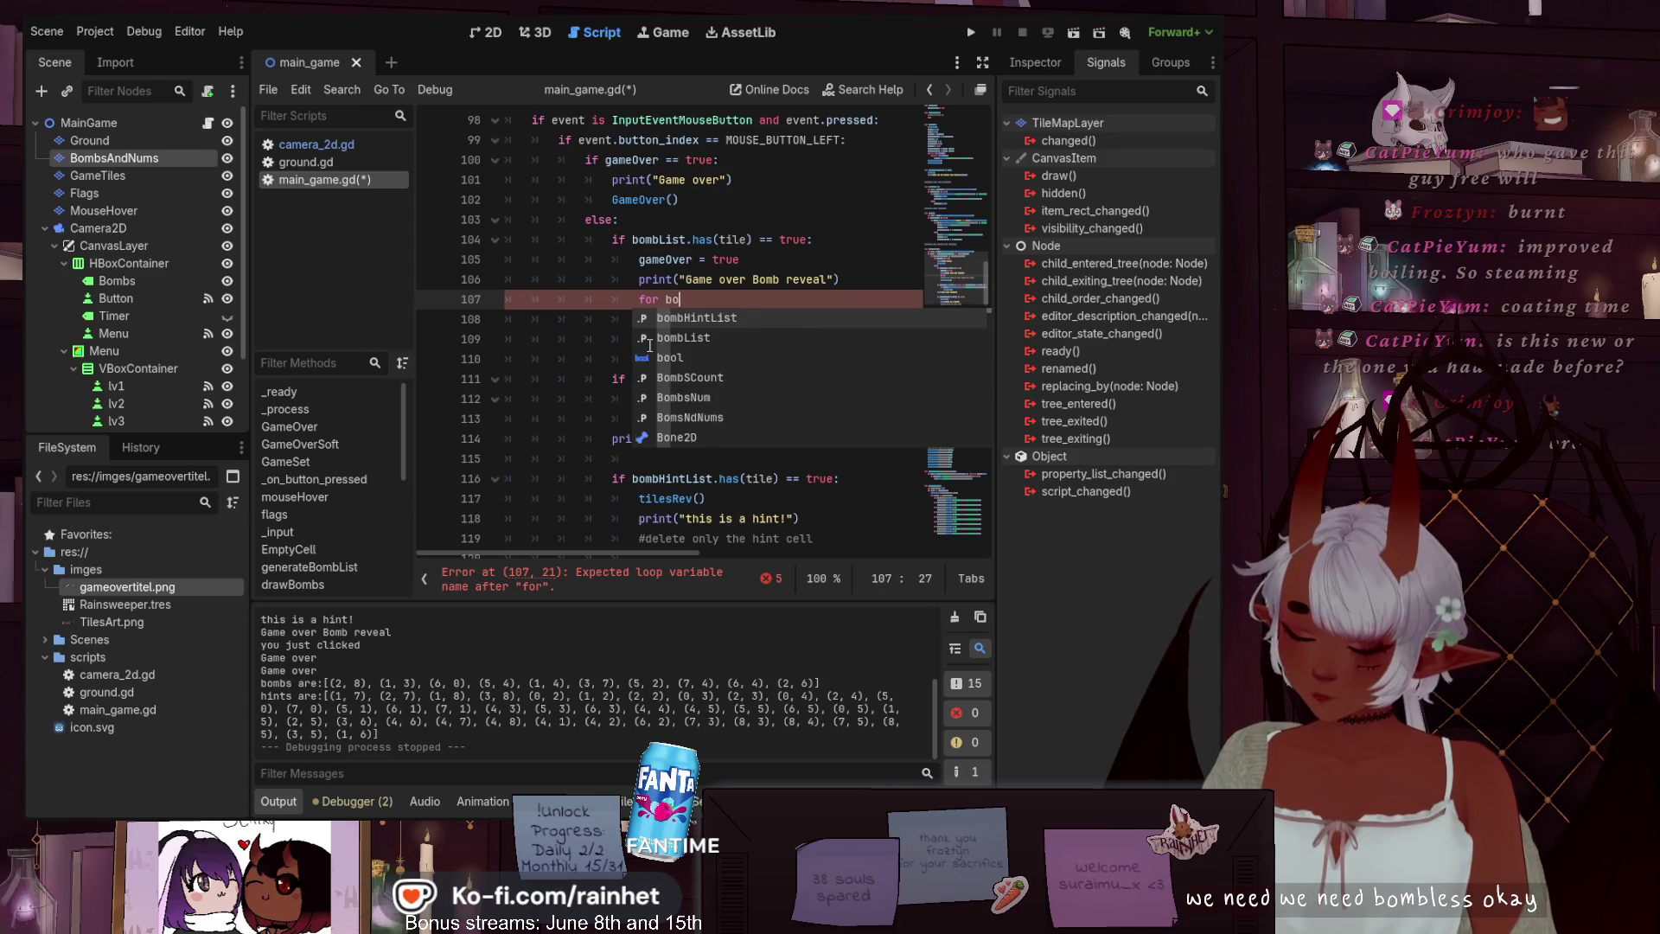
type("mbs in bom")
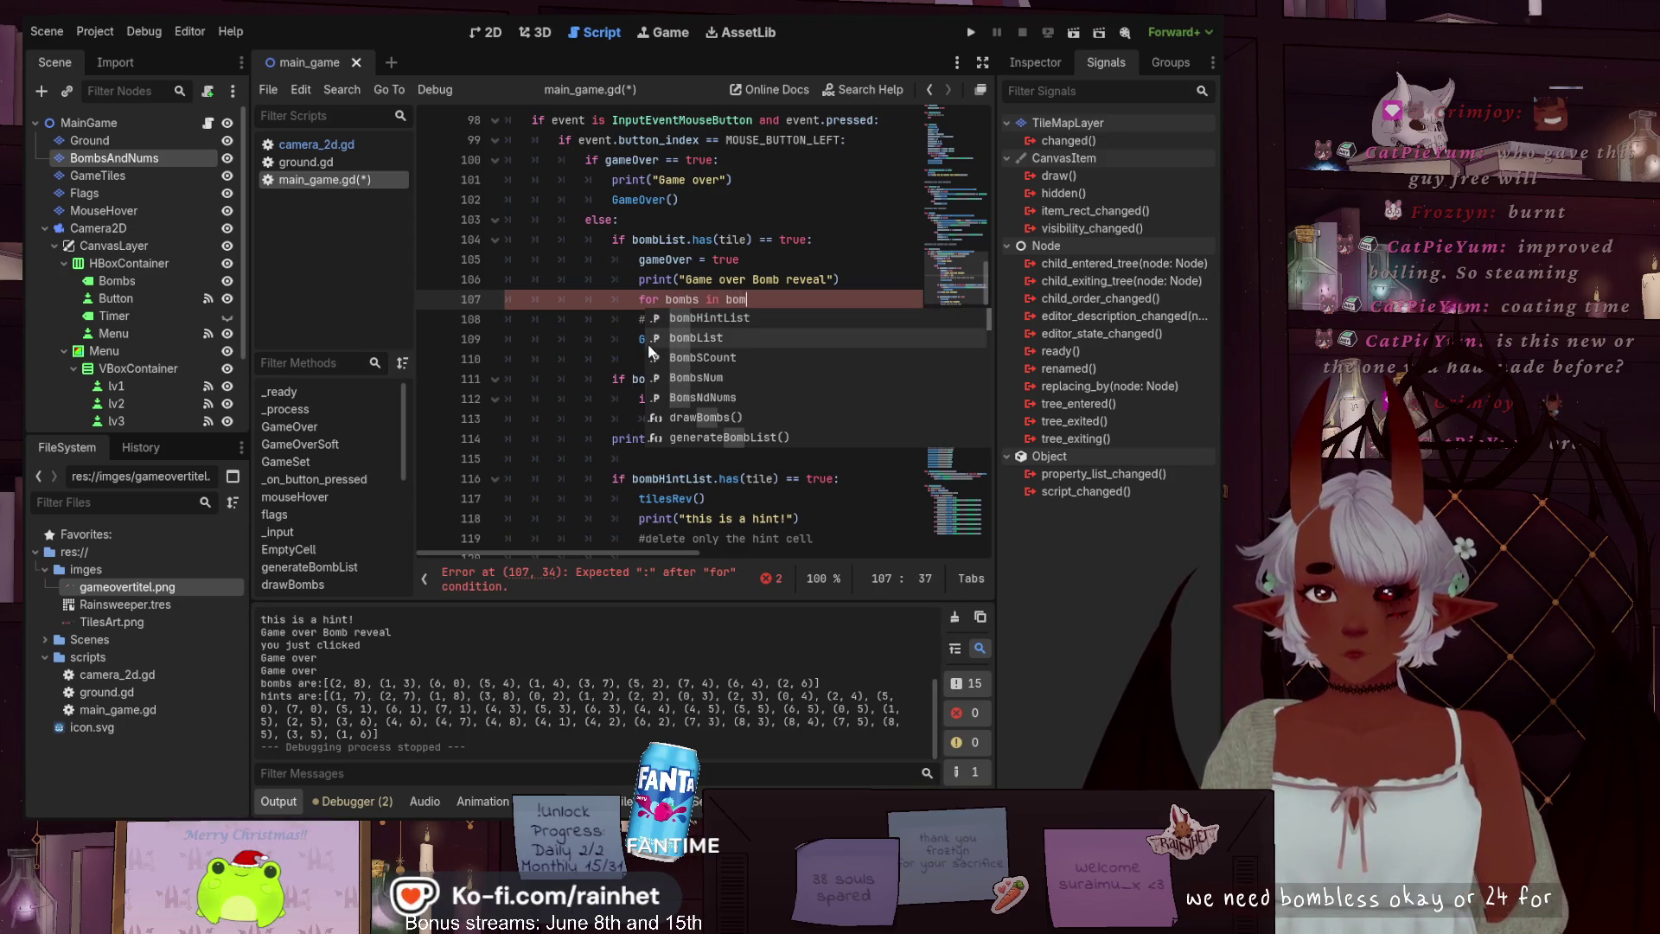
left_click(647, 344)
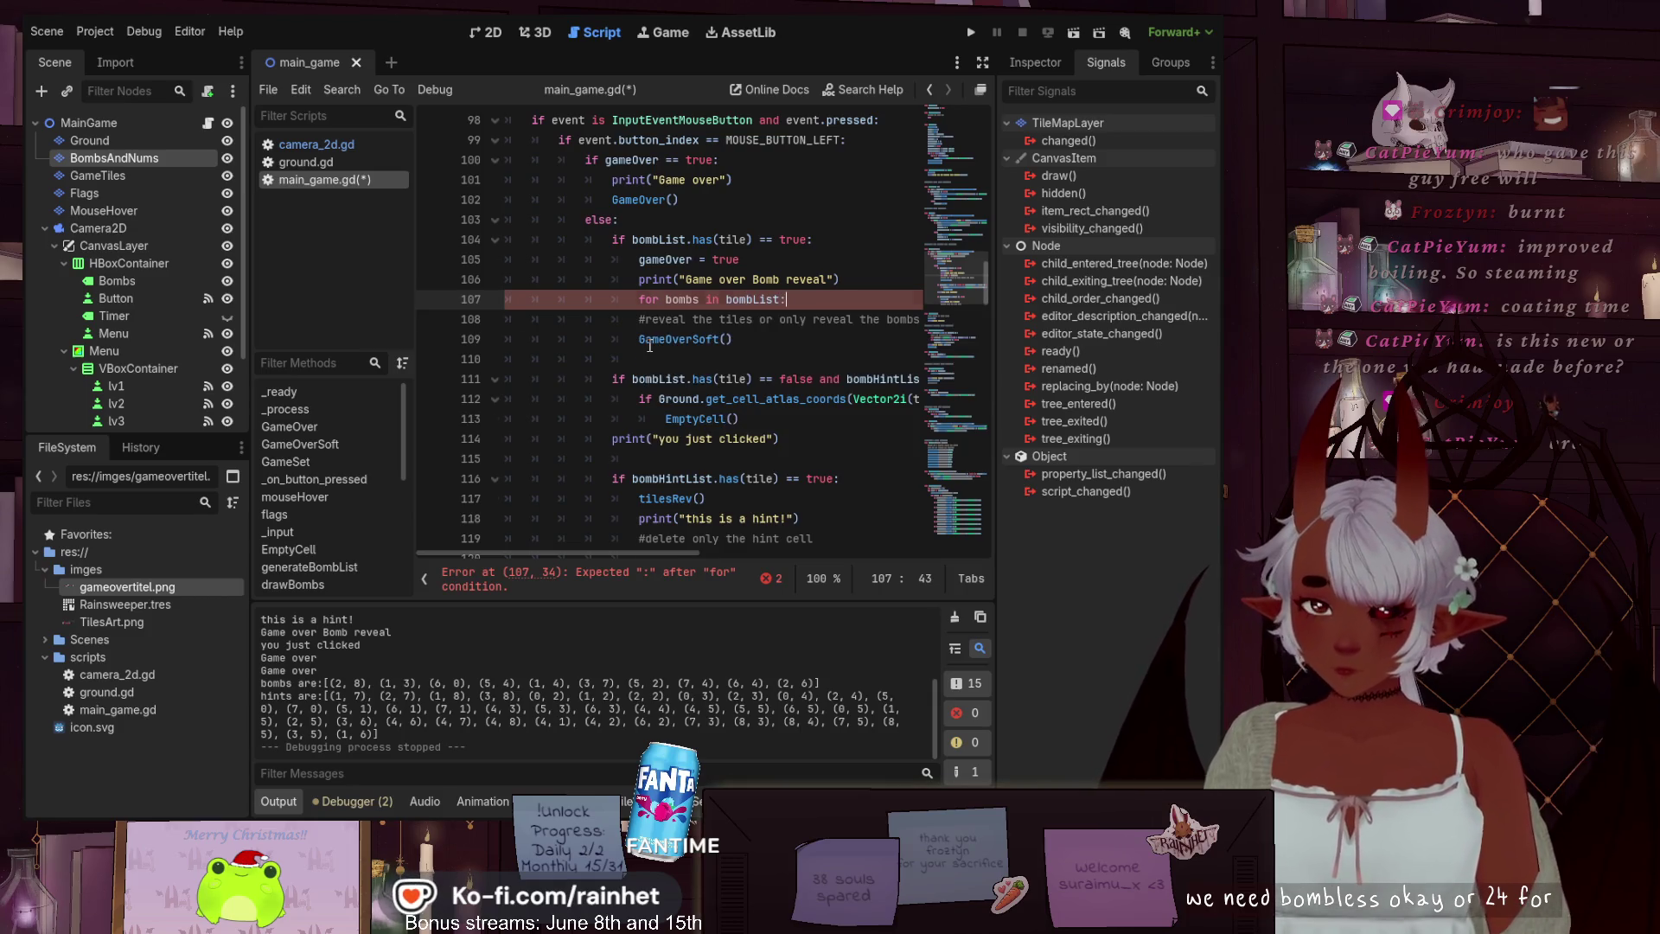
type(":")
key("Return")
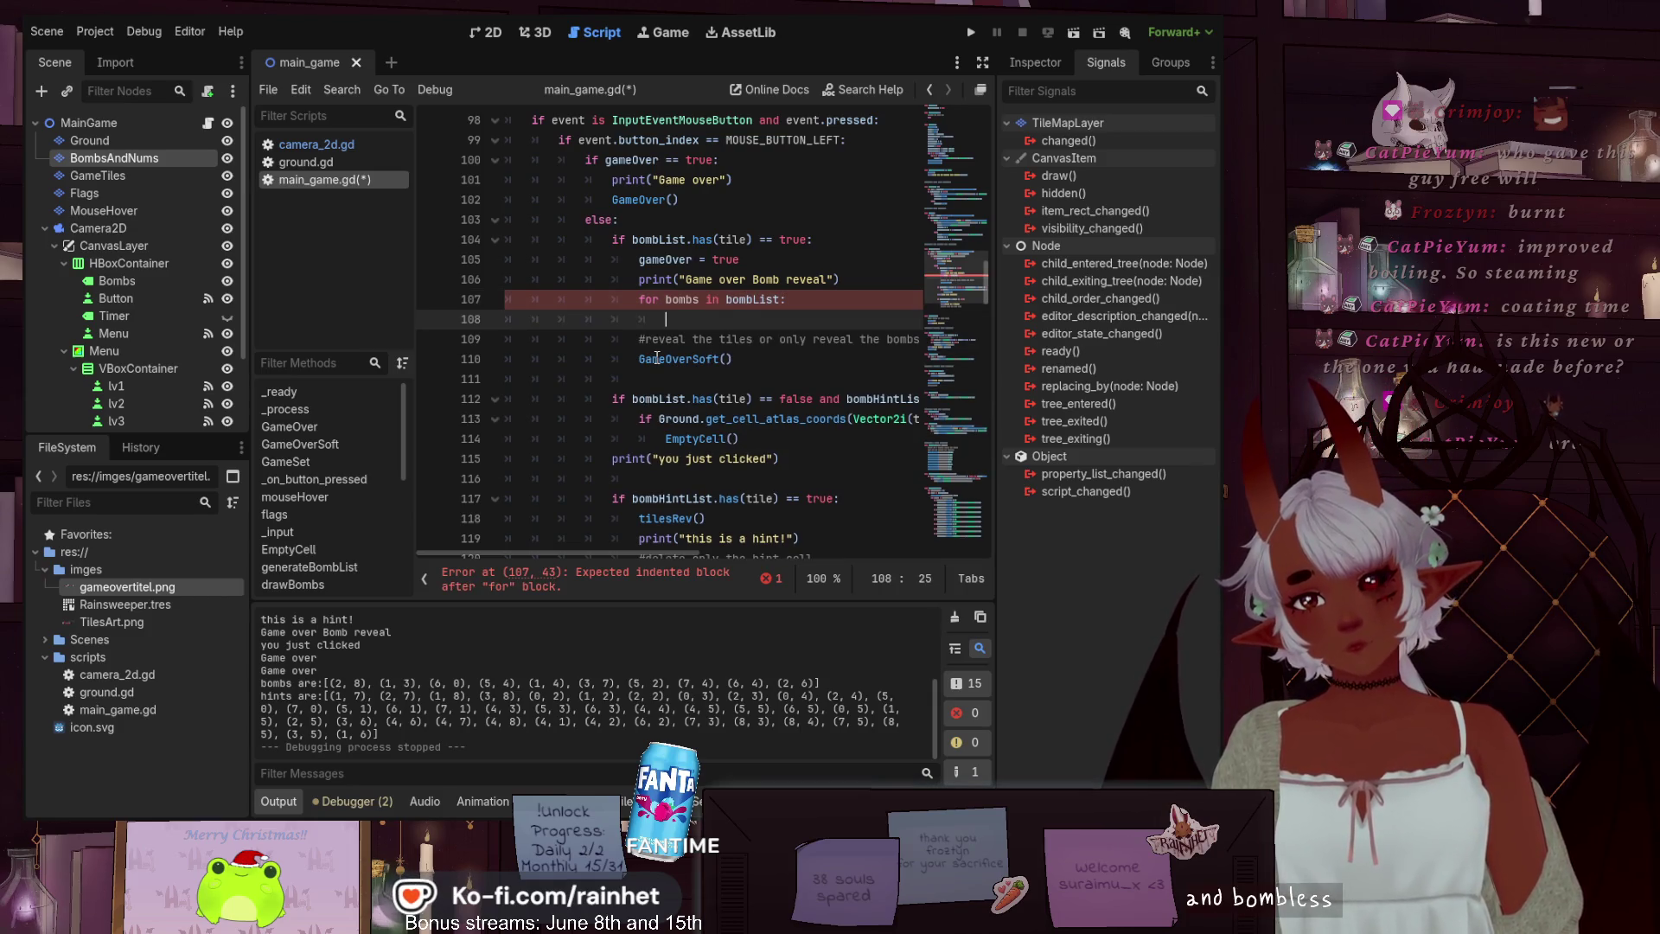
scroll(658, 357, "down", 5)
scroll(656, 357, "down", 3)
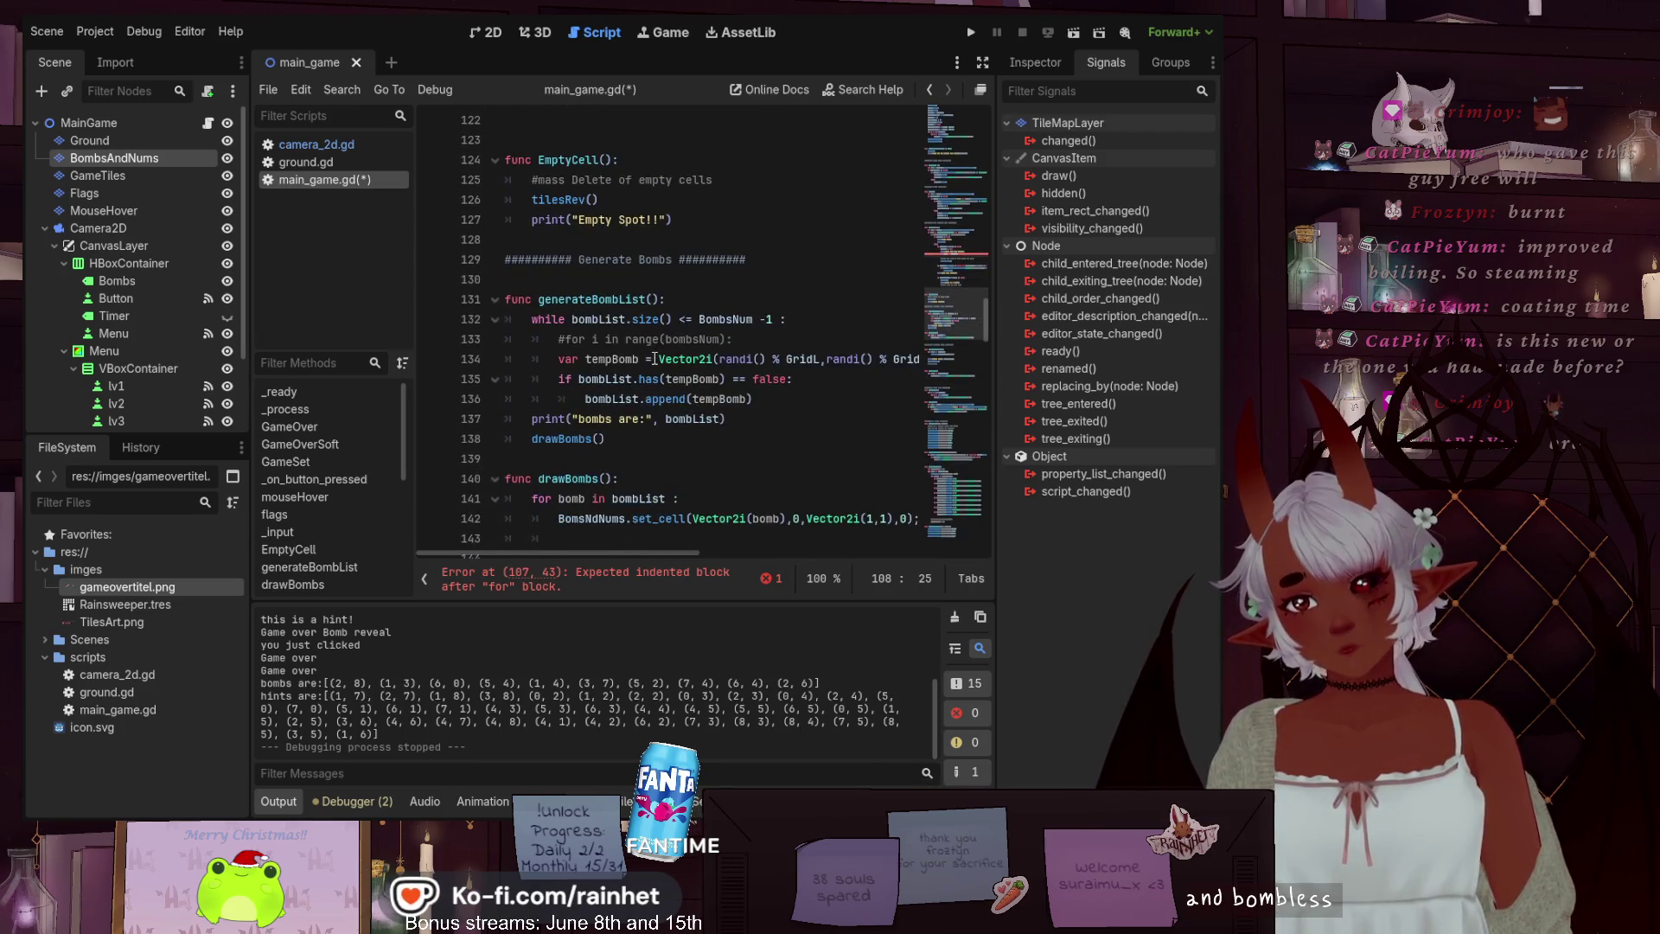
scroll(655, 358, "up", 6)
scroll(654, 358, "down", 9)
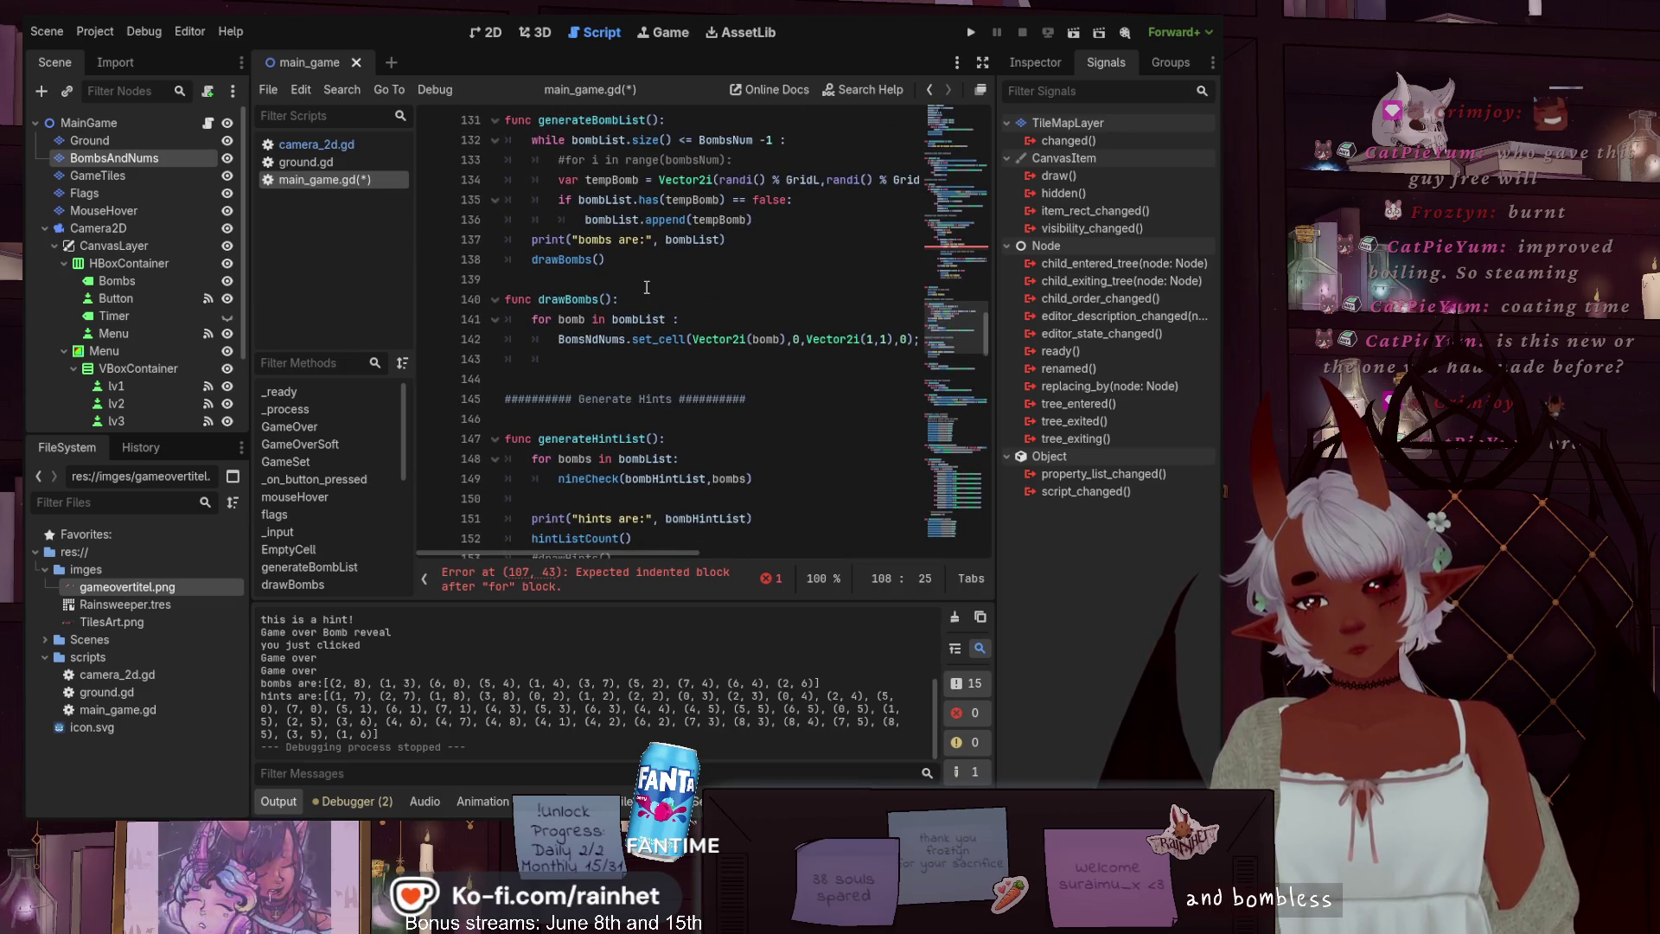
scroll(647, 287, "up", 8)
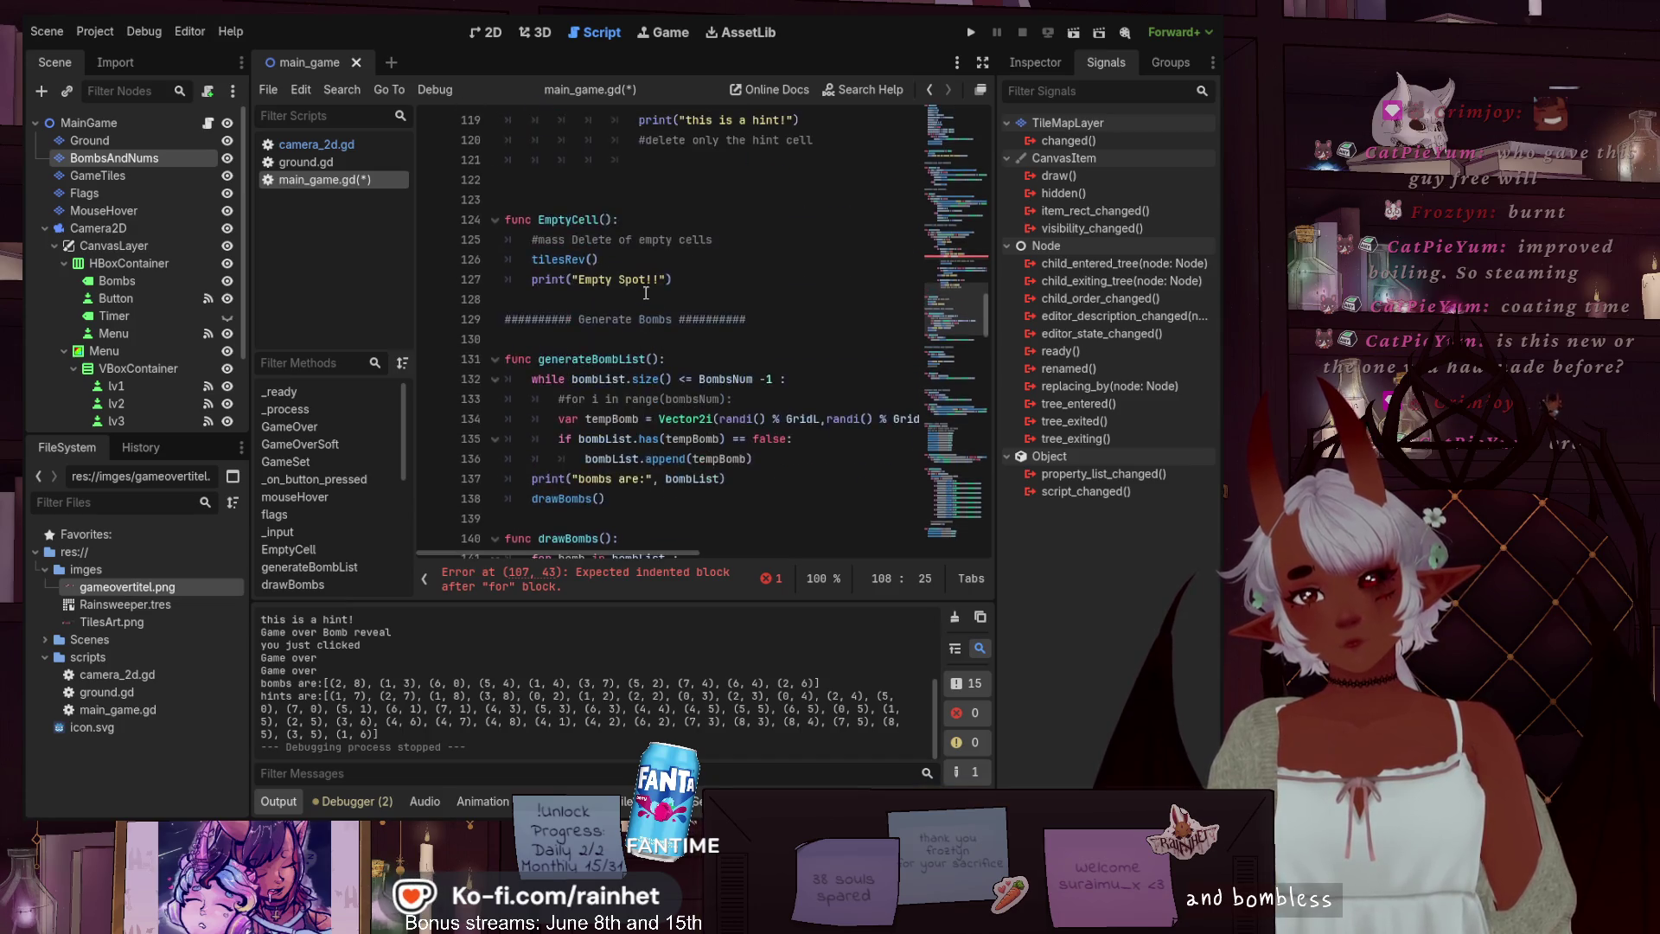
scroll(647, 295, "up", 2)
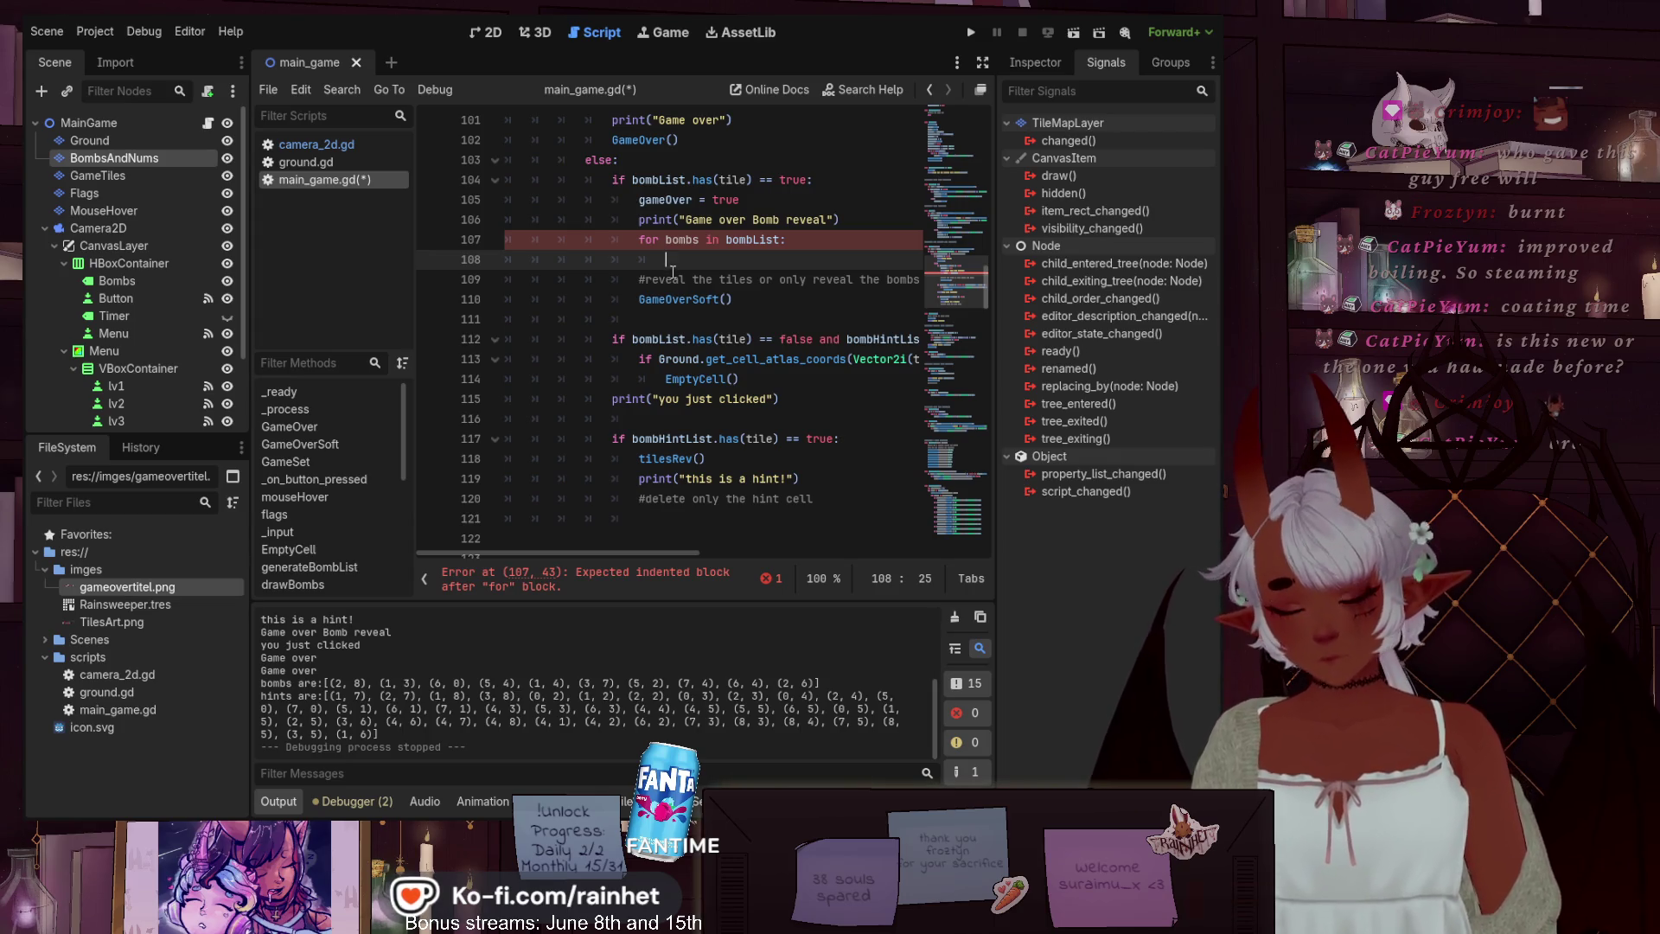
scroll(650, 258, "up", 20)
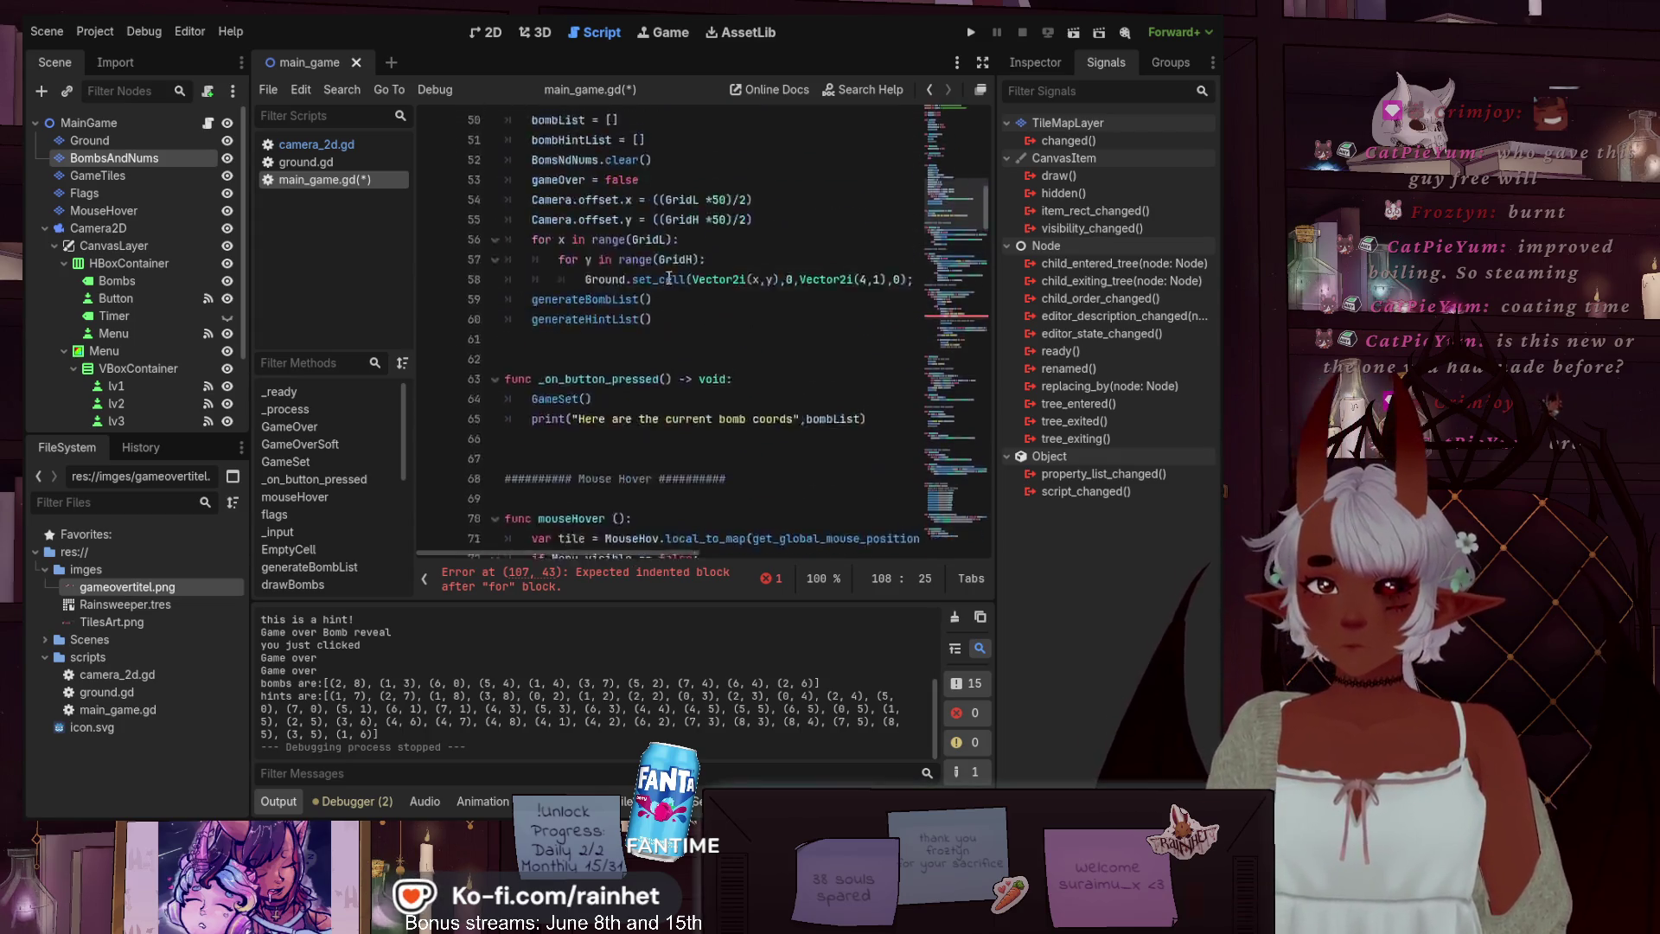
scroll(668, 279, "up", 1)
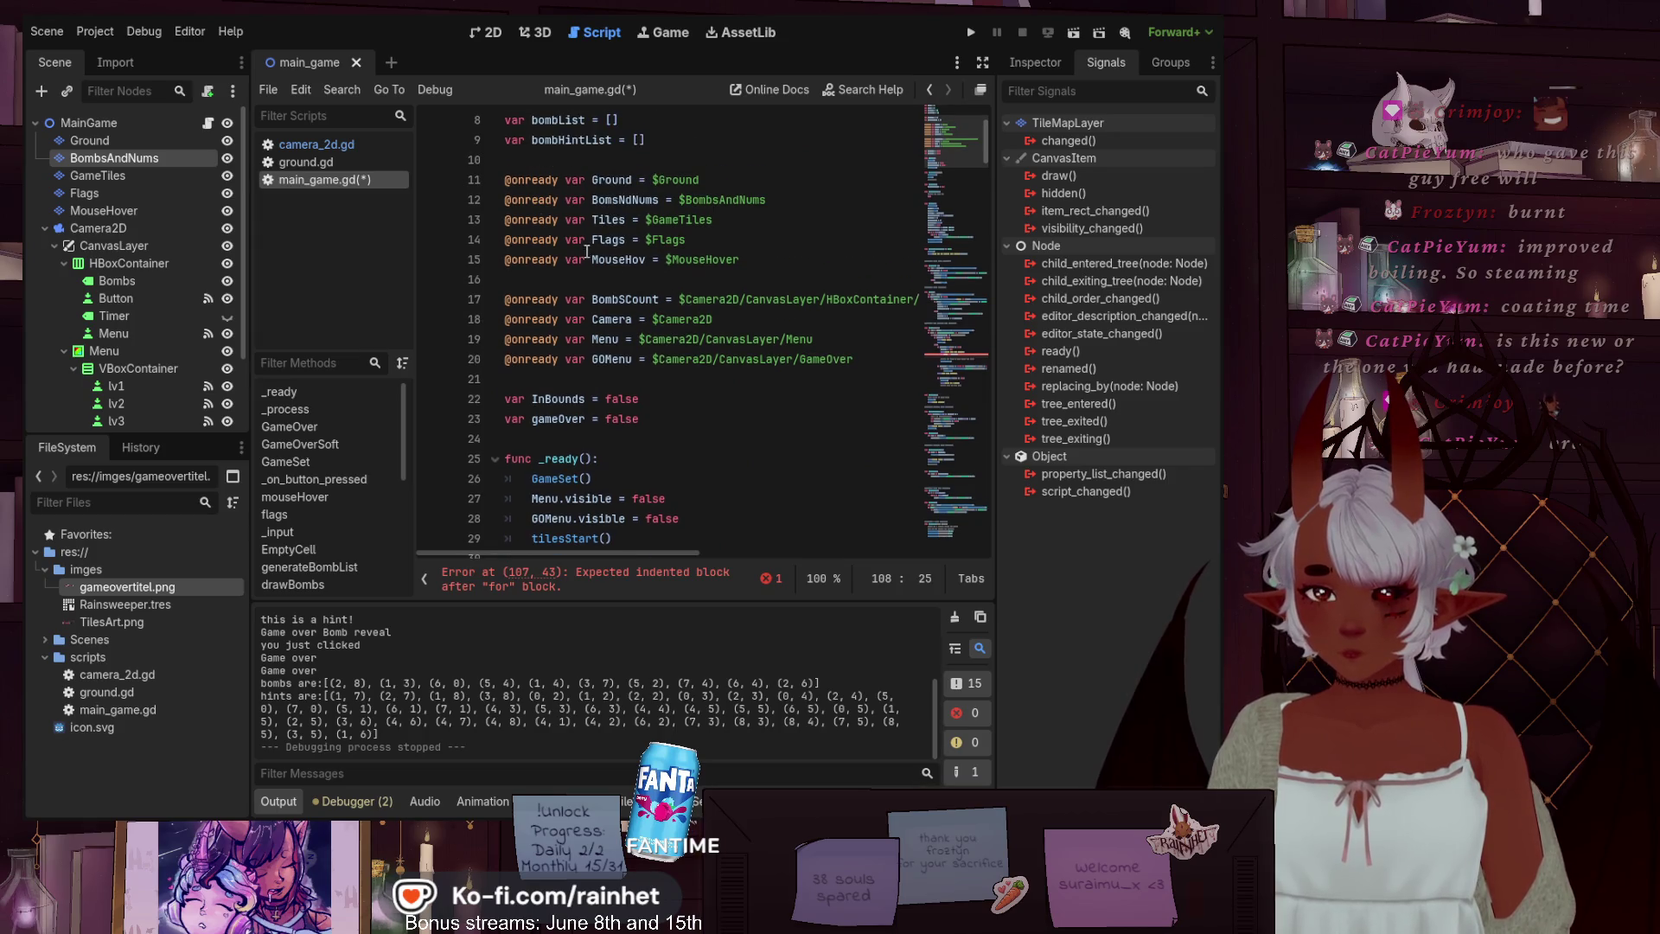
scroll(684, 346, "up", 1)
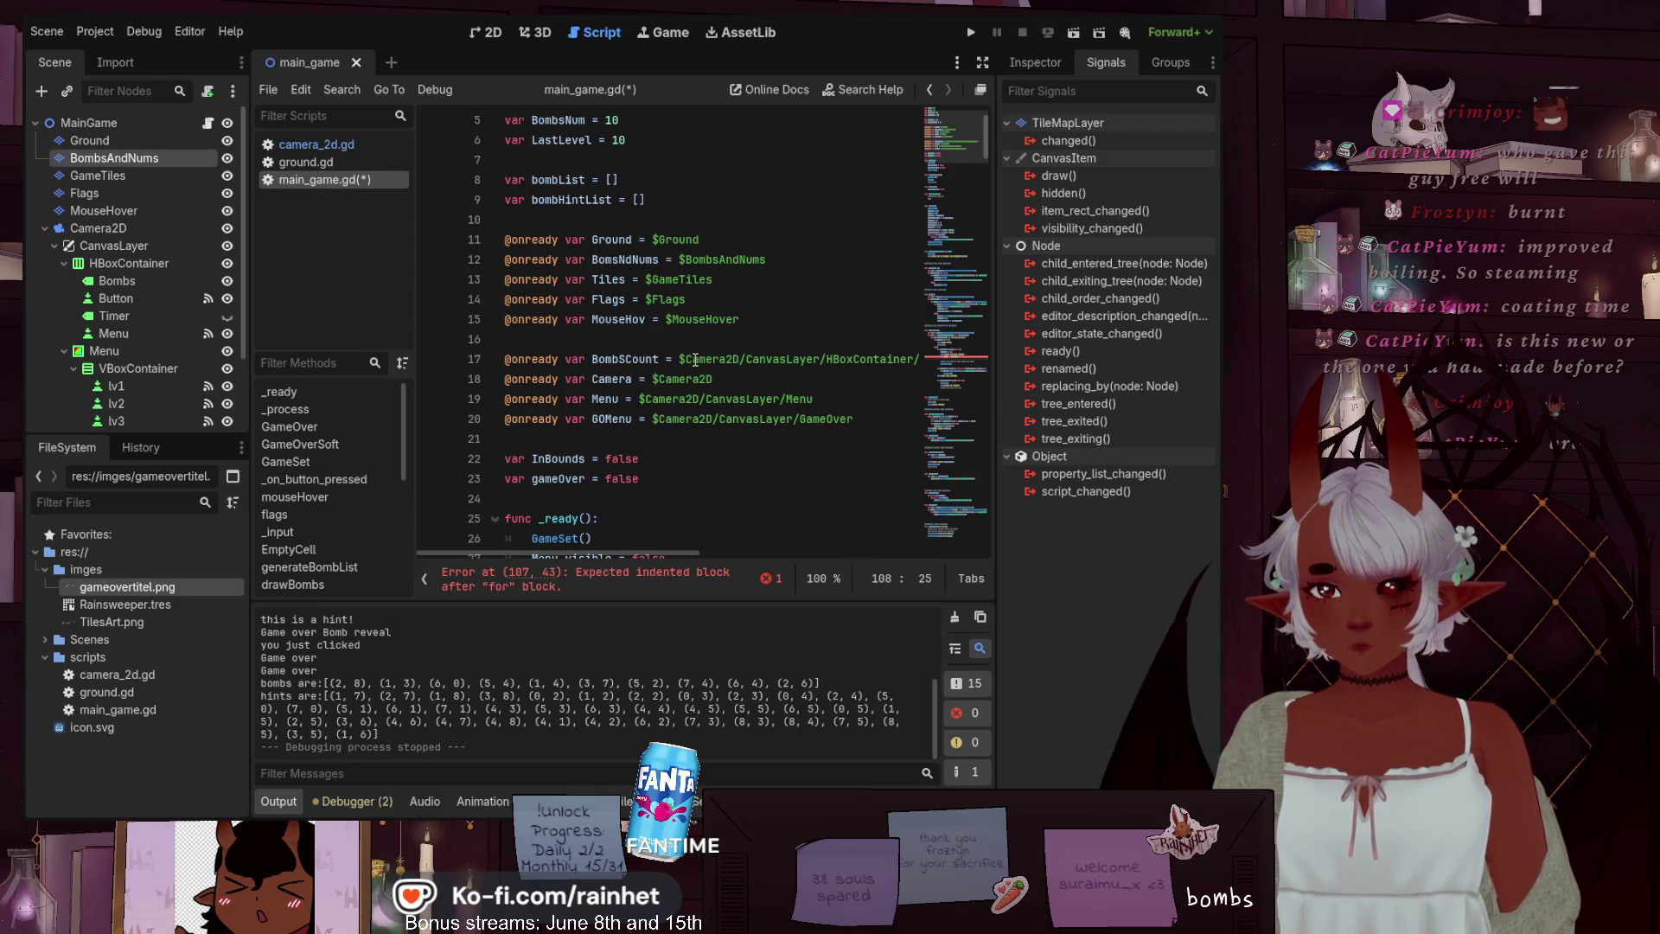
scroll(699, 316, "down", 13)
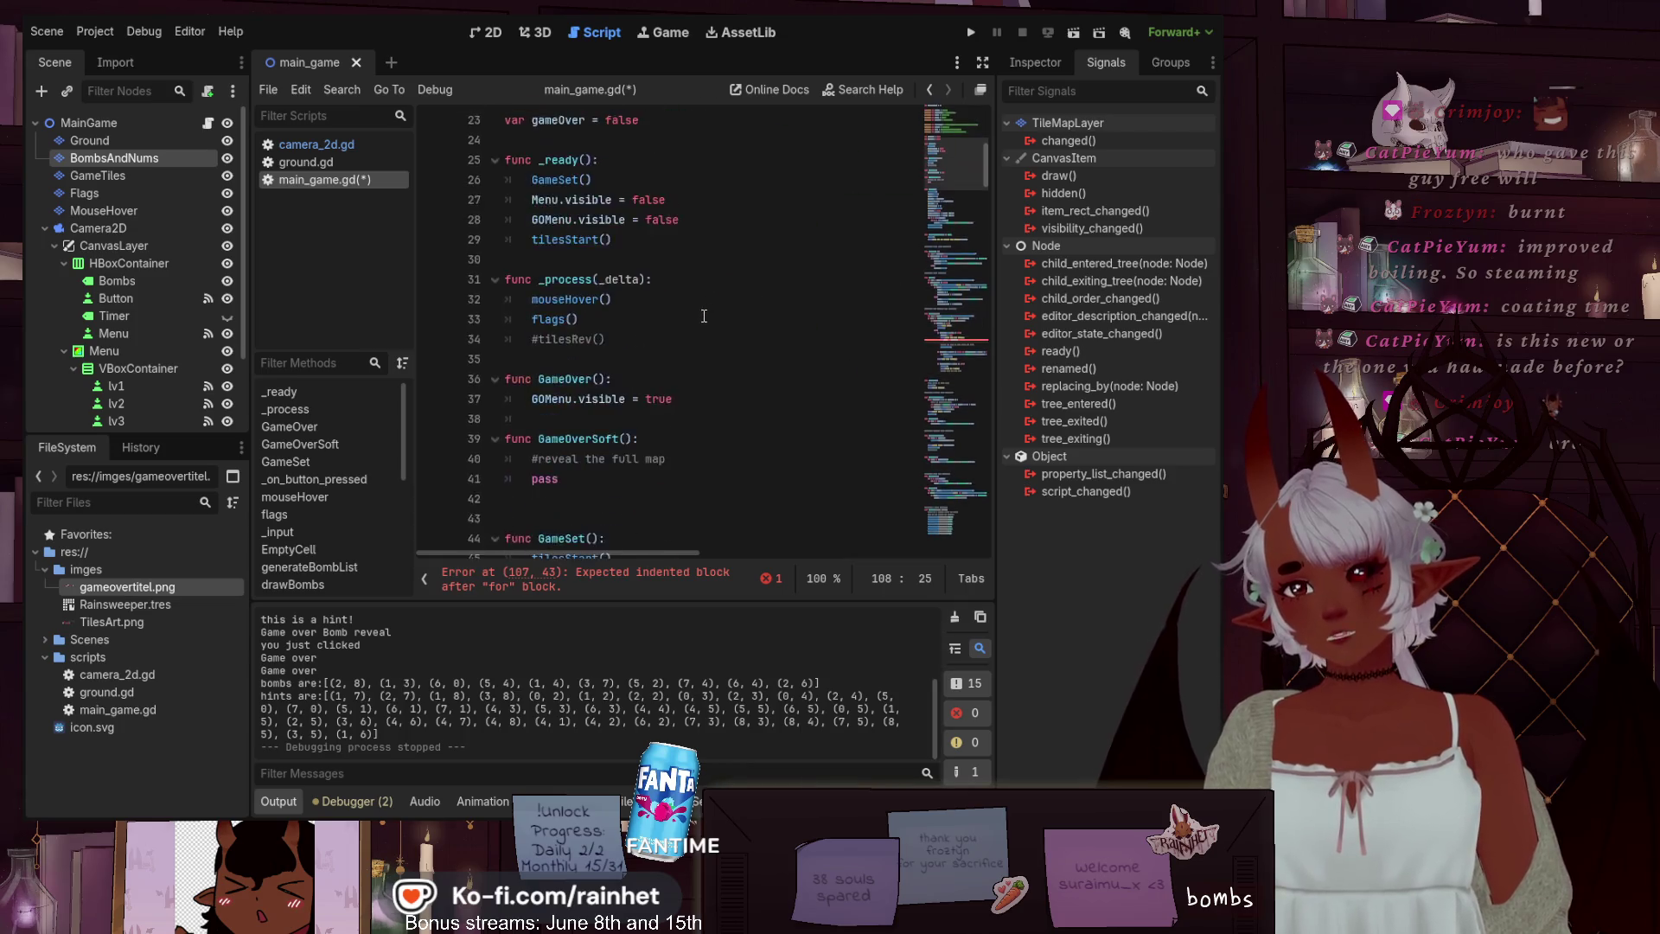
scroll(695, 342, "down", 7)
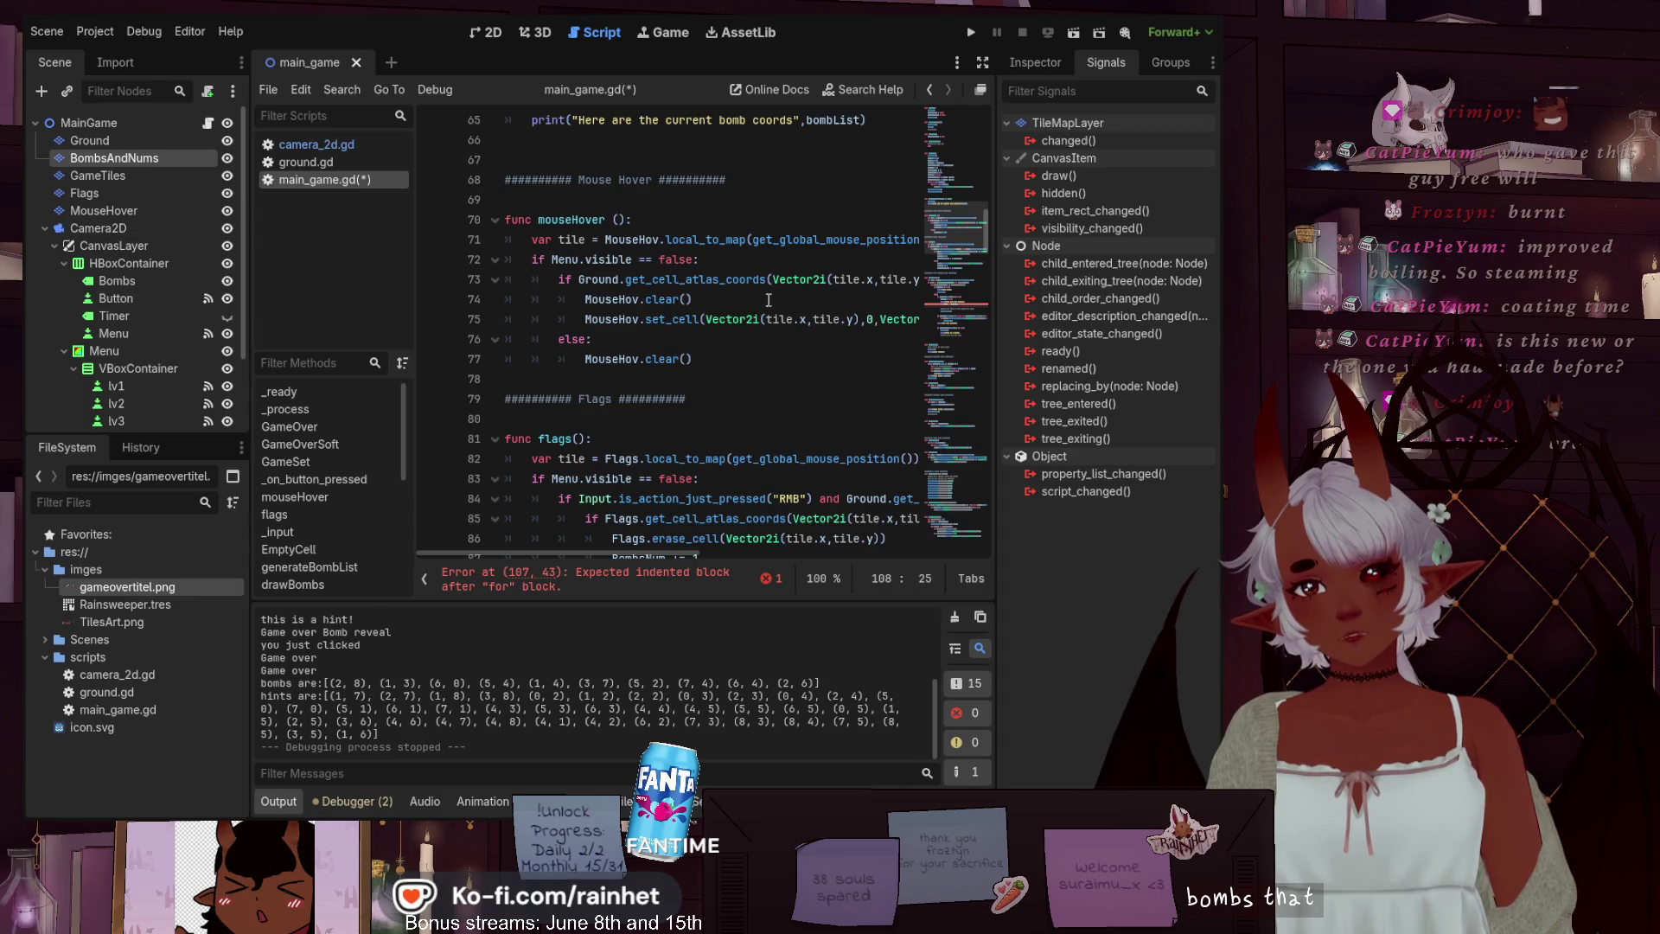
scroll(831, 301, "down", 1)
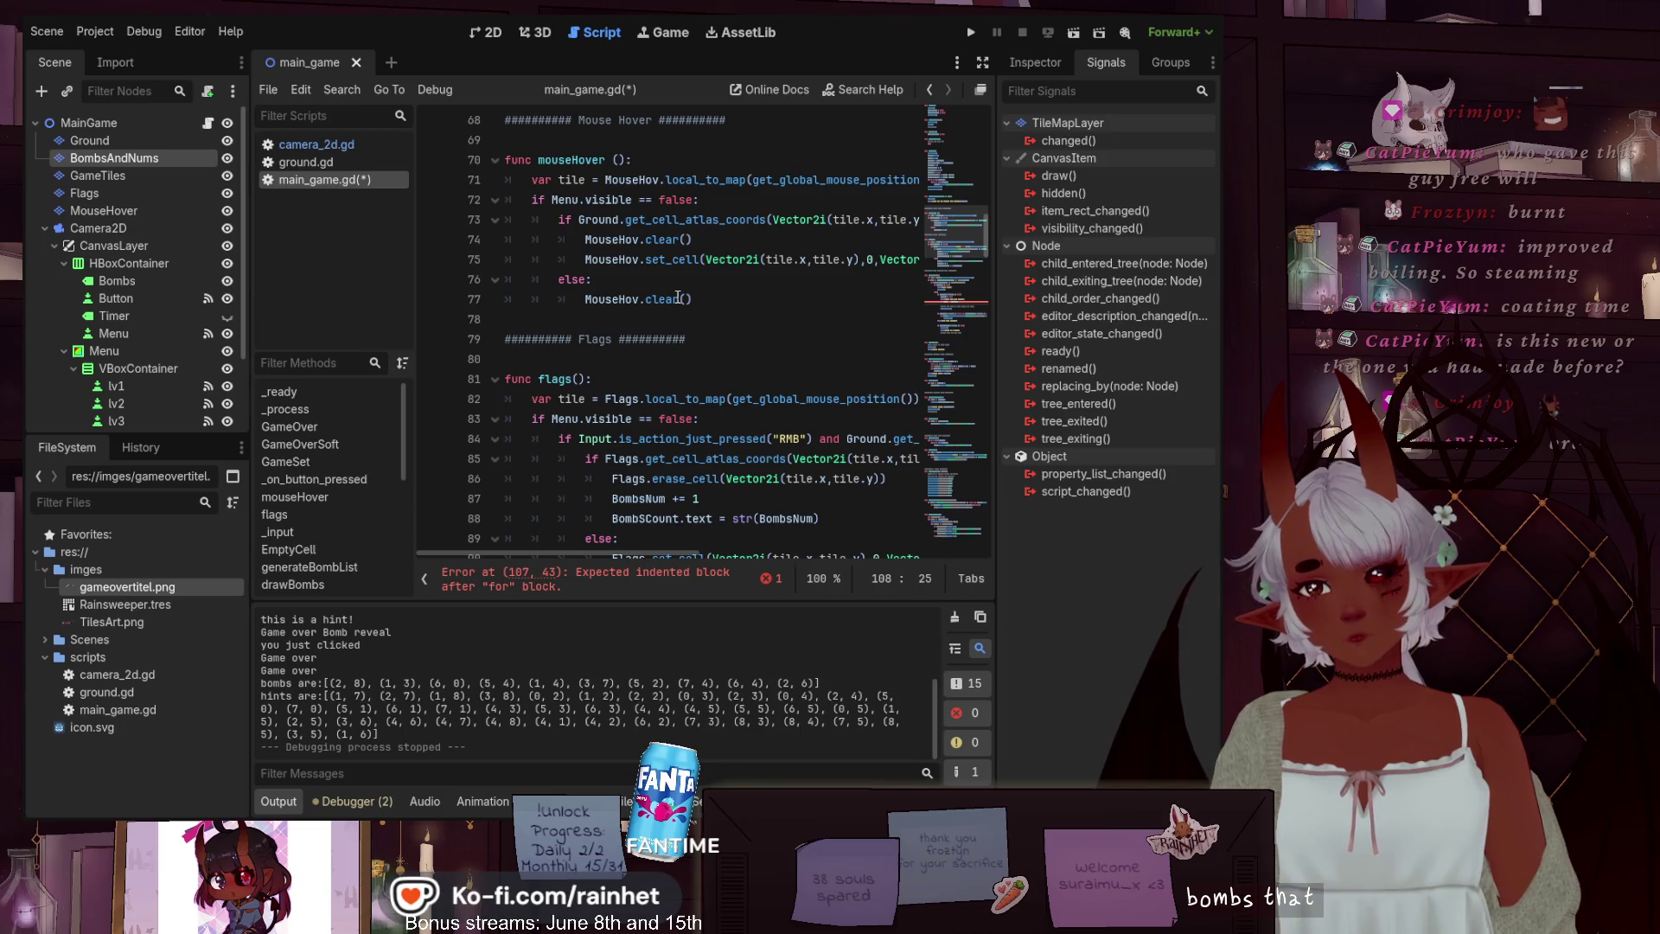
scroll(676, 298, "up", 1)
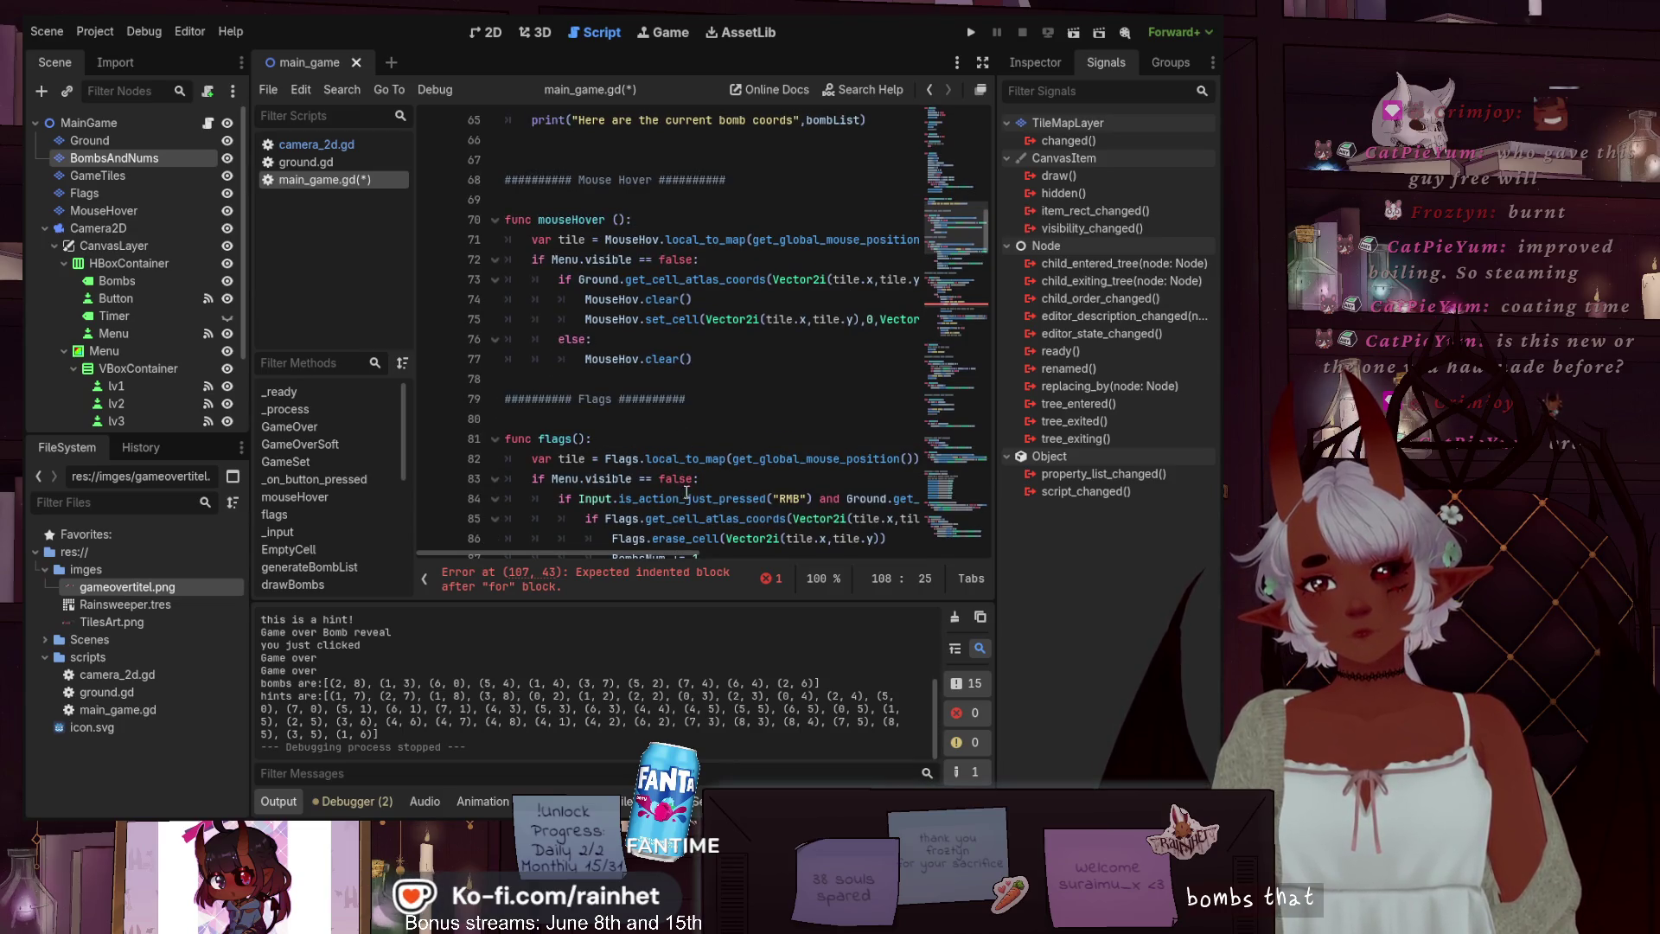
scroll(721, 440, "down", 10)
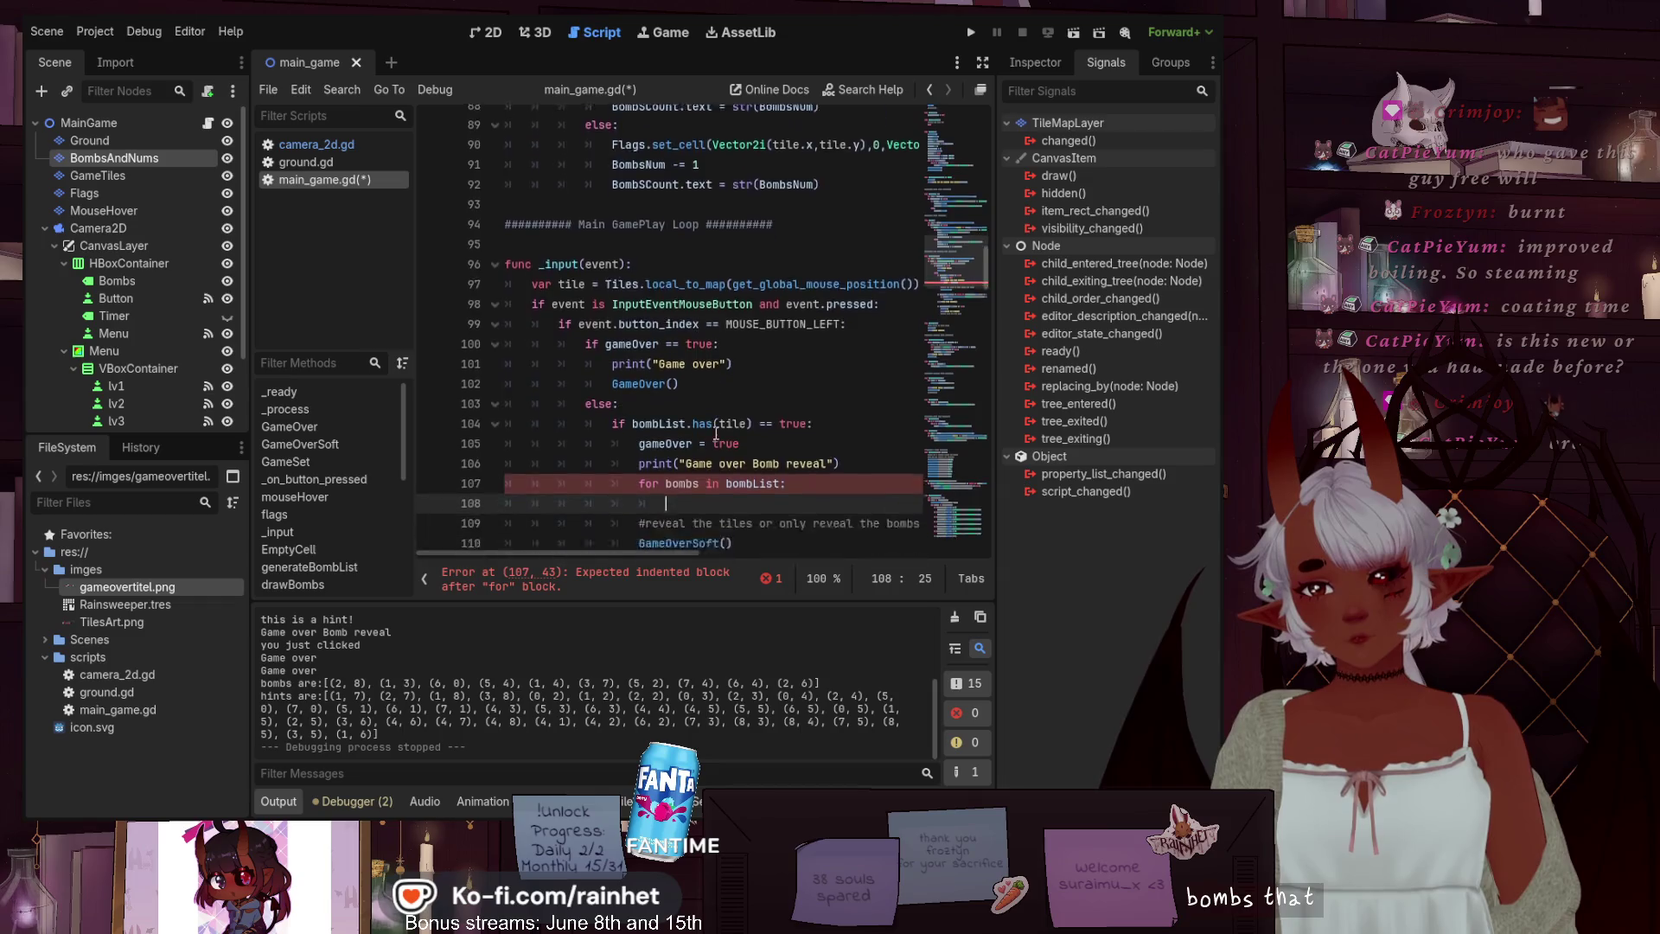
Start line 108 with BomsNdNums.set_cell, using the autocomplete suggestions
type("bom")
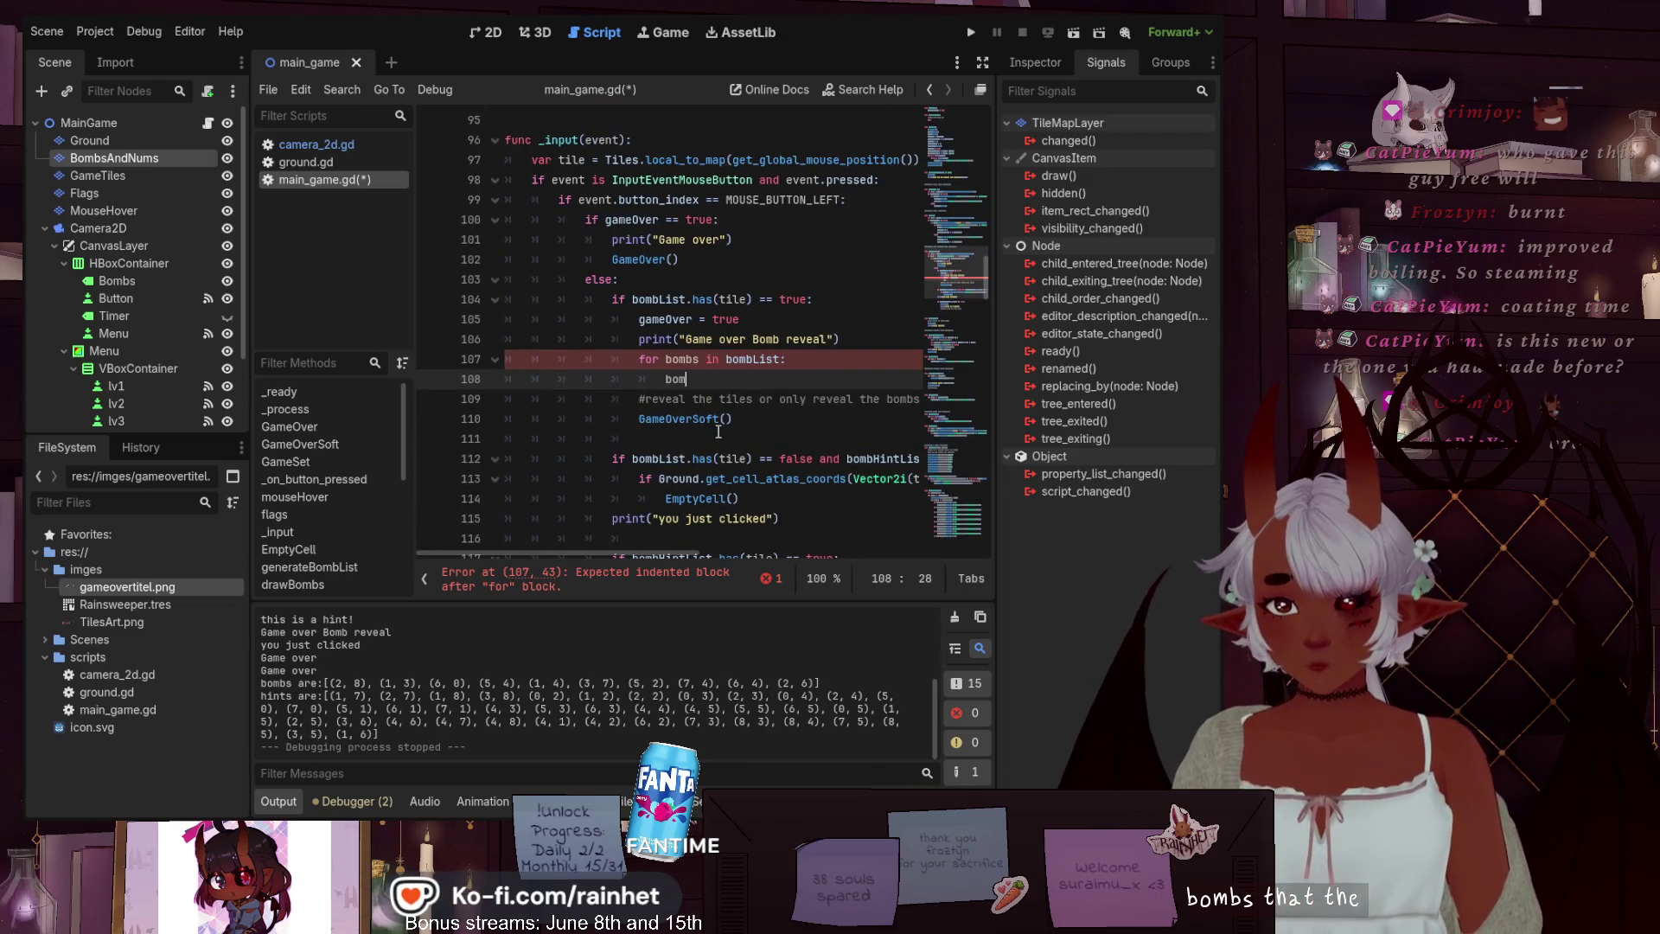
scroll(718, 431, "down", 4)
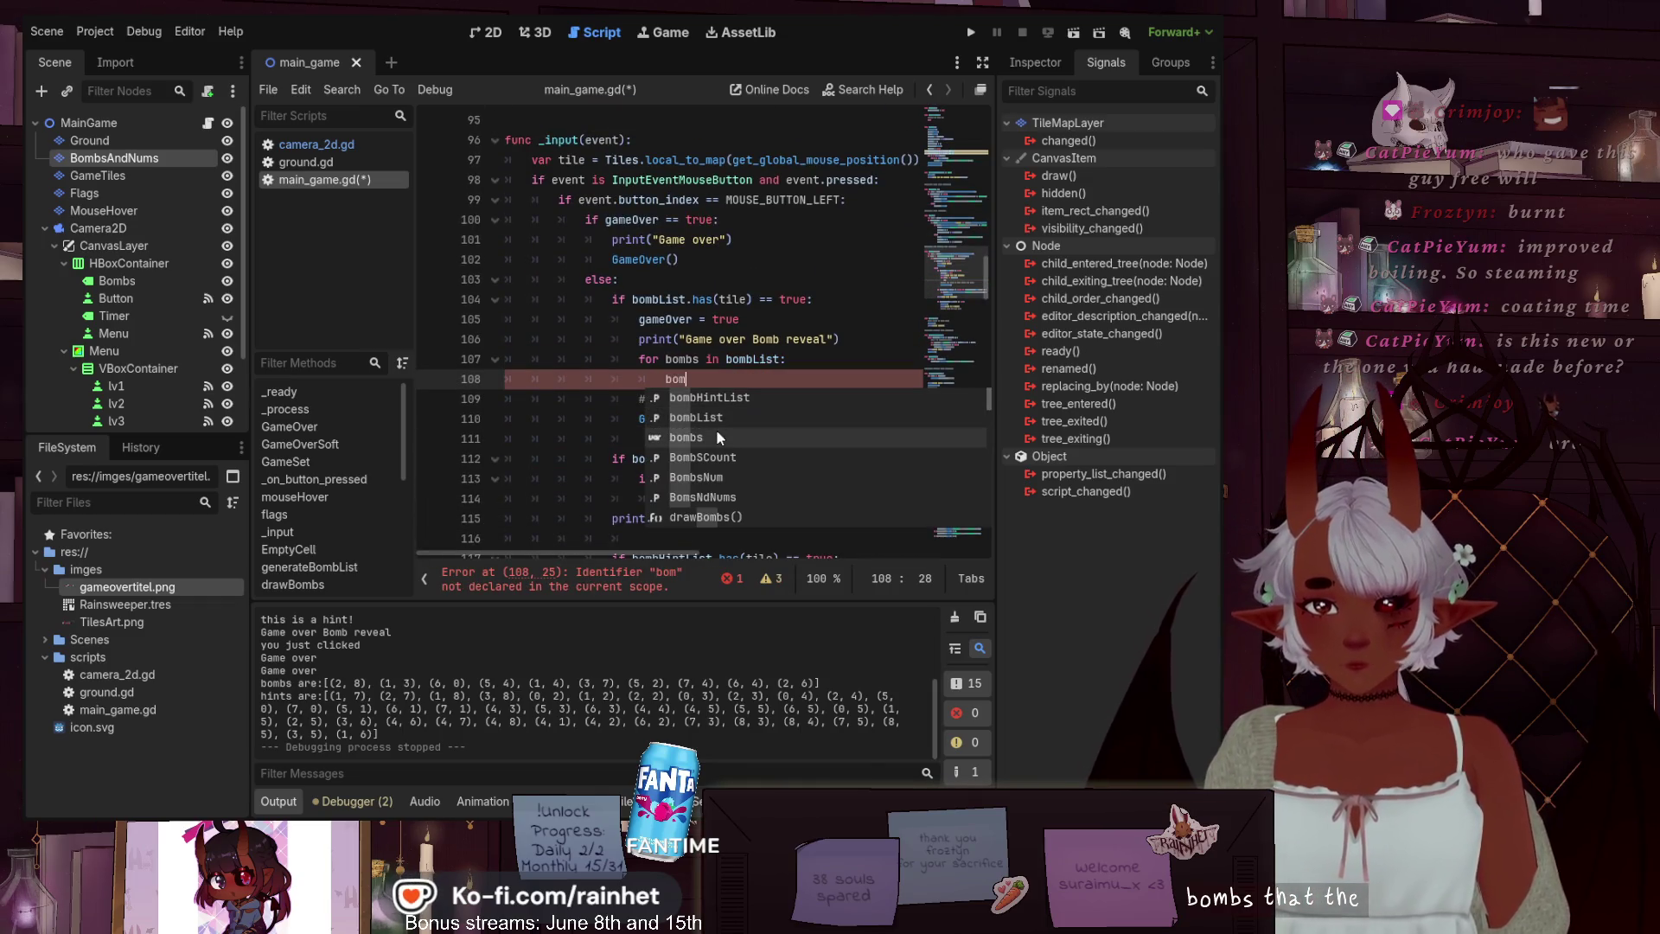
key("Return")
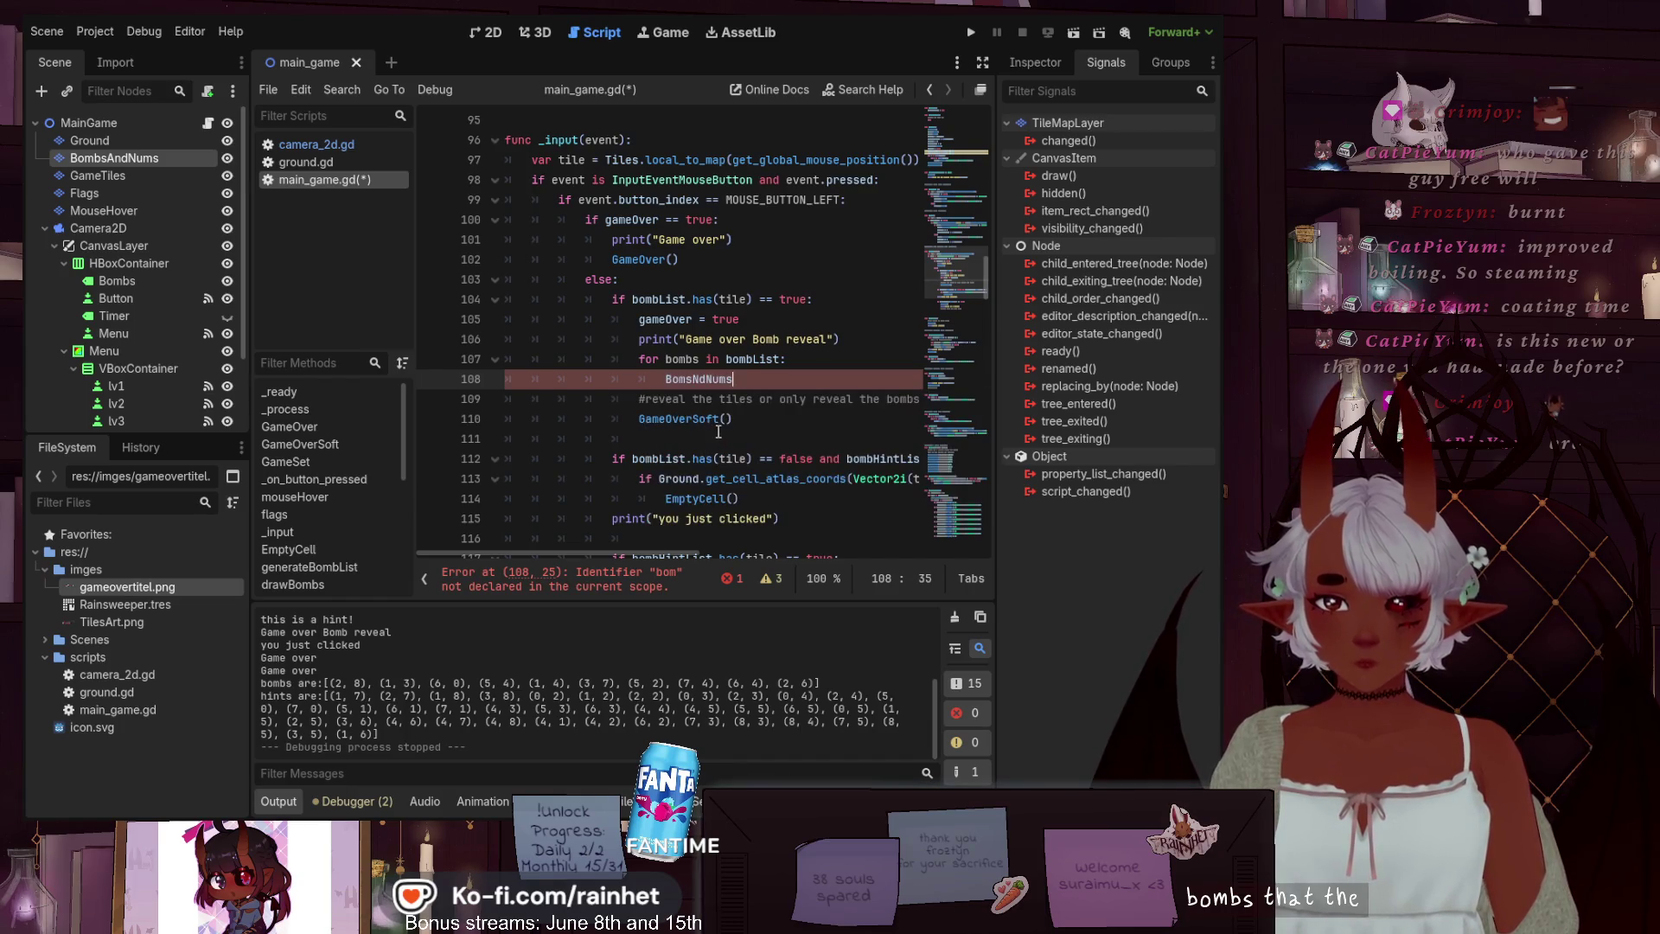
type(".")
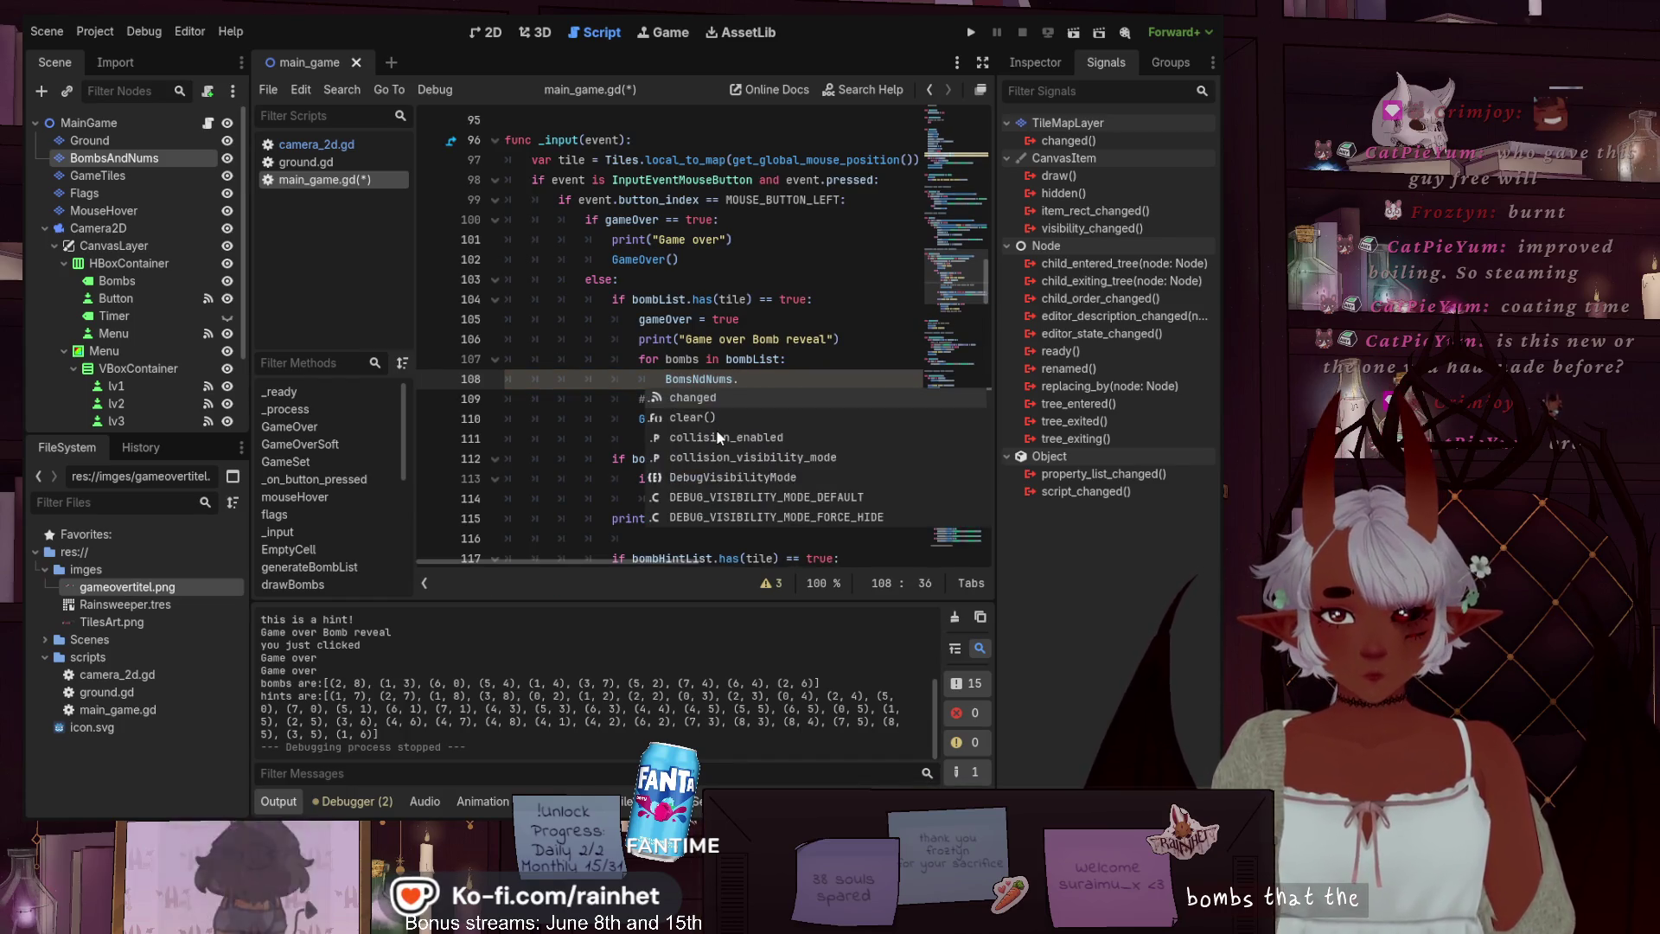
type("set")
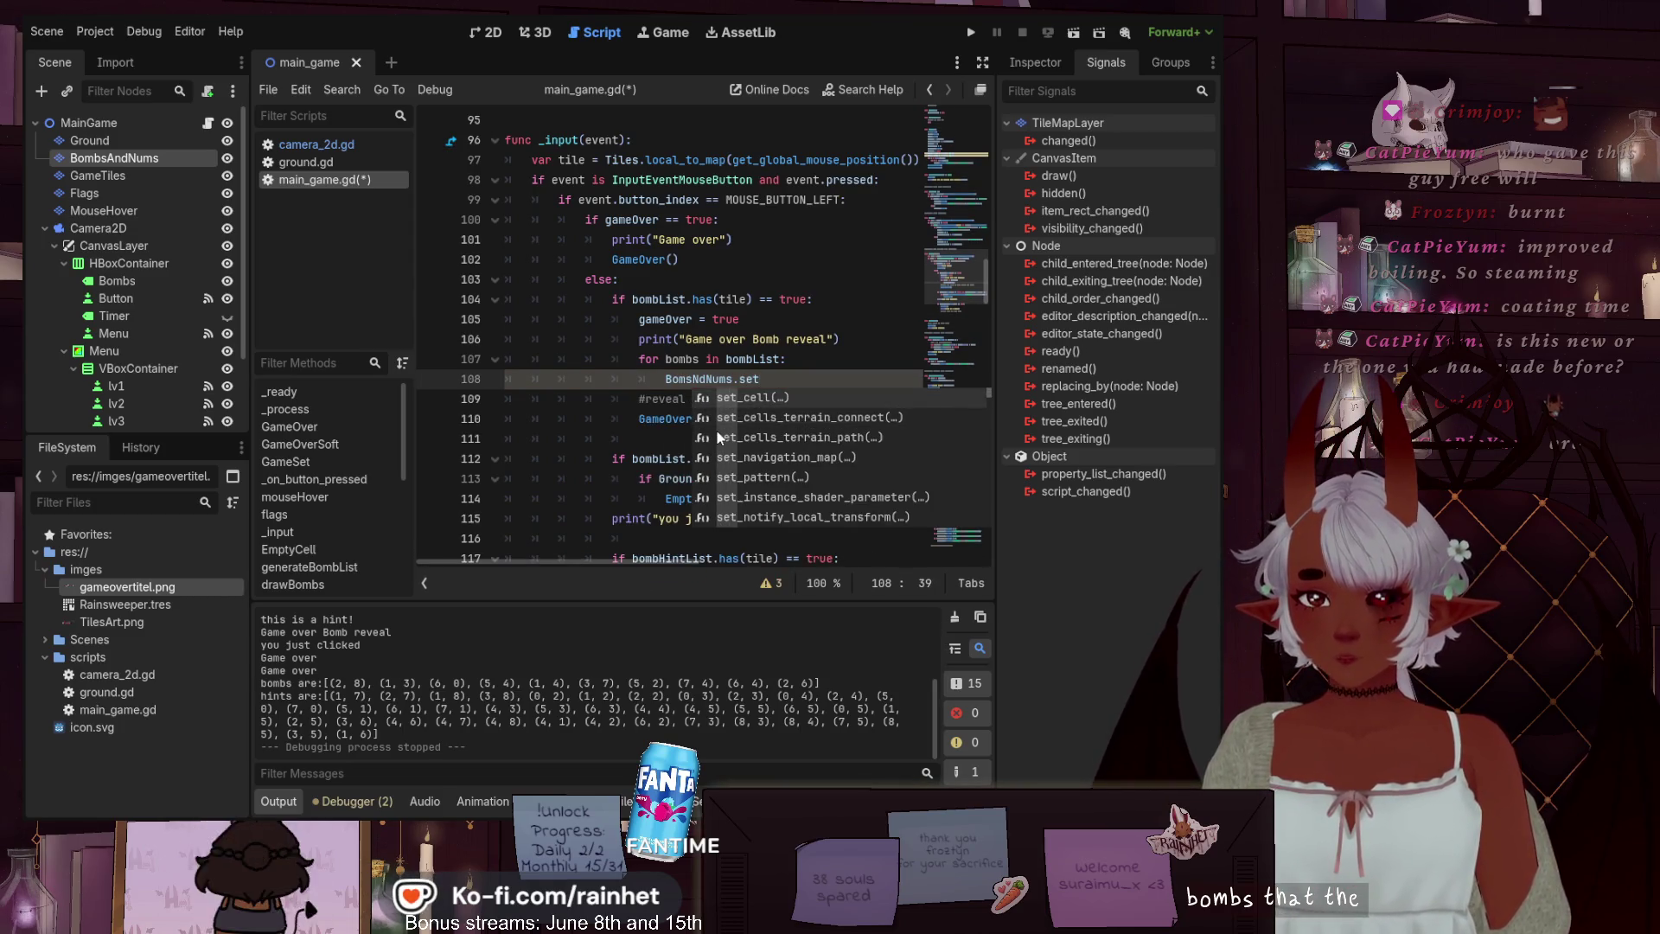
key("Return")
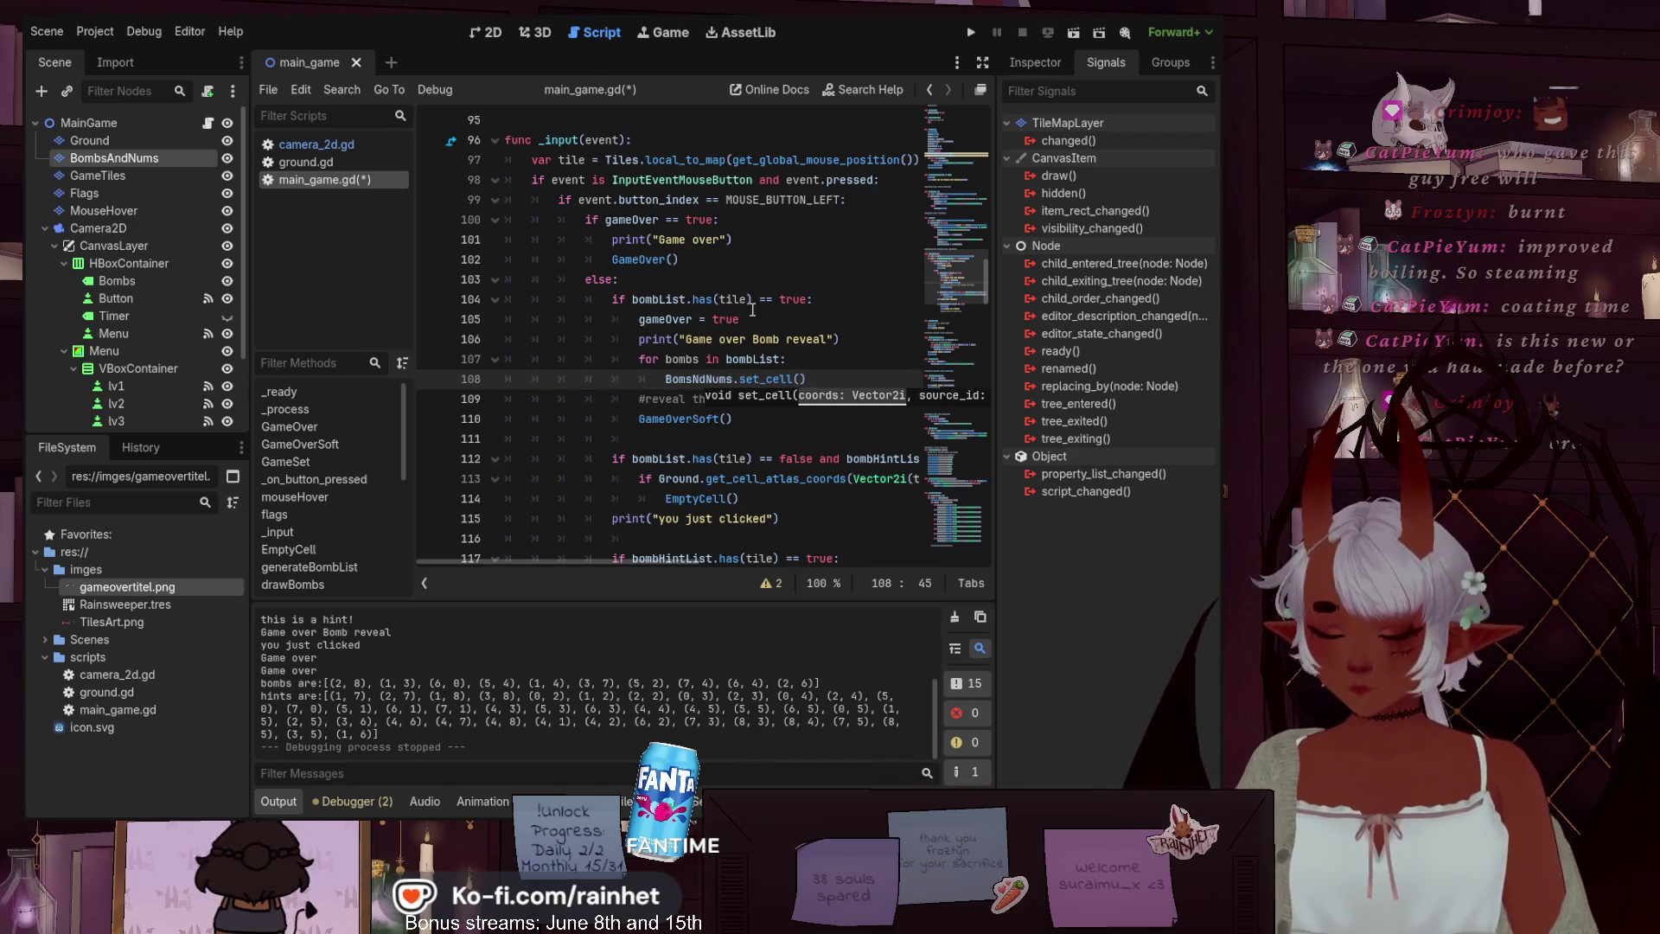
Pass Vector2i(bombs.x,bombs.y) to set_cell and append an unfinished "=="
type("Vecto")
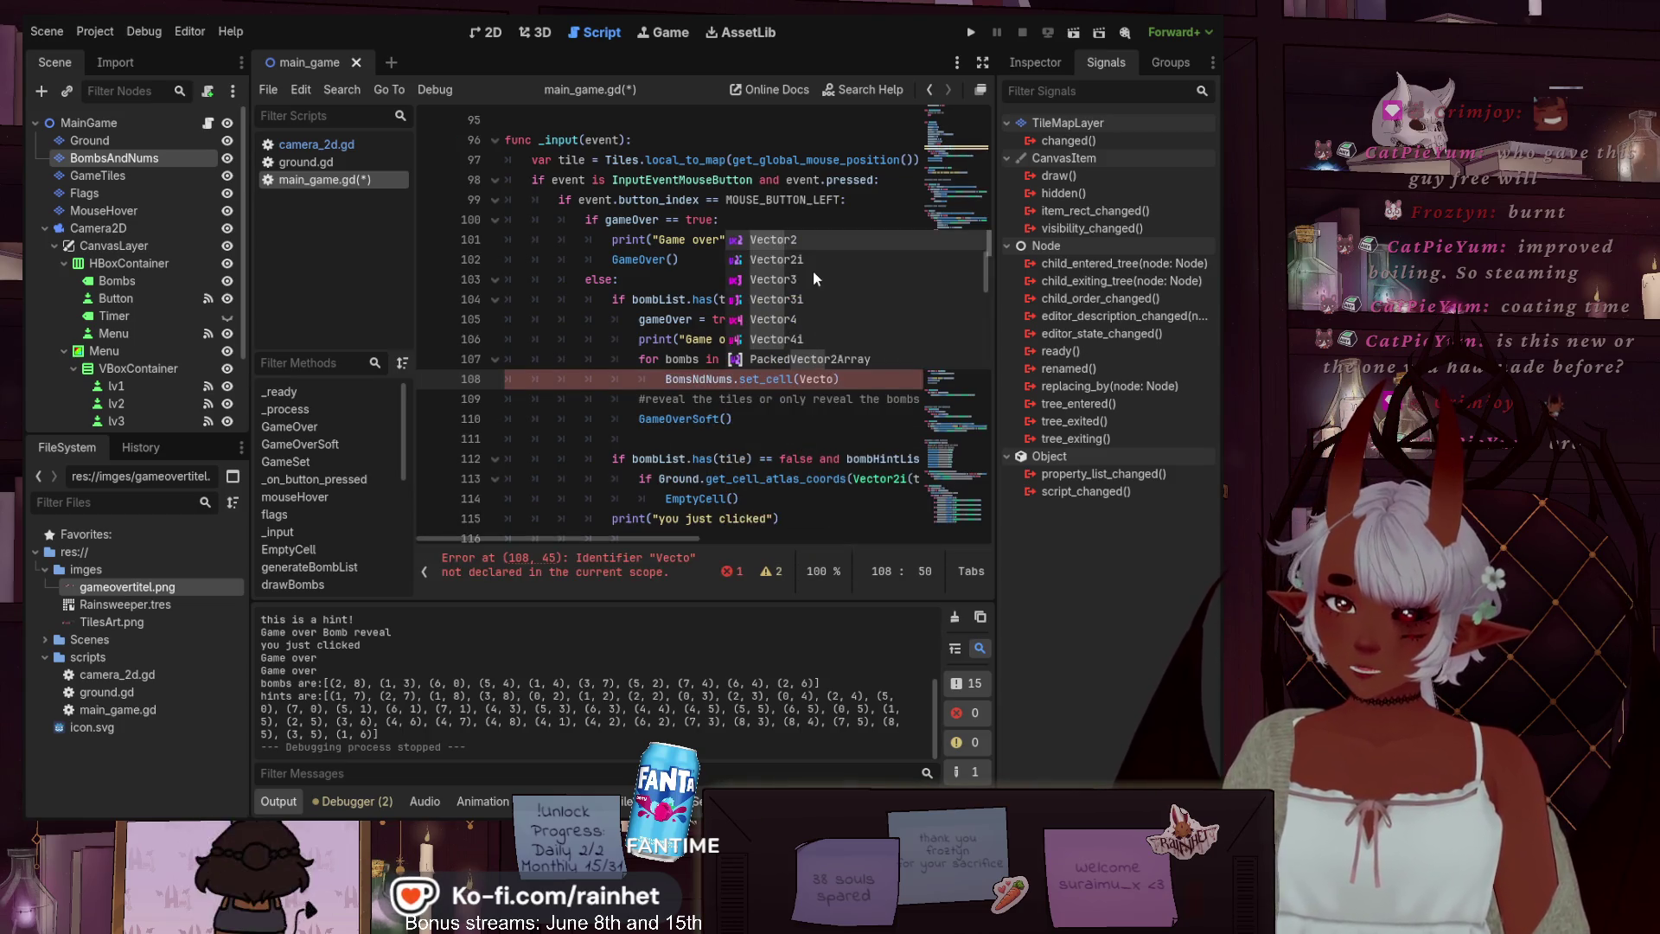
left_click(804, 258)
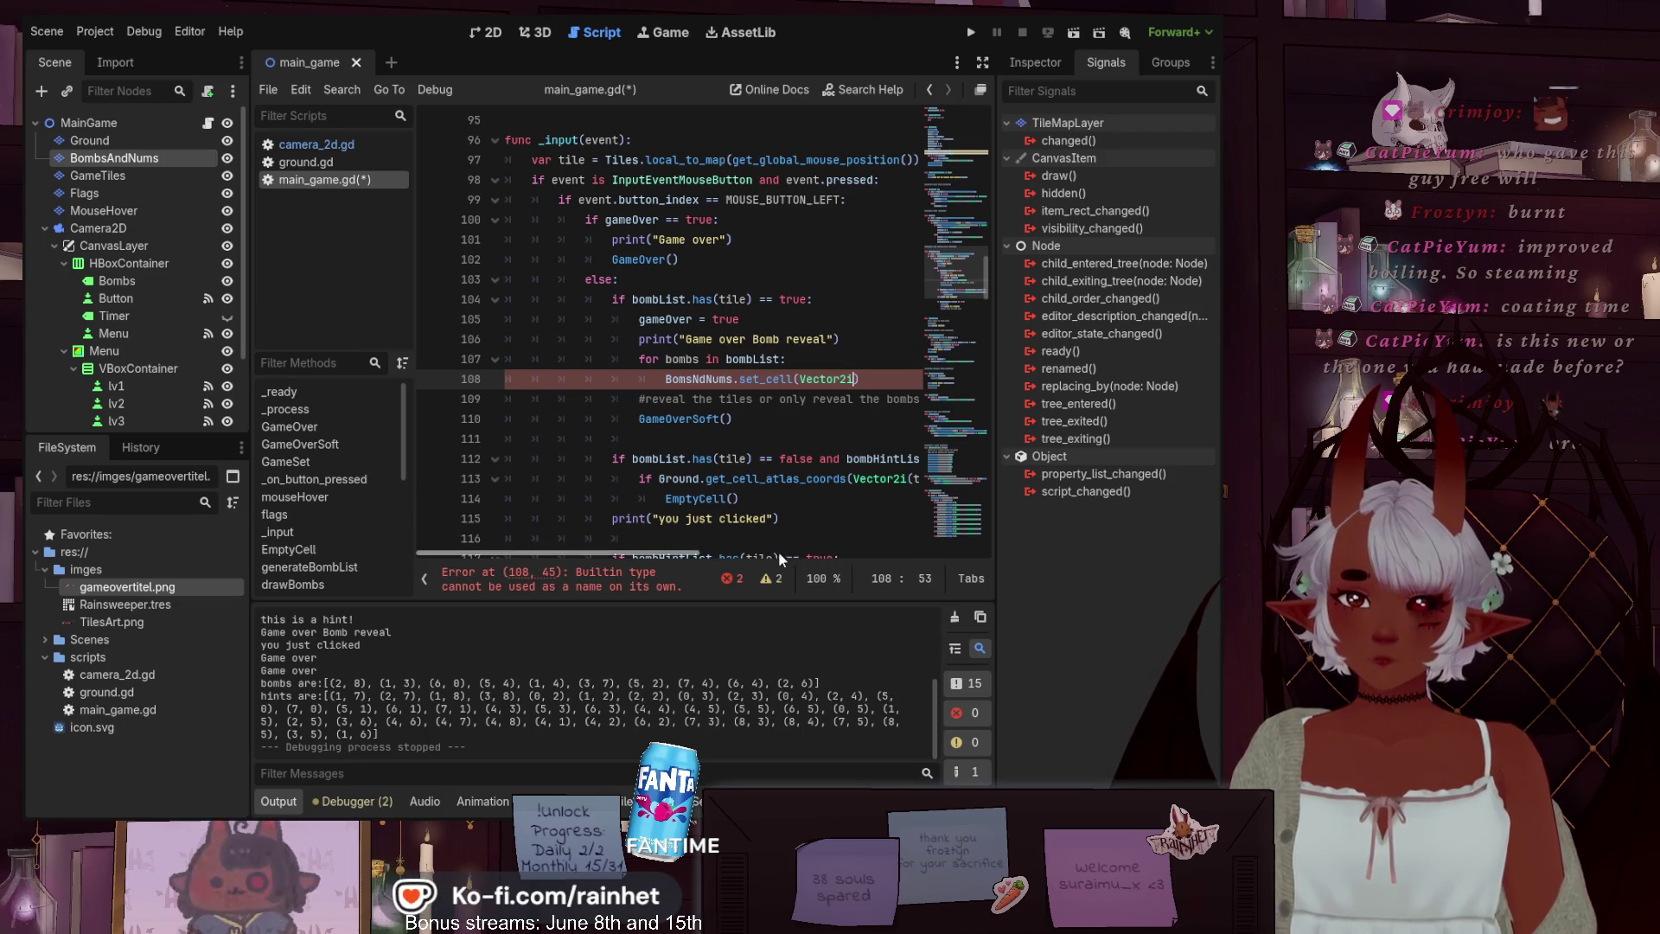
scroll(735, 544, "right", 3)
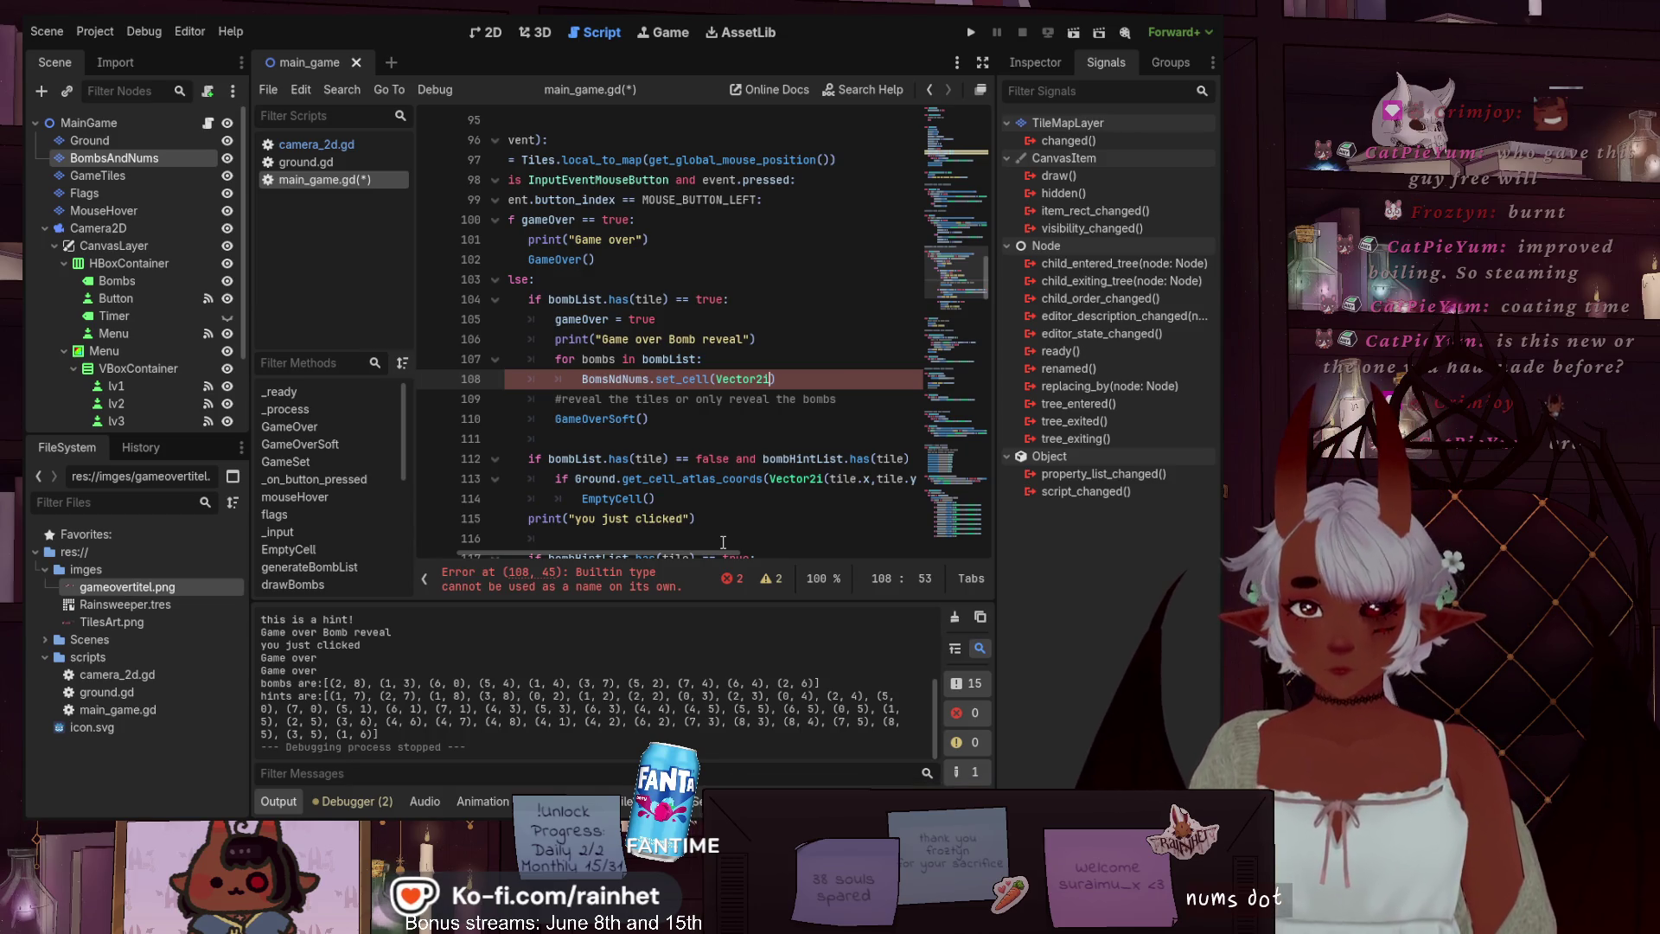
type("(bo")
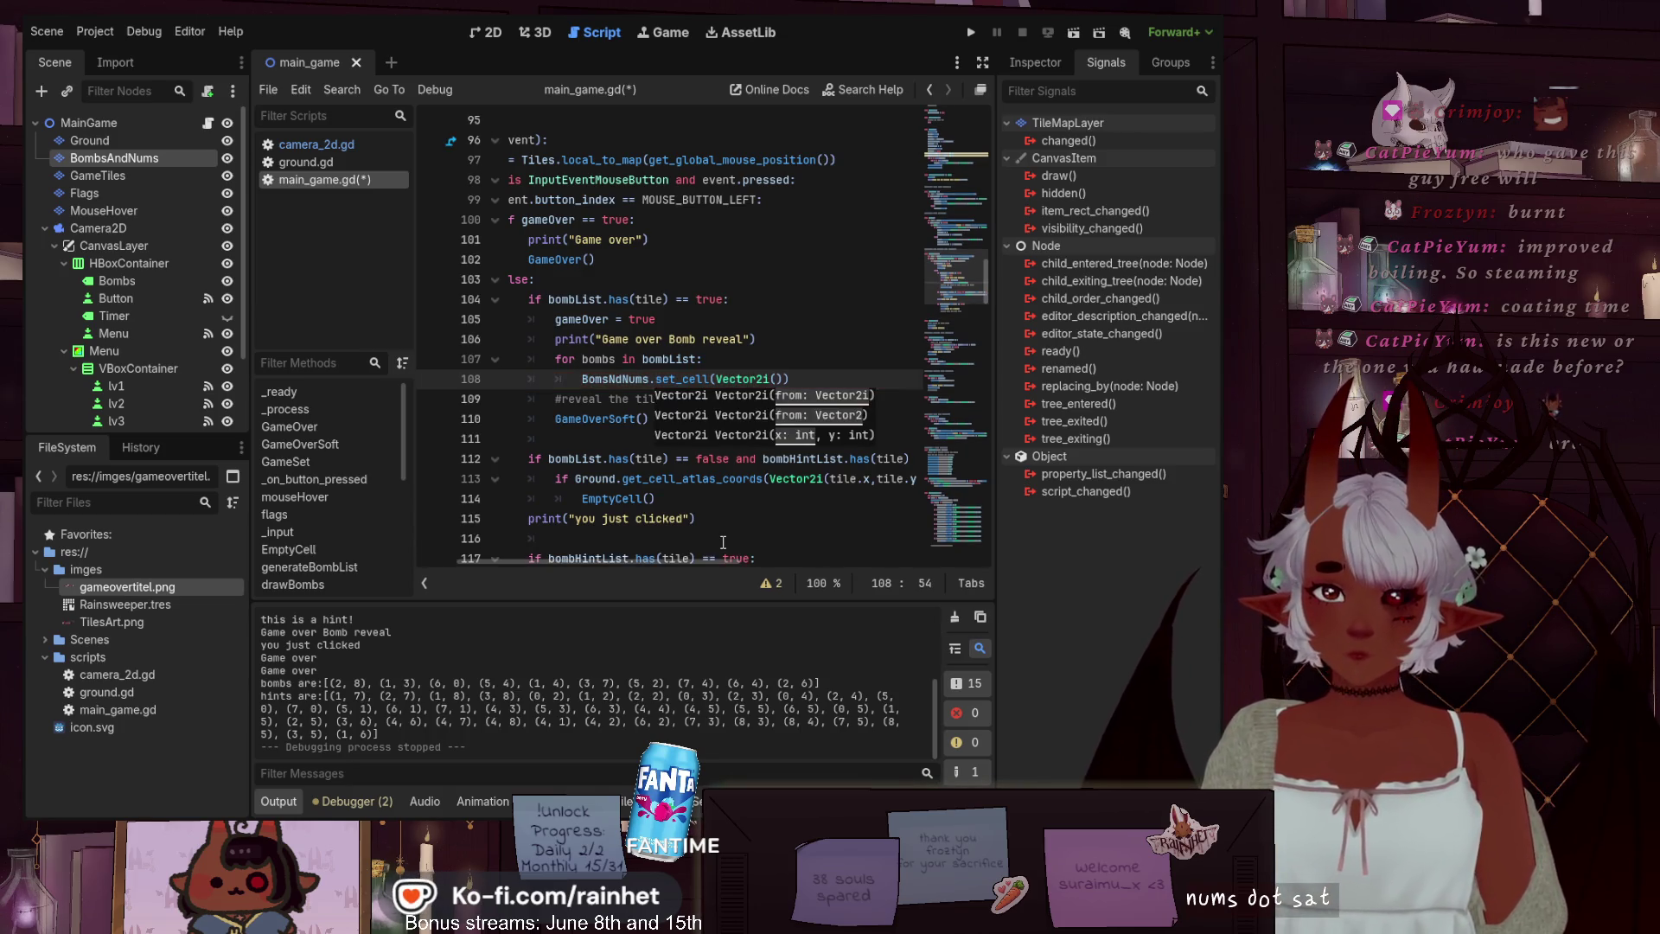
type("mbs")
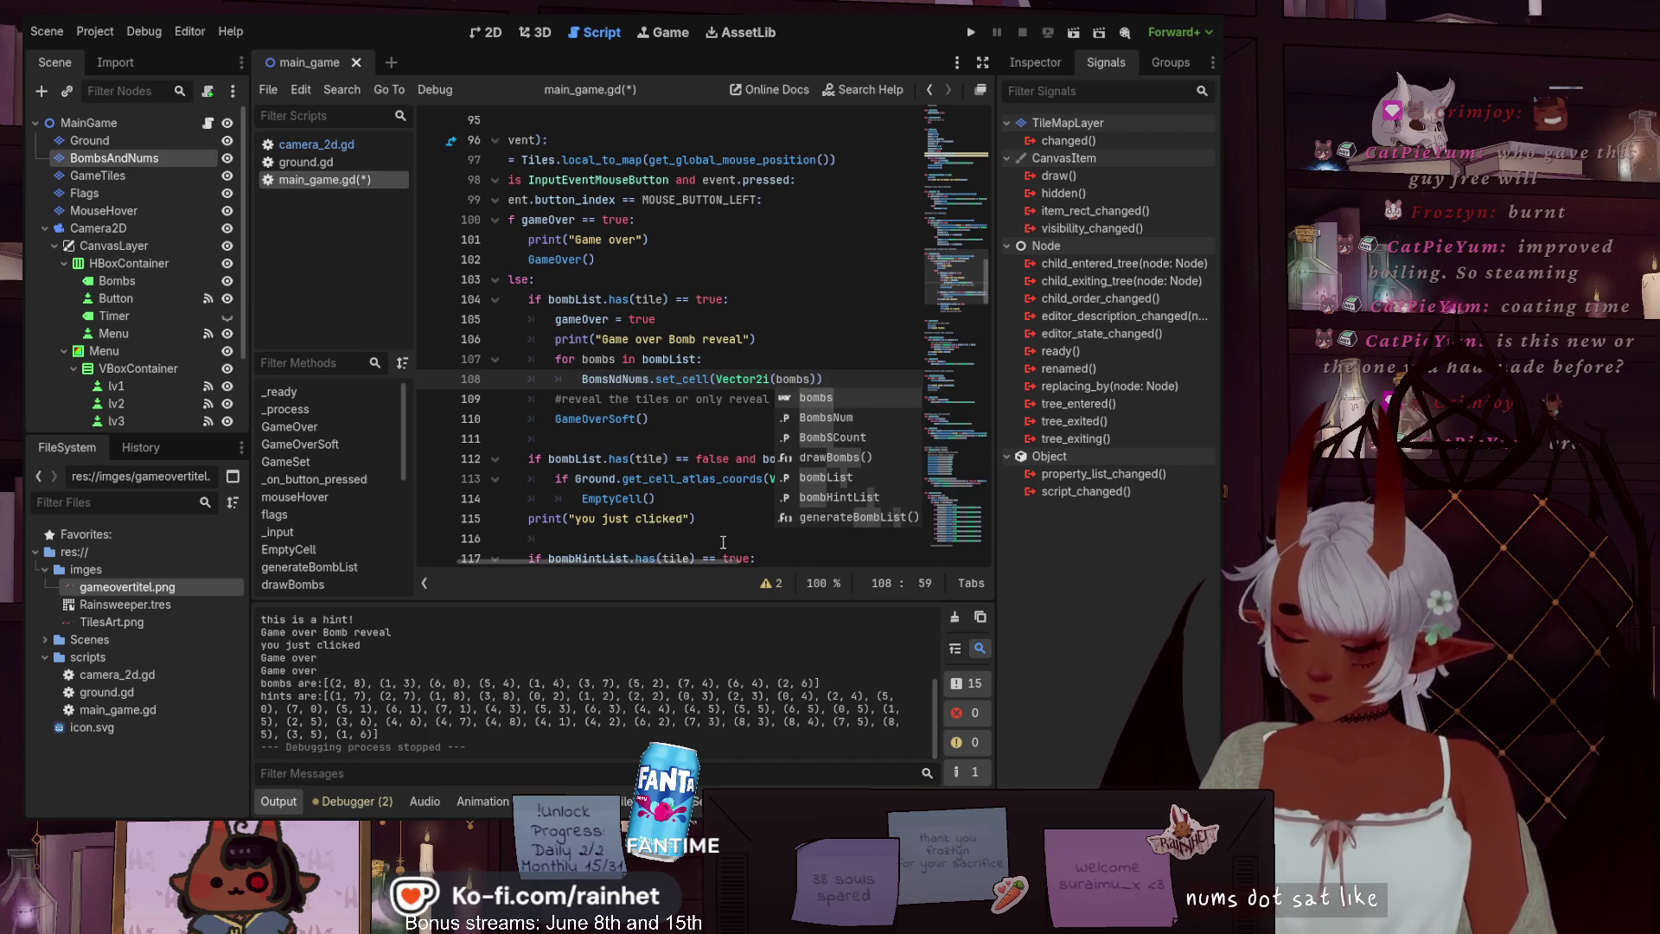
type(".x,")
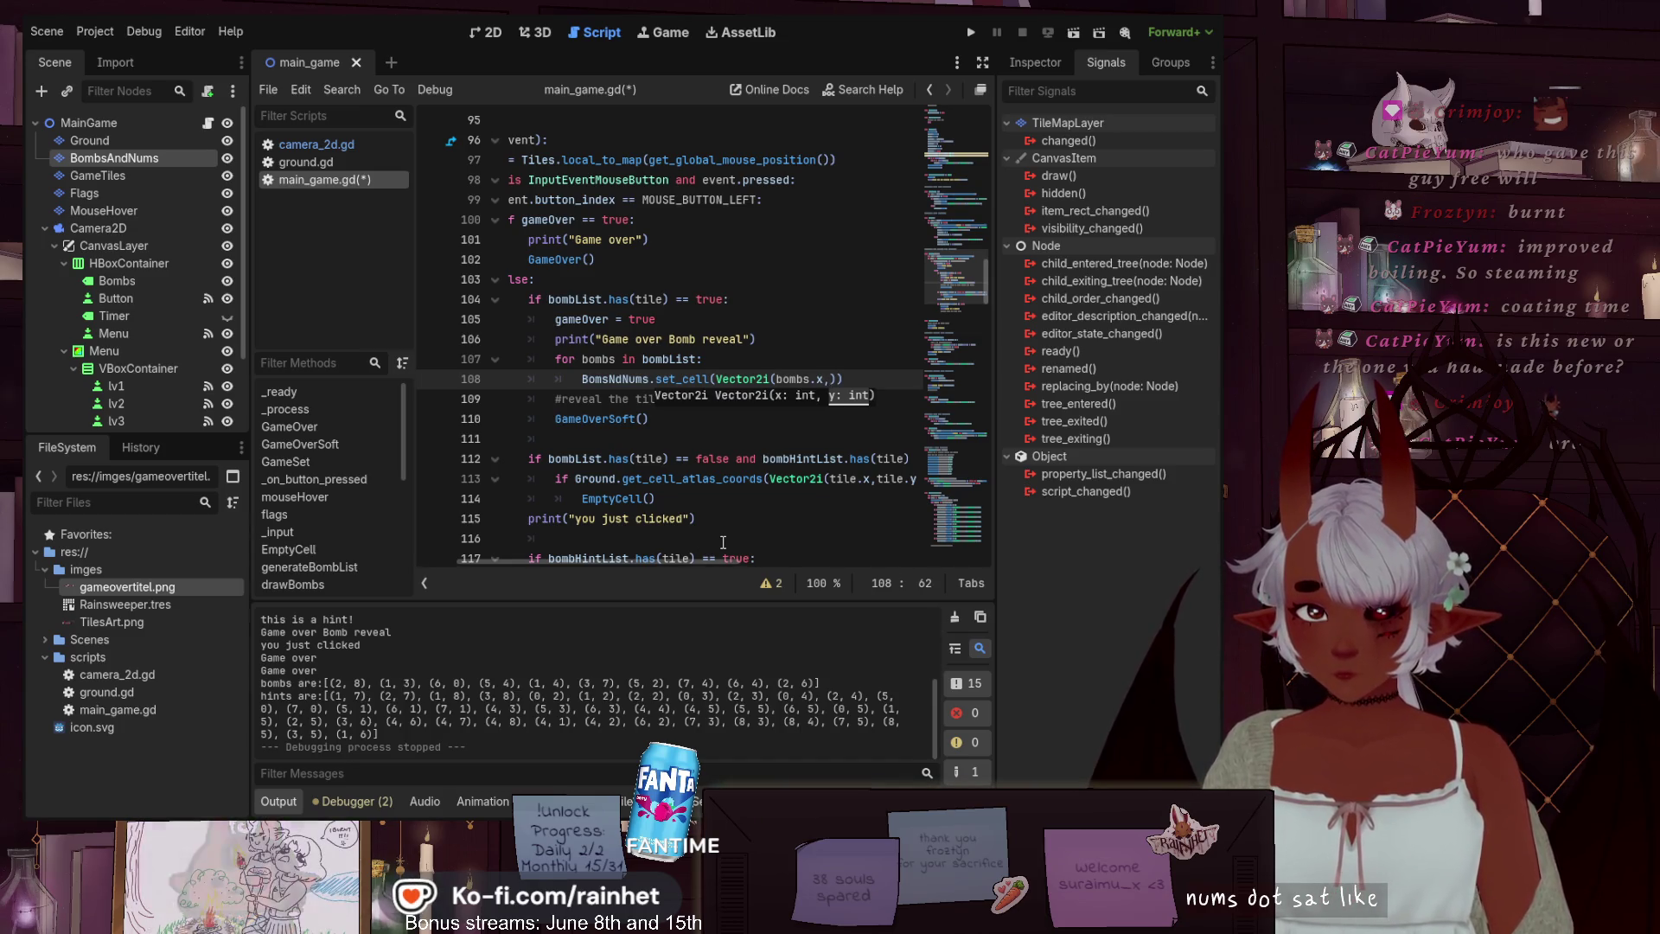
type("bom")
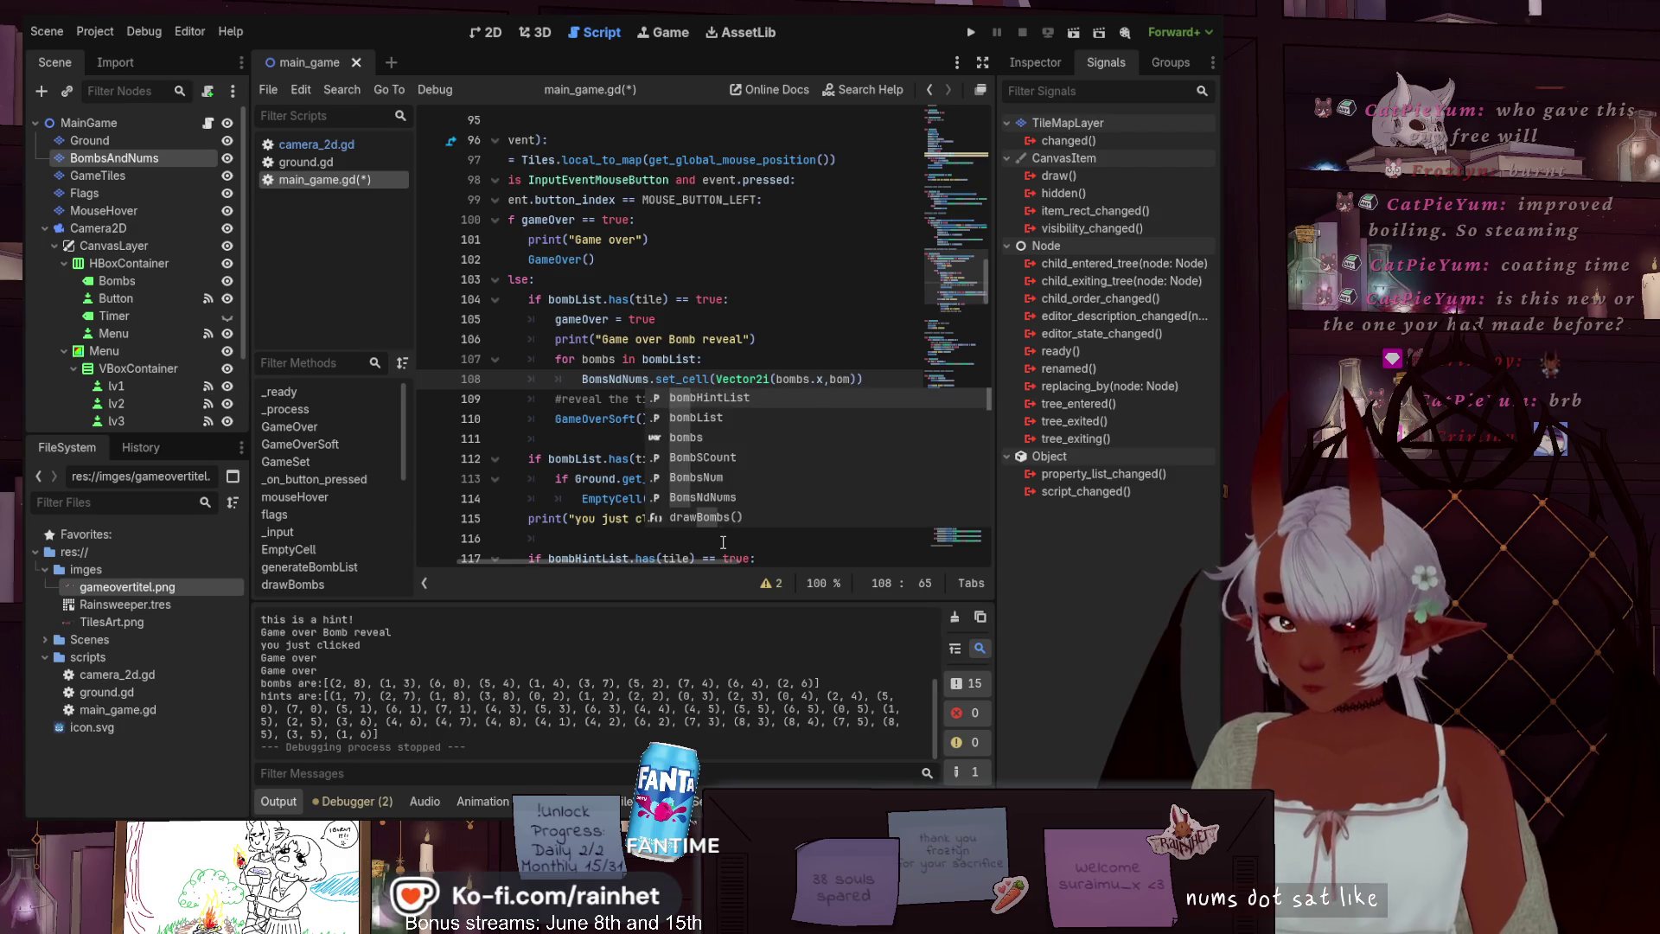
type("n")
key("BackSpace")
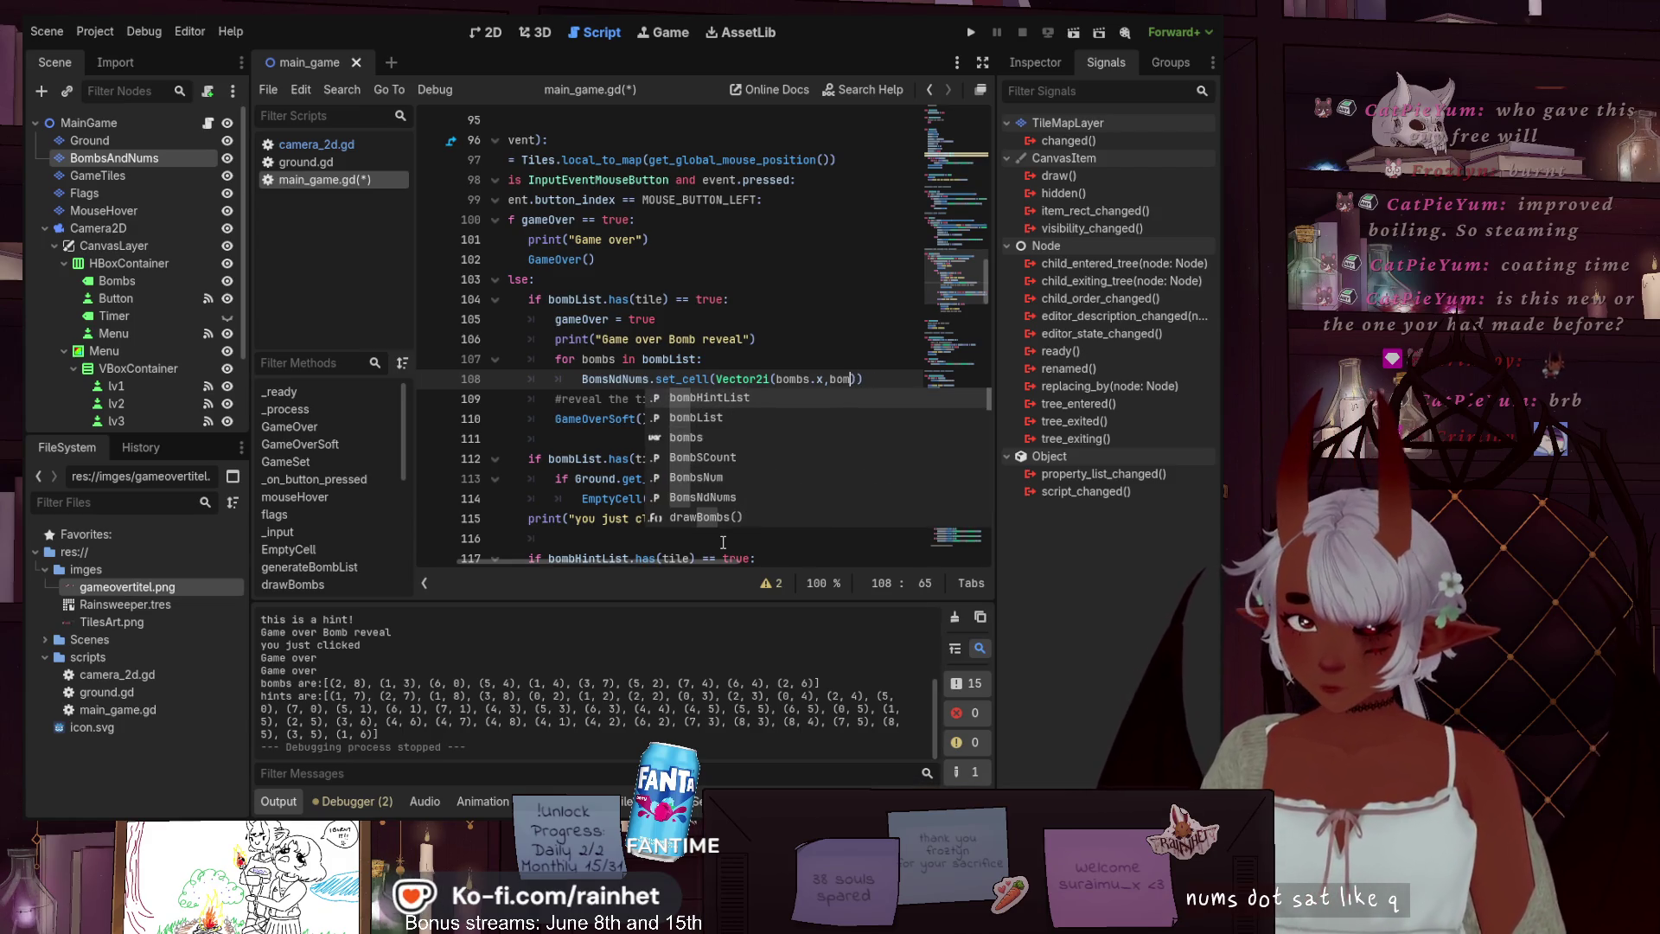
type("bs.y")
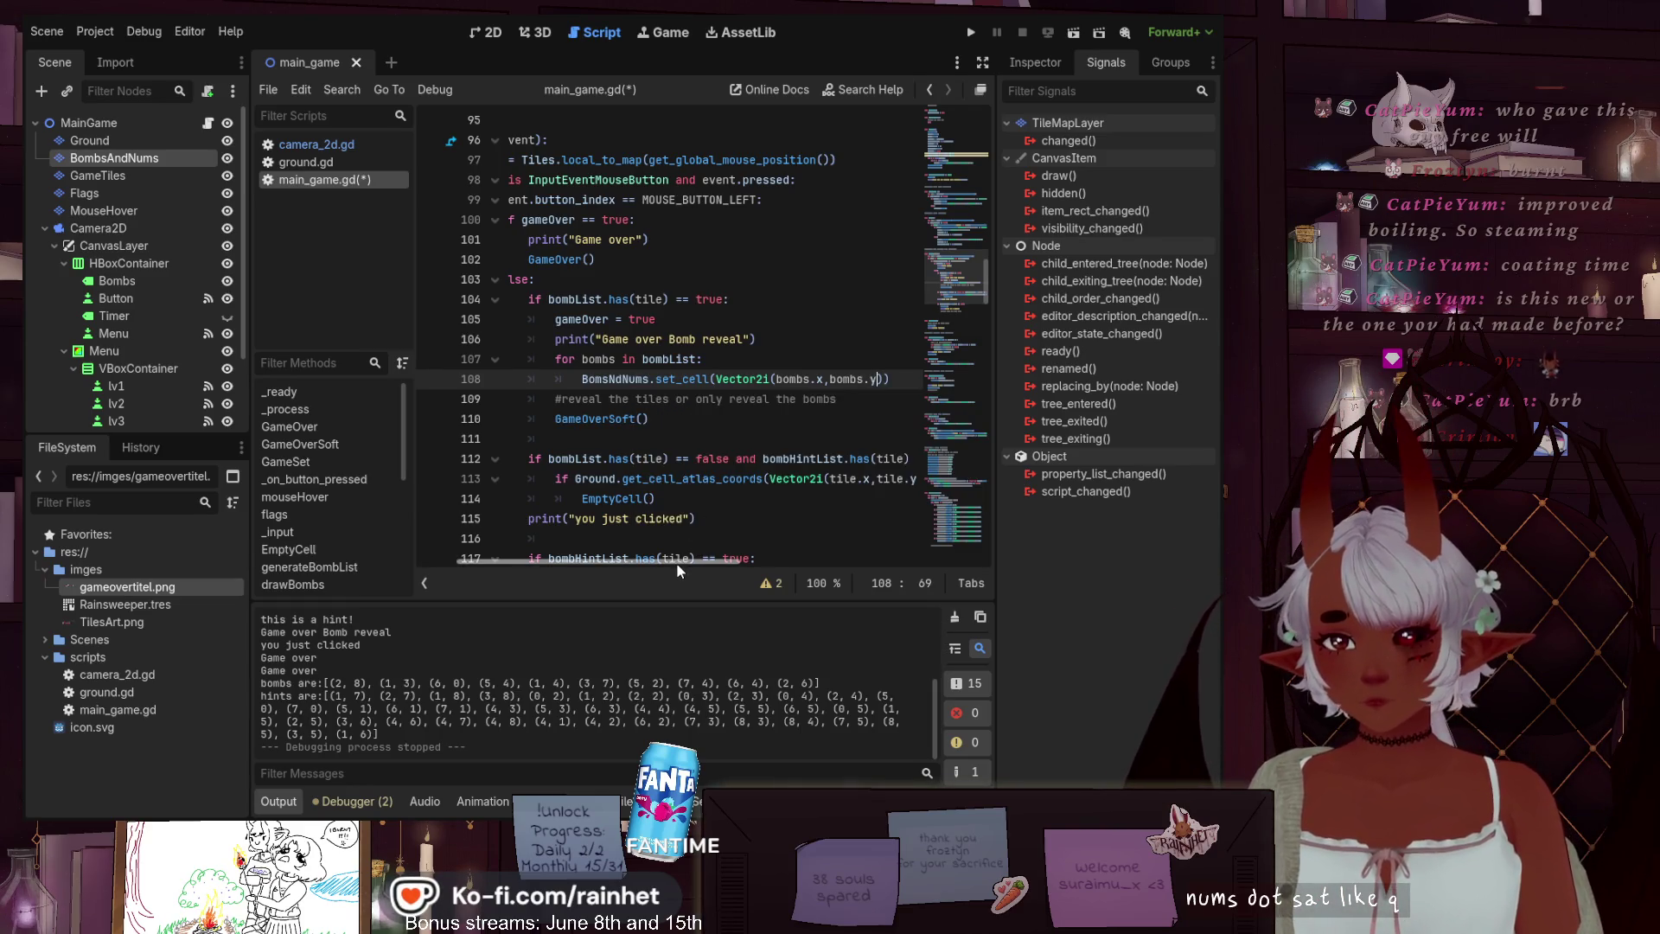
scroll(676, 562, "right", 3)
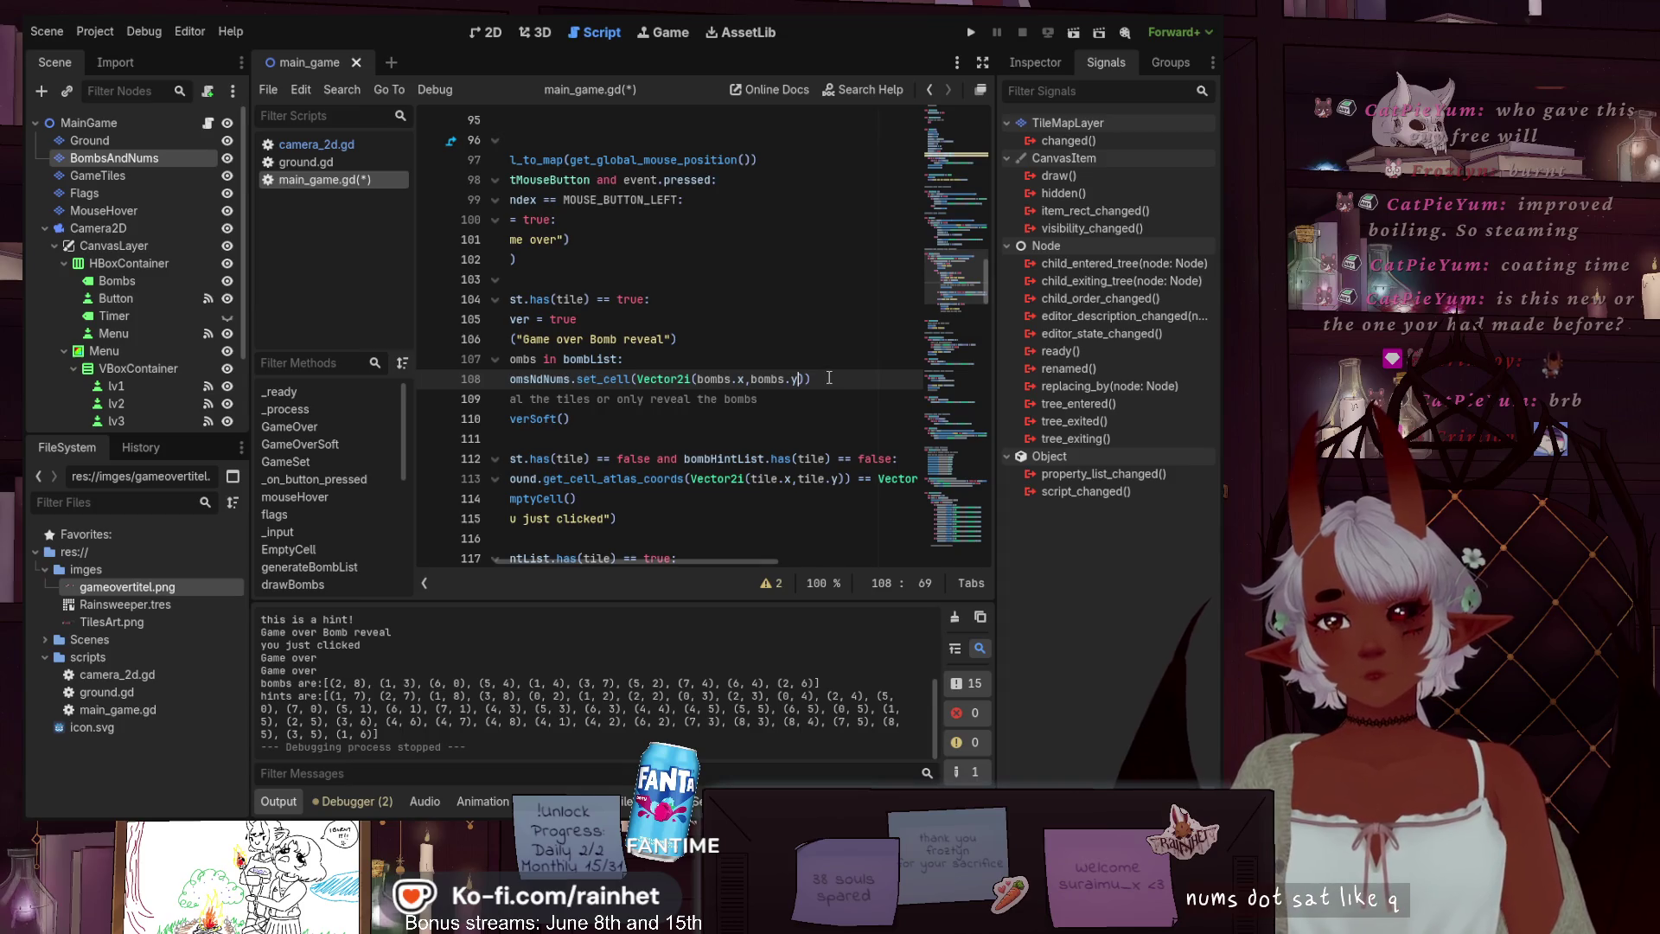
type(")==")
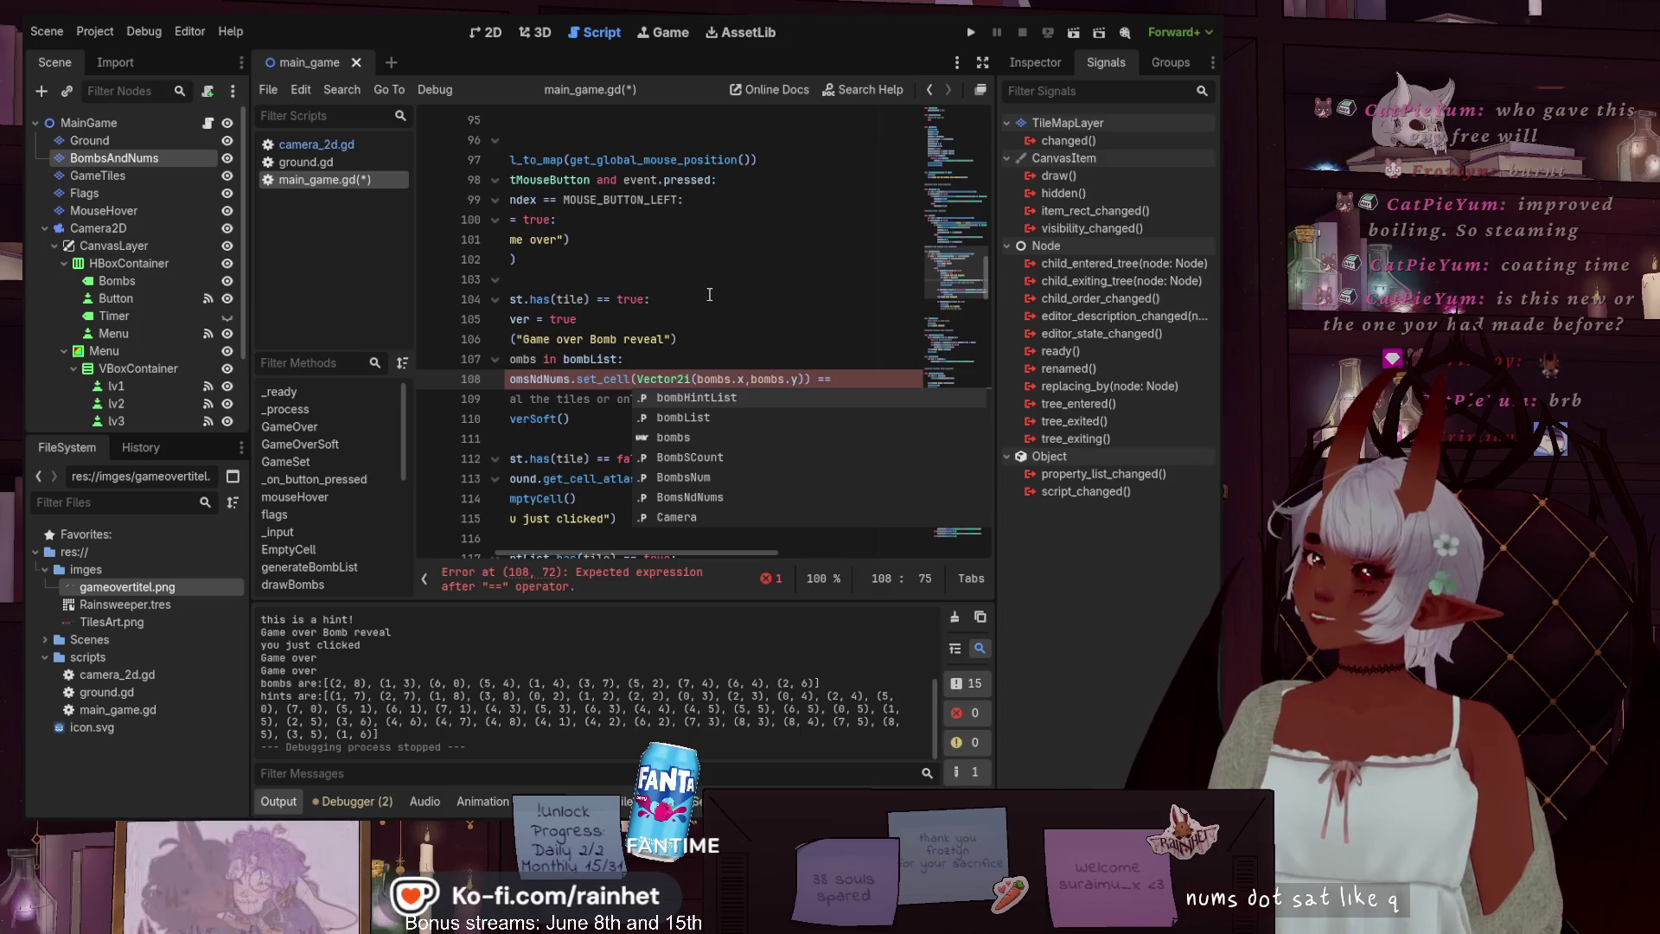
key("Escape")
key("Up")
key("Up")
key("Up")
scroll(716, 543, "left", 2)
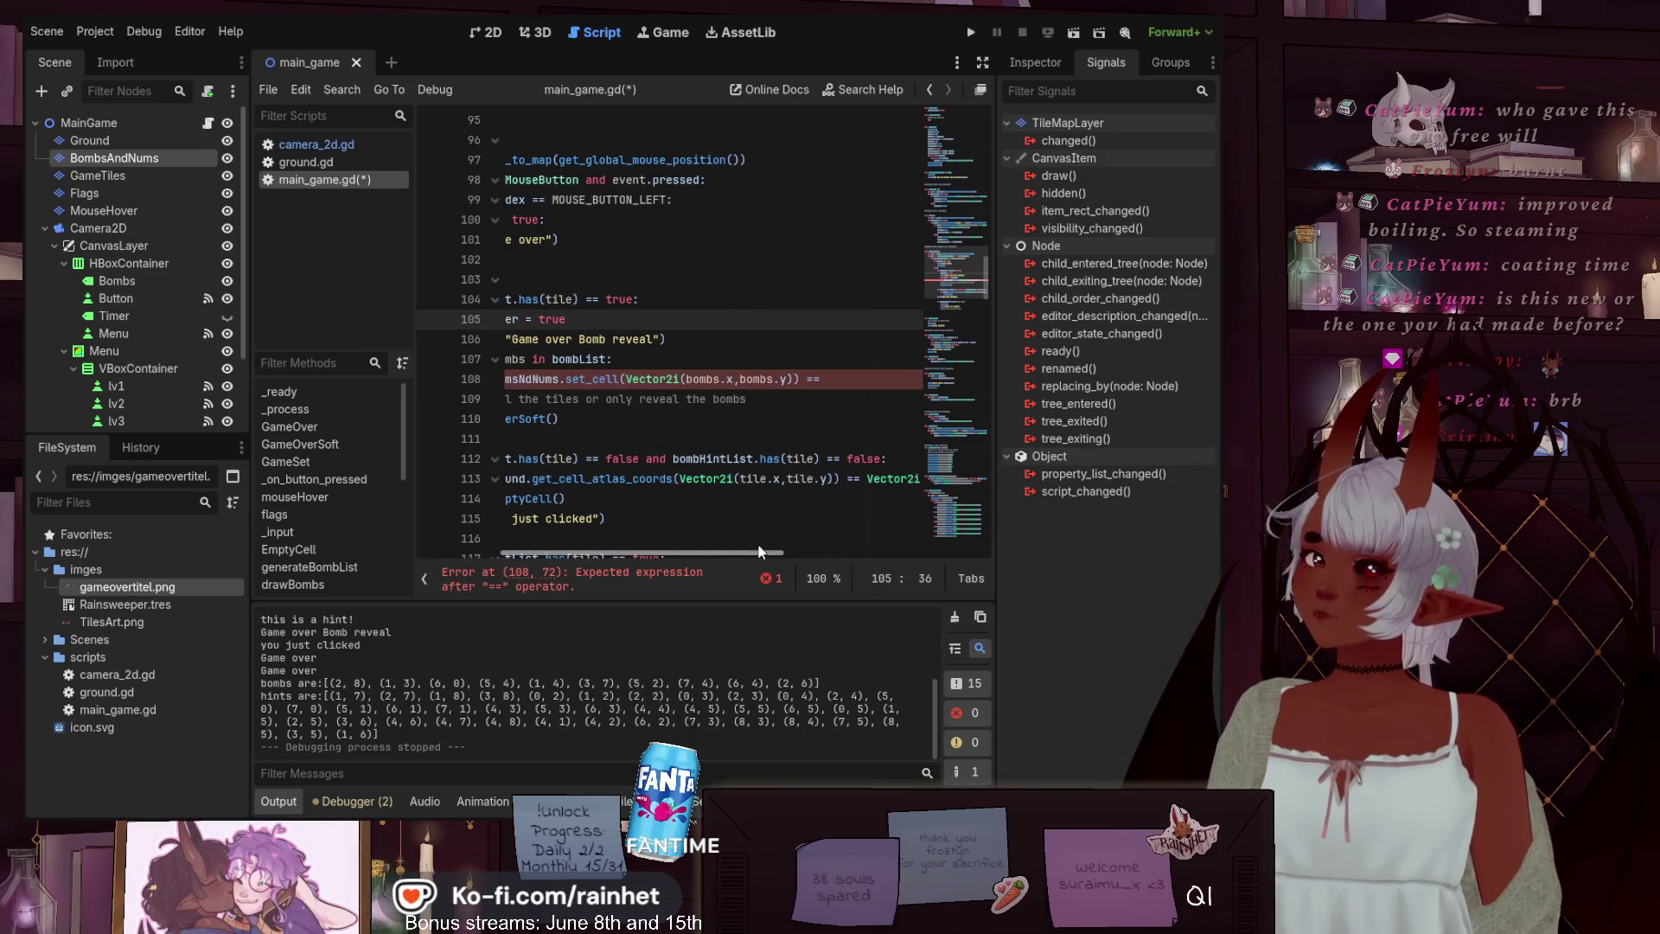
left_click_drag(716, 547, 666, 543)
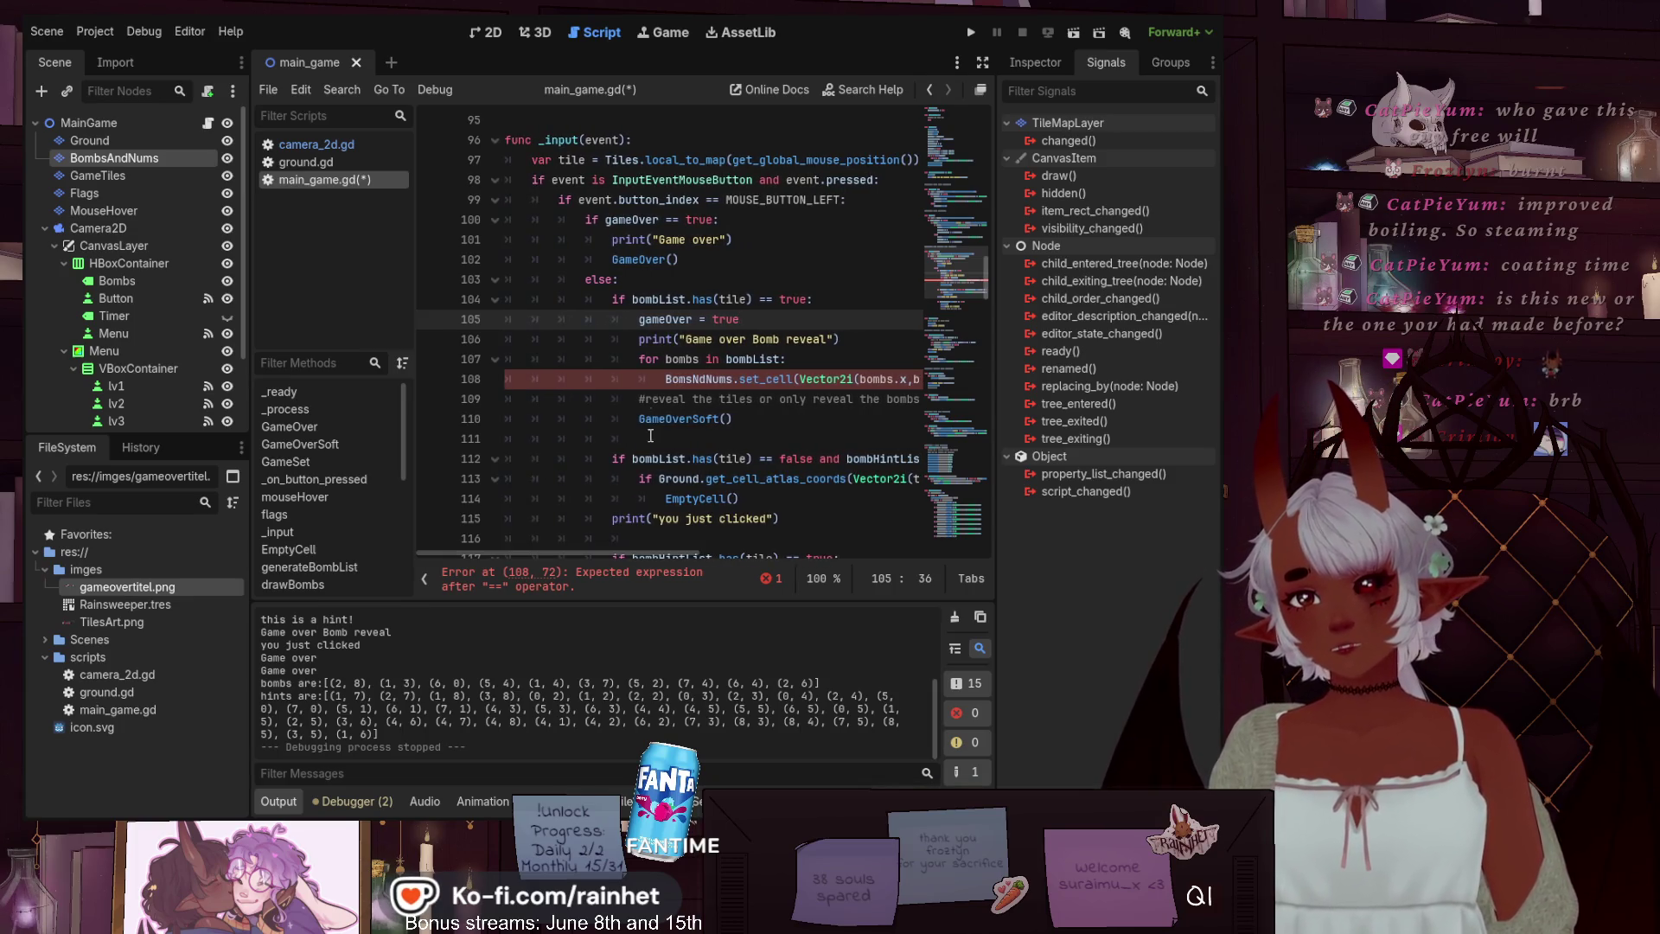
Find the set_cell call in the drawBombs loop and type clear into it
scroll(641, 398, "down", 6)
scroll(640, 398, "down", 2)
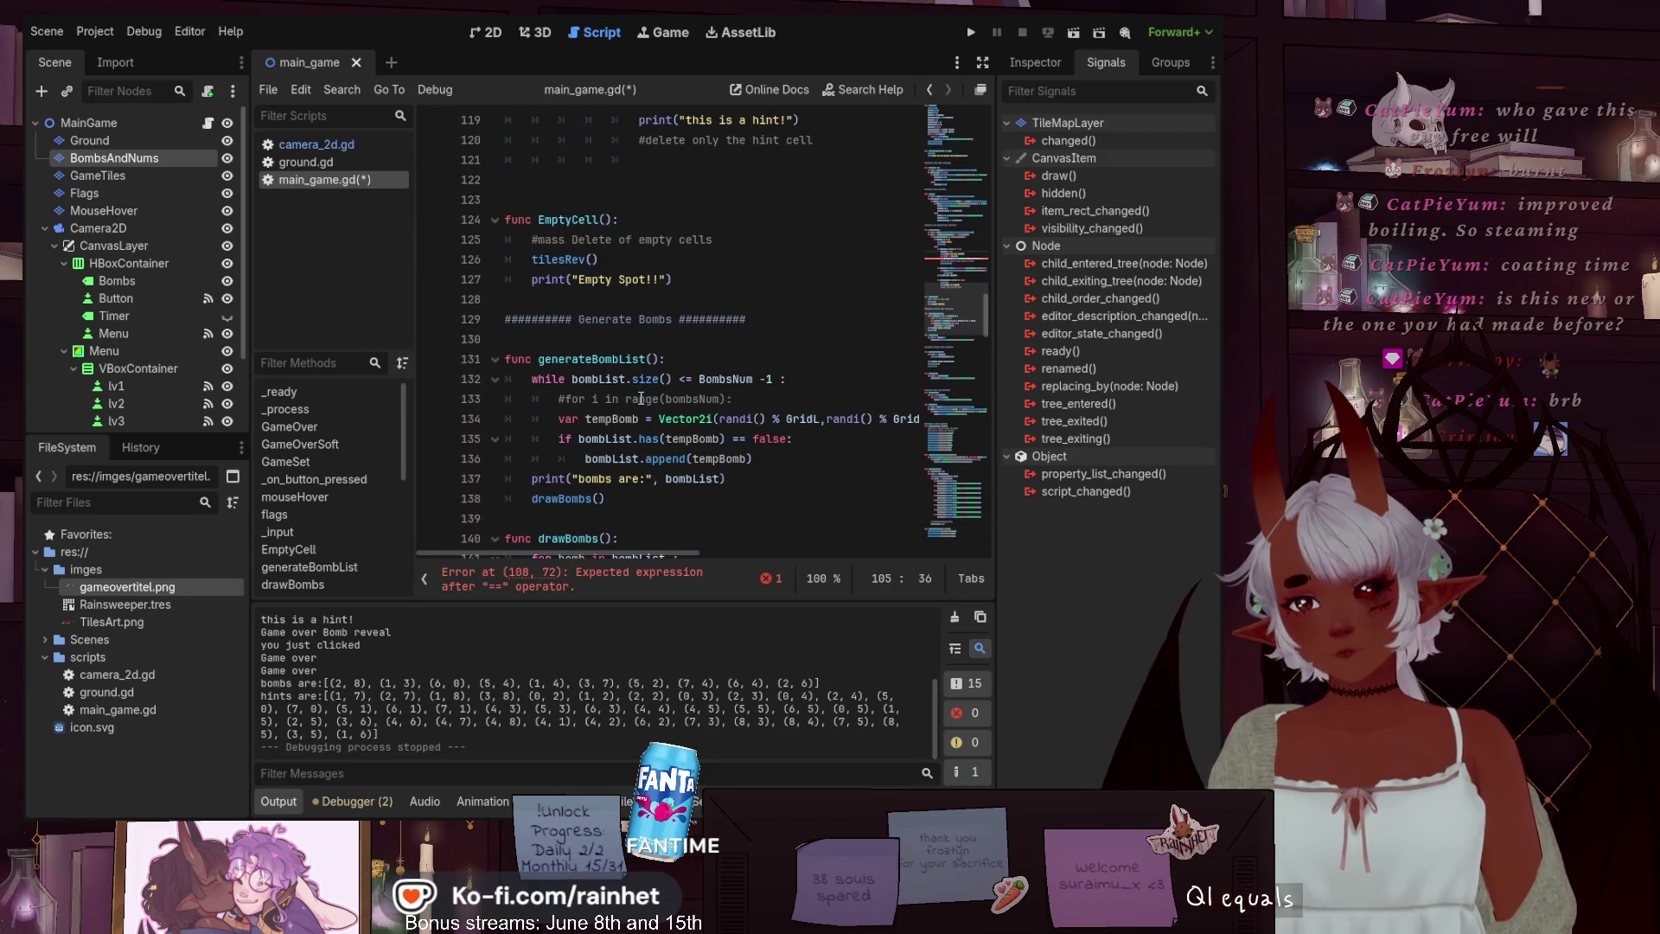
scroll(641, 398, "down", 4)
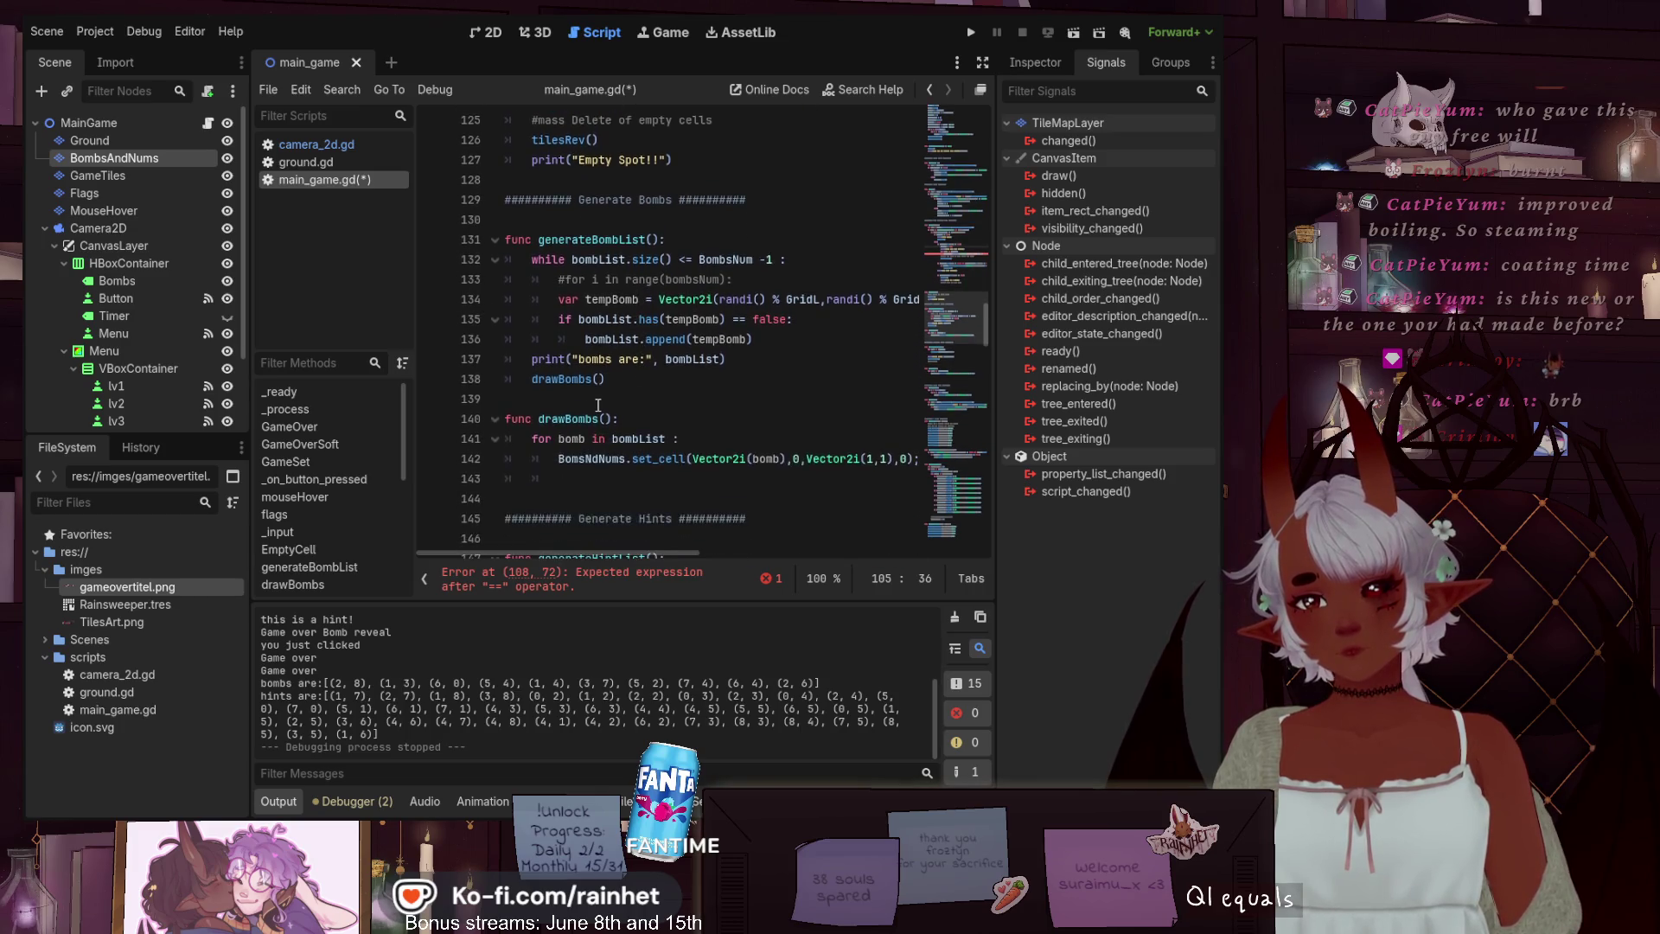
scroll(604, 402, "down", 1)
scroll(603, 402, "down", 1)
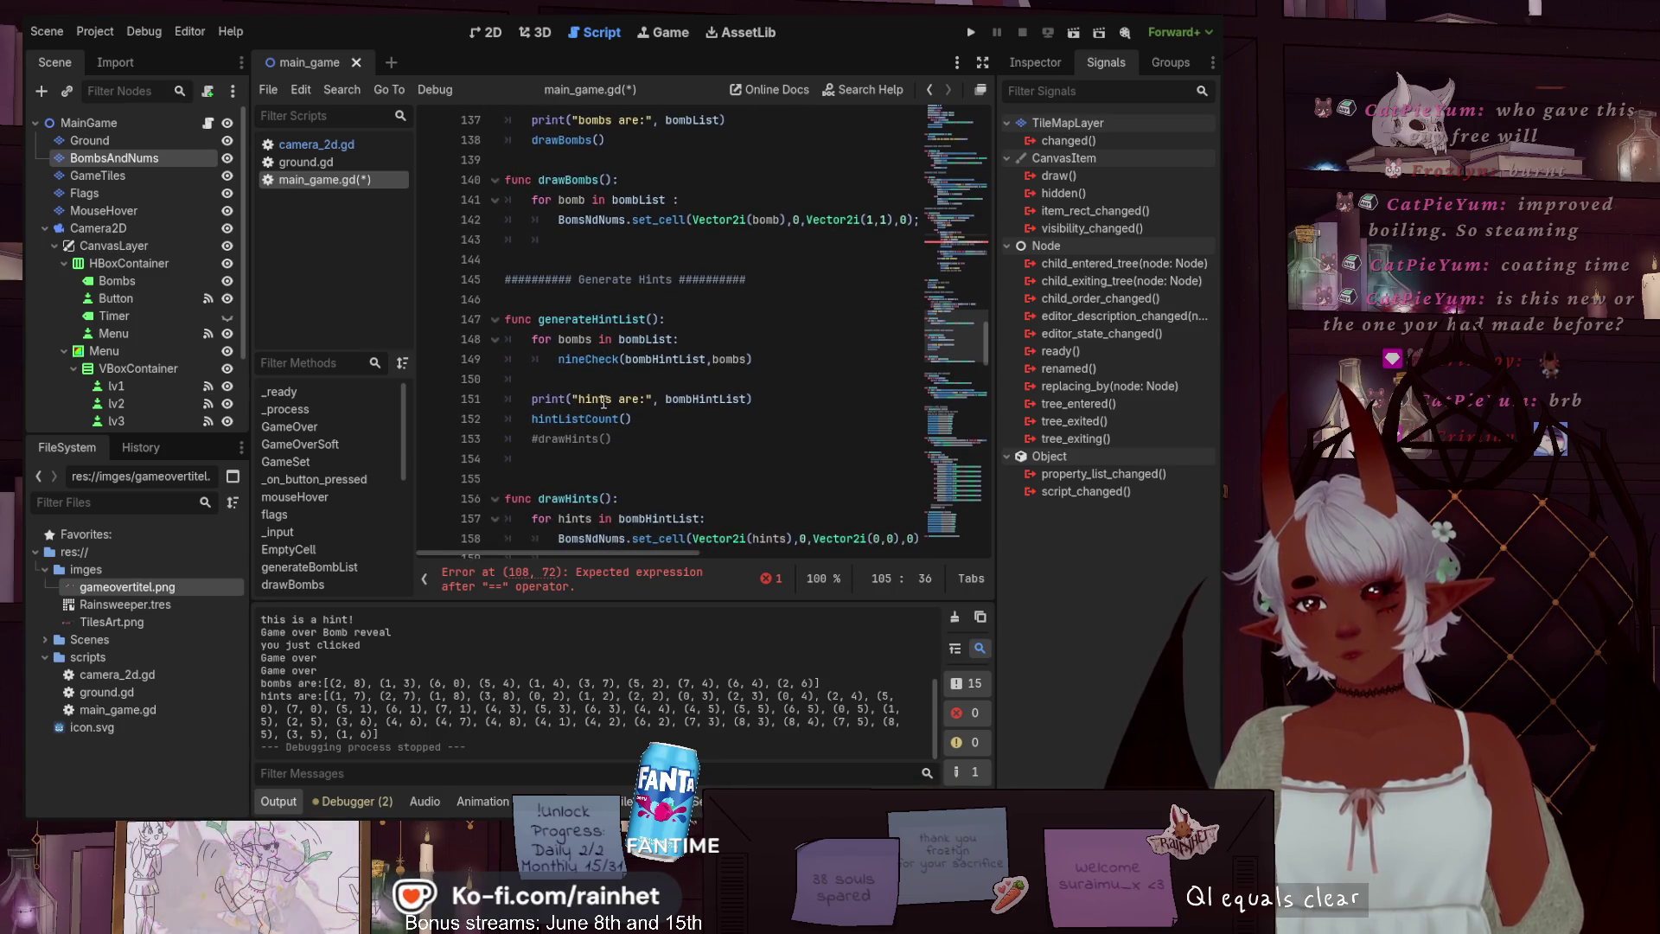
scroll(633, 467, "down", 2)
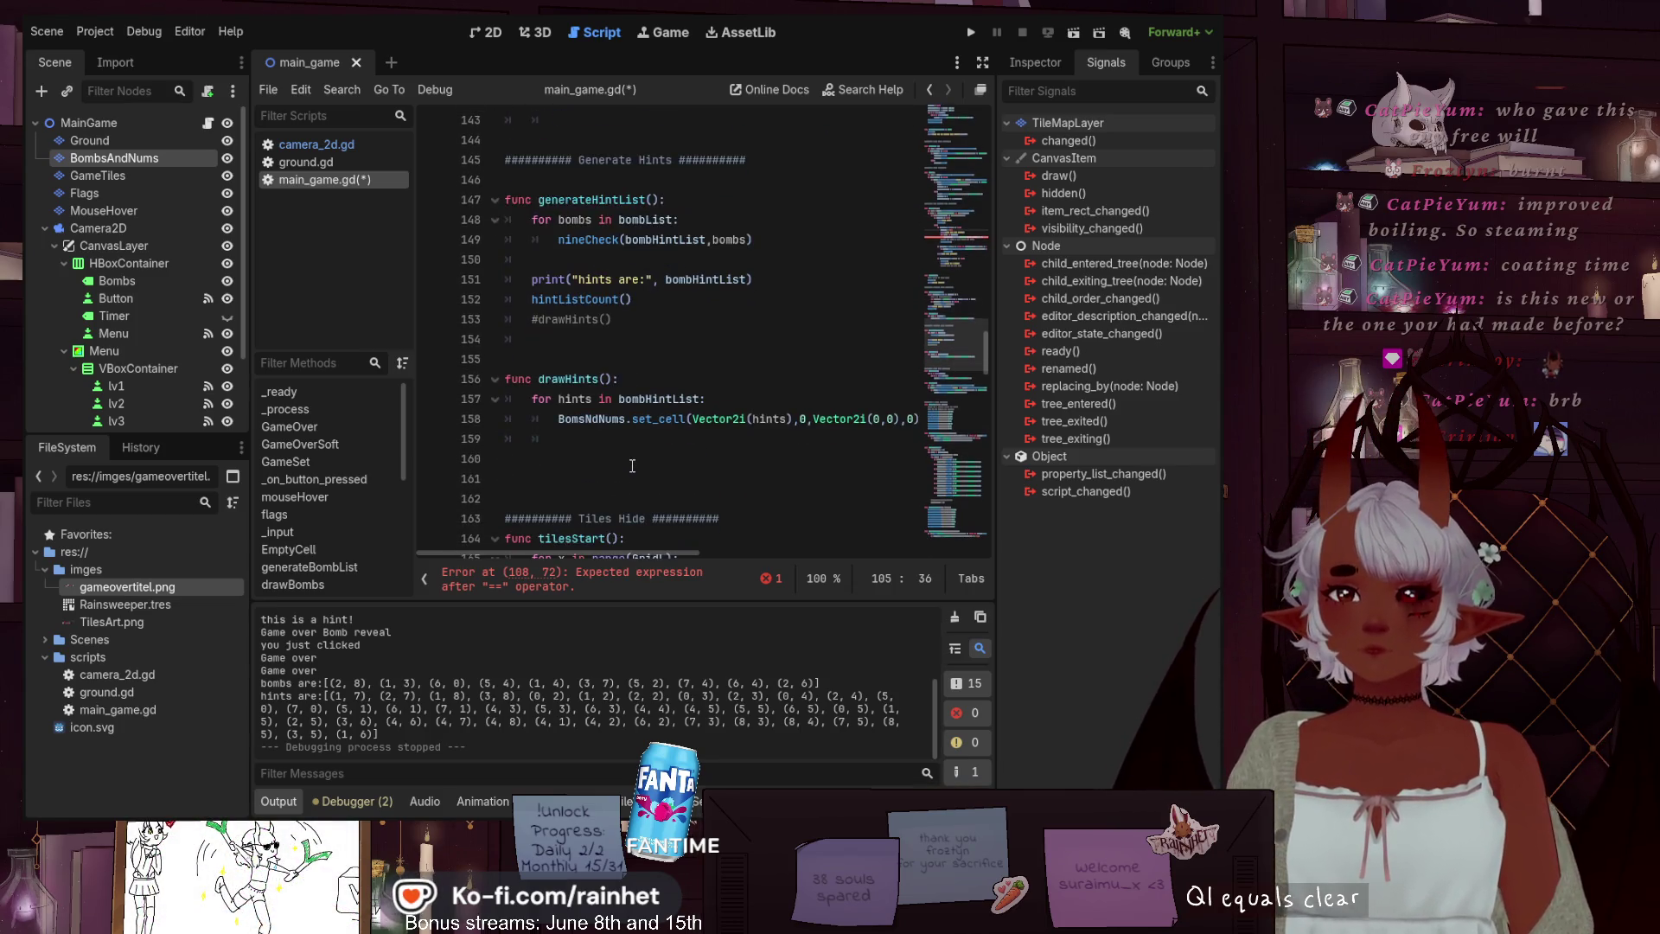
scroll(632, 466, "down", 5)
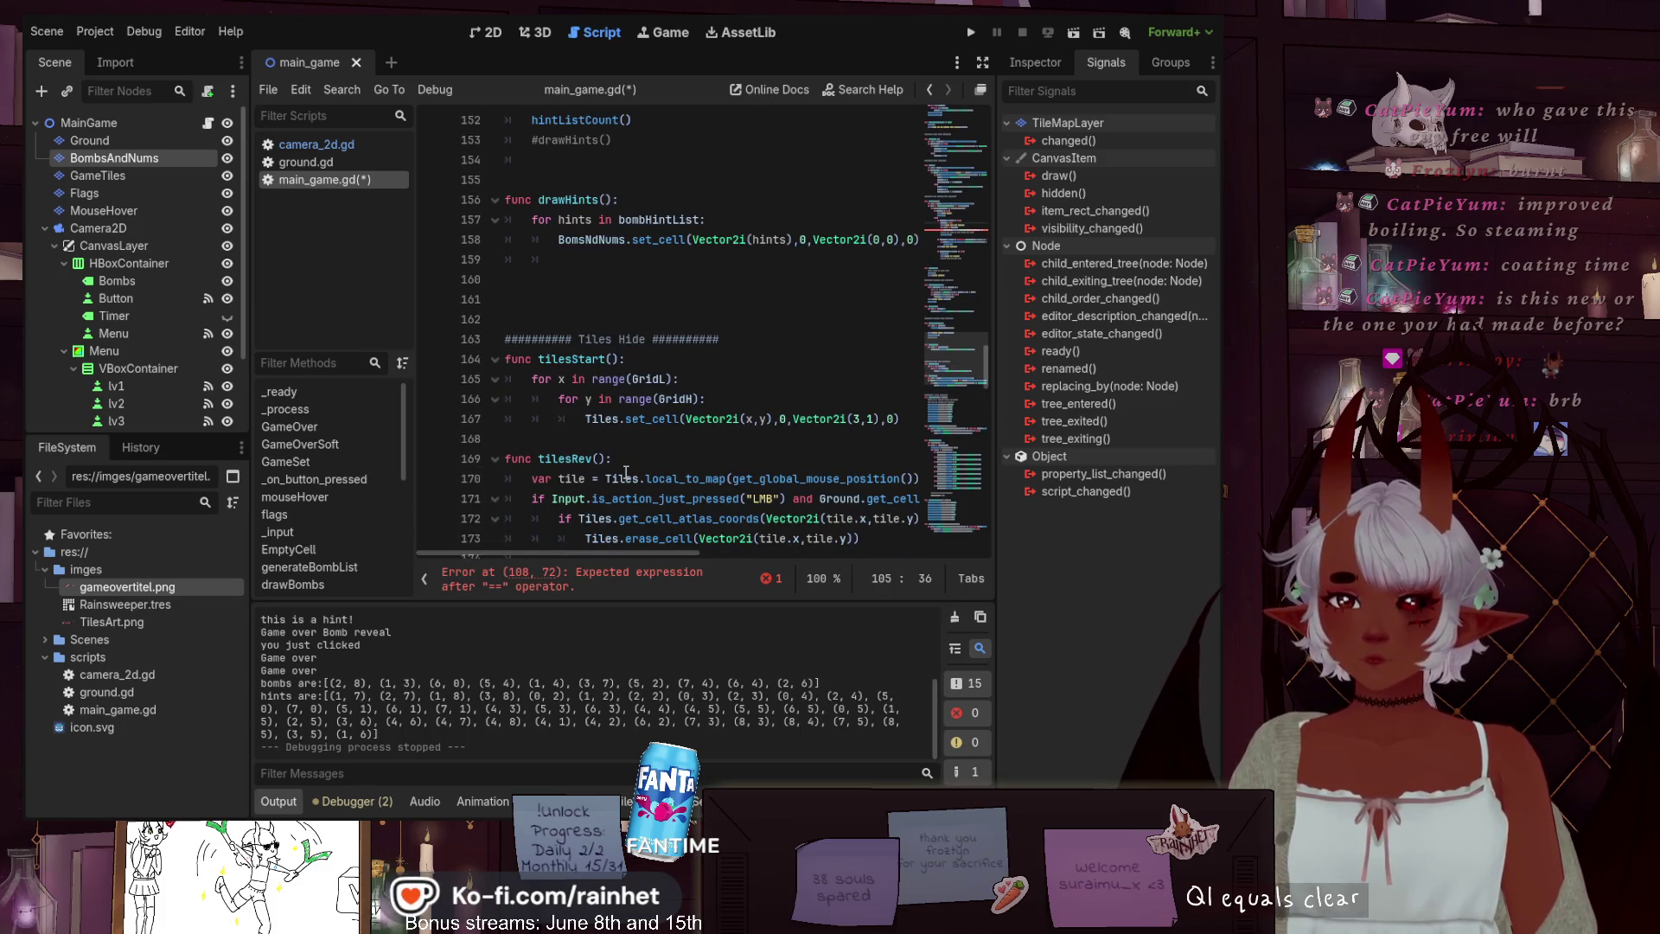
scroll(626, 472, "down", 5)
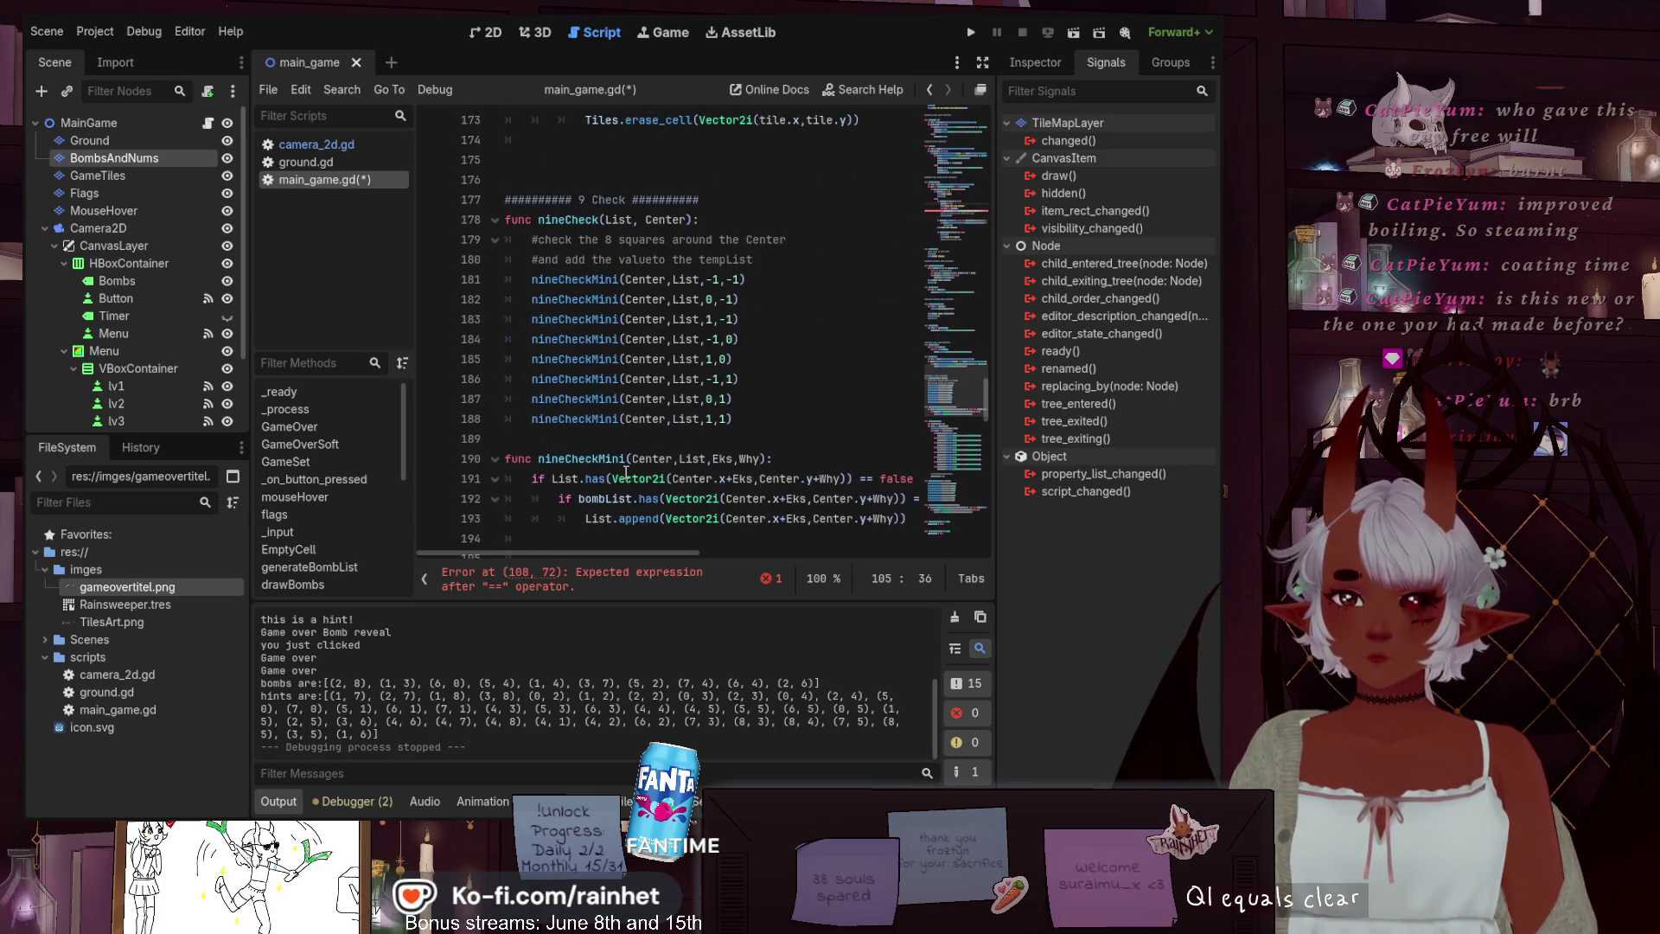
scroll(626, 472, "down", 9)
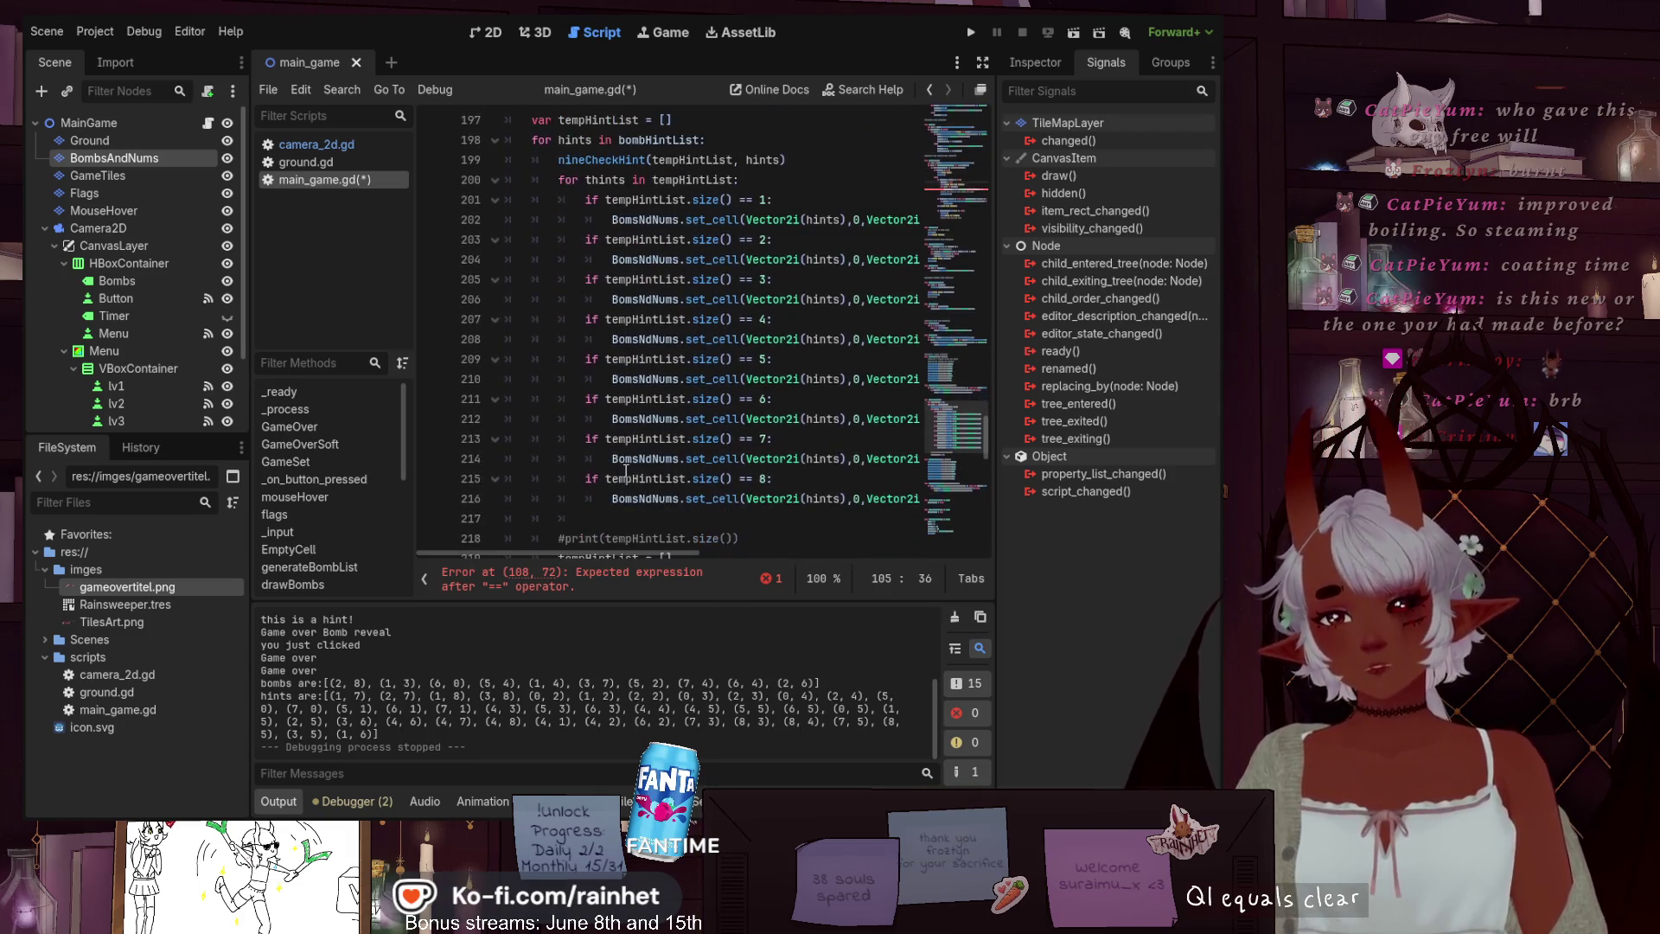
scroll(623, 472, "down", 9)
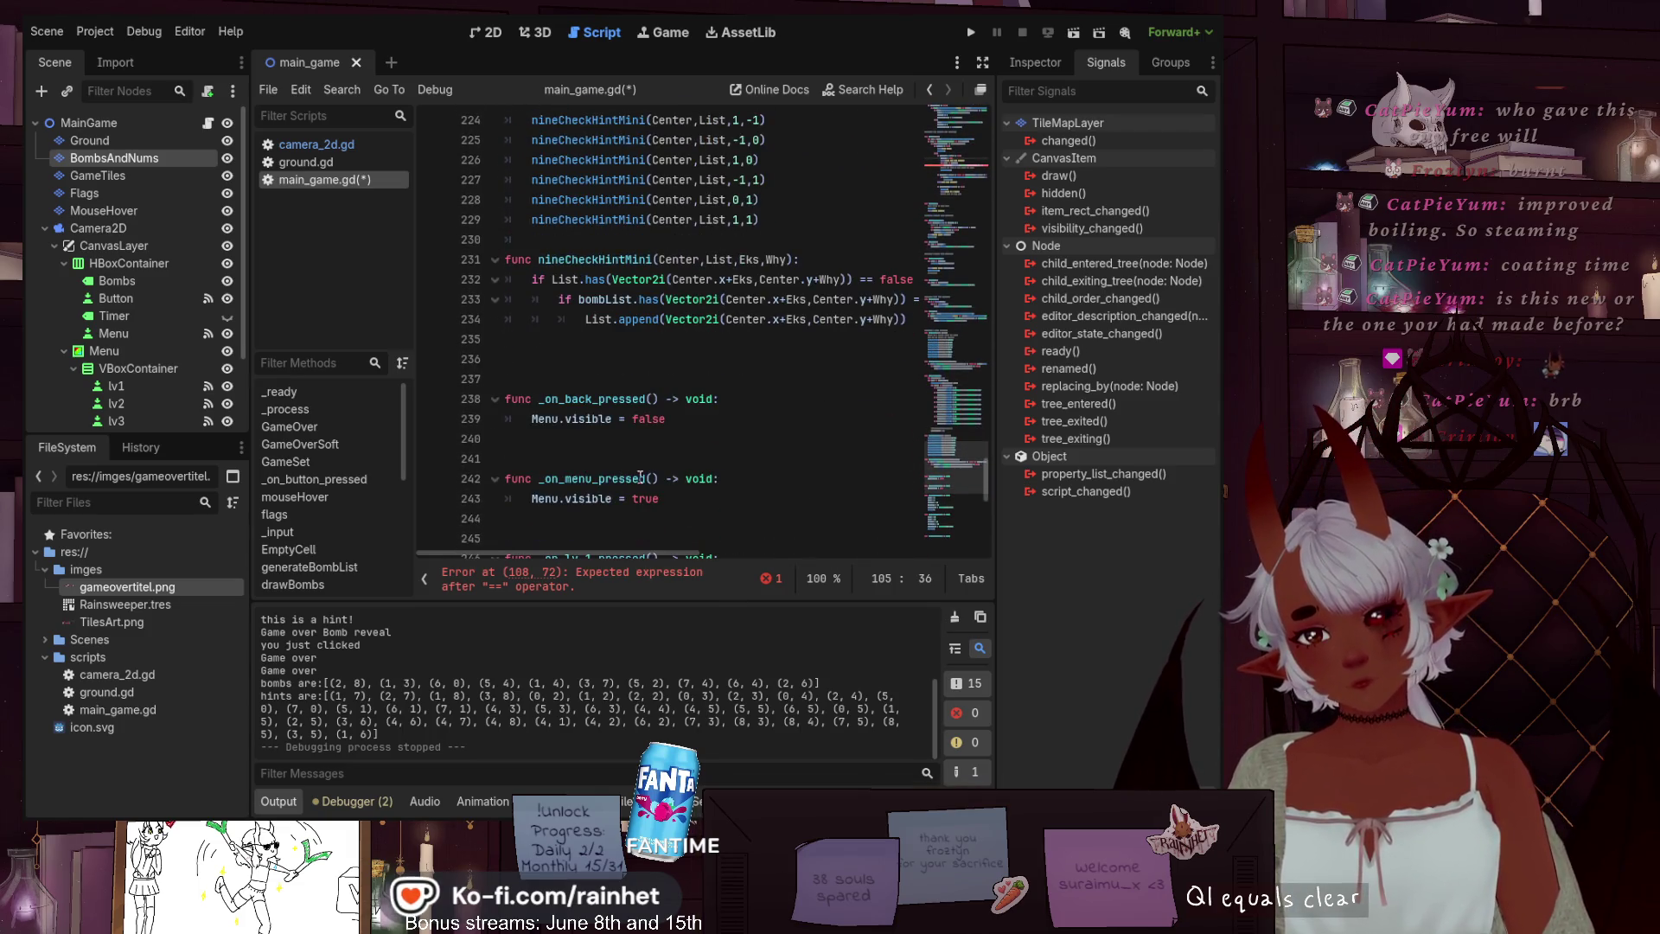
scroll(649, 474, "down", 3)
scroll(651, 472, "down", 7)
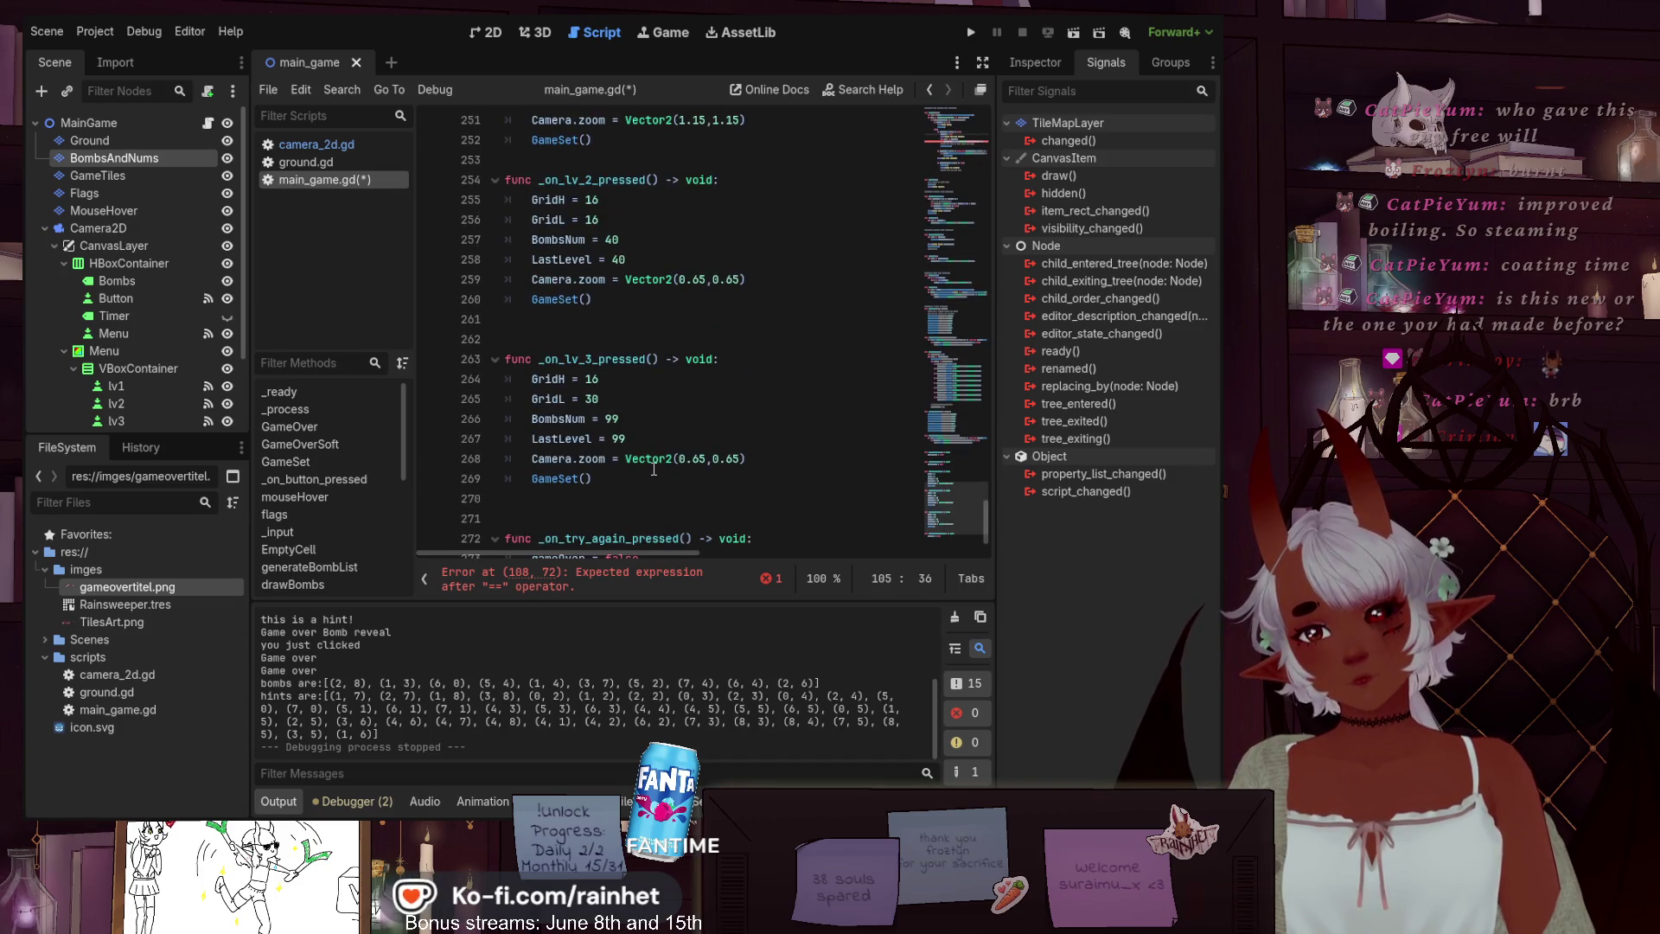
scroll(654, 469, "up", 20)
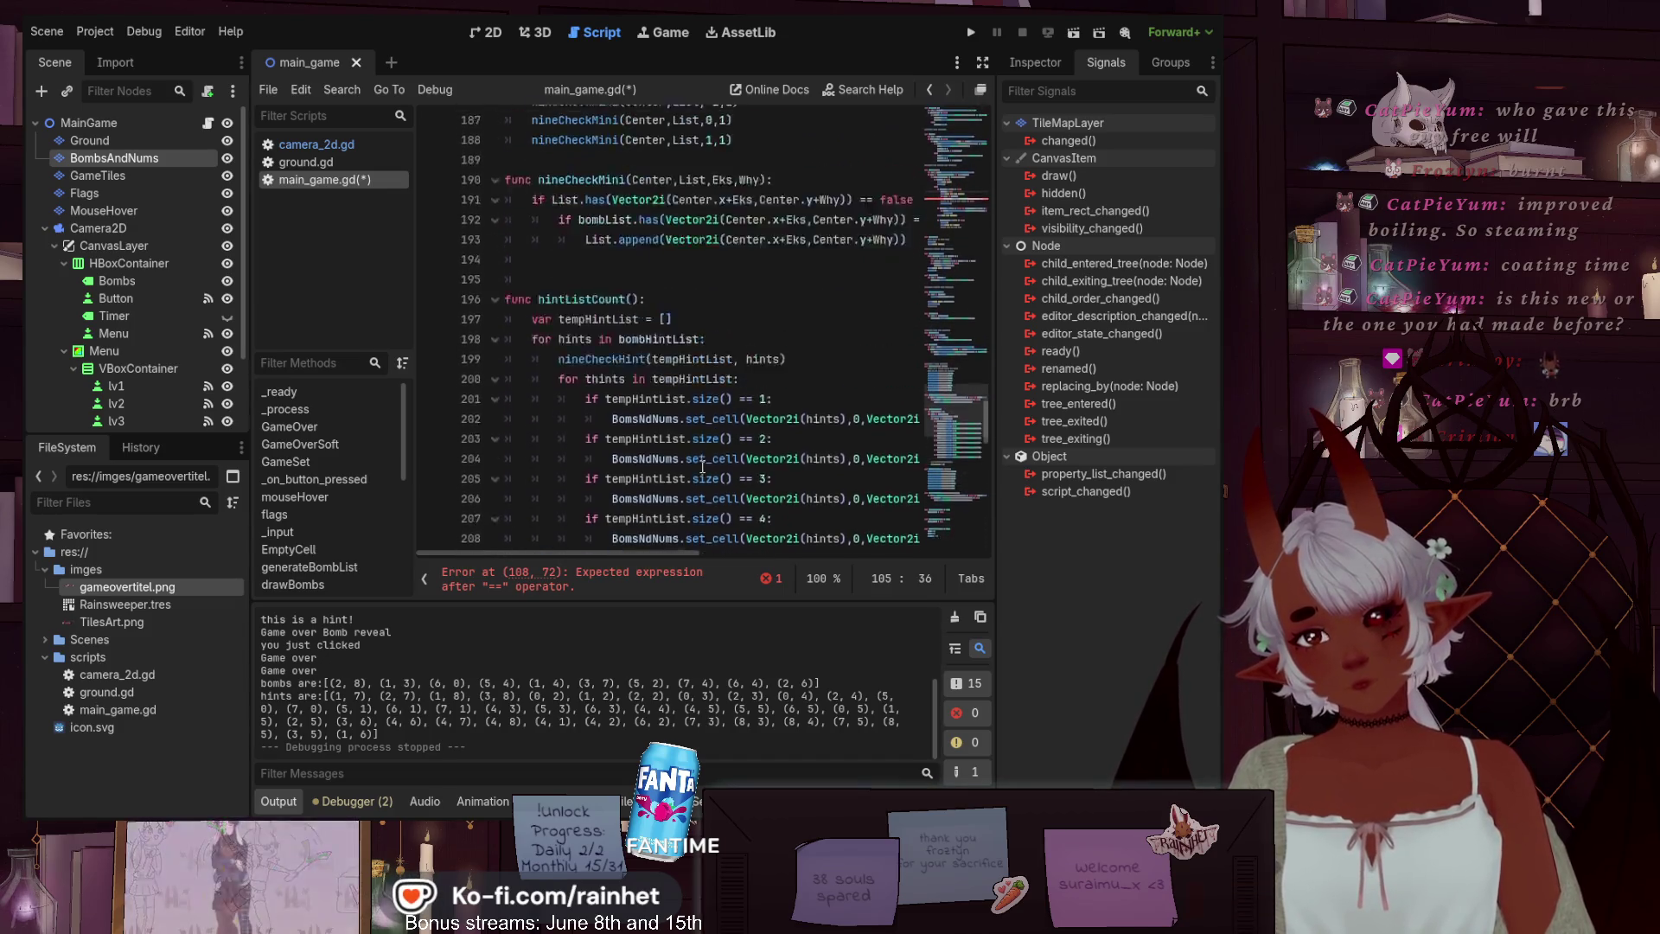
scroll(702, 468, "up", 11)
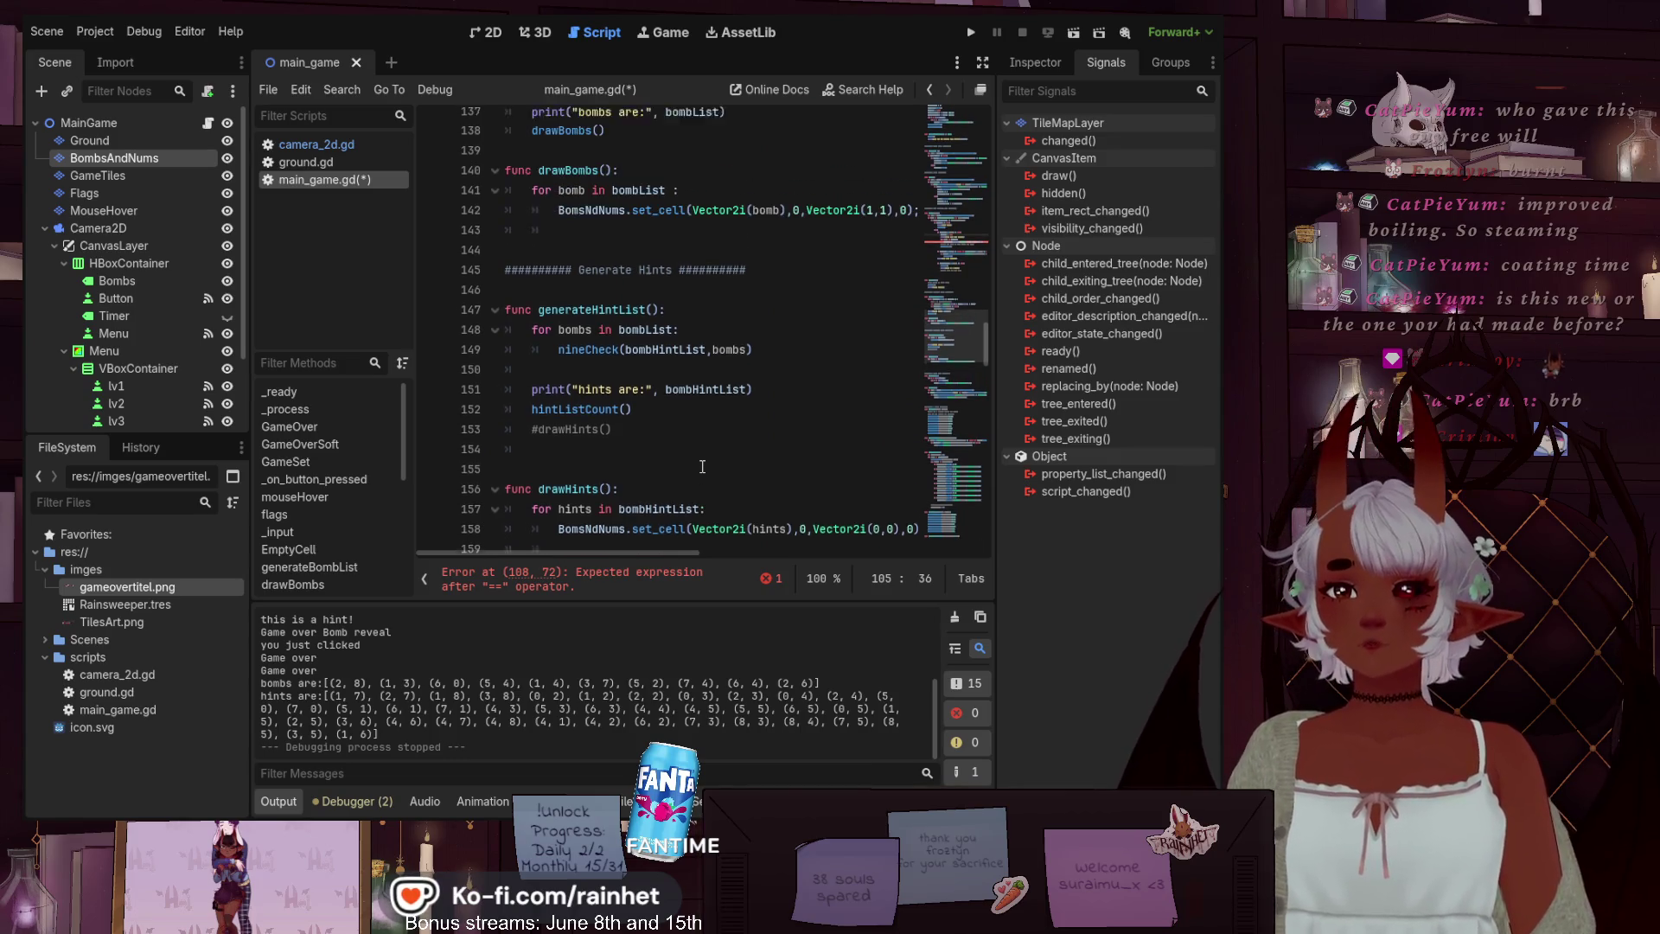
scroll(702, 467, "up", 1)
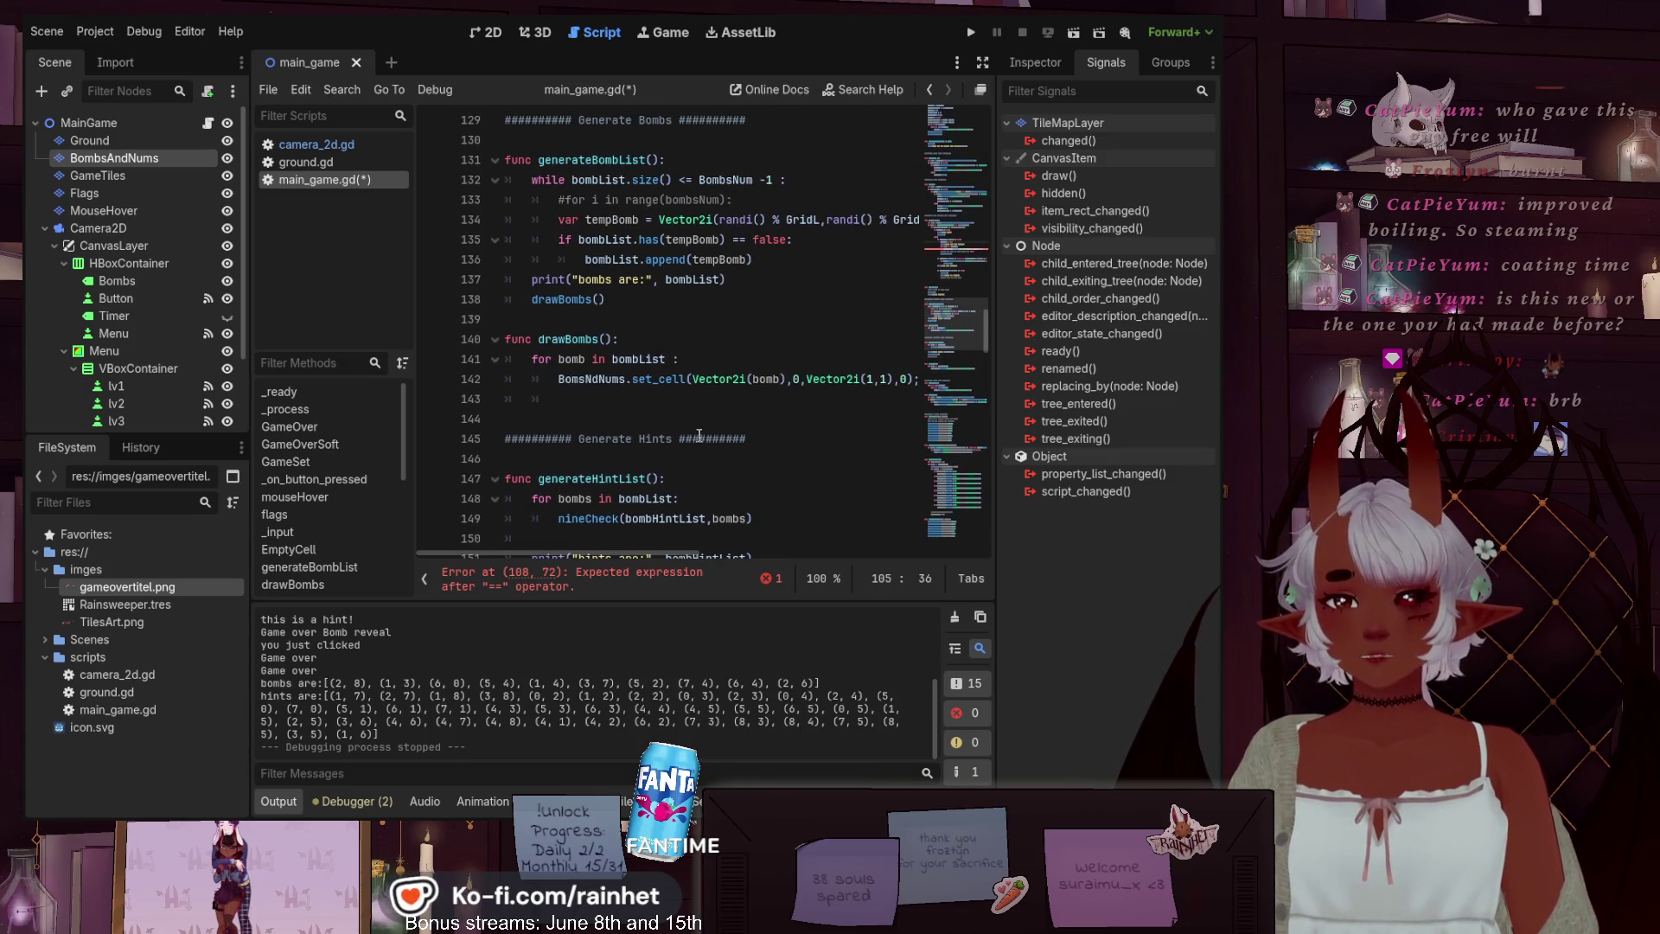
left_click(687, 379)
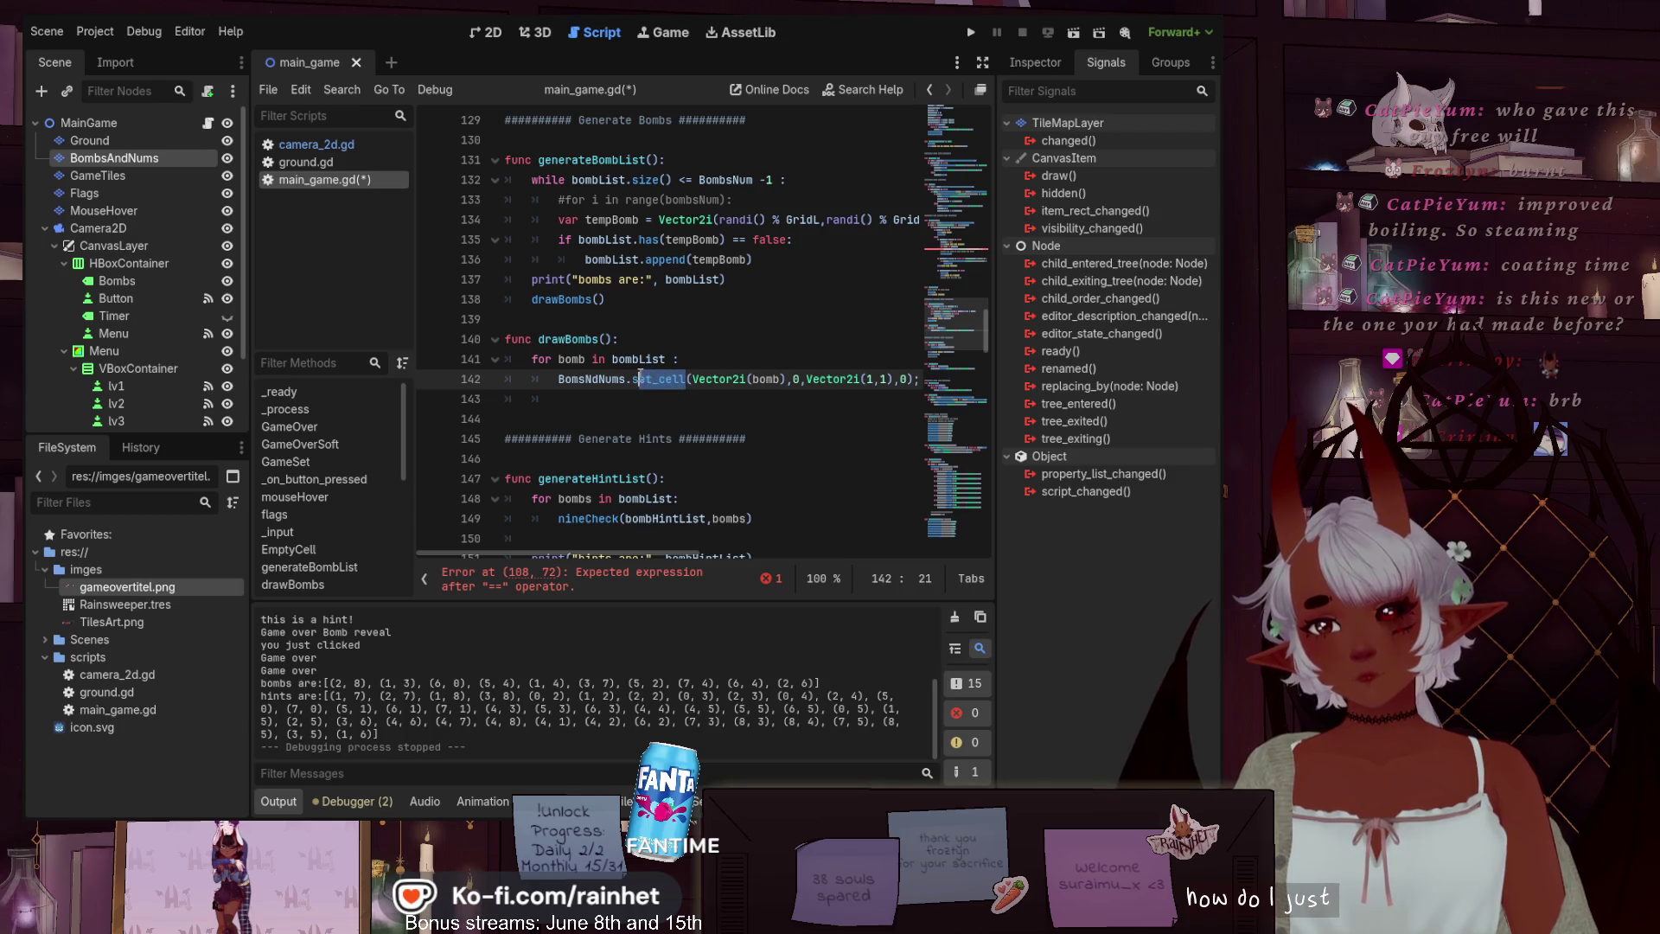
type("clear")
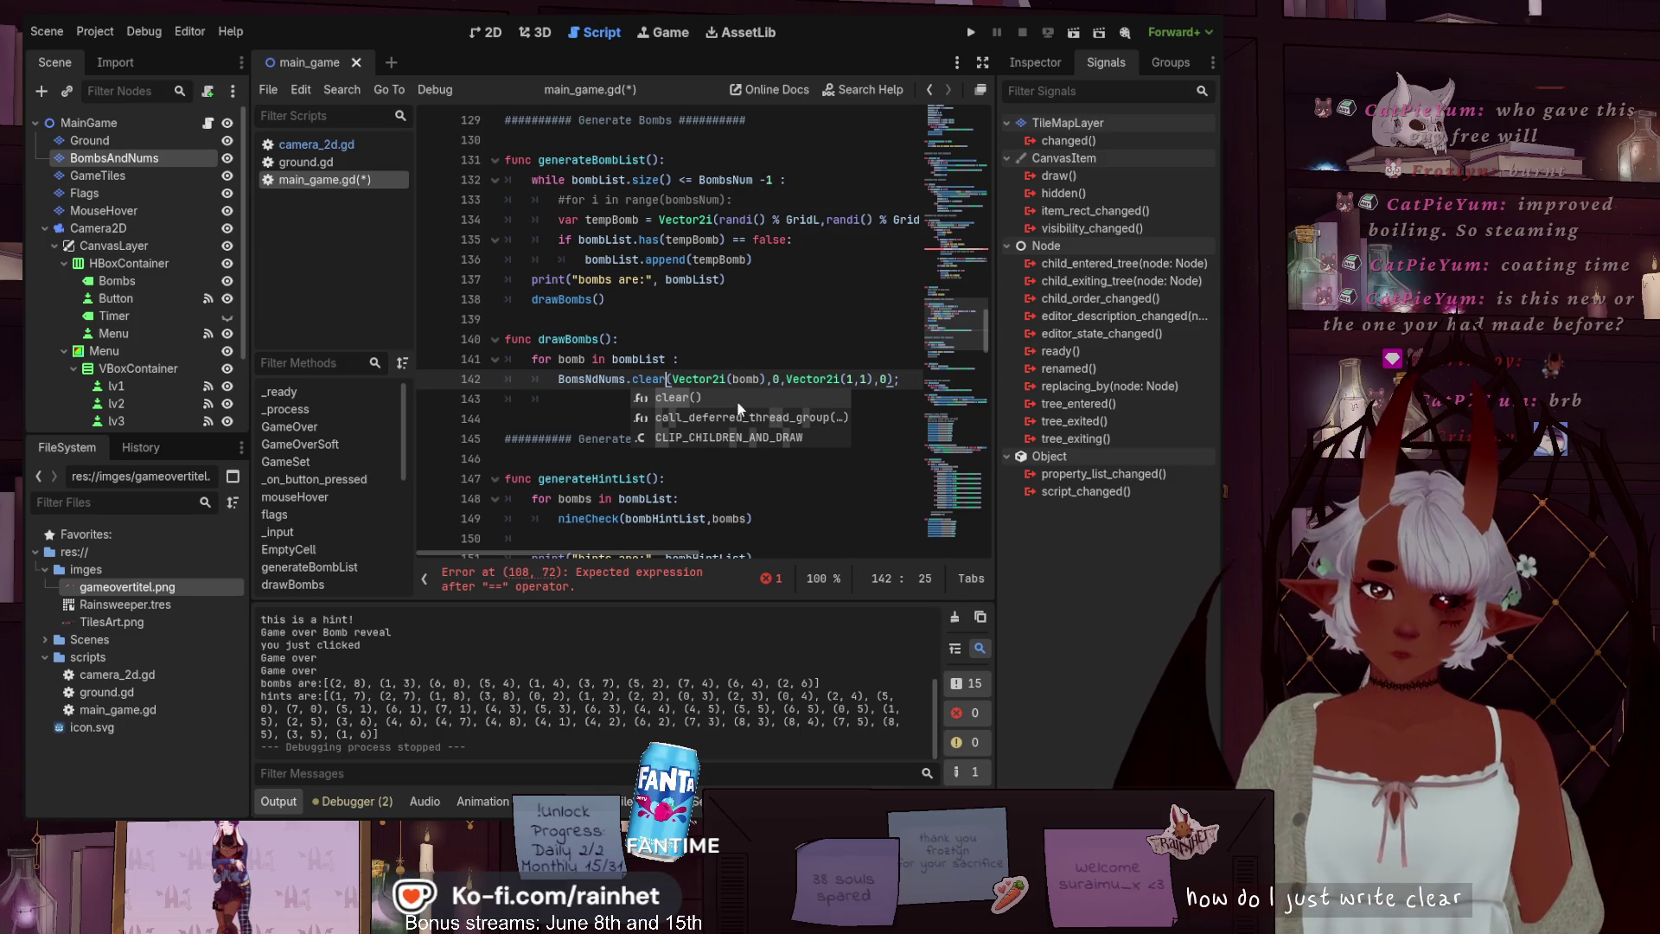
left_click(769, 339)
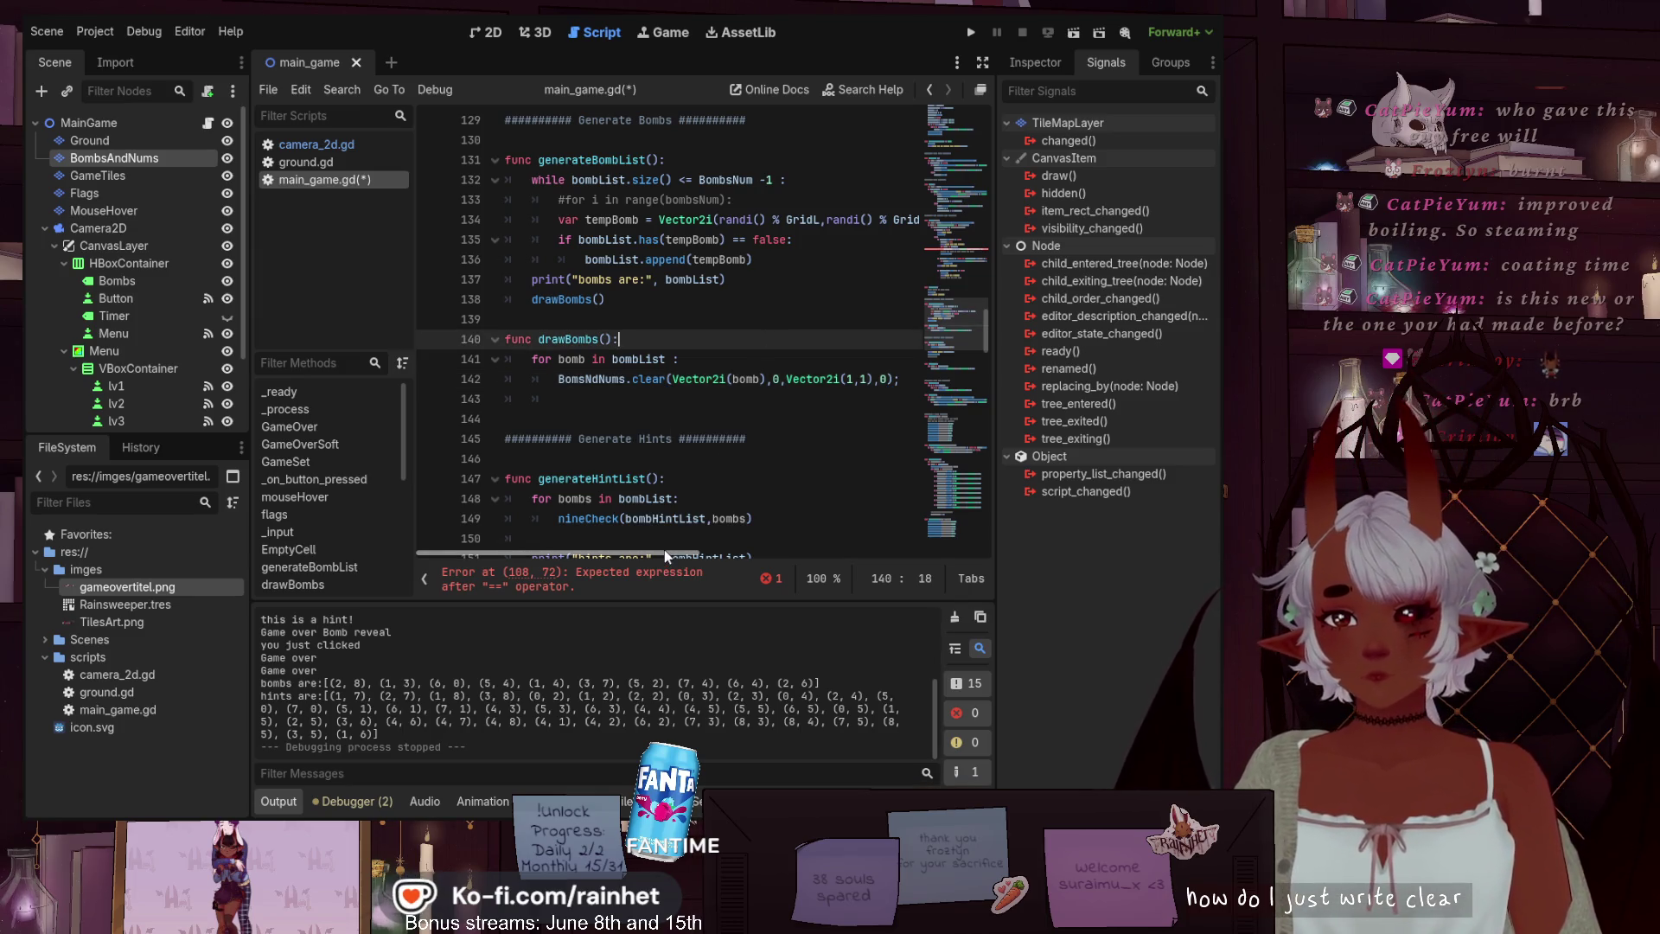
Select the clear() arguments on line 142, then undo that edit
scroll(813, 383, "right", 3)
left_click(813, 382)
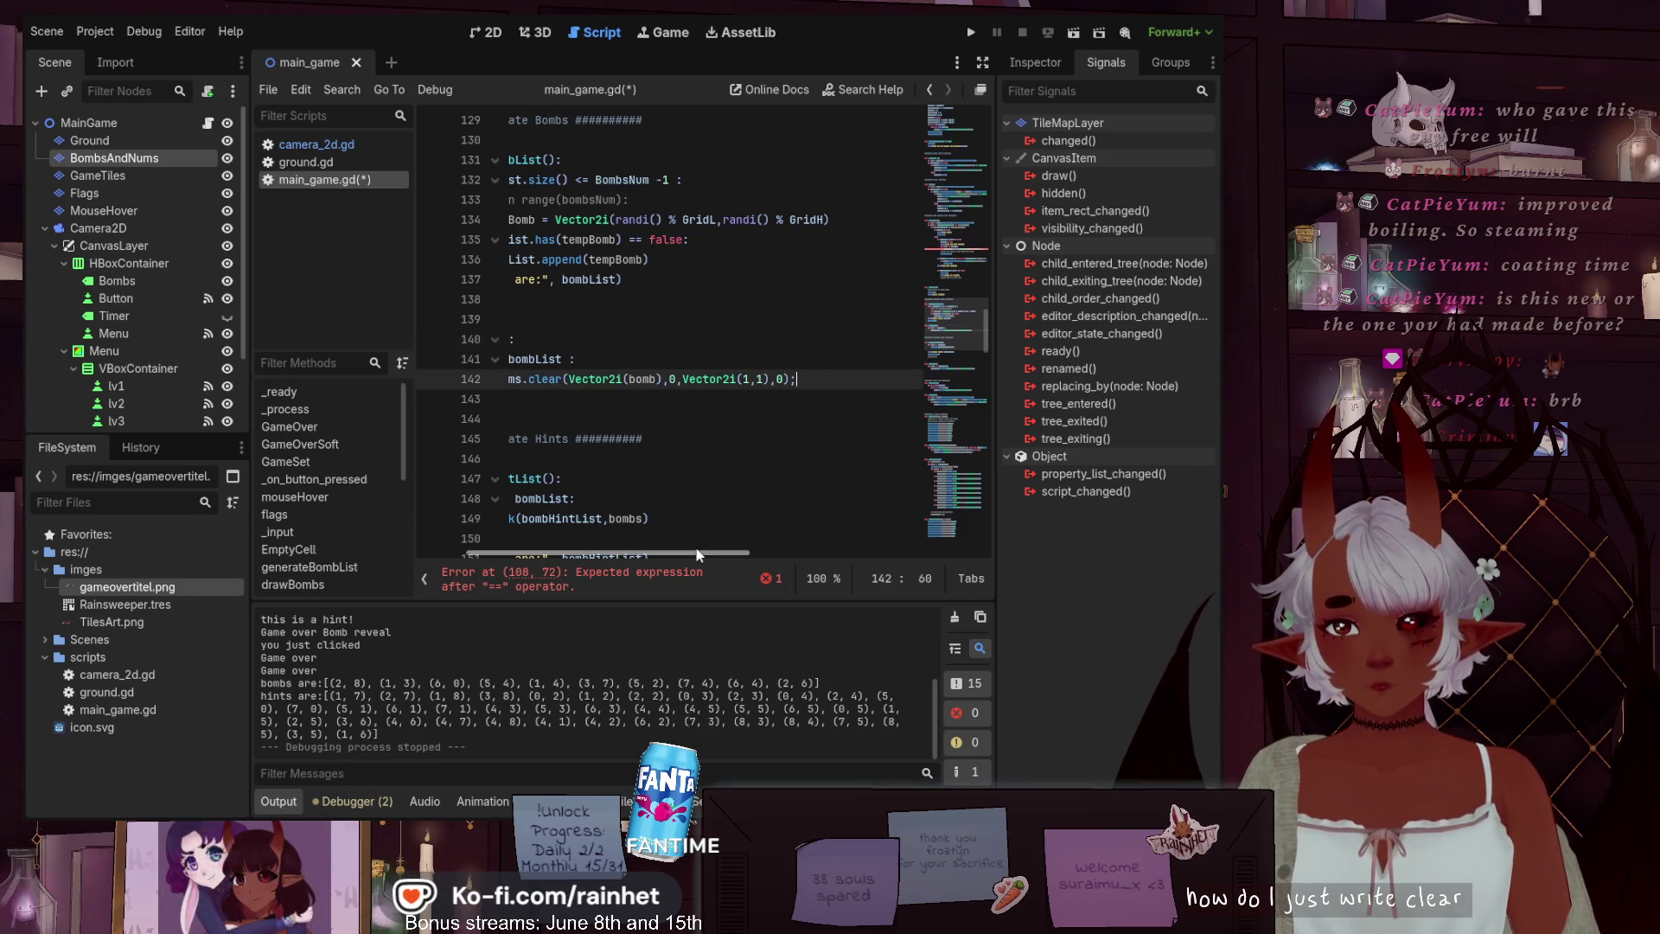
mouse_move(691, 552)
left_mouse_down()
mouse_move(624, 552)
mouse_move(813, 539)
mouse_move(647, 546)
left_mouse_up()
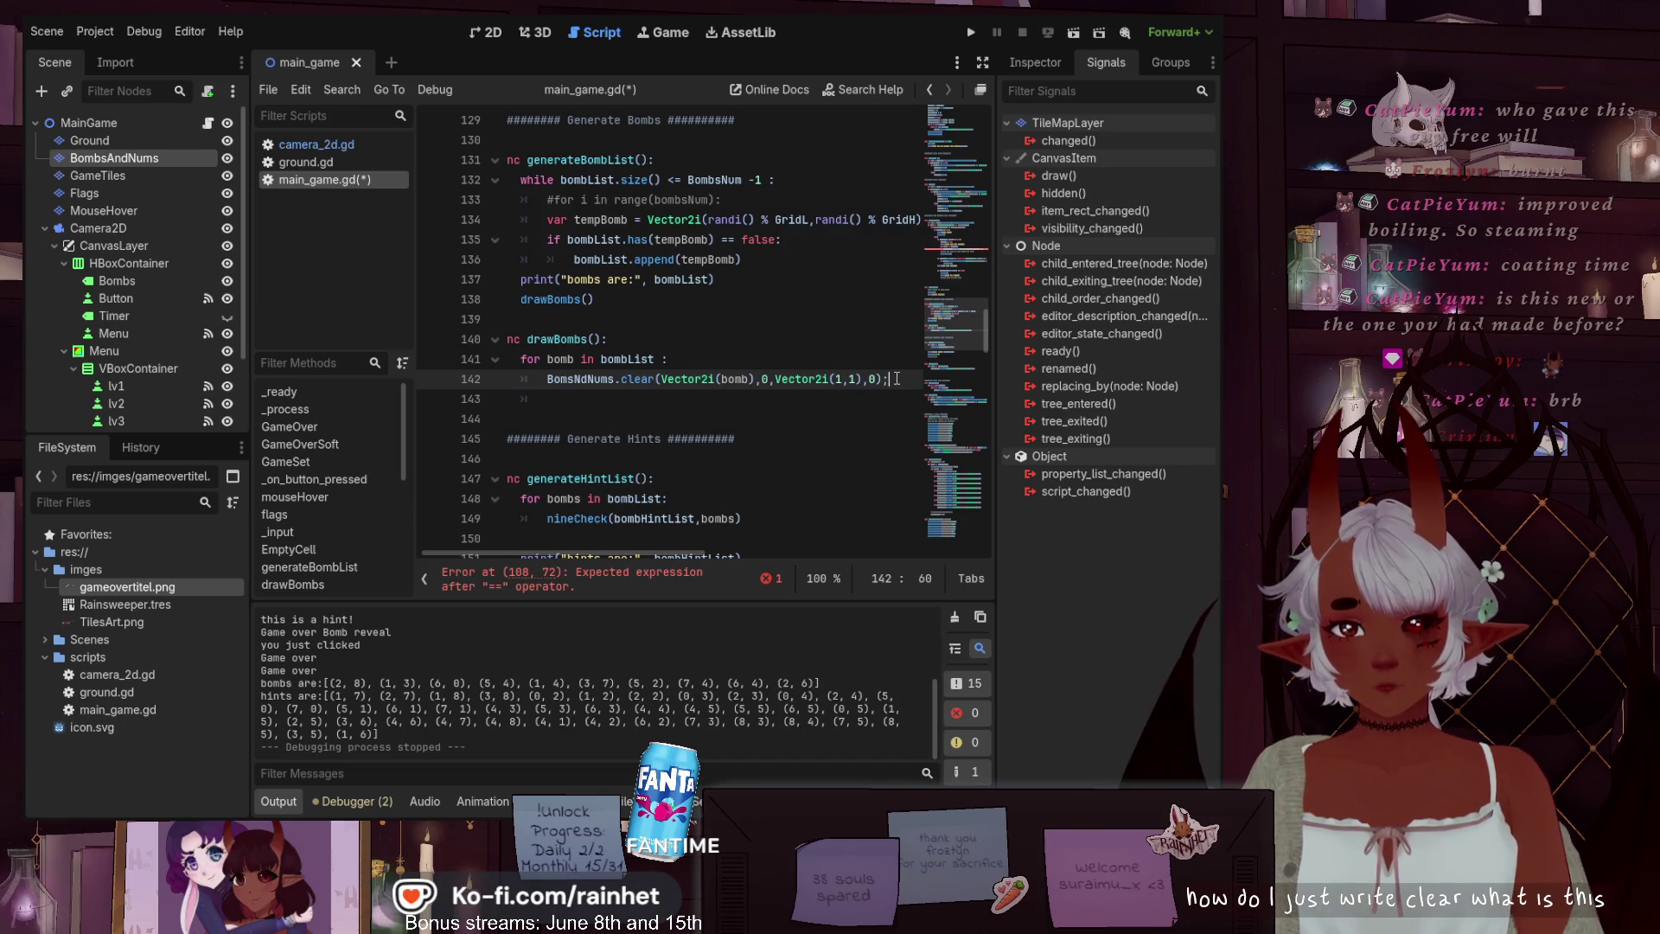
left_click_drag(897, 379, 664, 381)
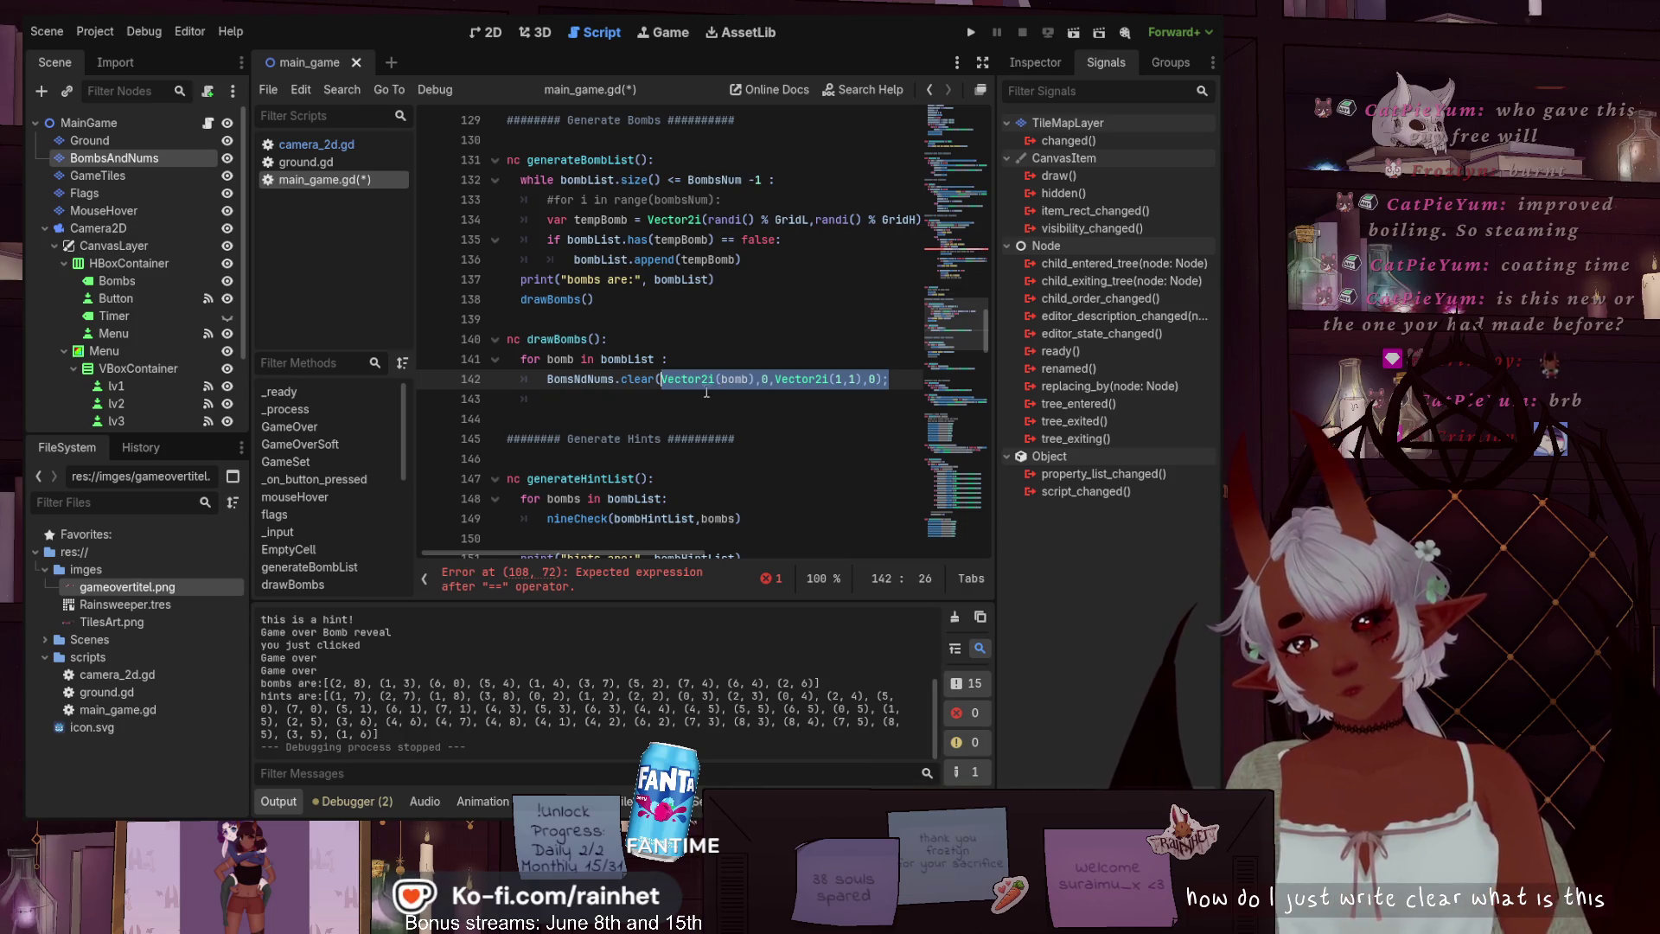
scroll(909, 302, "up", 10)
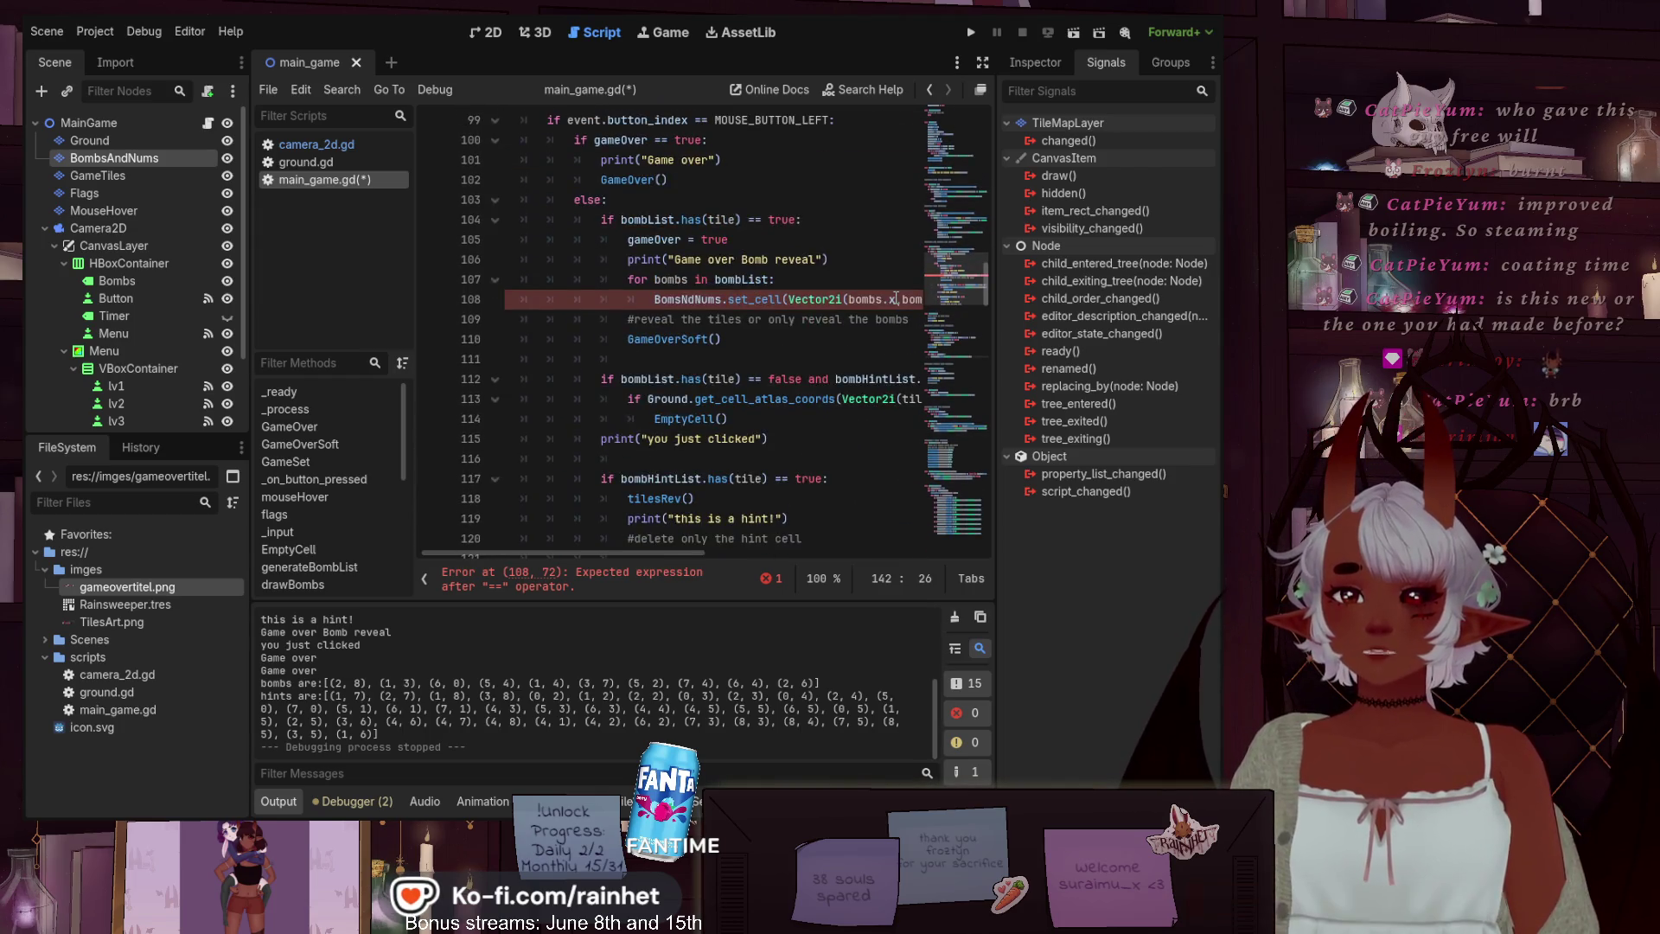
scroll(788, 349, "up", 10)
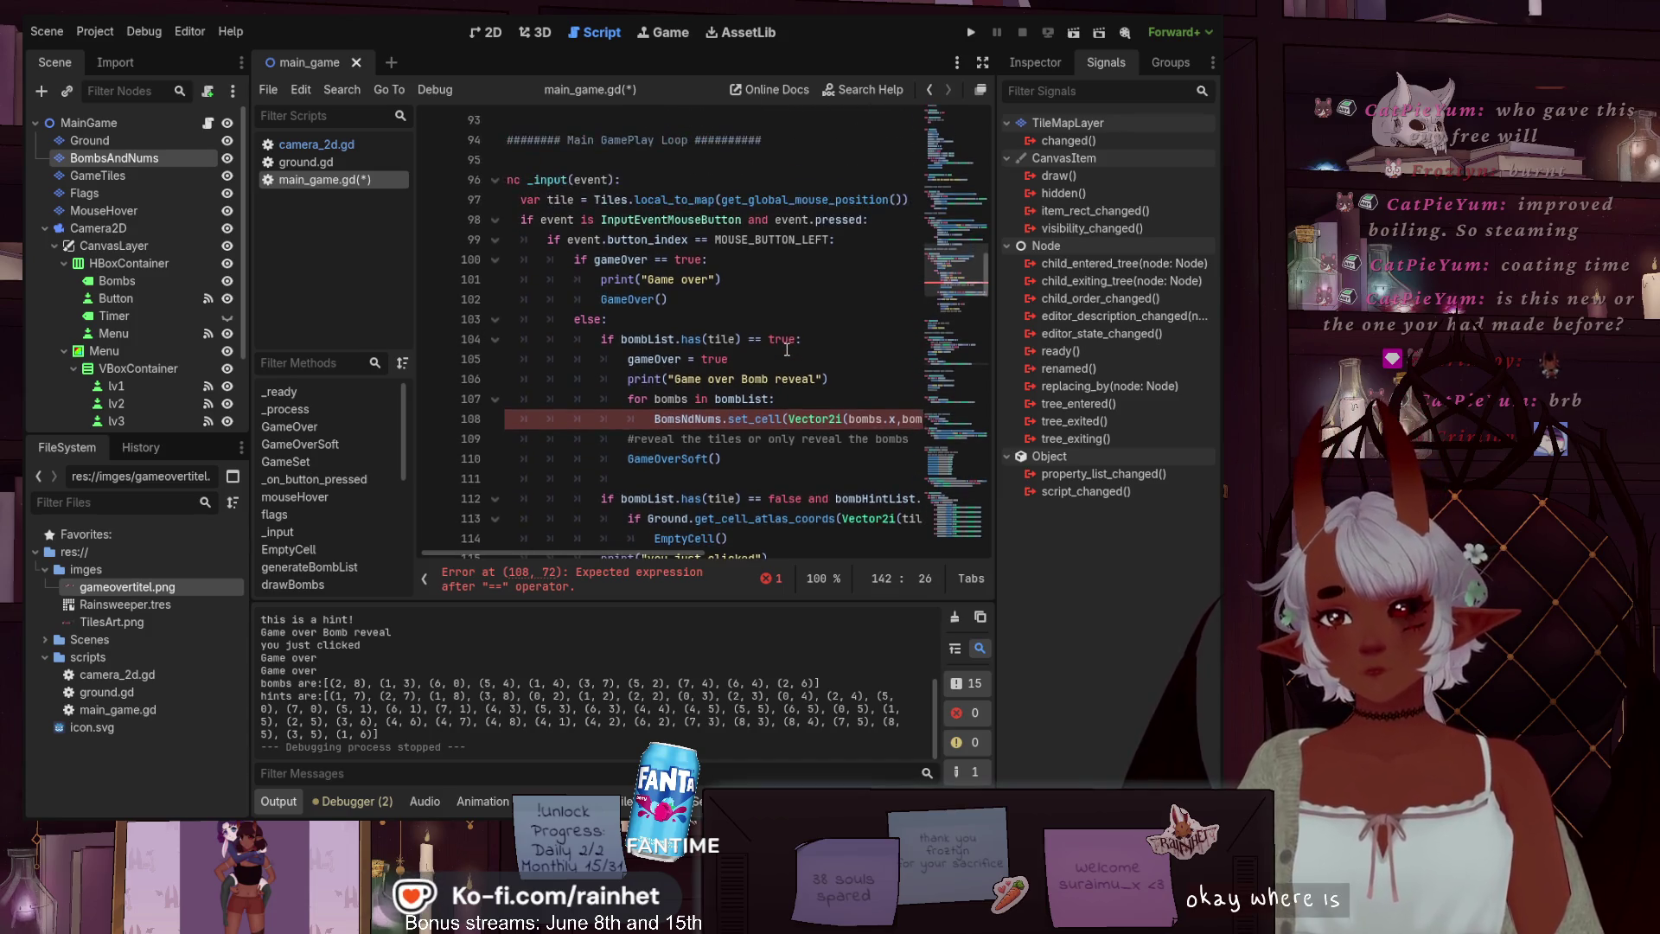
scroll(788, 349, "down", 2)
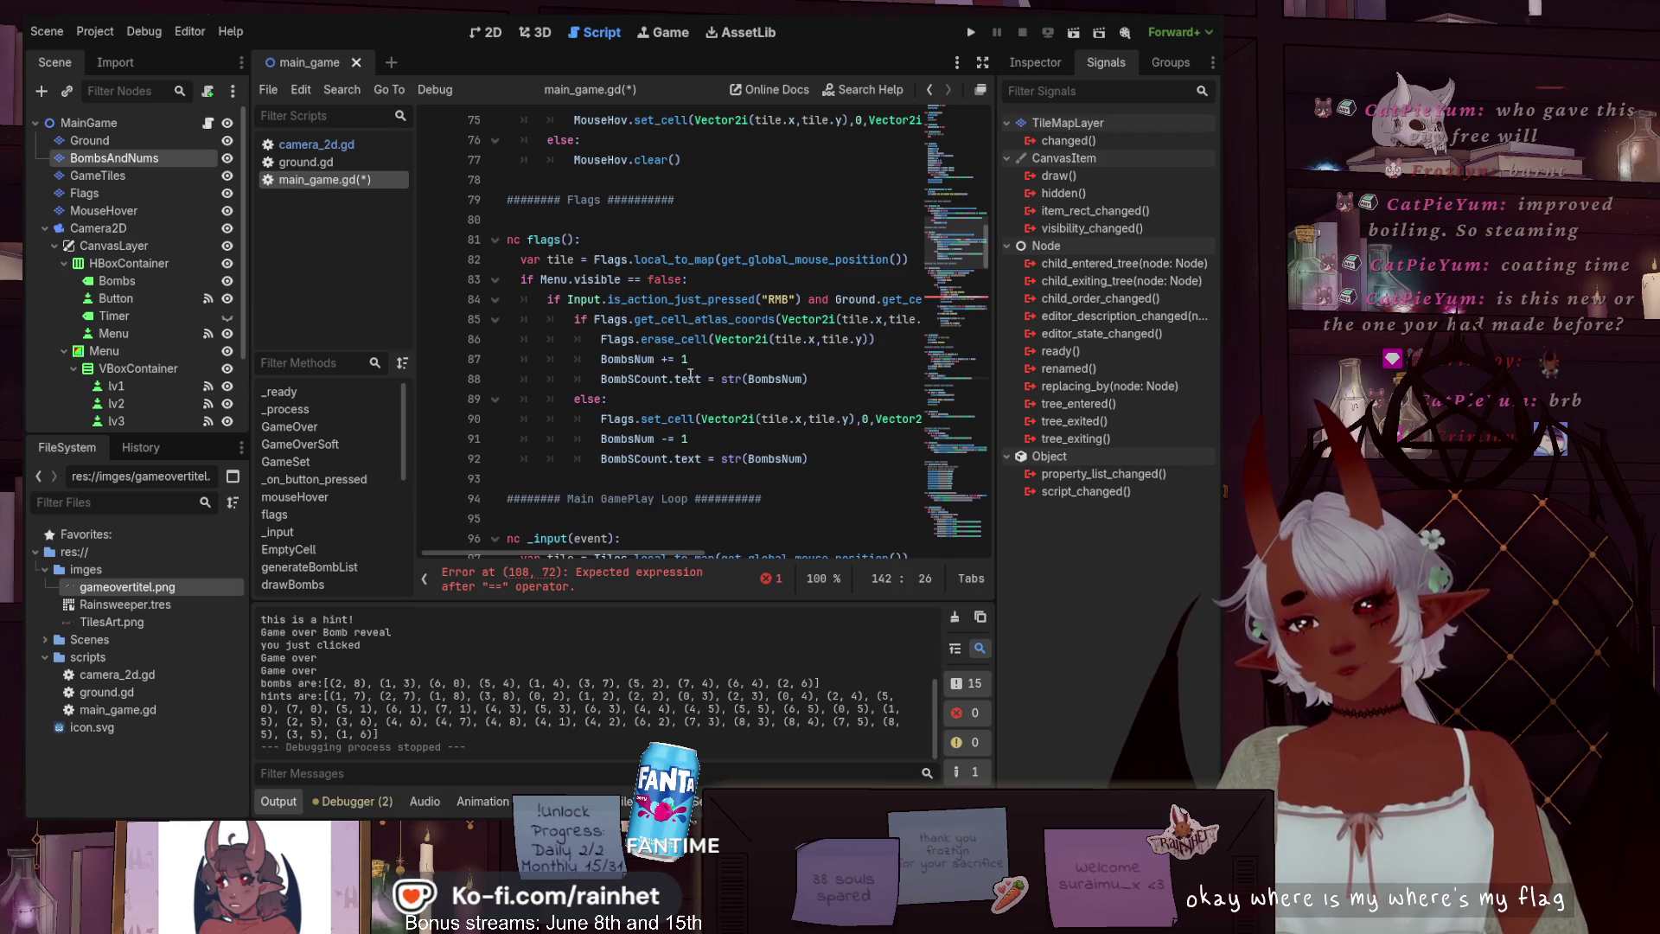
scroll(690, 374, "down", 19)
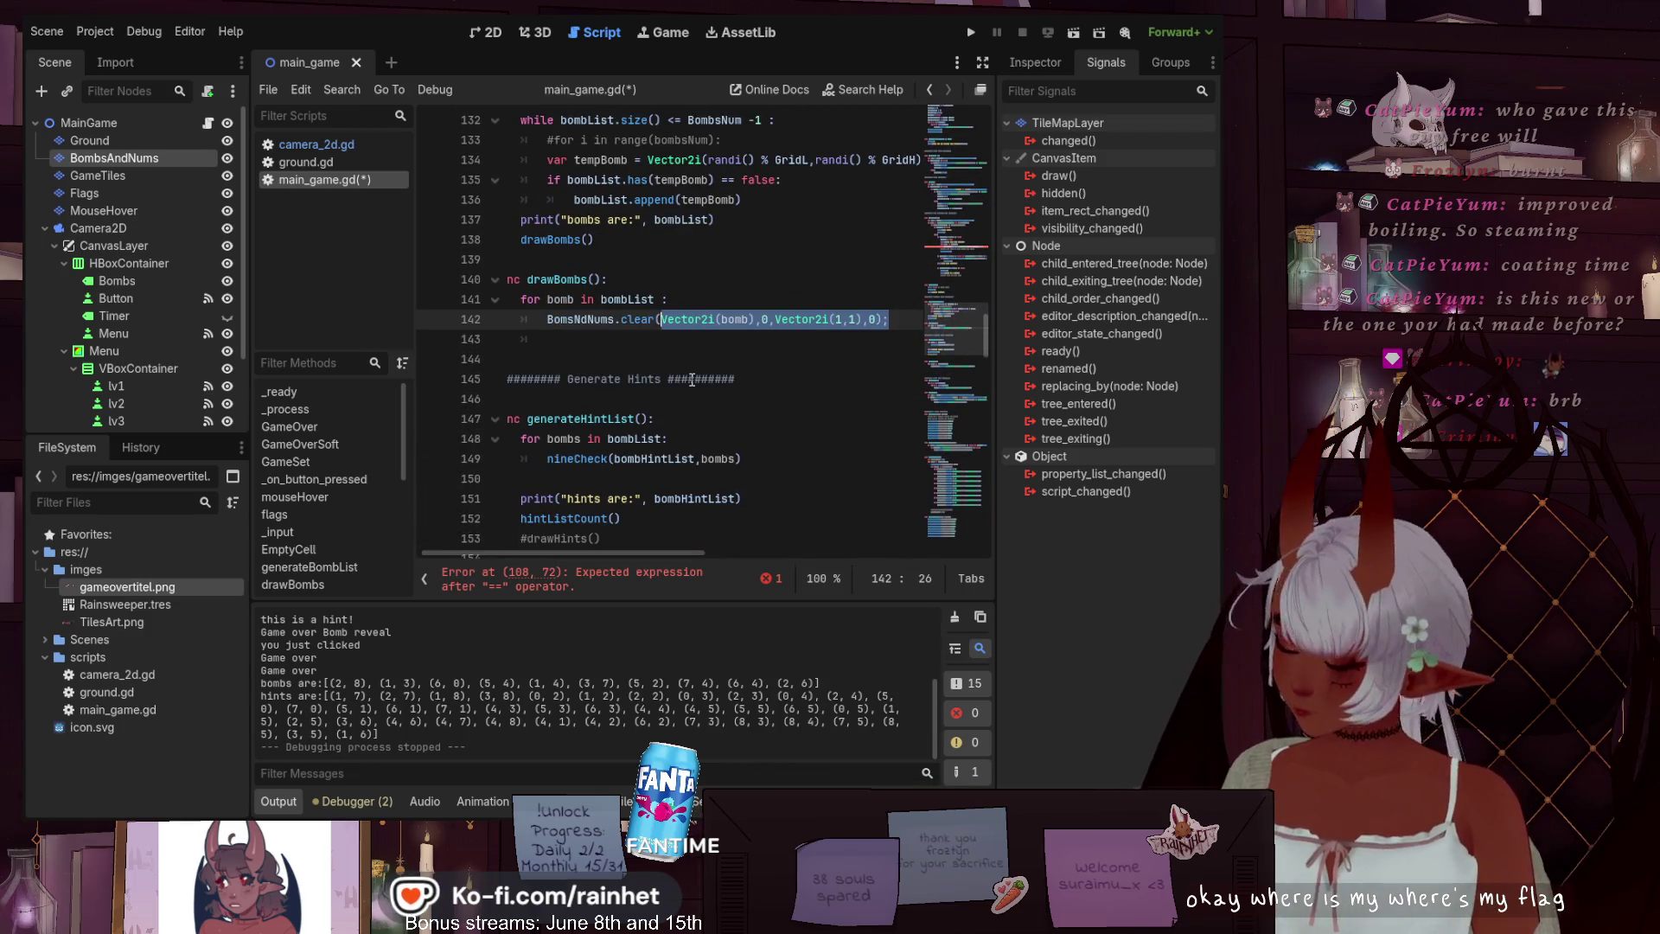
key("ctrl+z")
key("ctrl+z")
Go back to the set_cell call on line 108
scroll(692, 339, "up", 1)
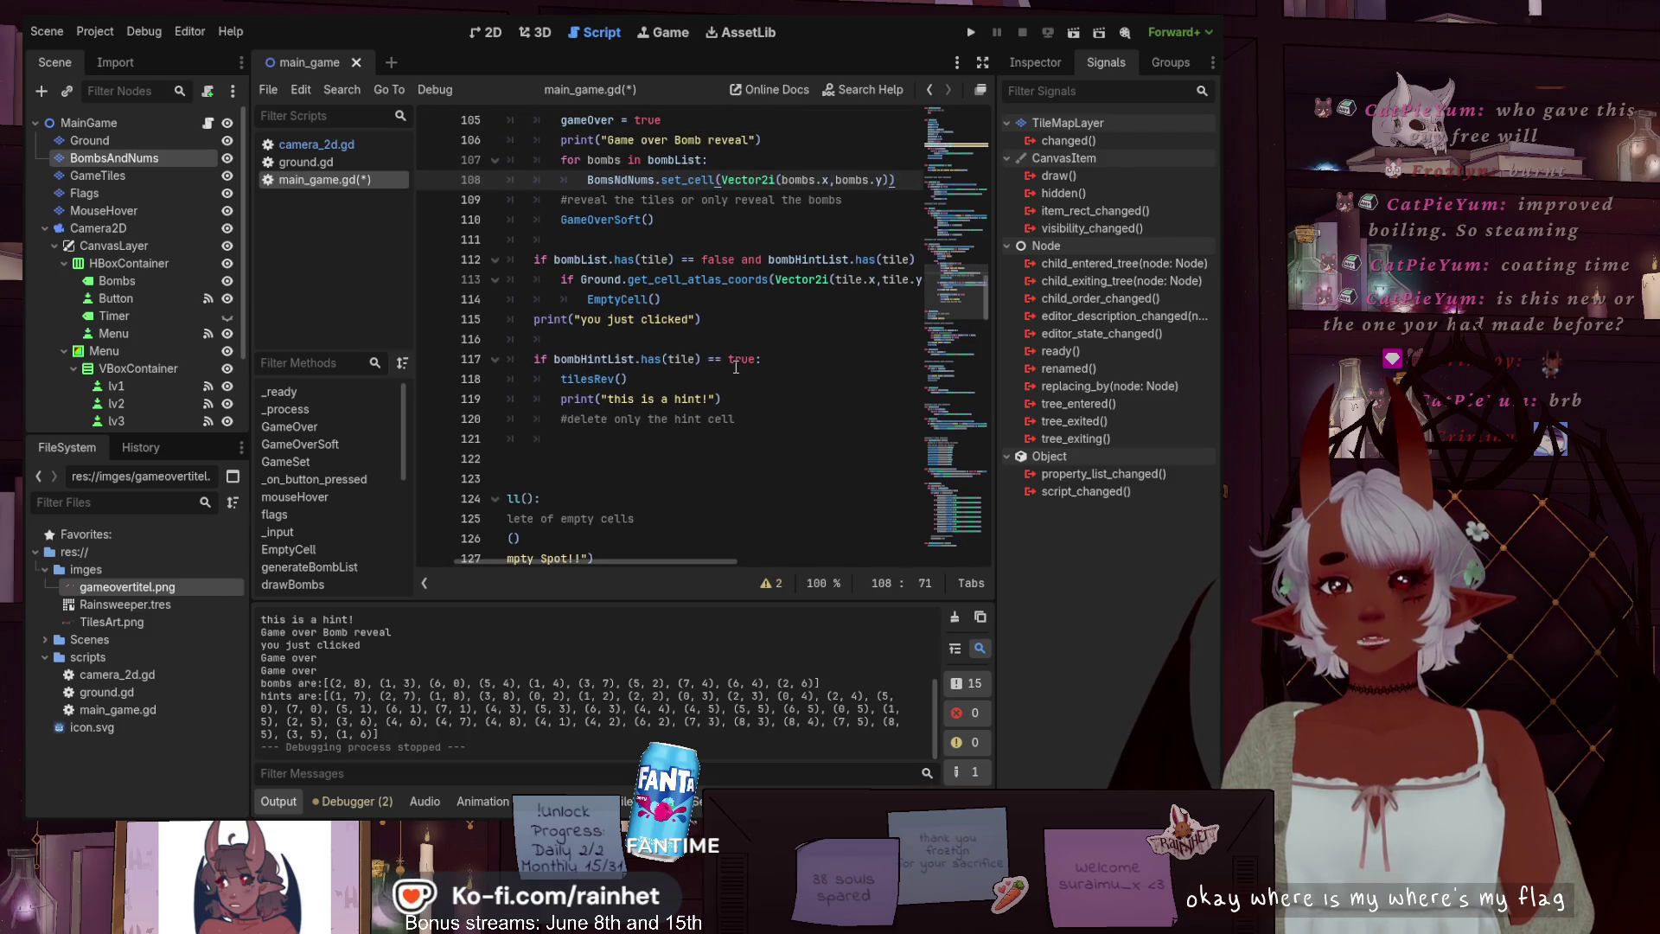
scroll(736, 368, "up", 4)
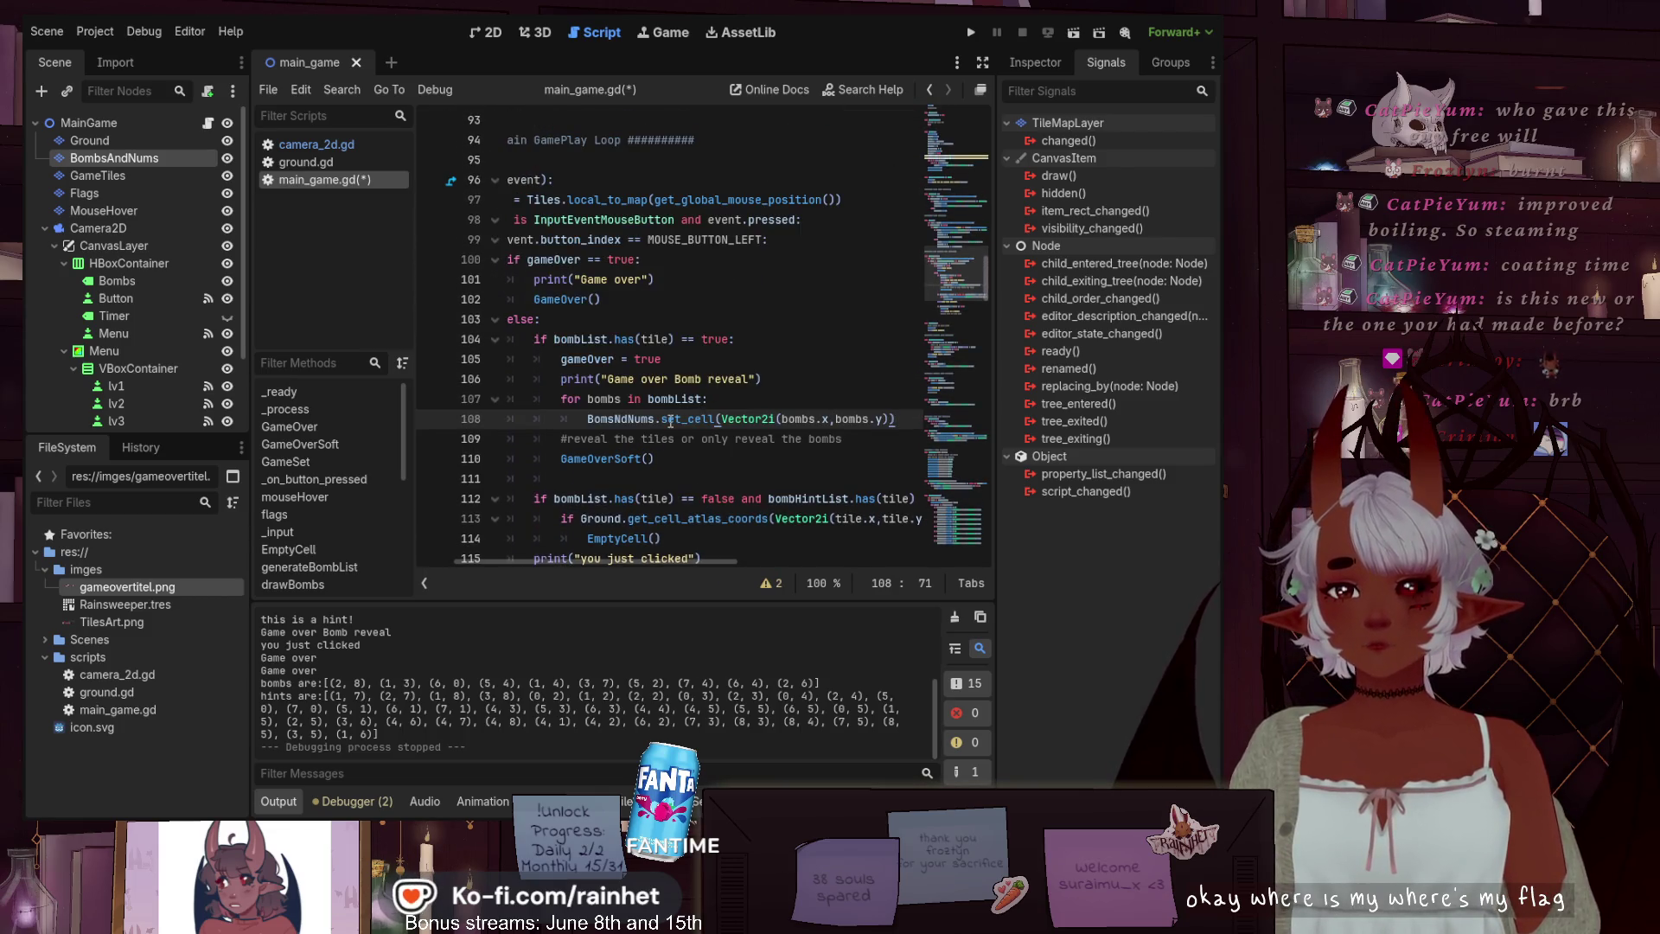
scroll(669, 420, "down", 1)
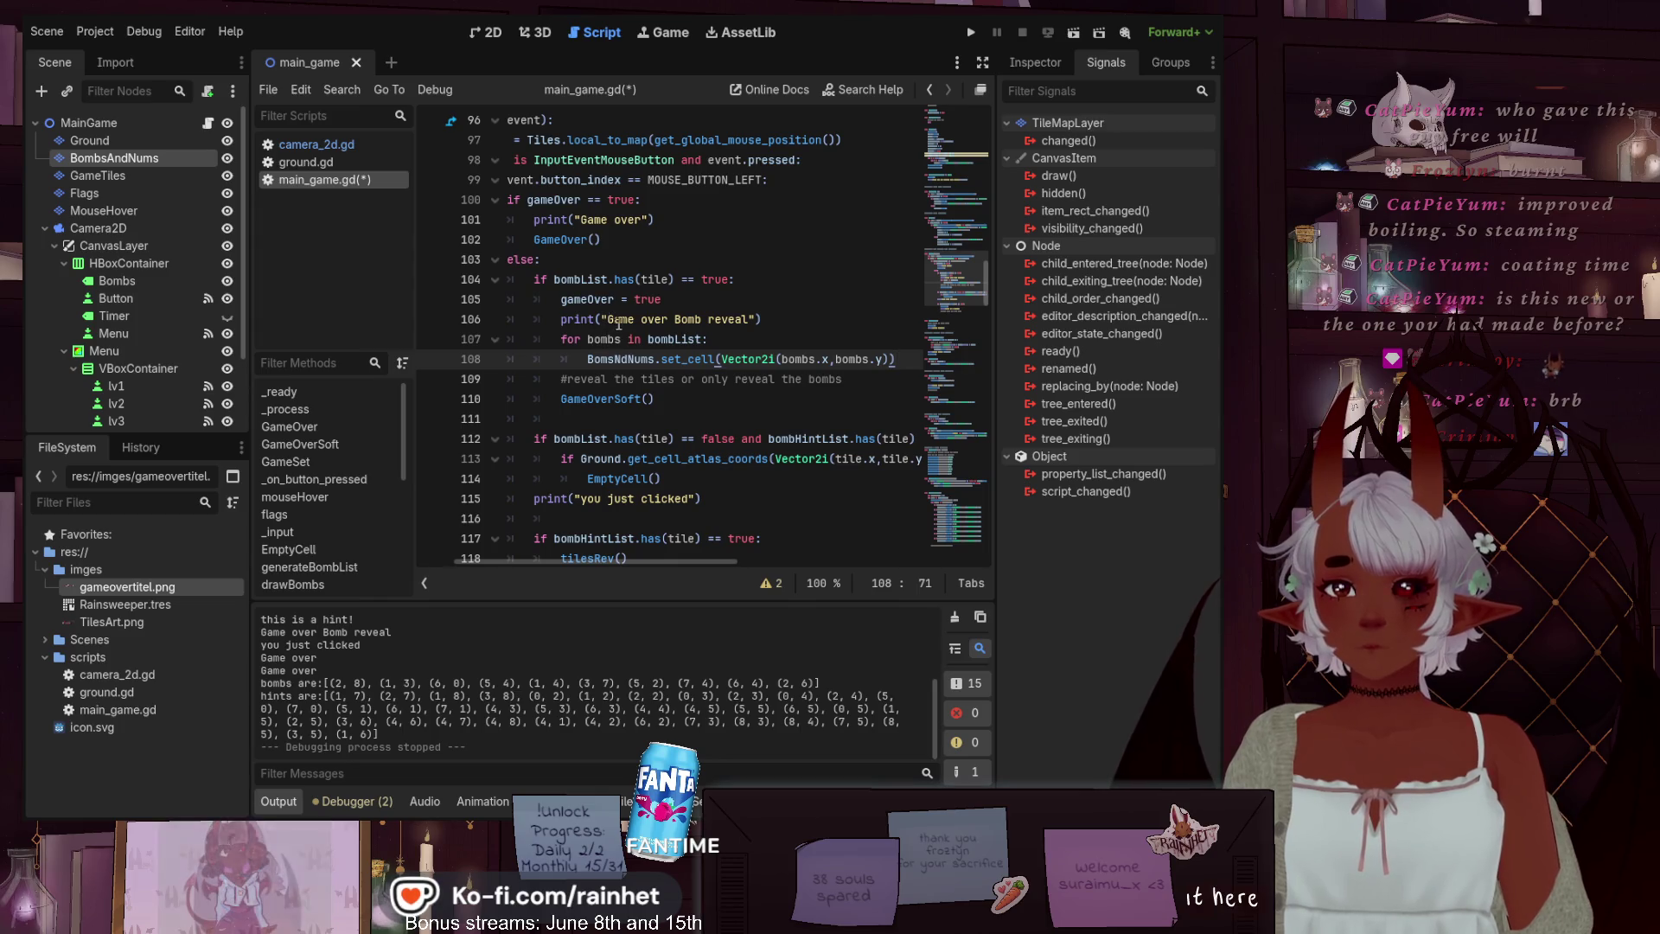
left_click(665, 359)
Change set_cell on line 108 to erase_cell and delete the leftover _cell fragment
left_click_drag(663, 358, 681, 358)
type("eras")
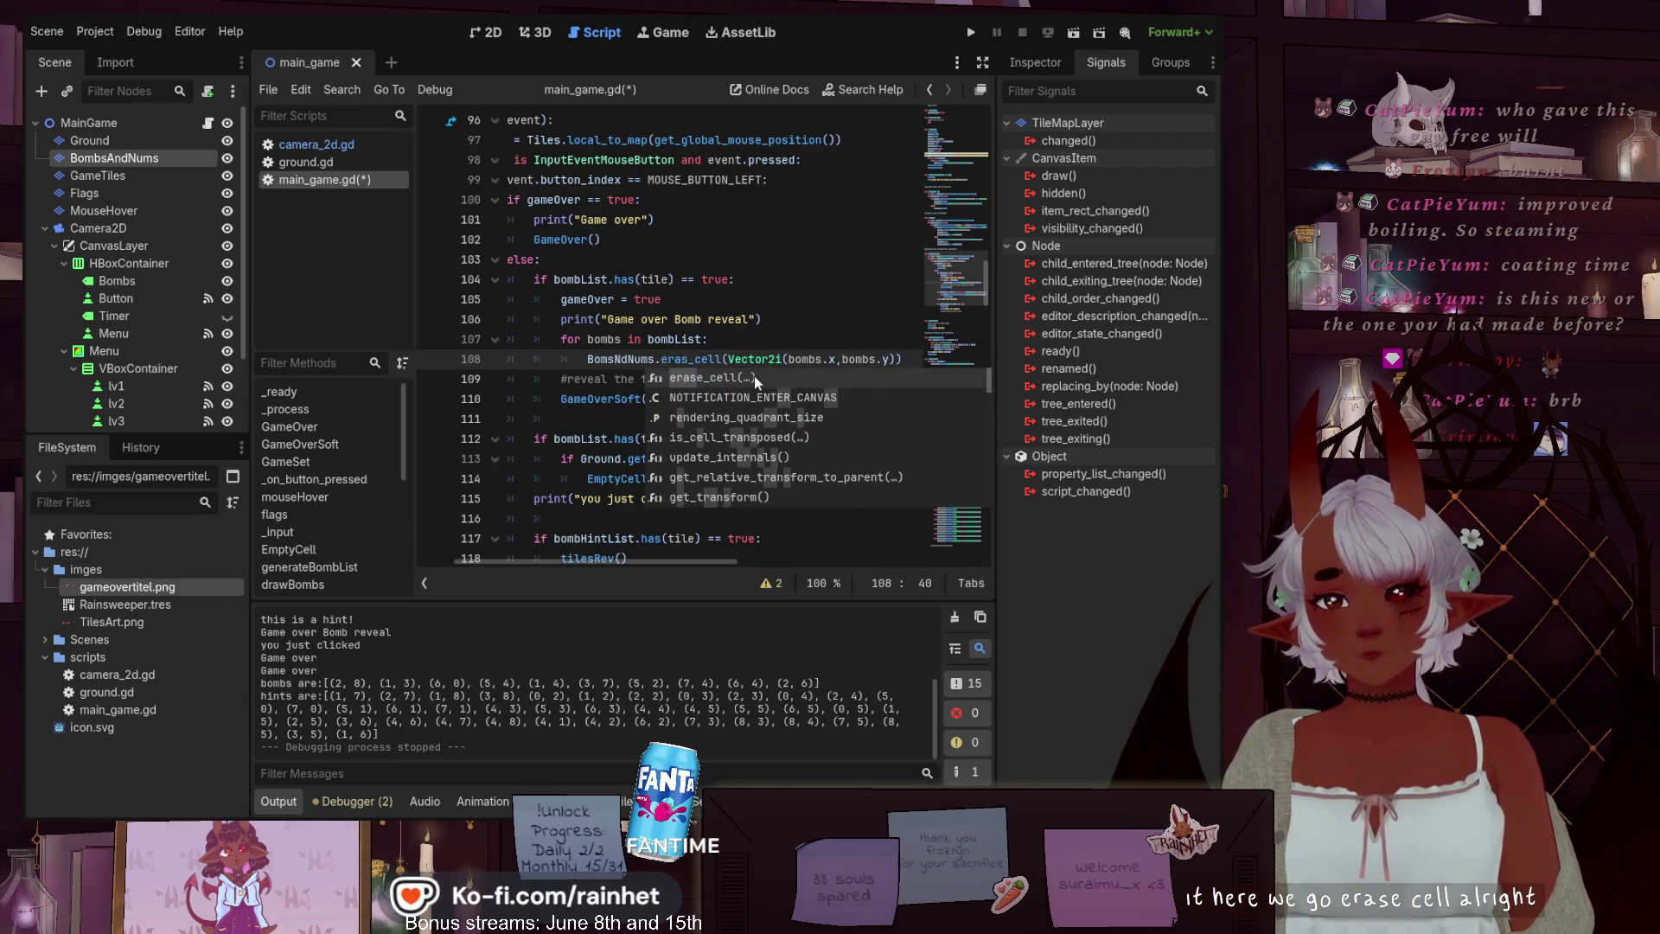
left_click(752, 376)
left_click(764, 320)
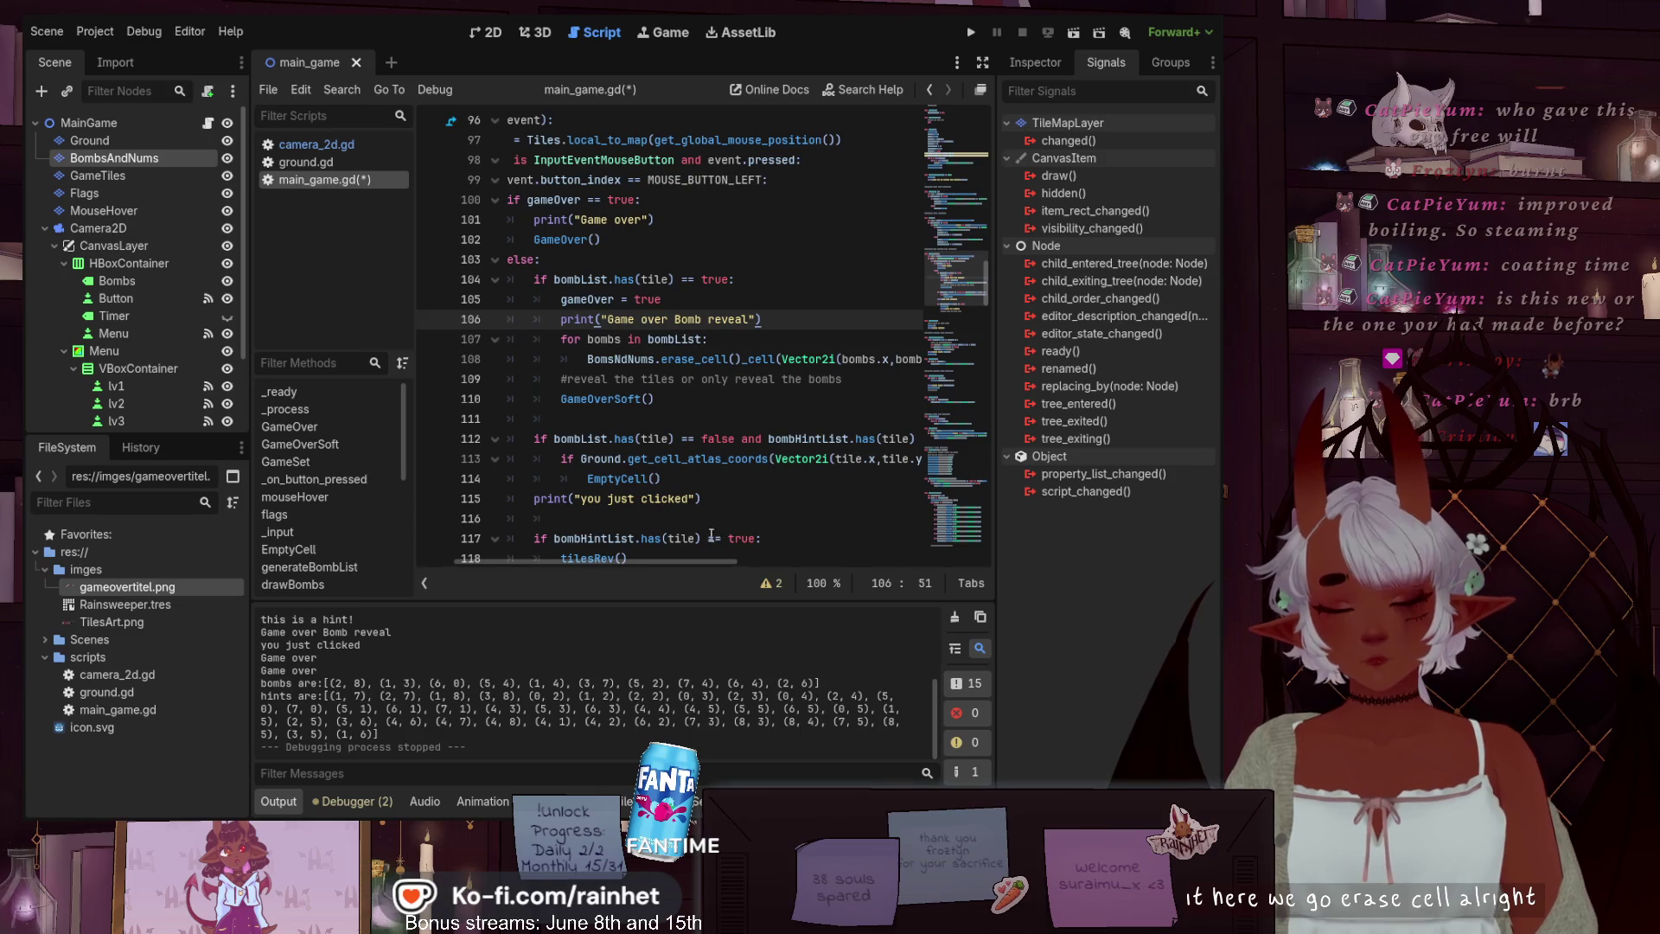
left_click_drag(736, 359, 778, 362)
key("BackSpace")
key("BackSpace")
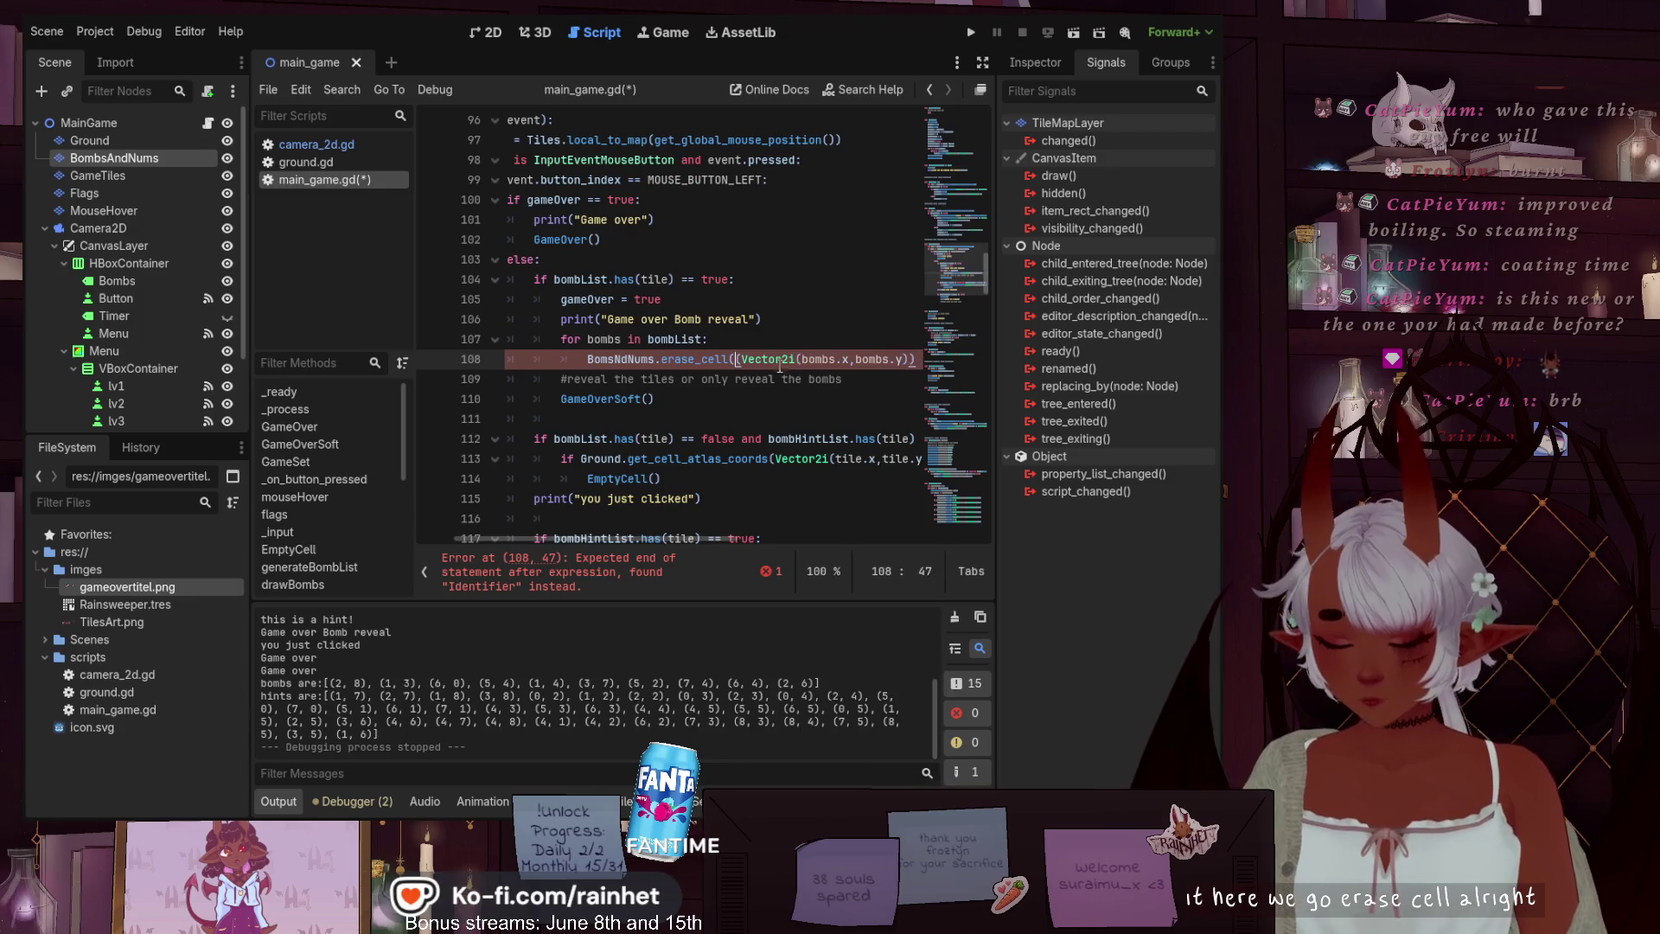
Save main_game.gd and run the project
left_click(809, 403)
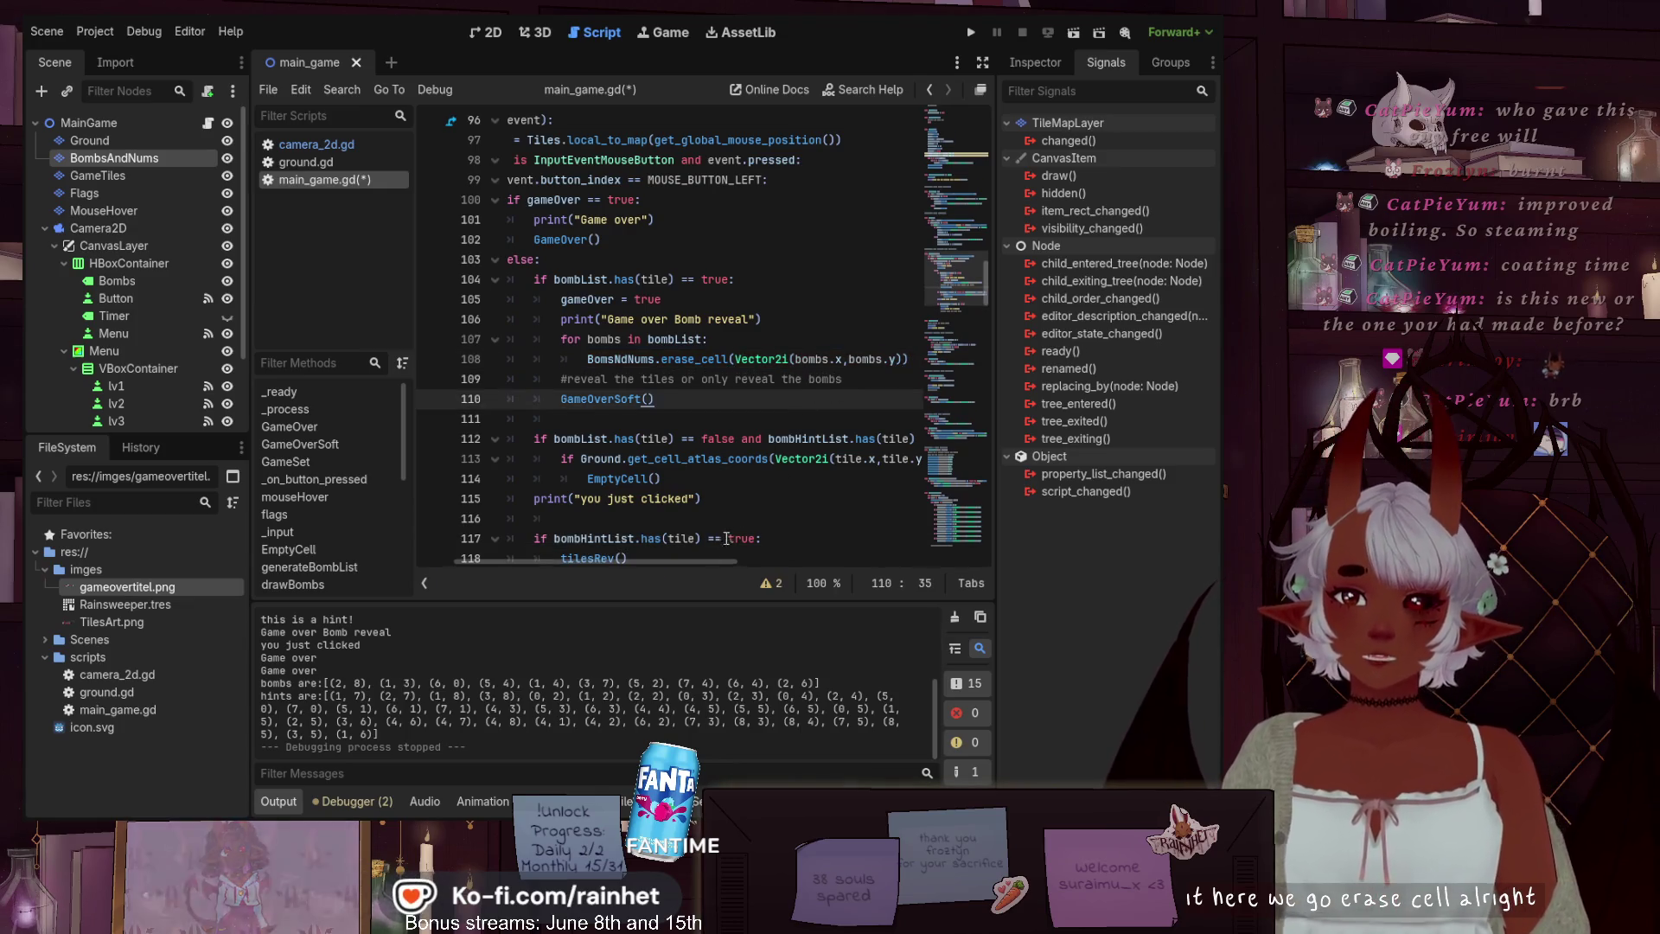
left_click_drag(688, 563, 693, 562)
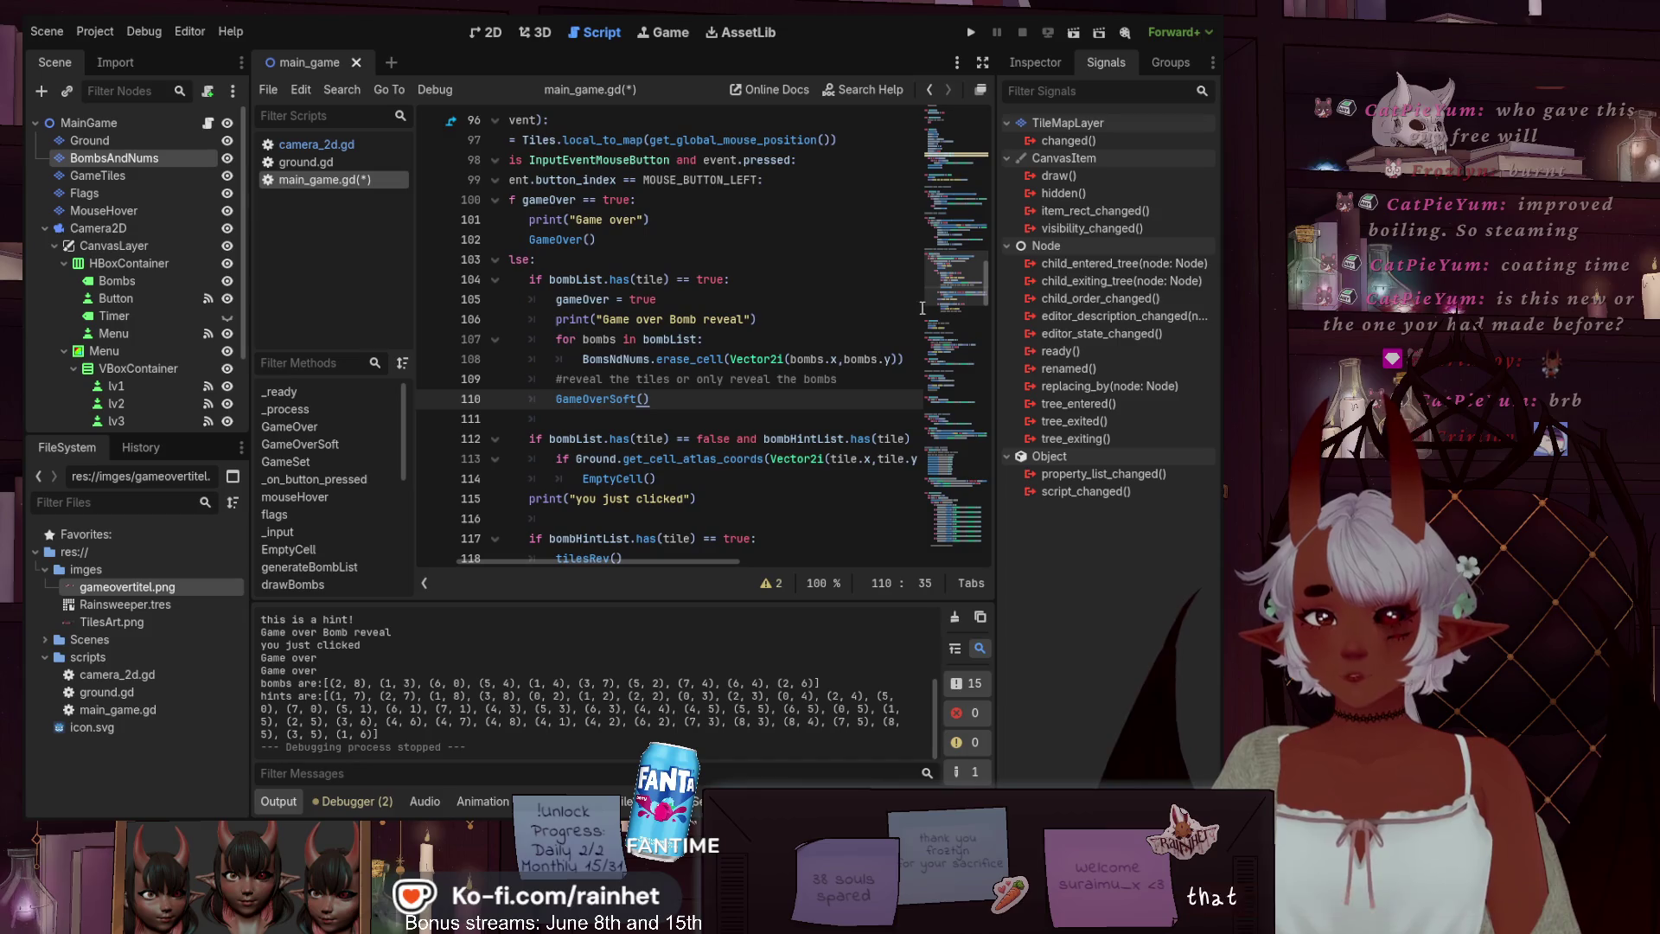
scroll(690, 299, "up", 9)
scroll(690, 299, "down", 5)
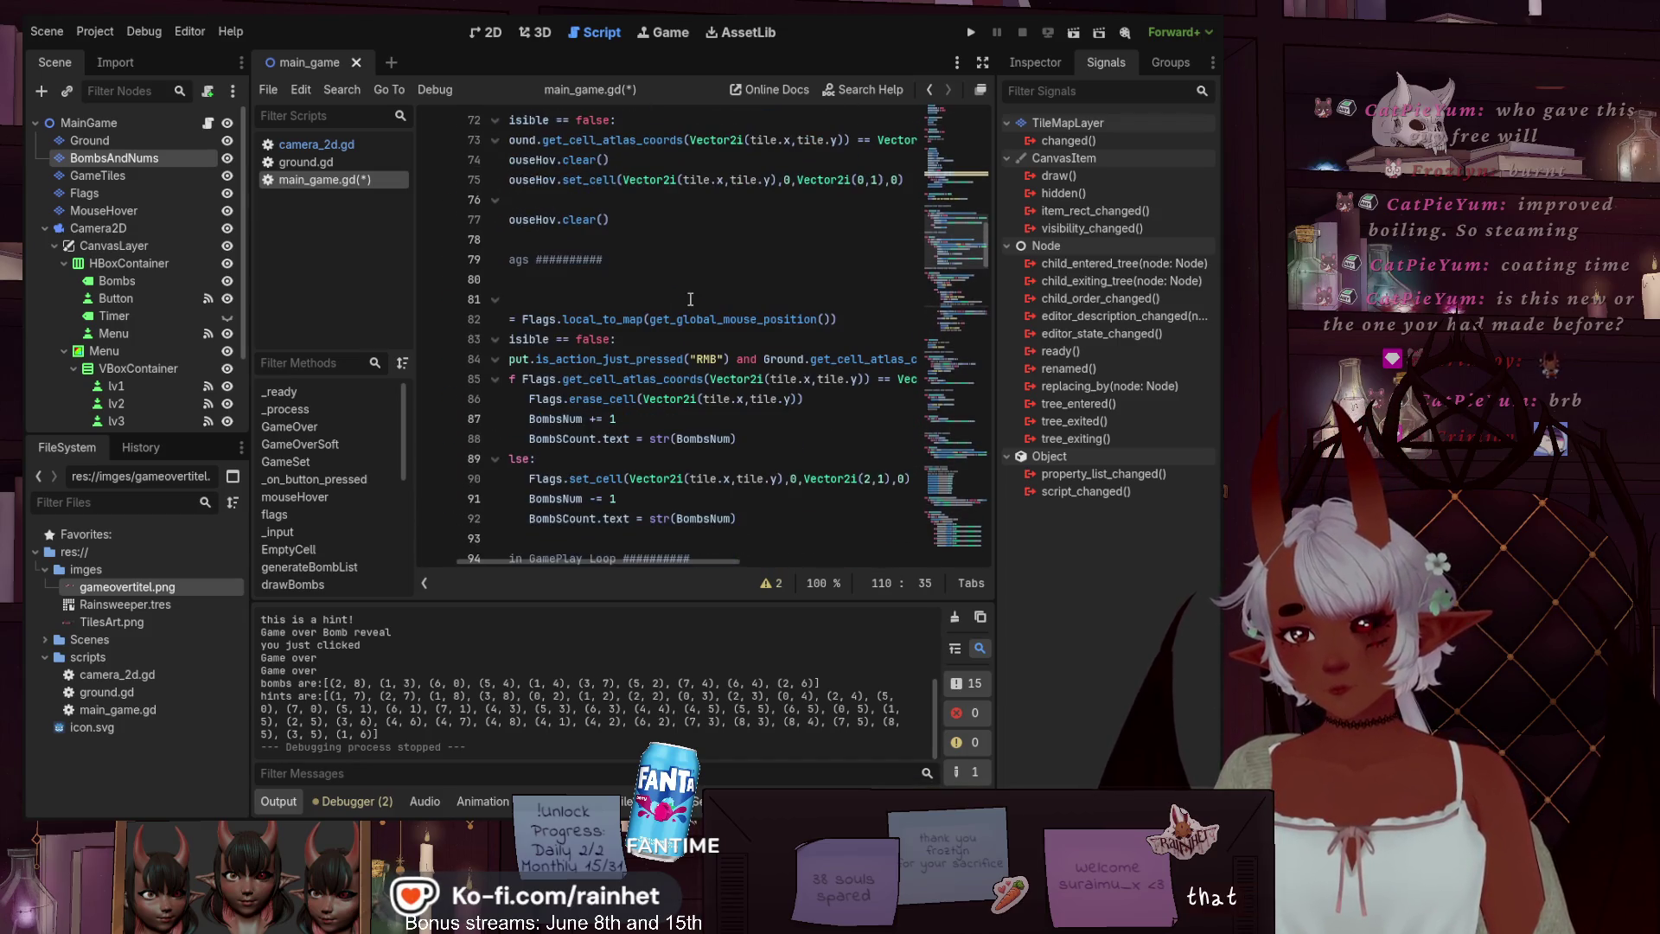
scroll(692, 405, "up", 2)
scroll(691, 404, "down", 5)
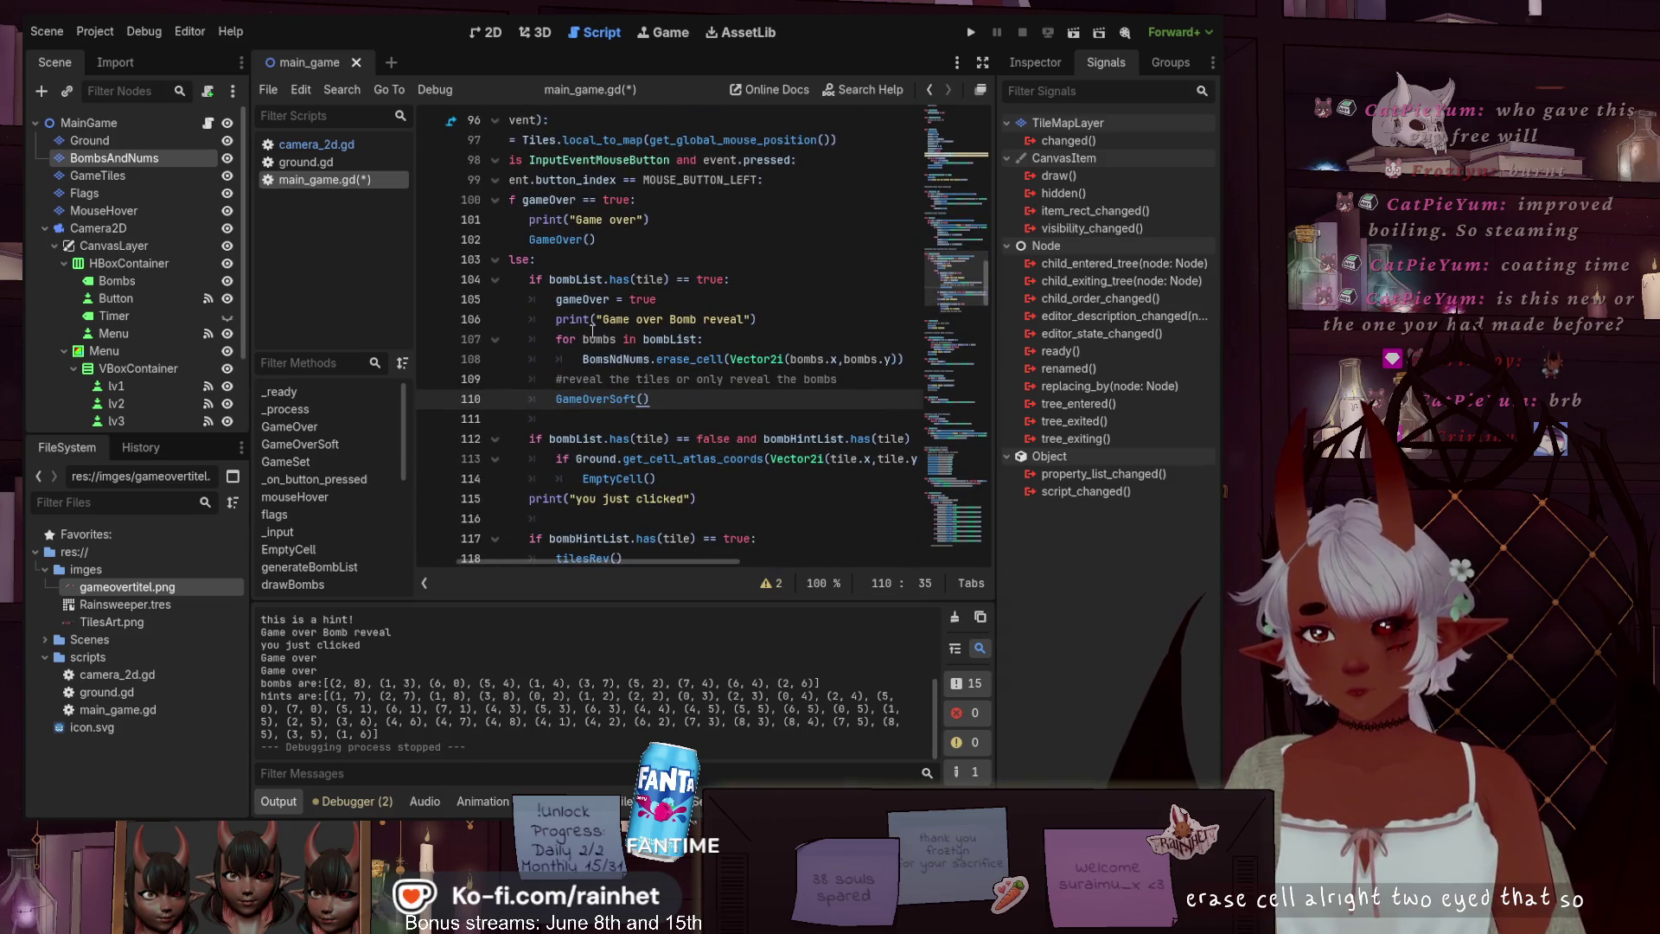
key("ctrl+s")
left_click(971, 31)
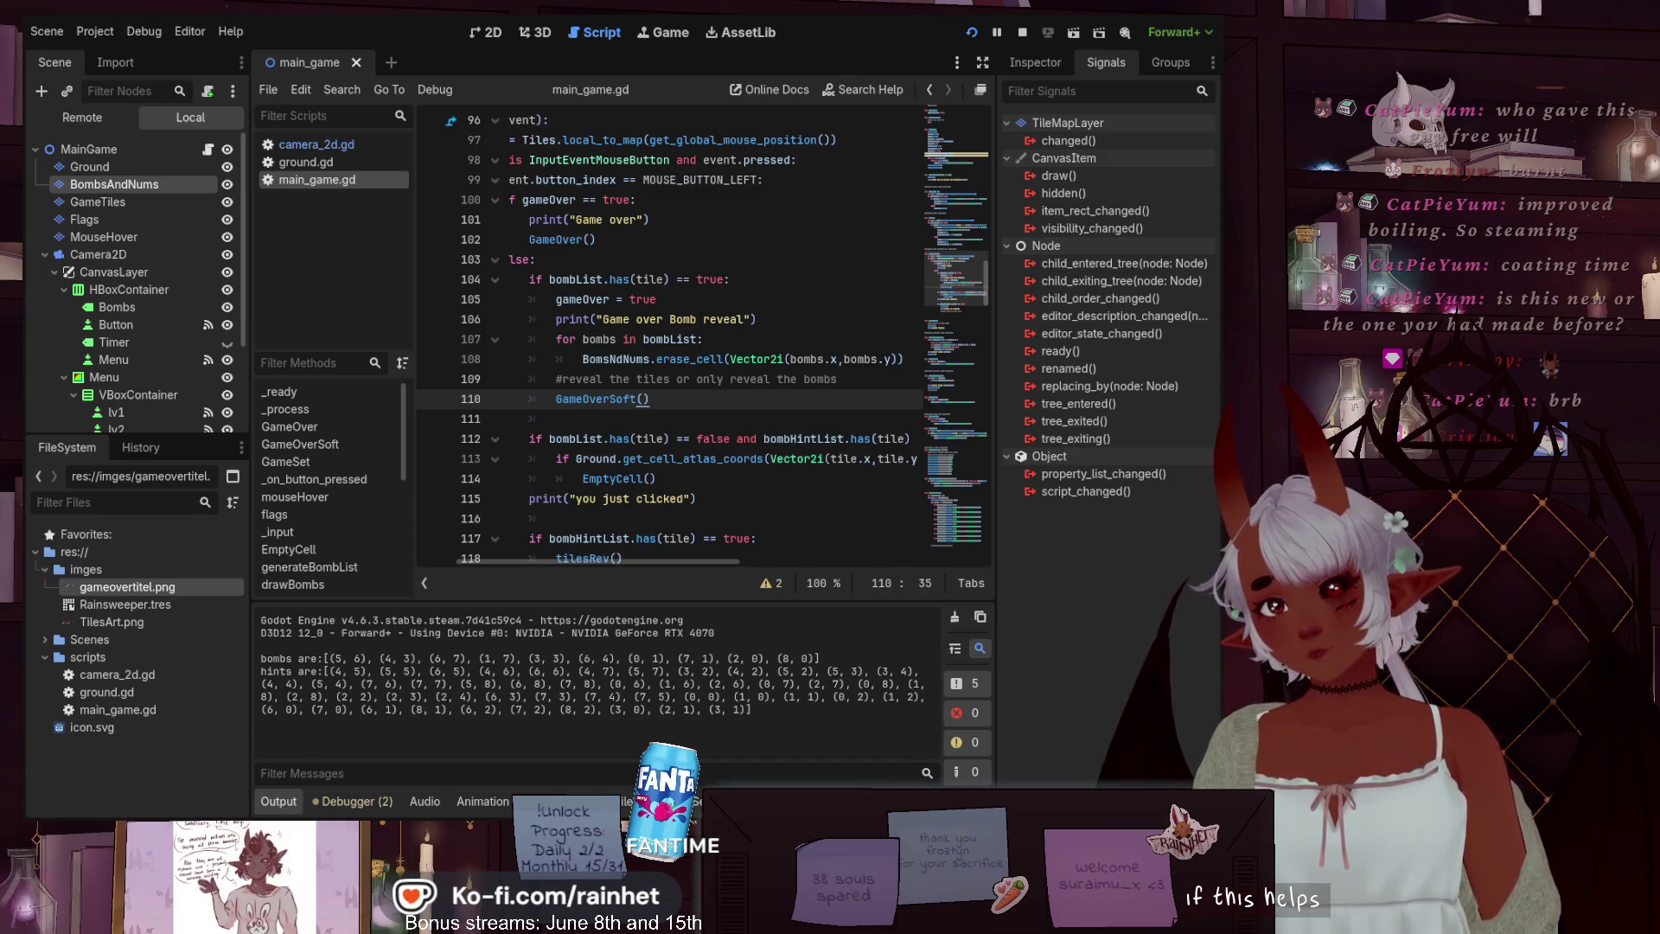
Run the game, reveal hints 2, 2 and 1, retry, hit a bomb for GAME OVER, then stop
key("F5")
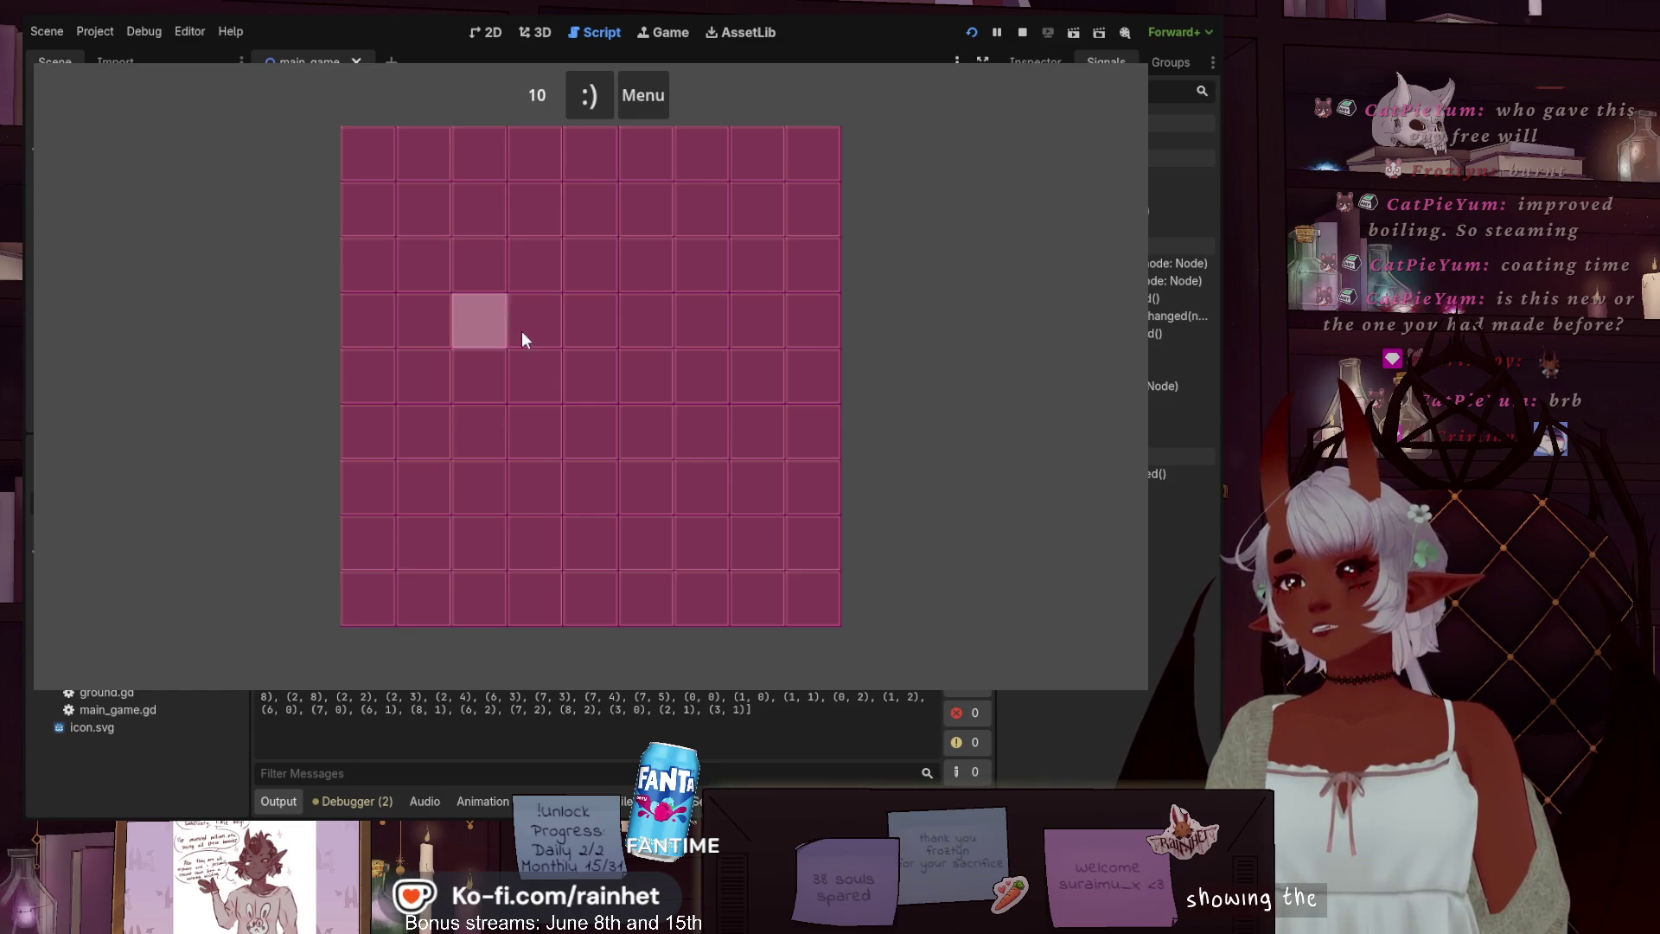
left_click(645, 303)
left_click(594, 322)
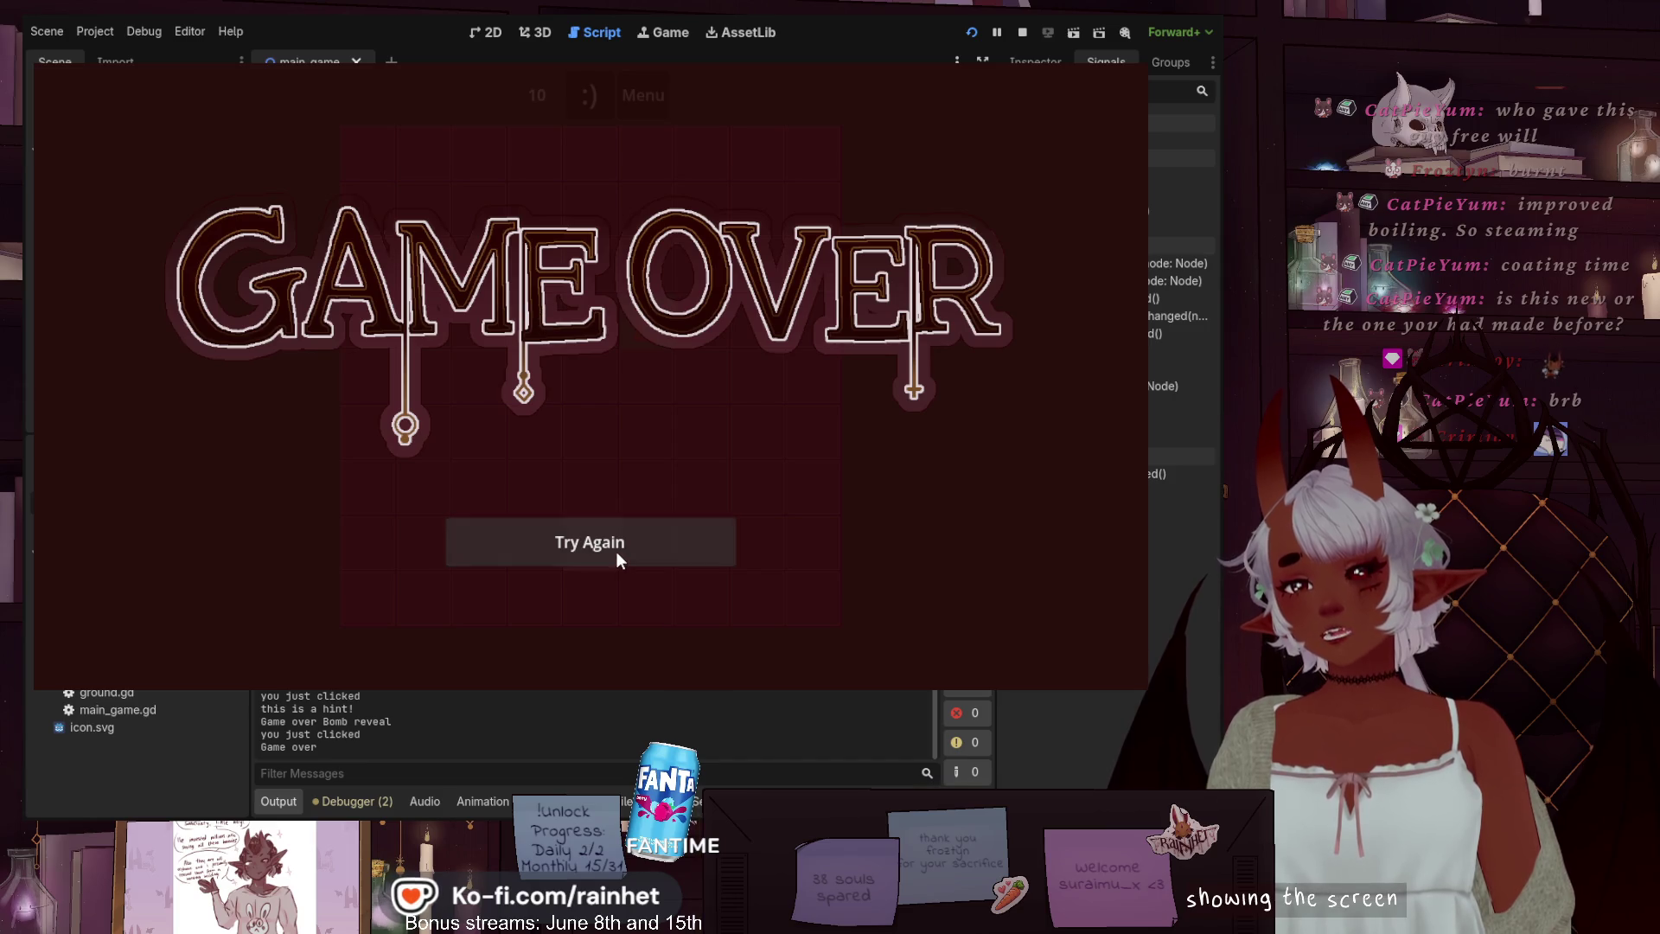
left_click(615, 554)
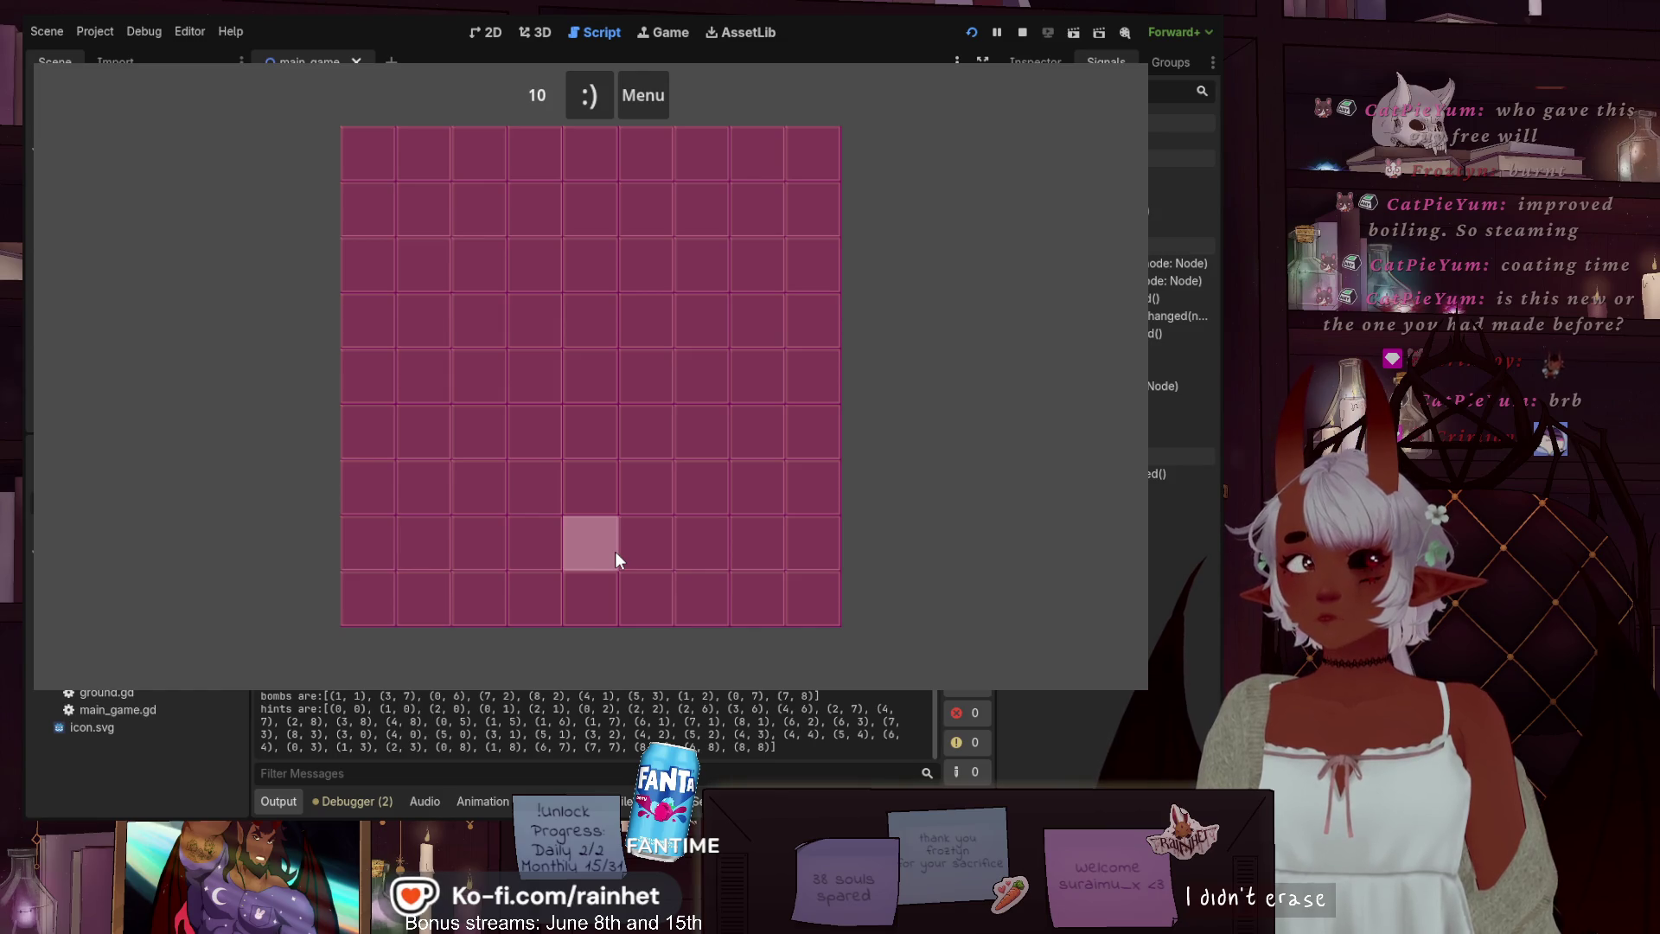
left_click(645, 293)
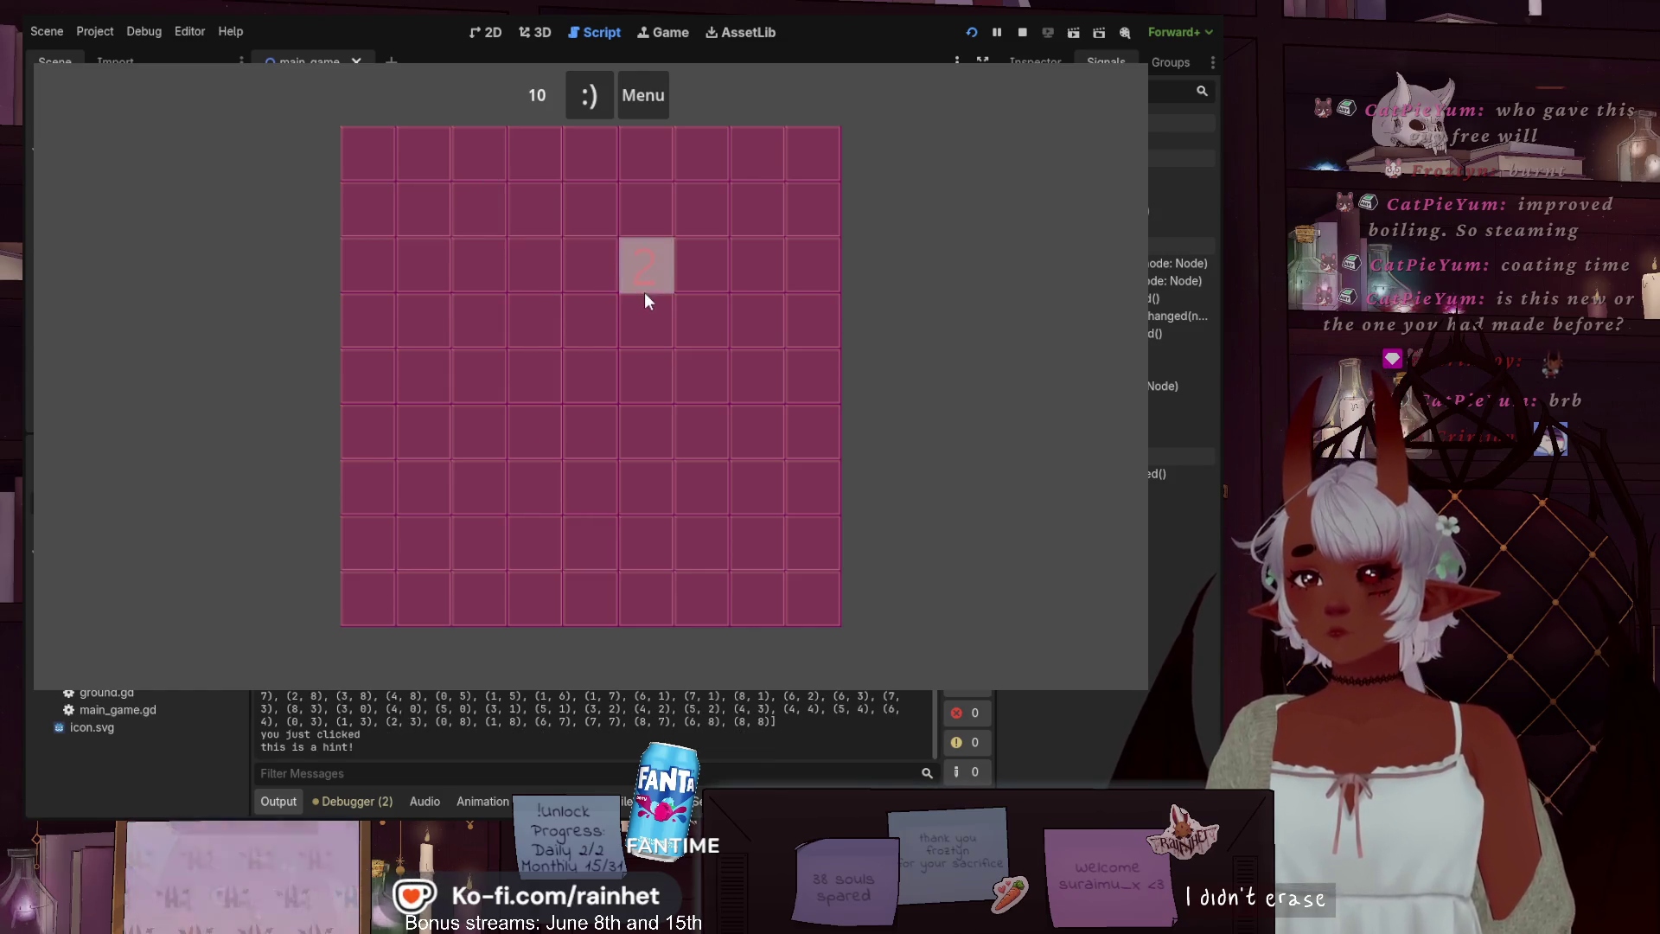
left_click(598, 322)
left_click(598, 278)
left_click(598, 226)
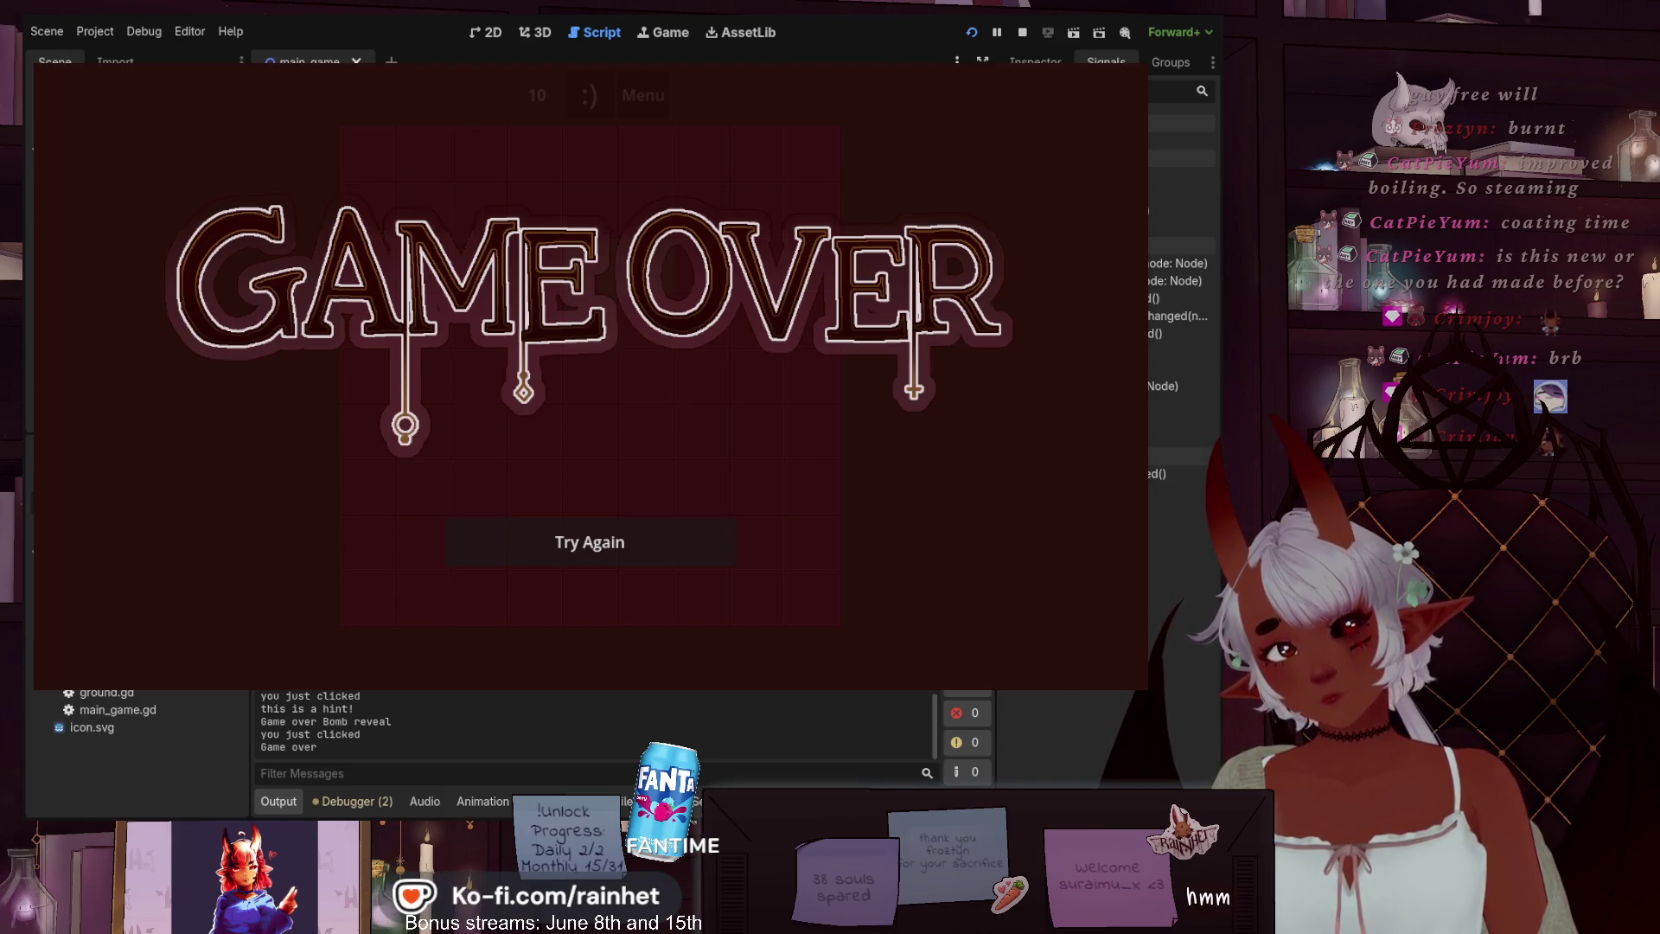
key("F8")
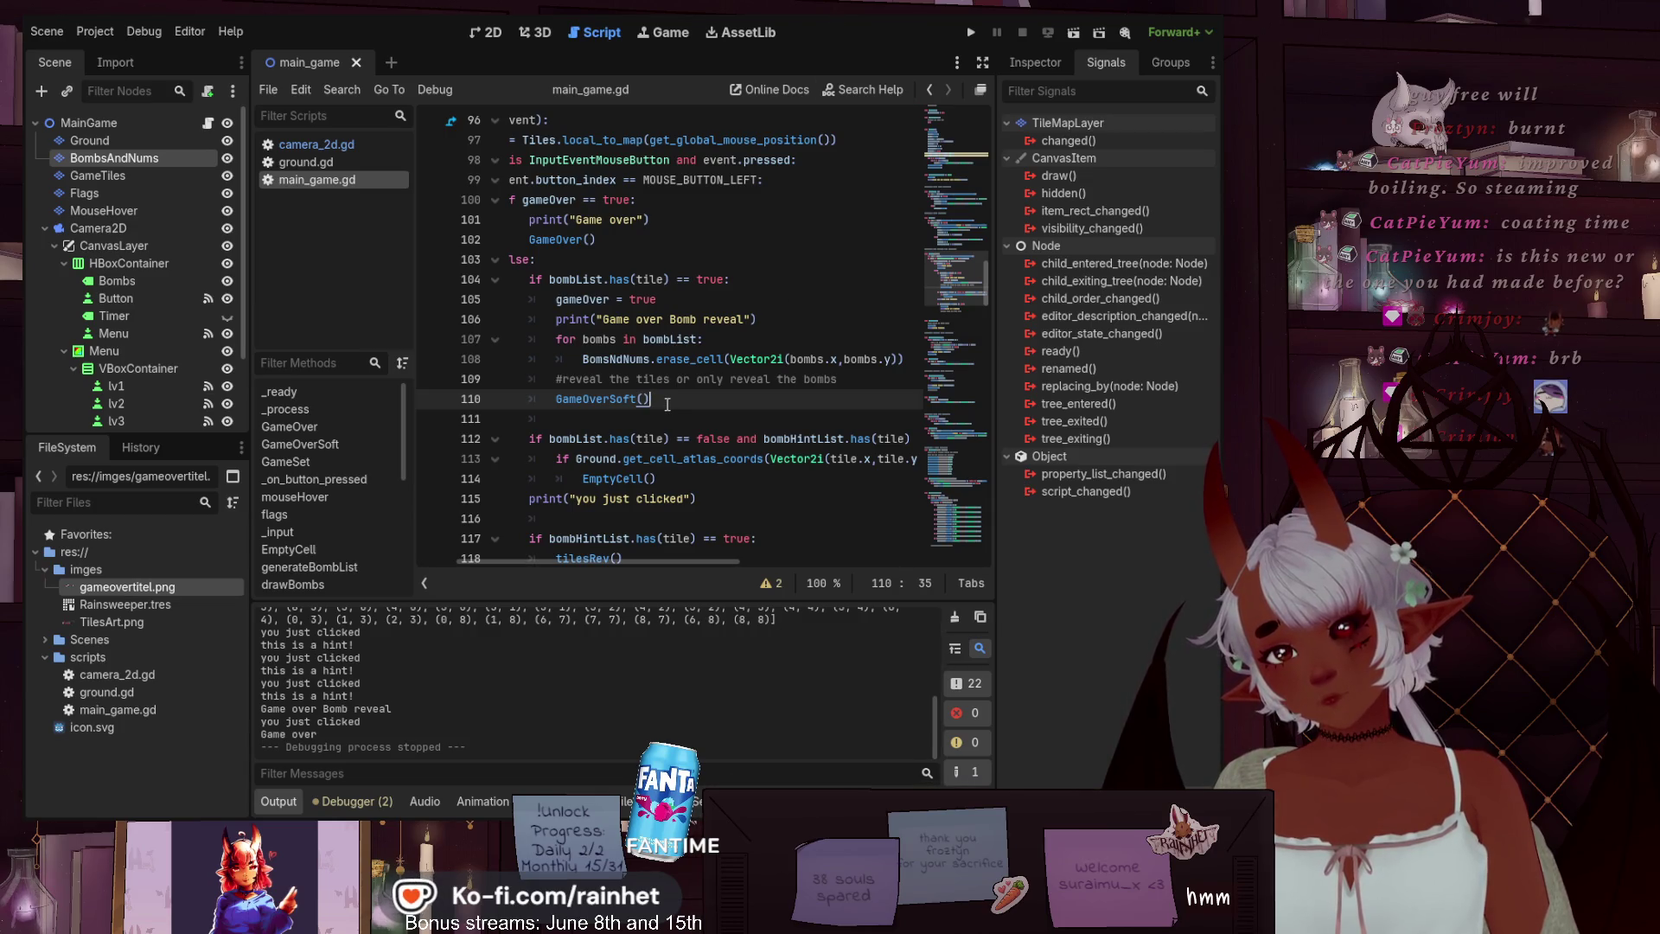
Review the bomb-hit branch on lines 108–110 of main_game.gd
left_click(583, 359)
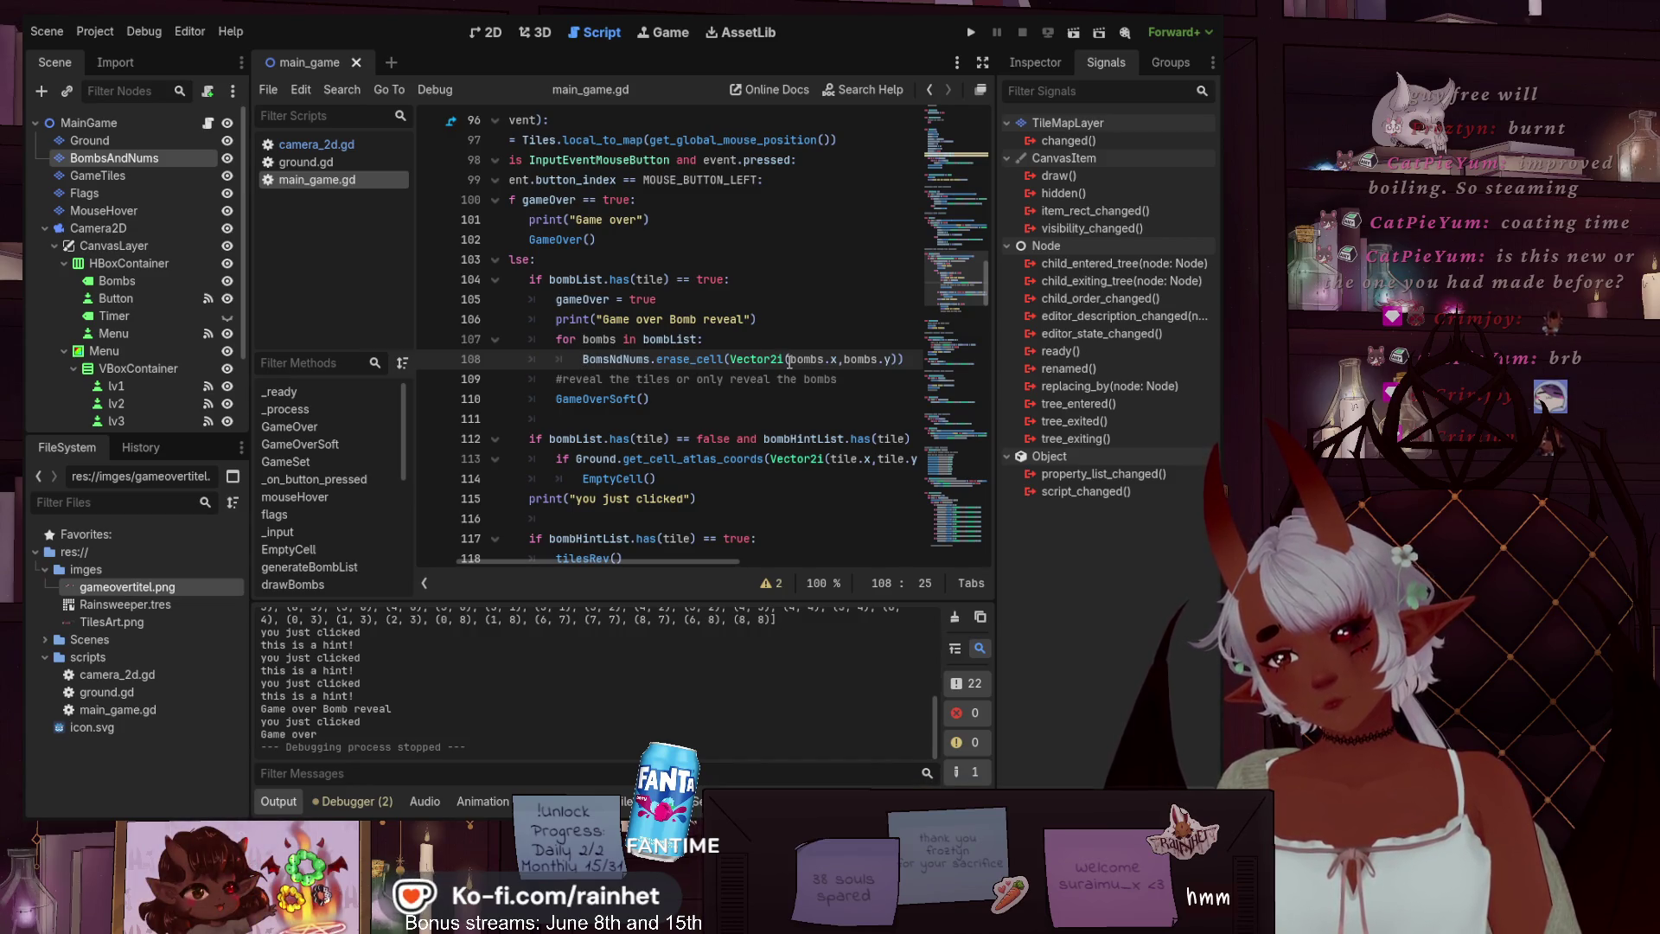
scroll(597, 679, "up", 3)
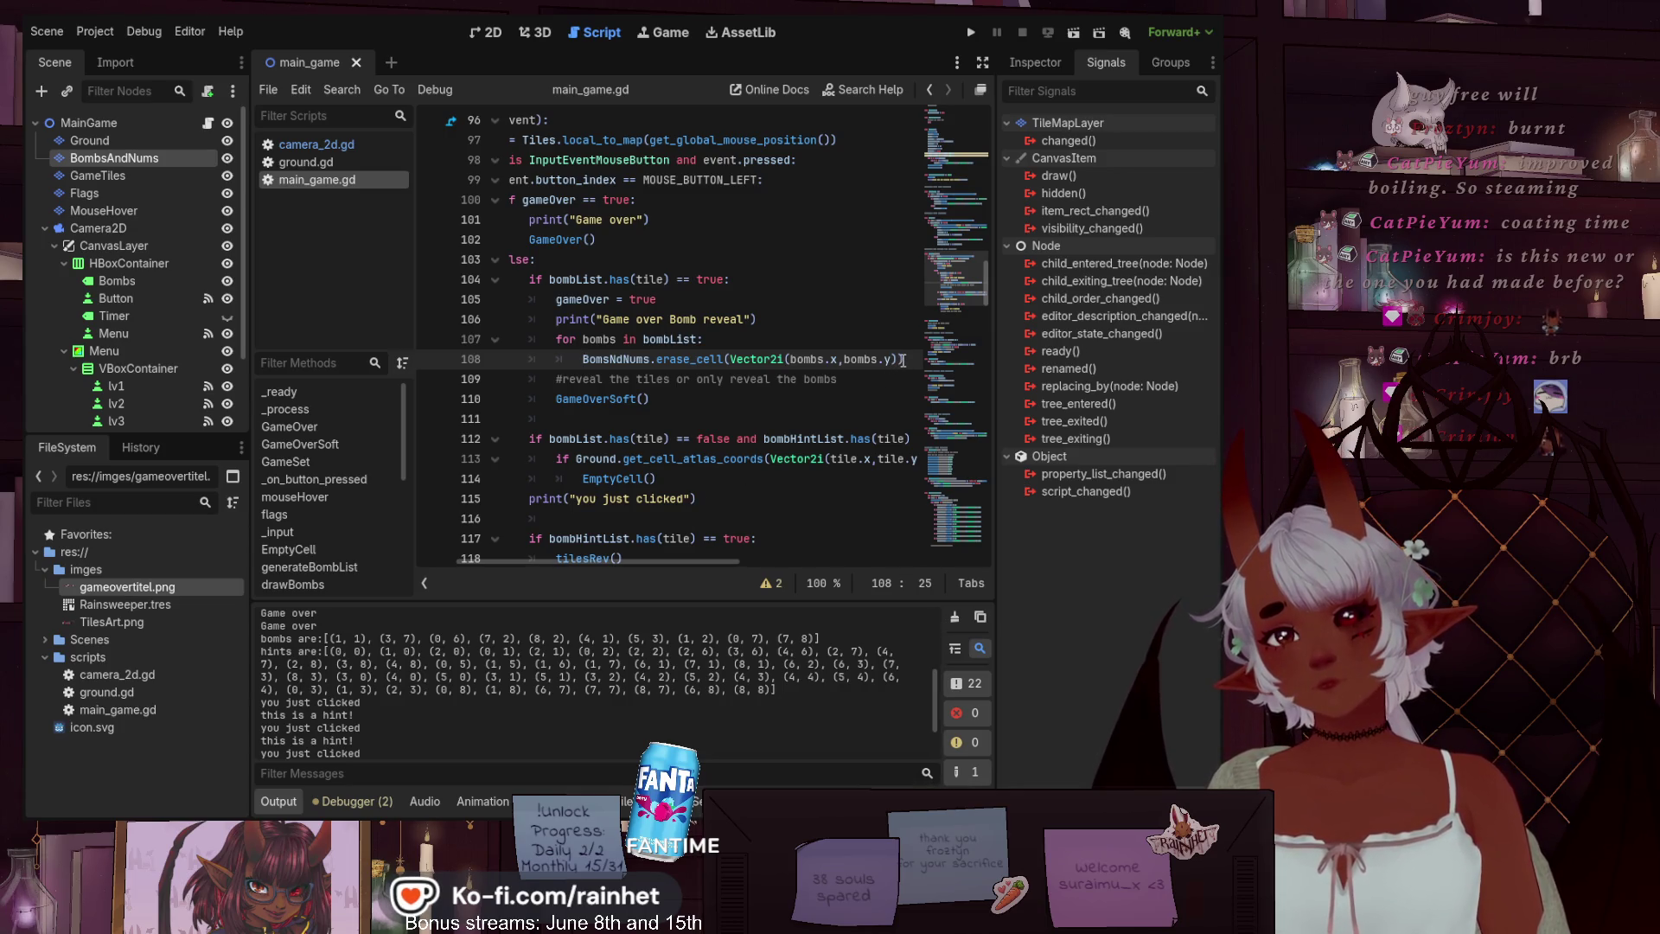
left_click(903, 361)
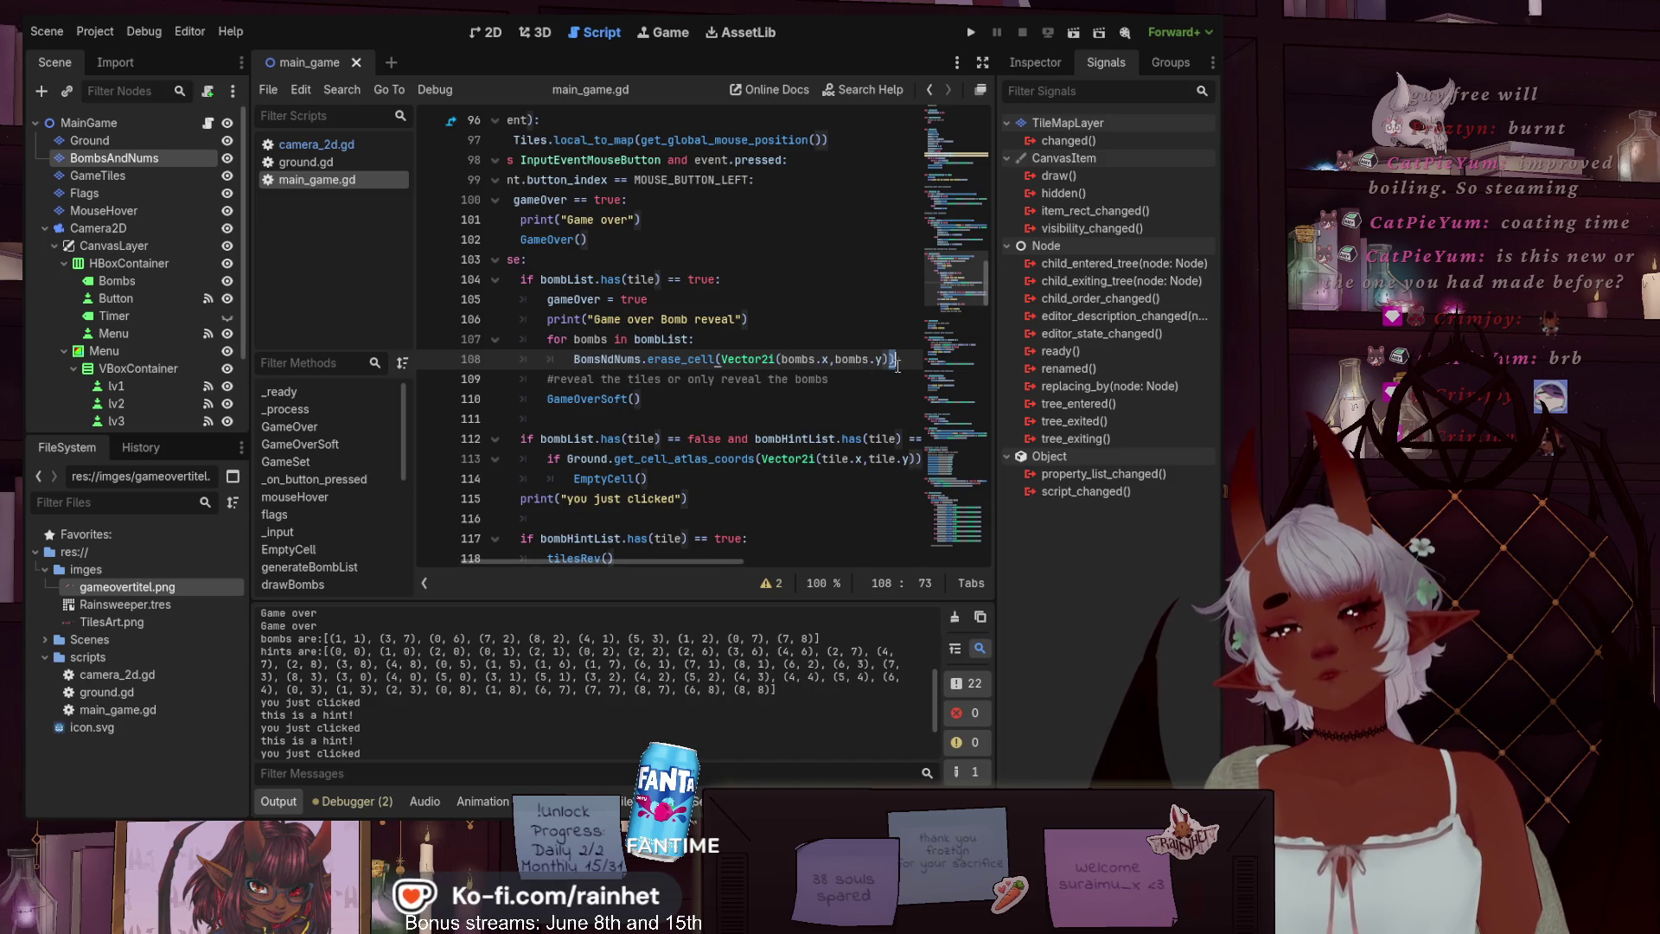
left_click(811, 399)
mouse_move(687, 562)
left_mouse_down()
mouse_move(787, 551)
mouse_move(668, 547)
left_mouse_up()
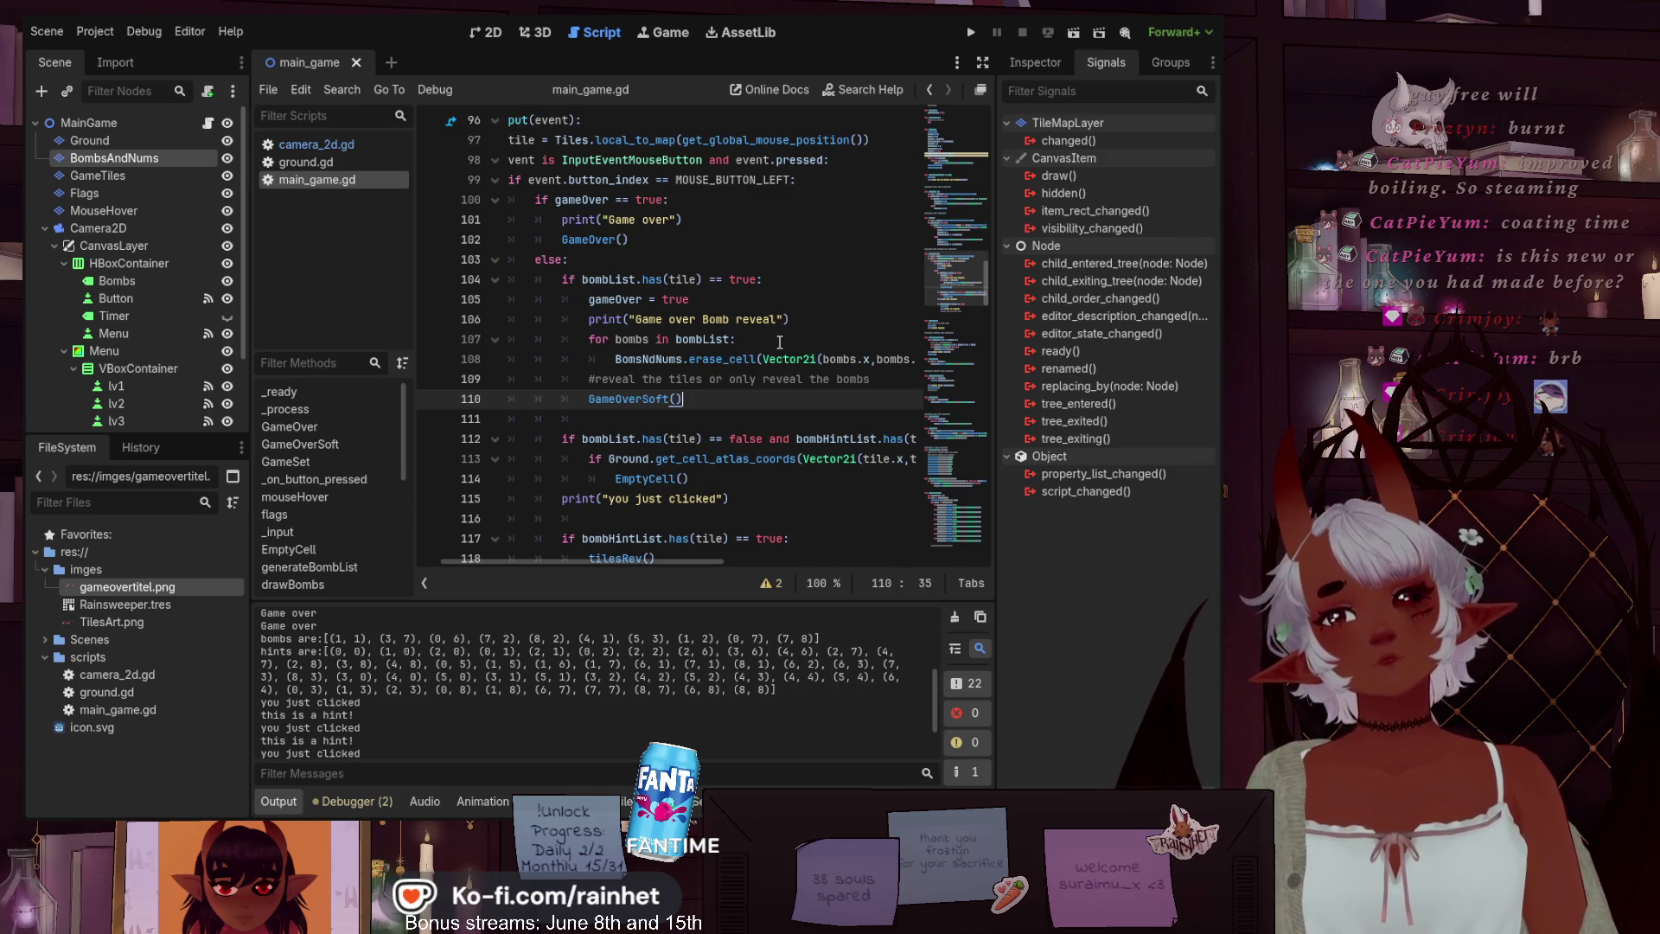
scroll(745, 332, "up", 1)
Move the gameOver = true and print lines from above the bomb loop to below it
left_click_drag(789, 379, 584, 359)
key("ctrl+c")
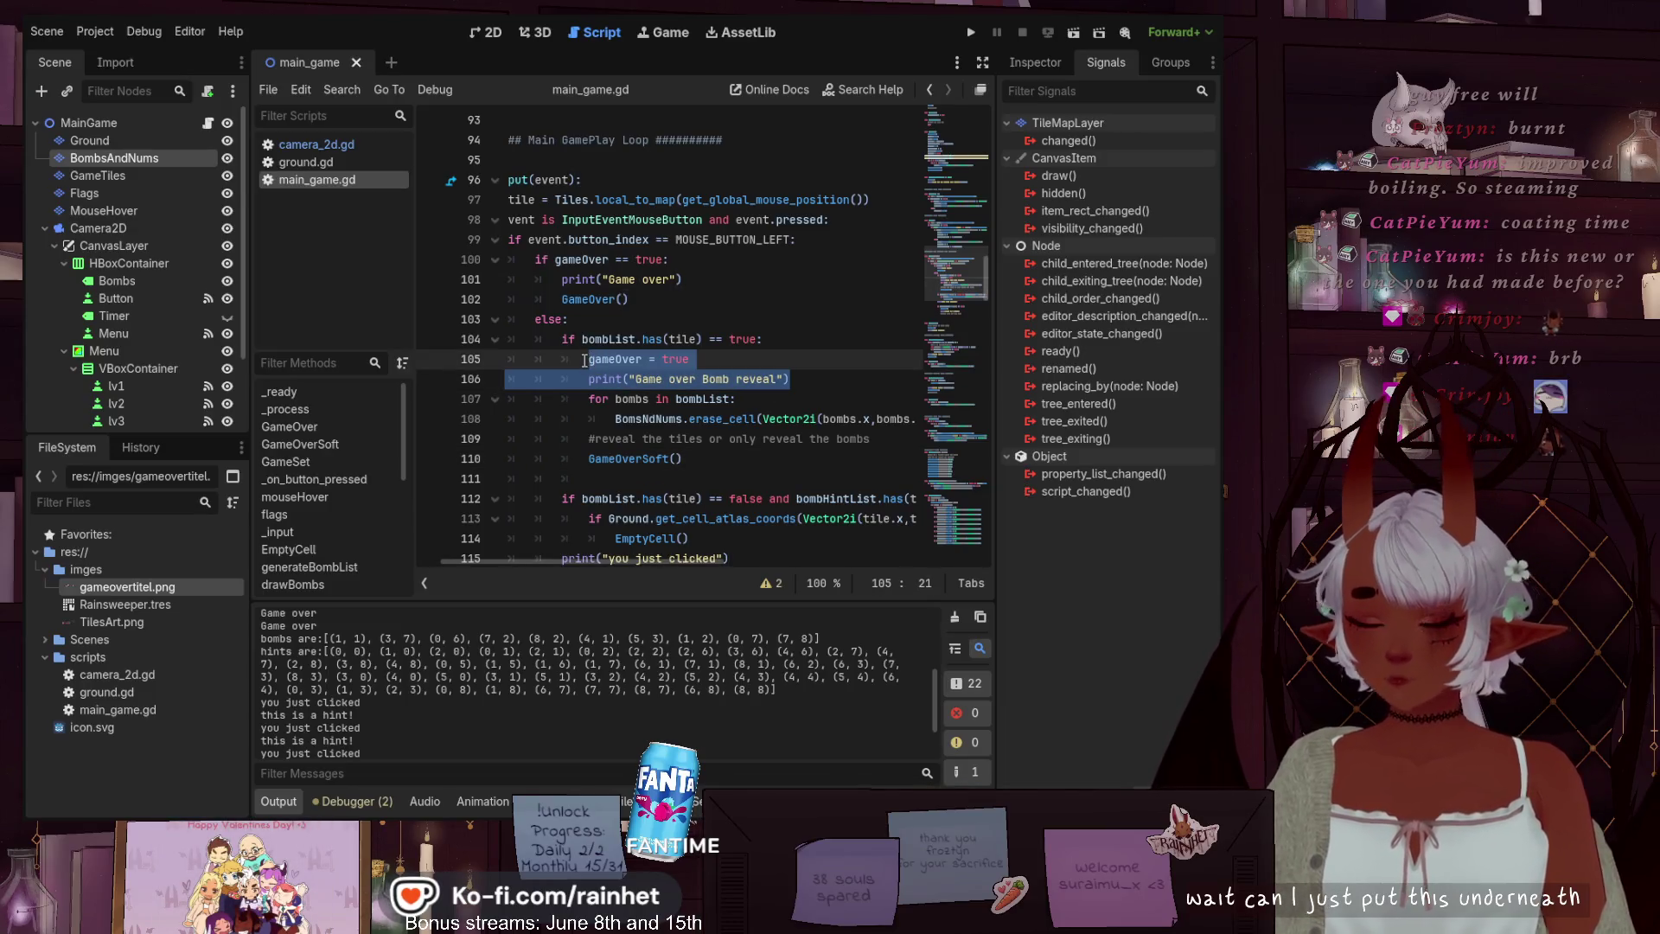
key("BackSpace")
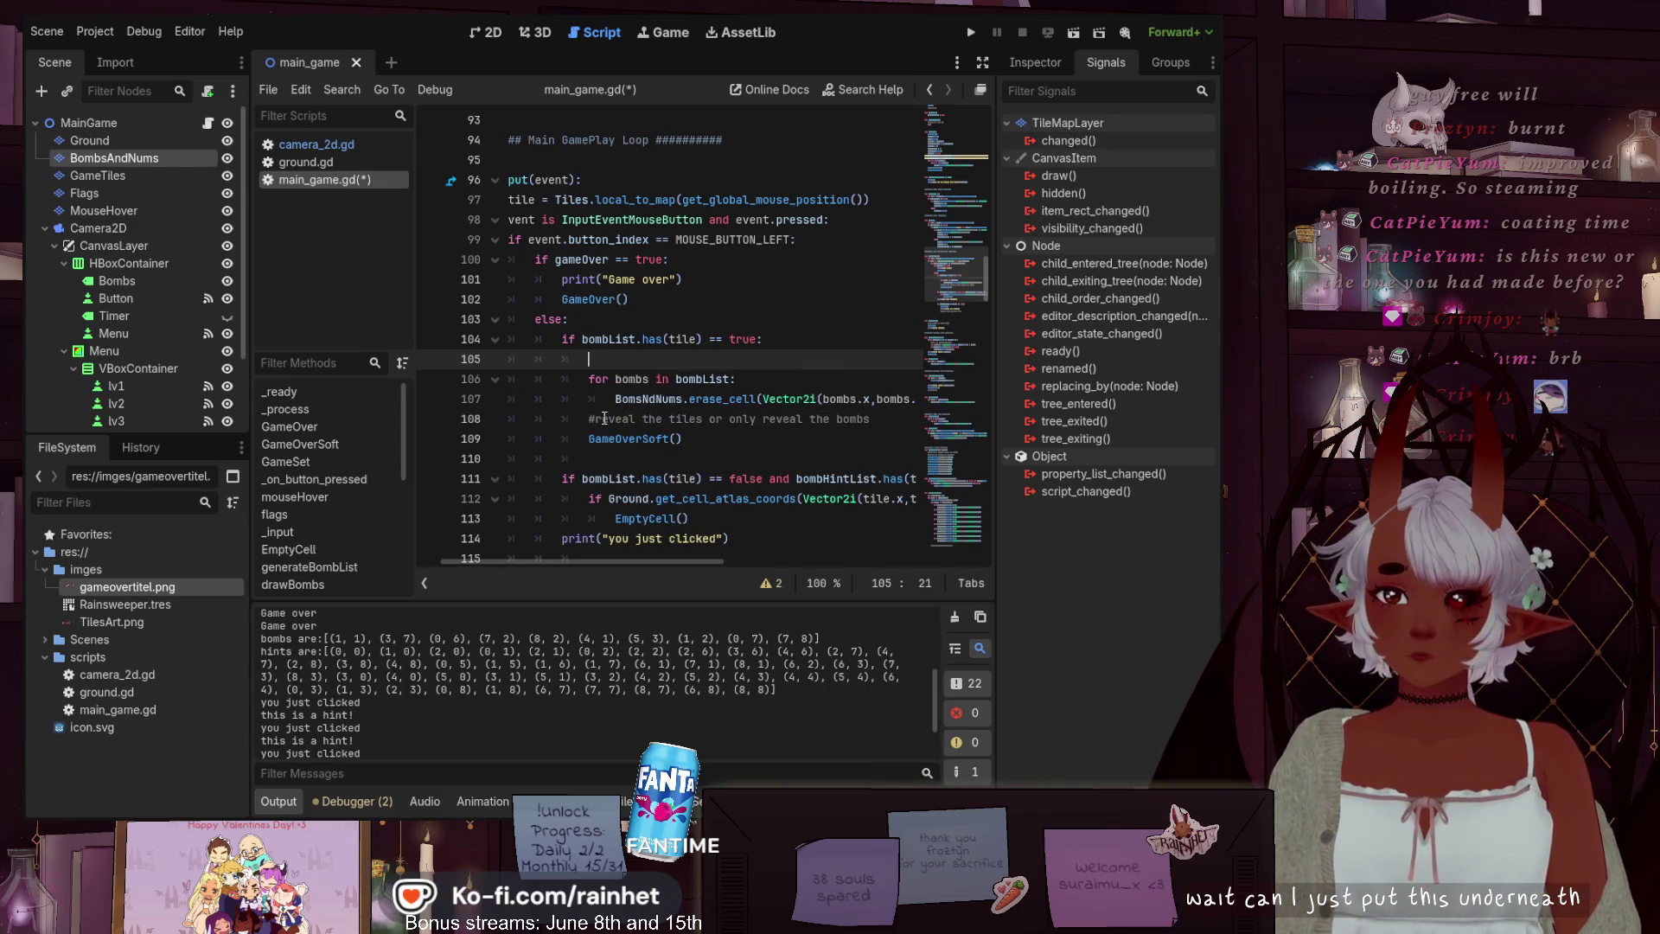
key("Down")
key("Down")
key("Down")
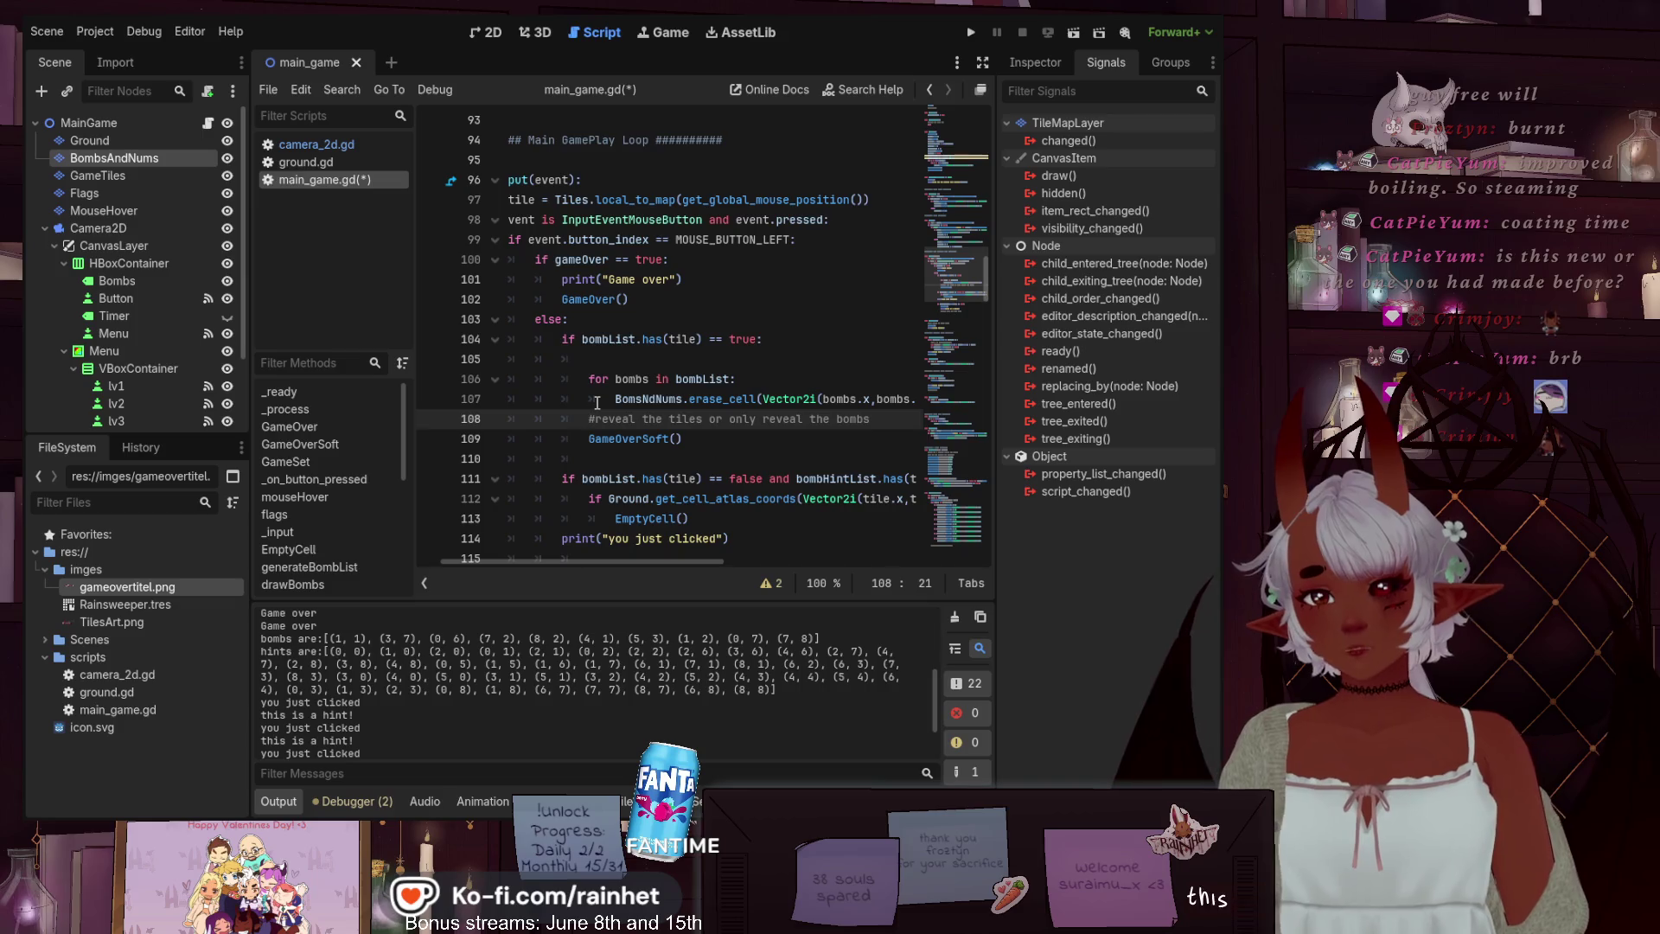
key("End")
key("Return")
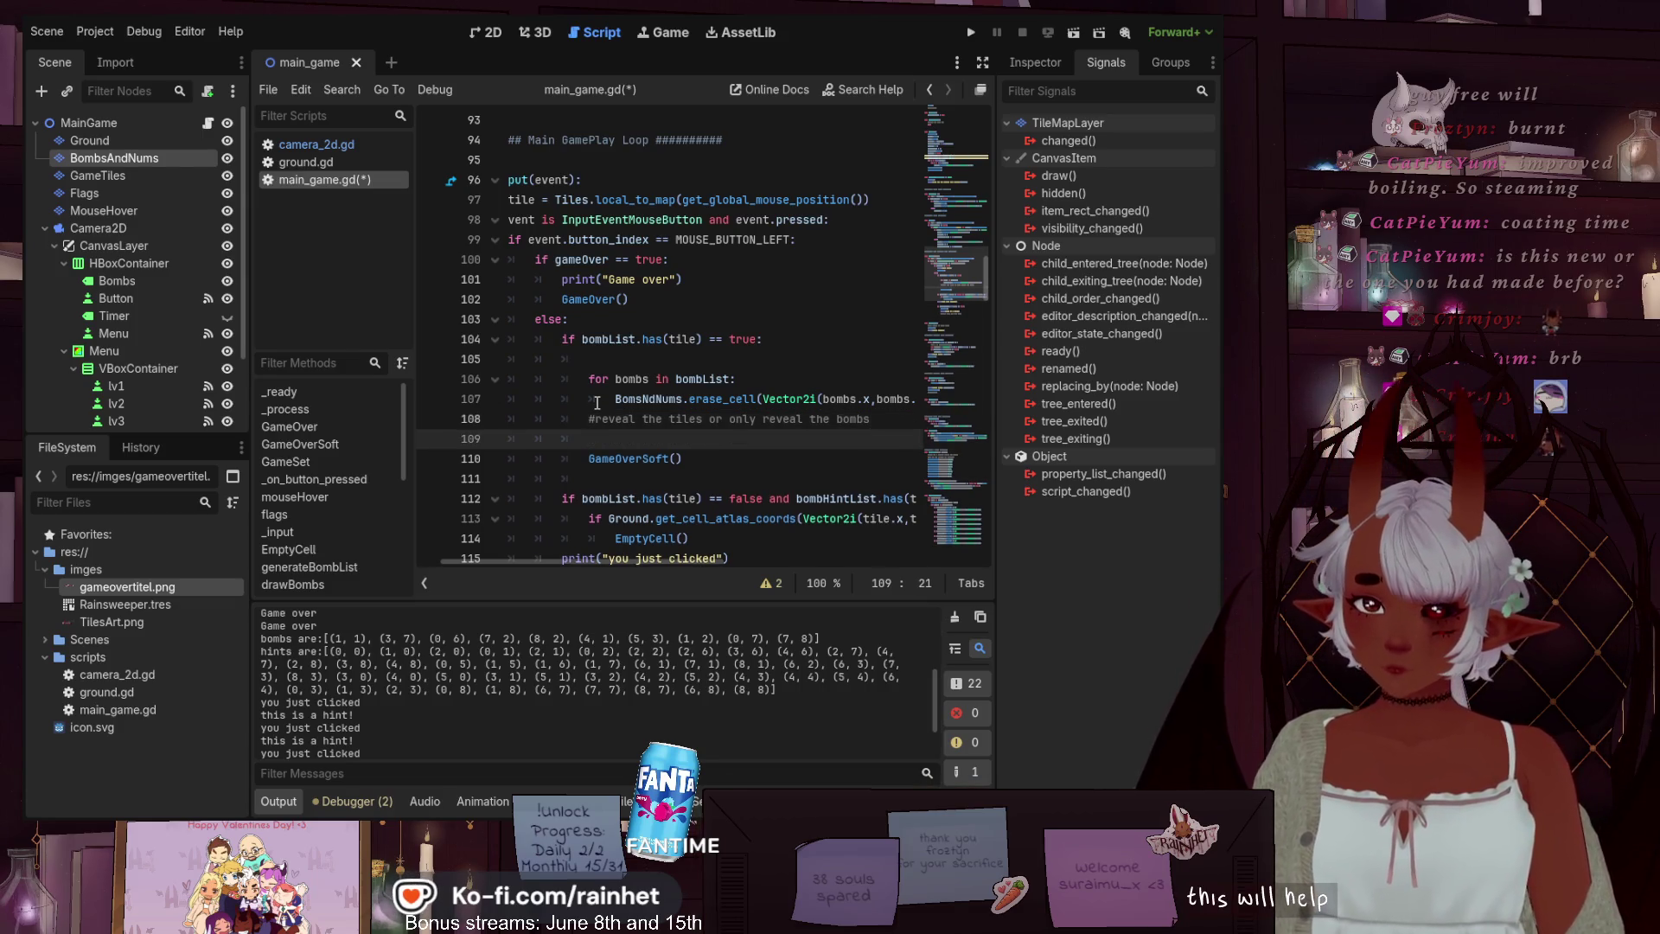
key("ctrl+v")
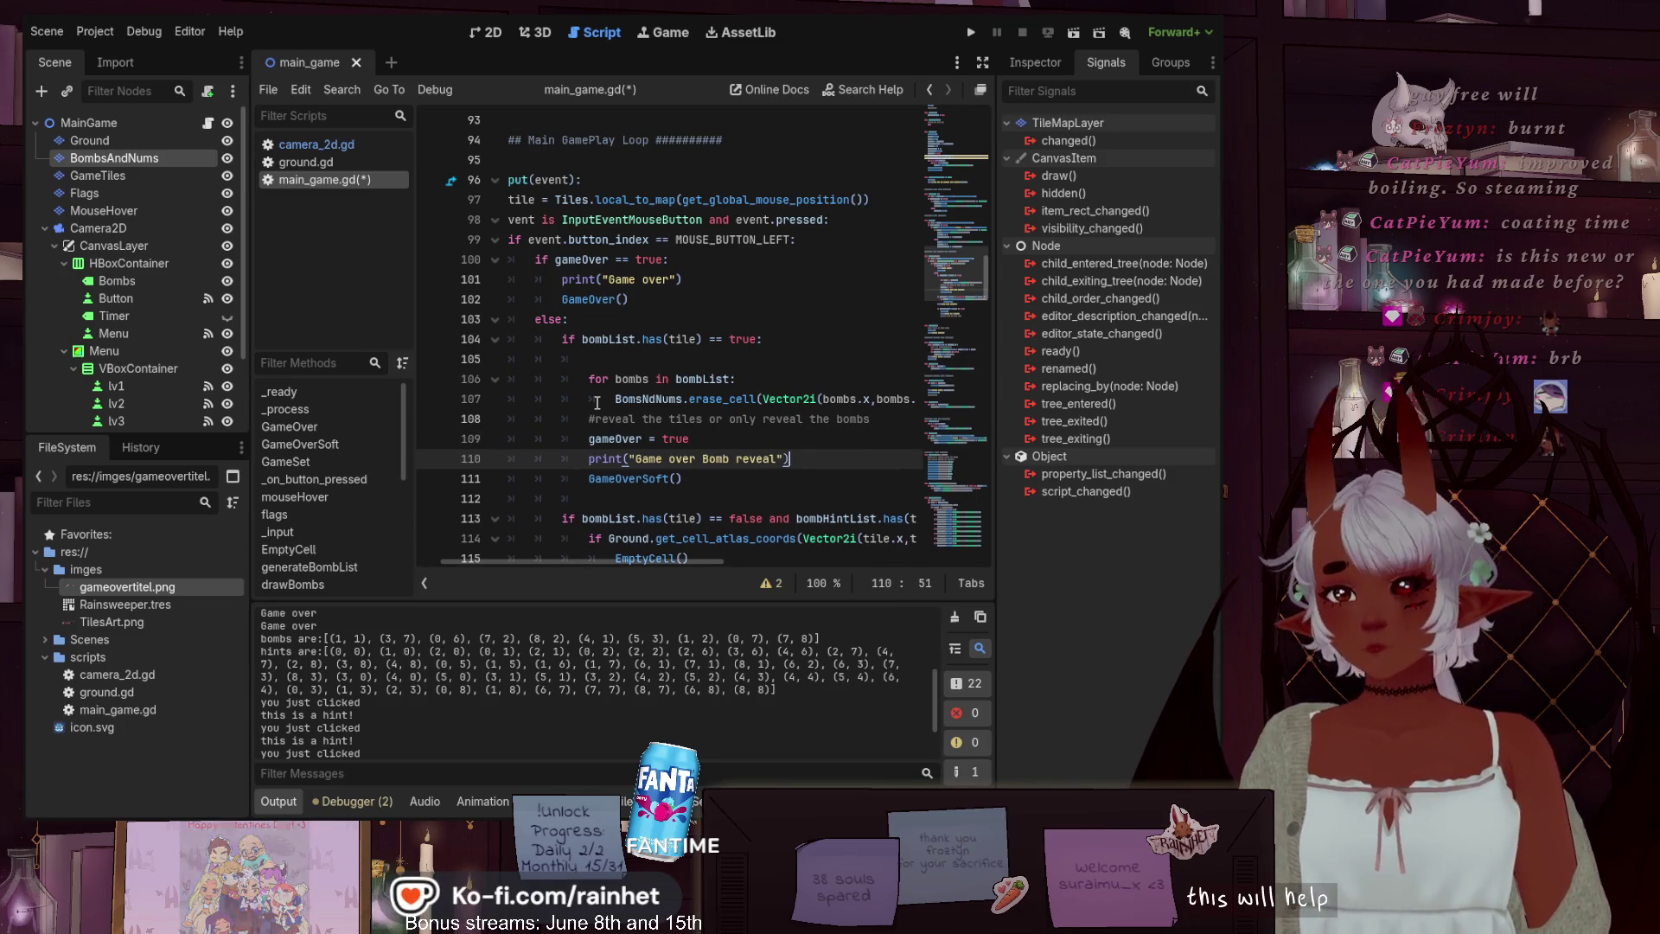
Move the reveal-the-bombs comment above the loop, save the script, and run the game
left_click_drag(871, 419, 589, 421)
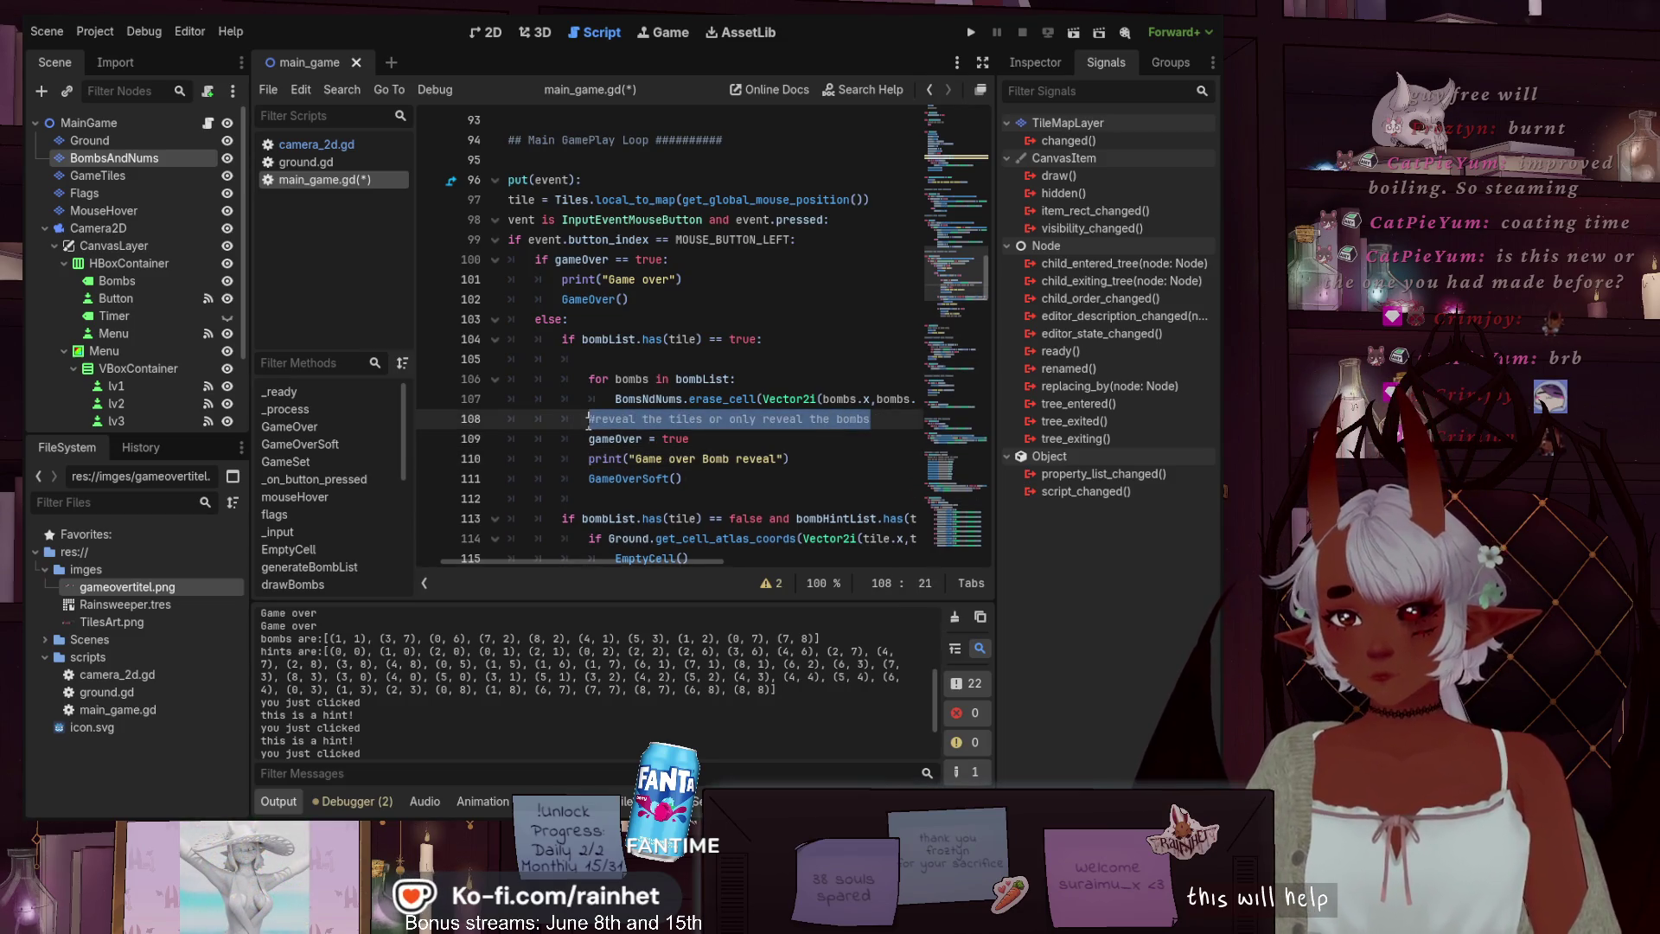
key("ctrl+x")
left_click(619, 354)
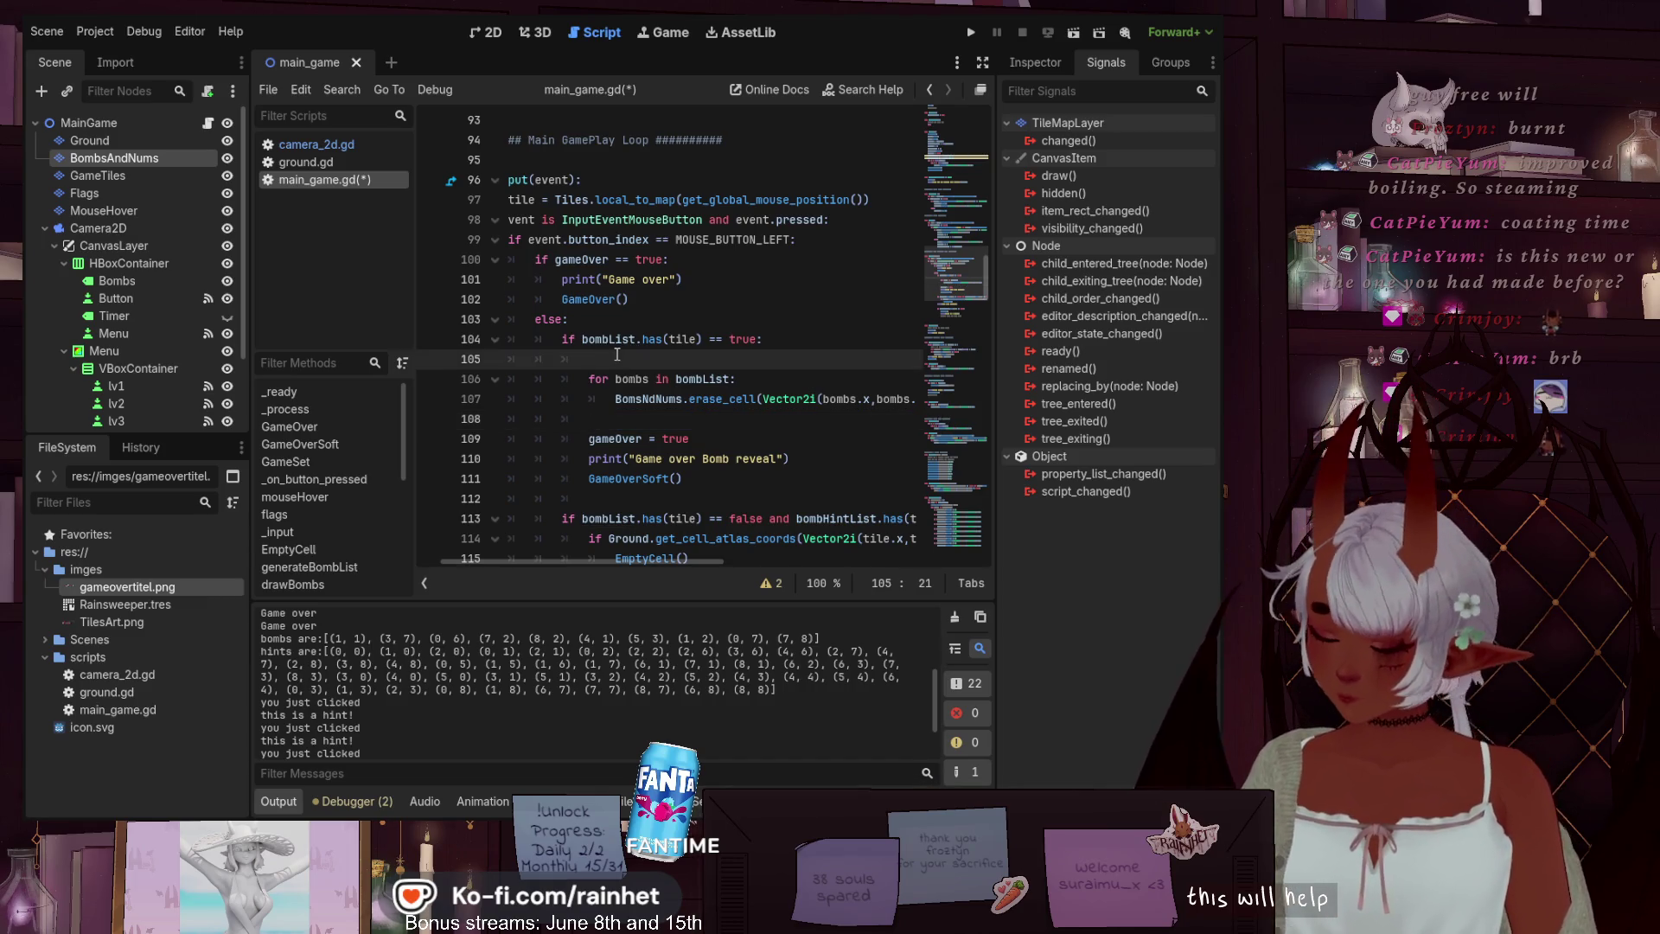
key("ctrl+v")
left_click(671, 438)
key("ctrl+s")
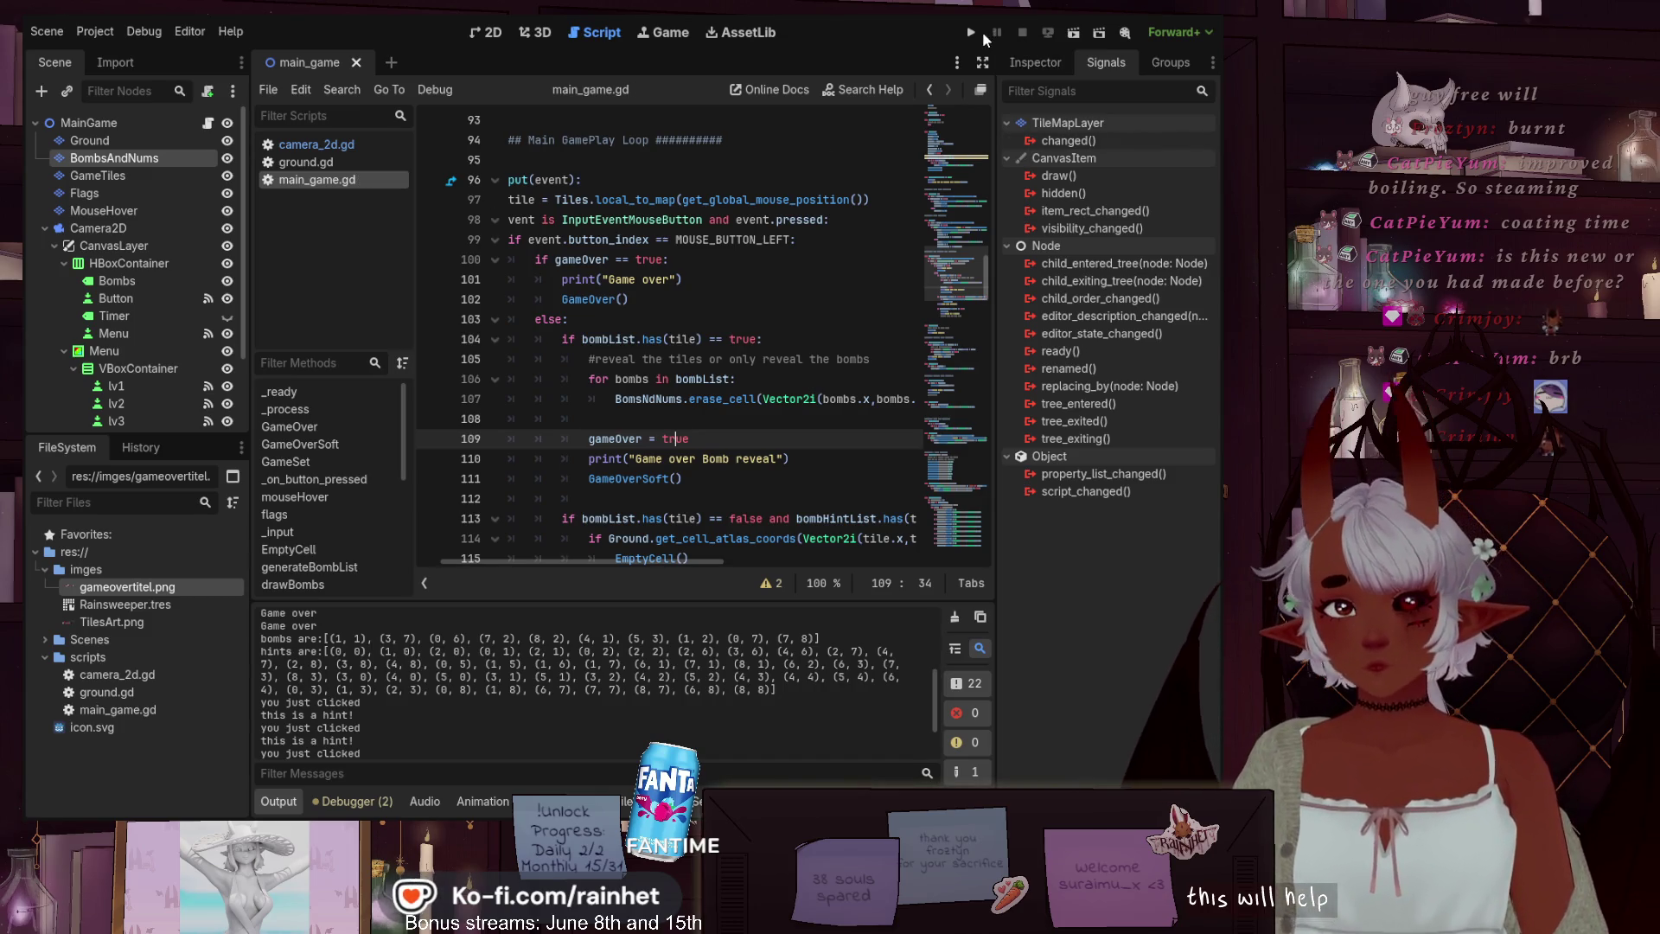
left_click(977, 33)
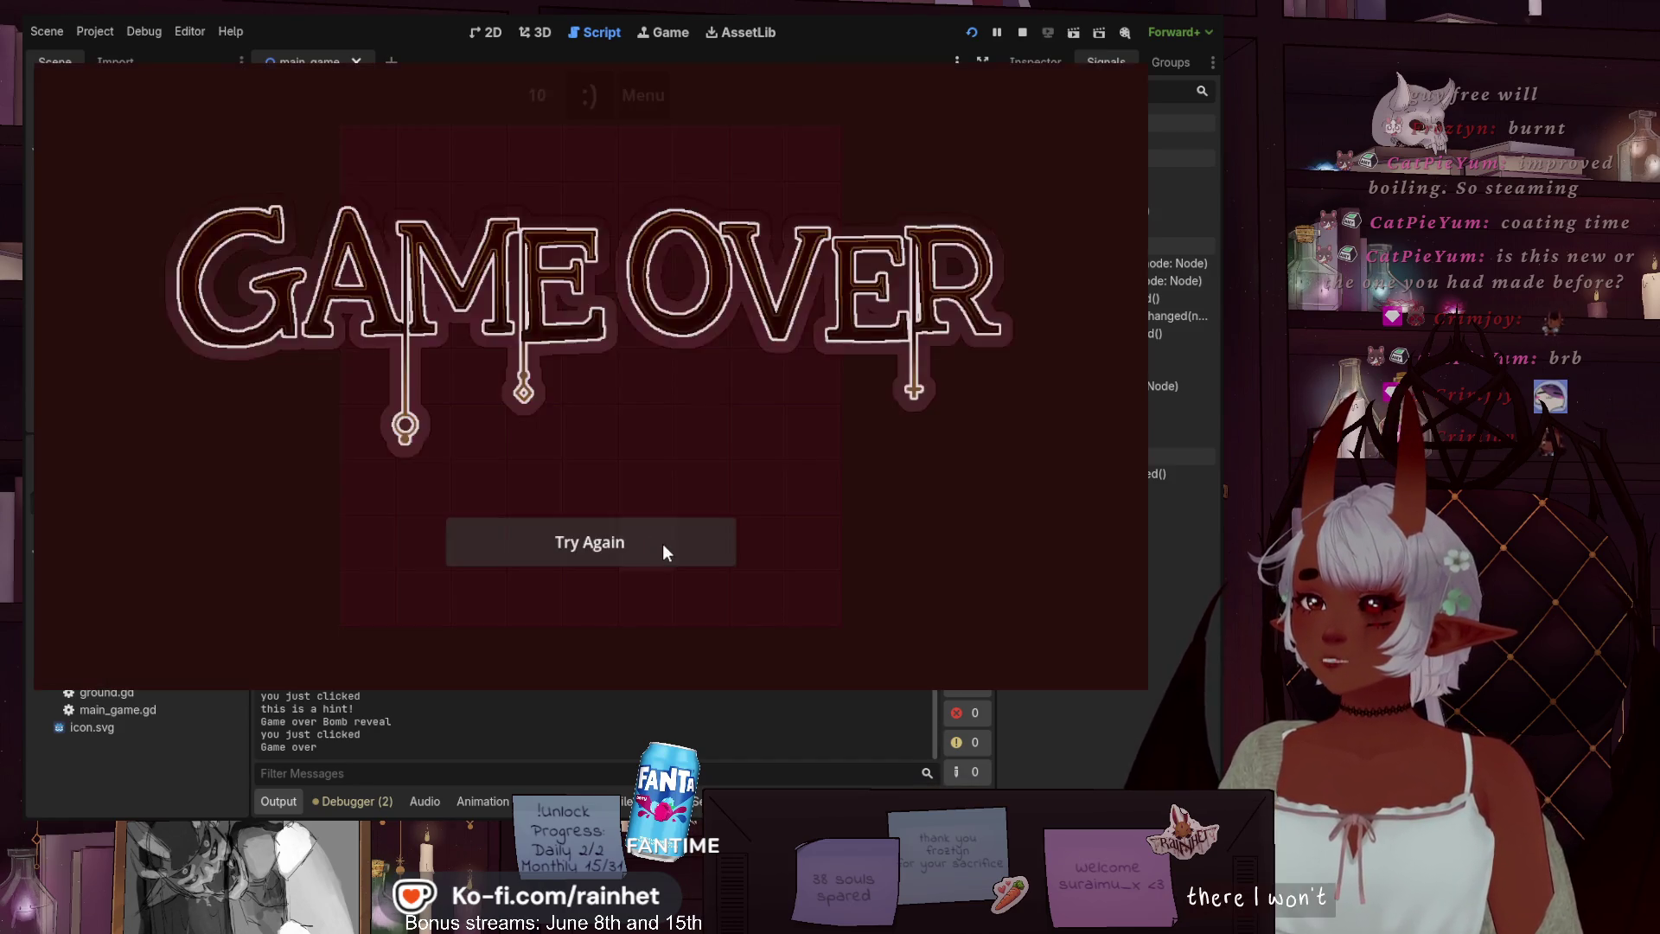
Click a bomb tile to reach Game Over, close the game, and return to line 107
left_click(666, 549)
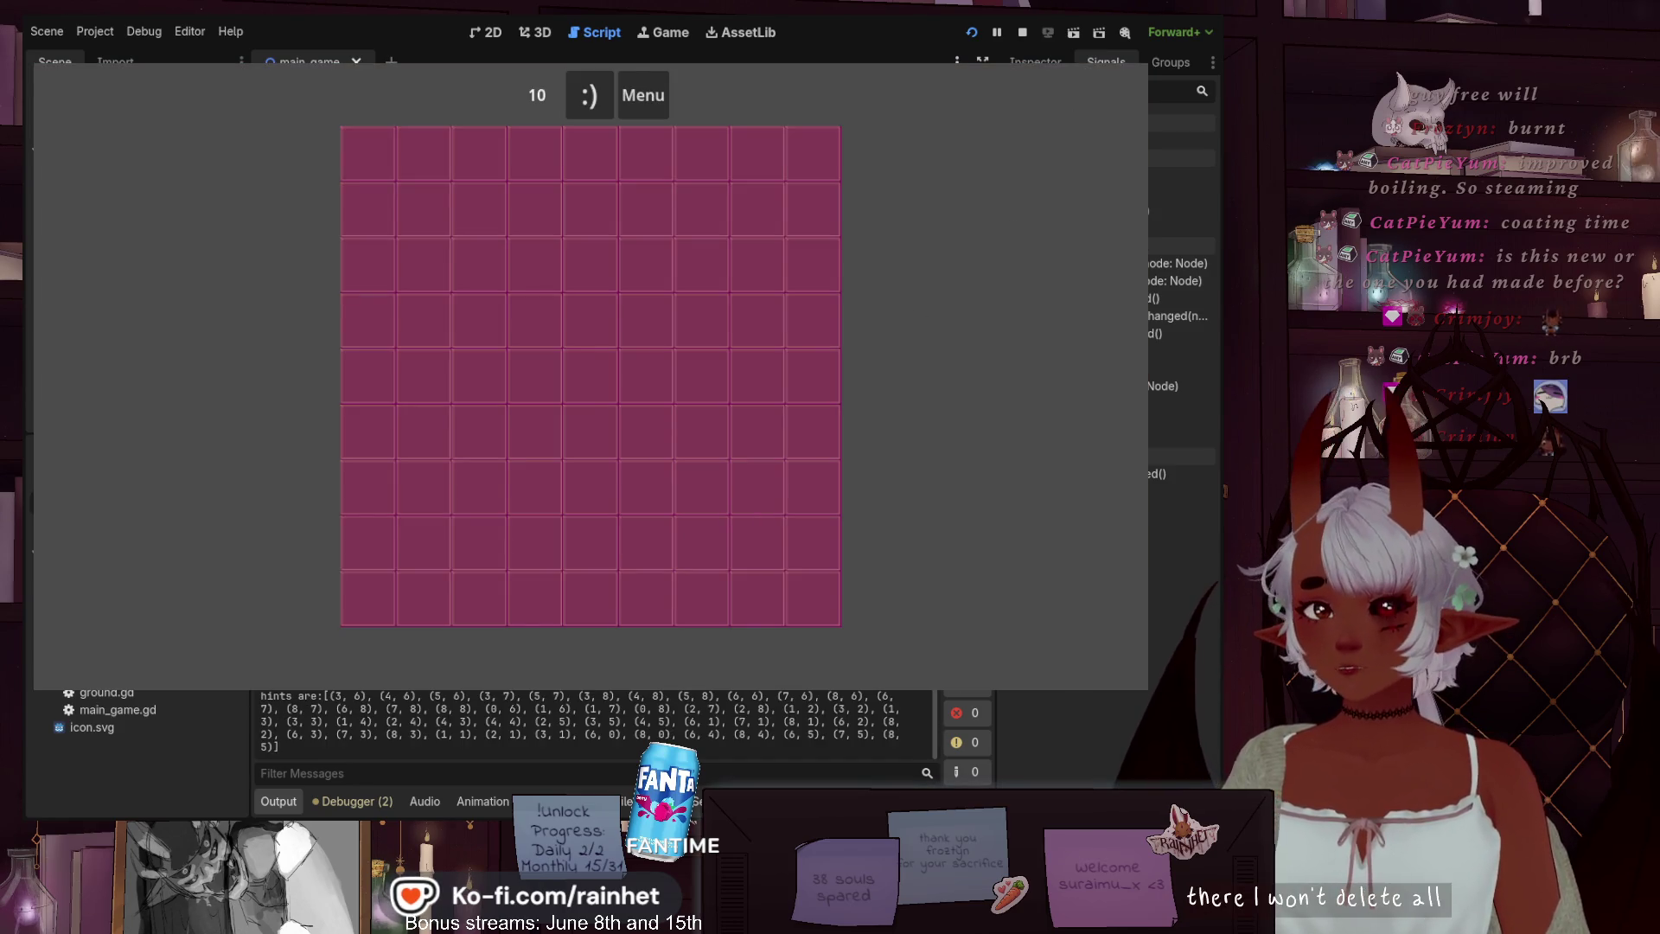
key("alt+F4")
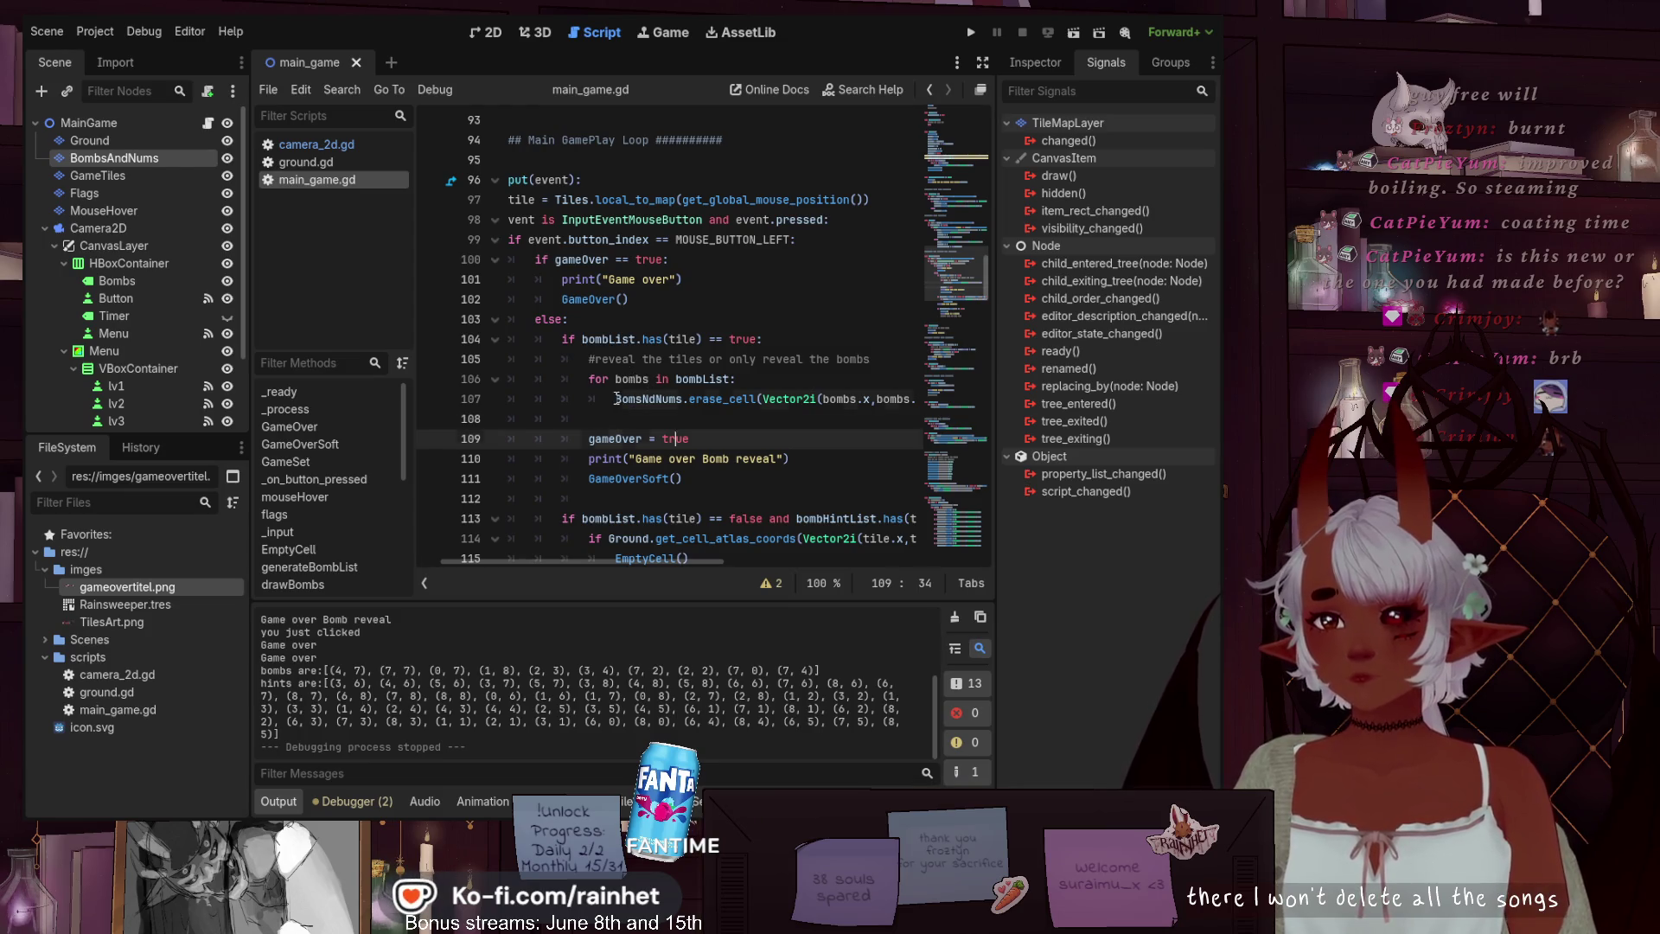
left_click(616, 398)
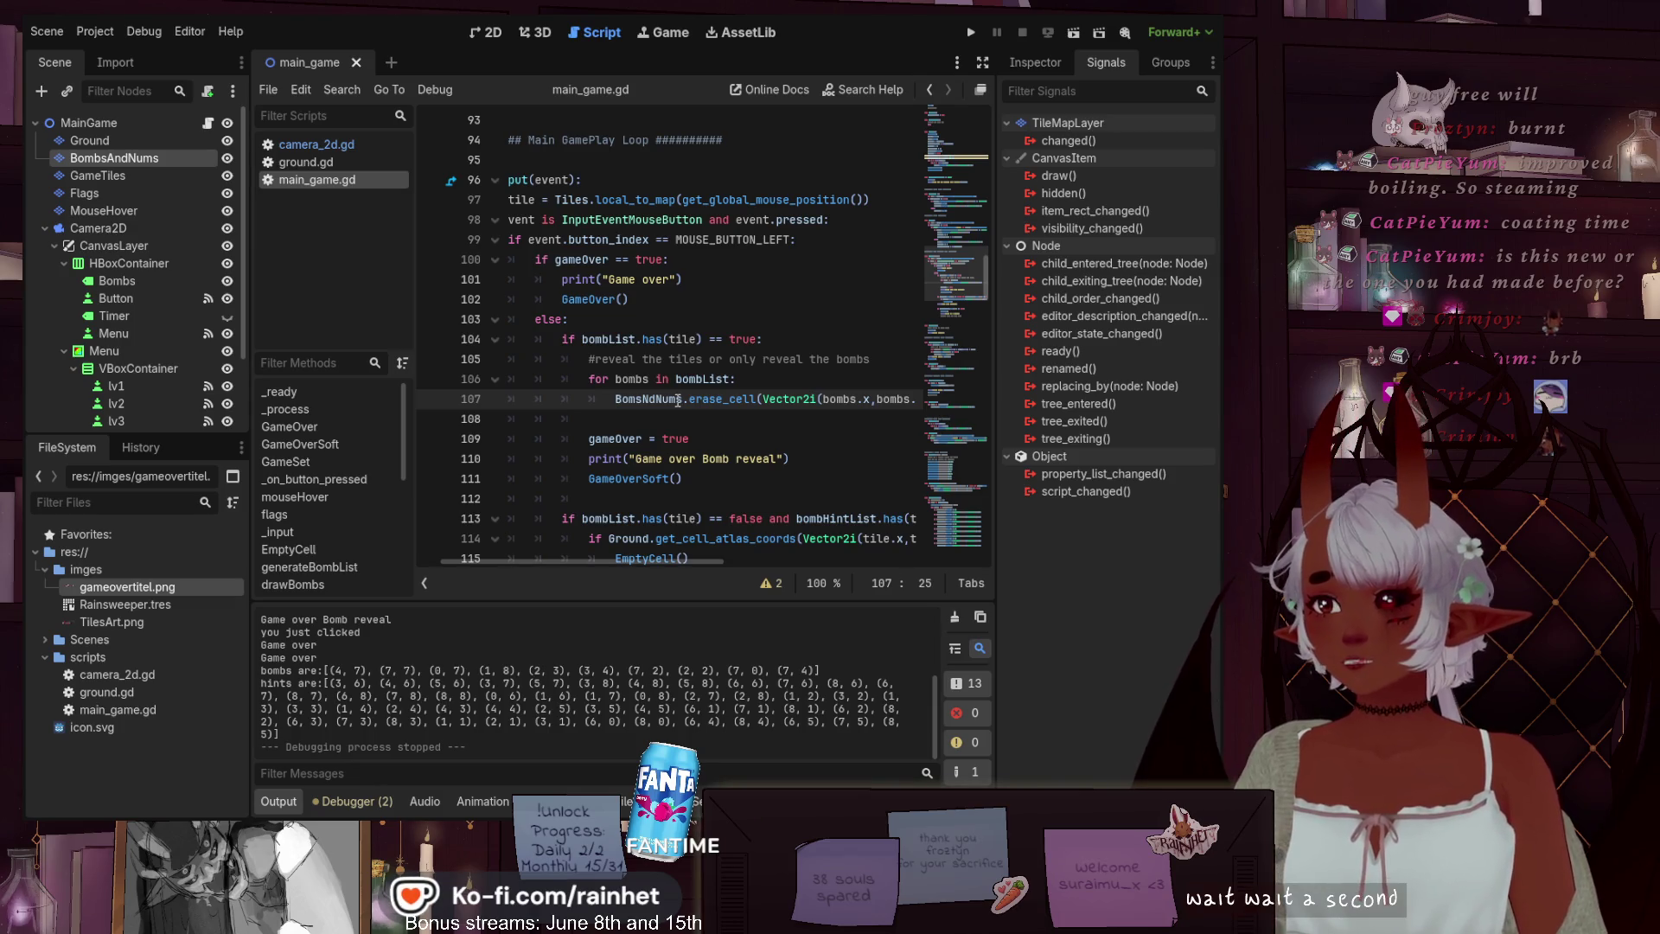
Replace BomsNdNums with Tiles in the loop's erase_cell call, save, and run the game
left_click_drag(684, 401, 622, 399)
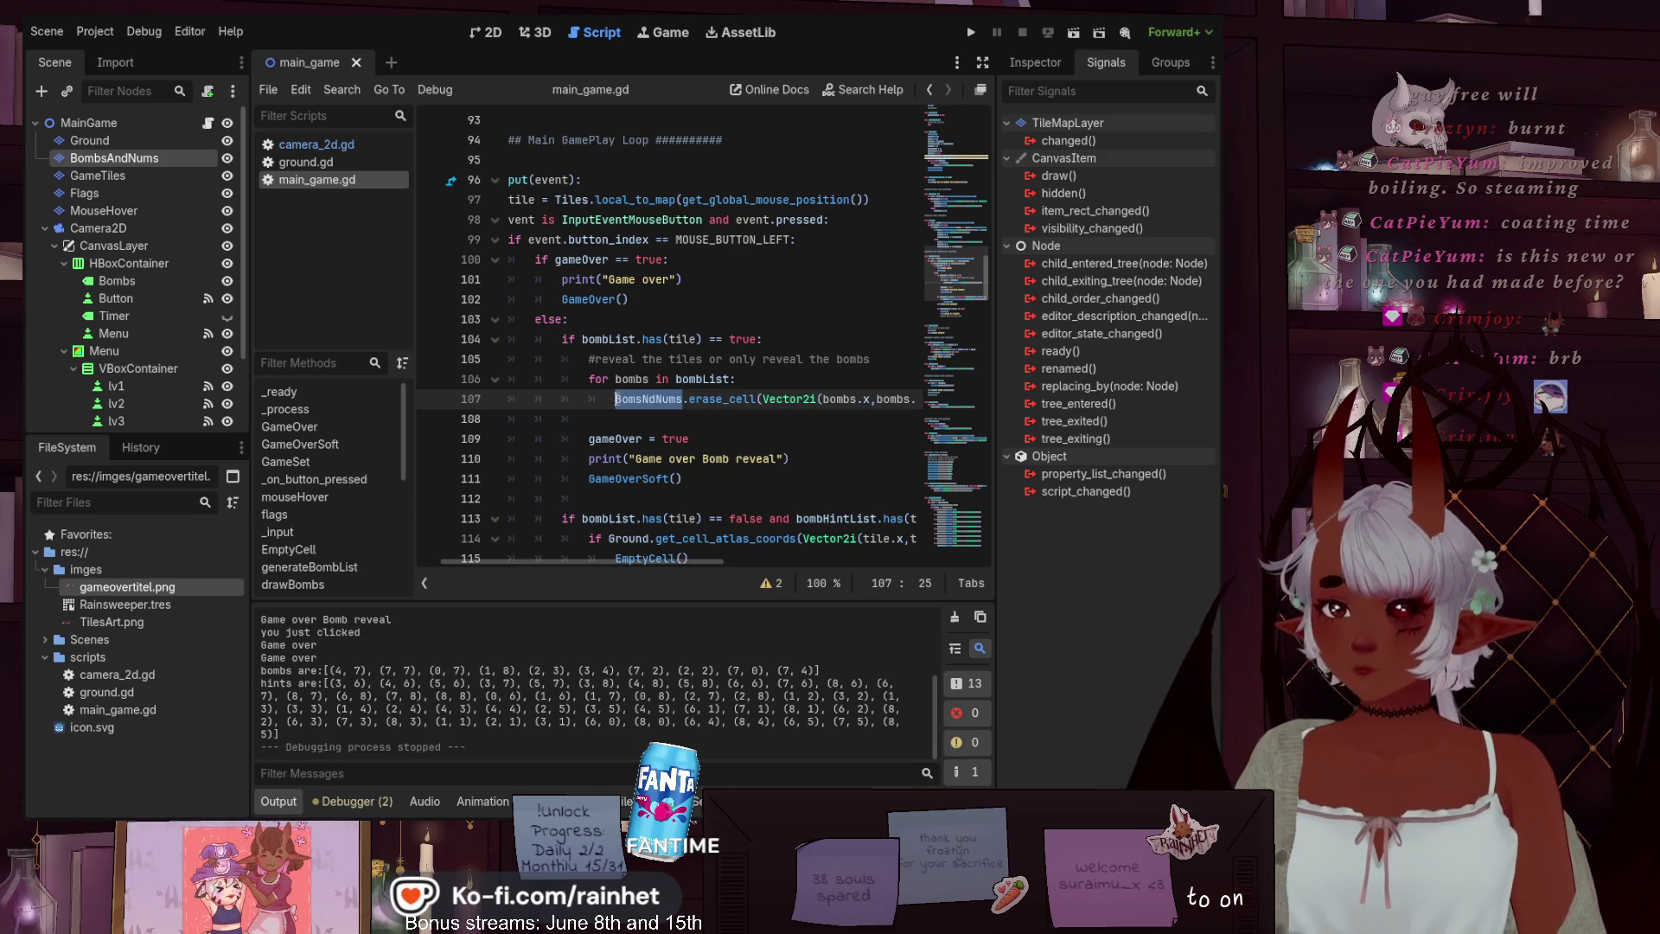
type("Tiles")
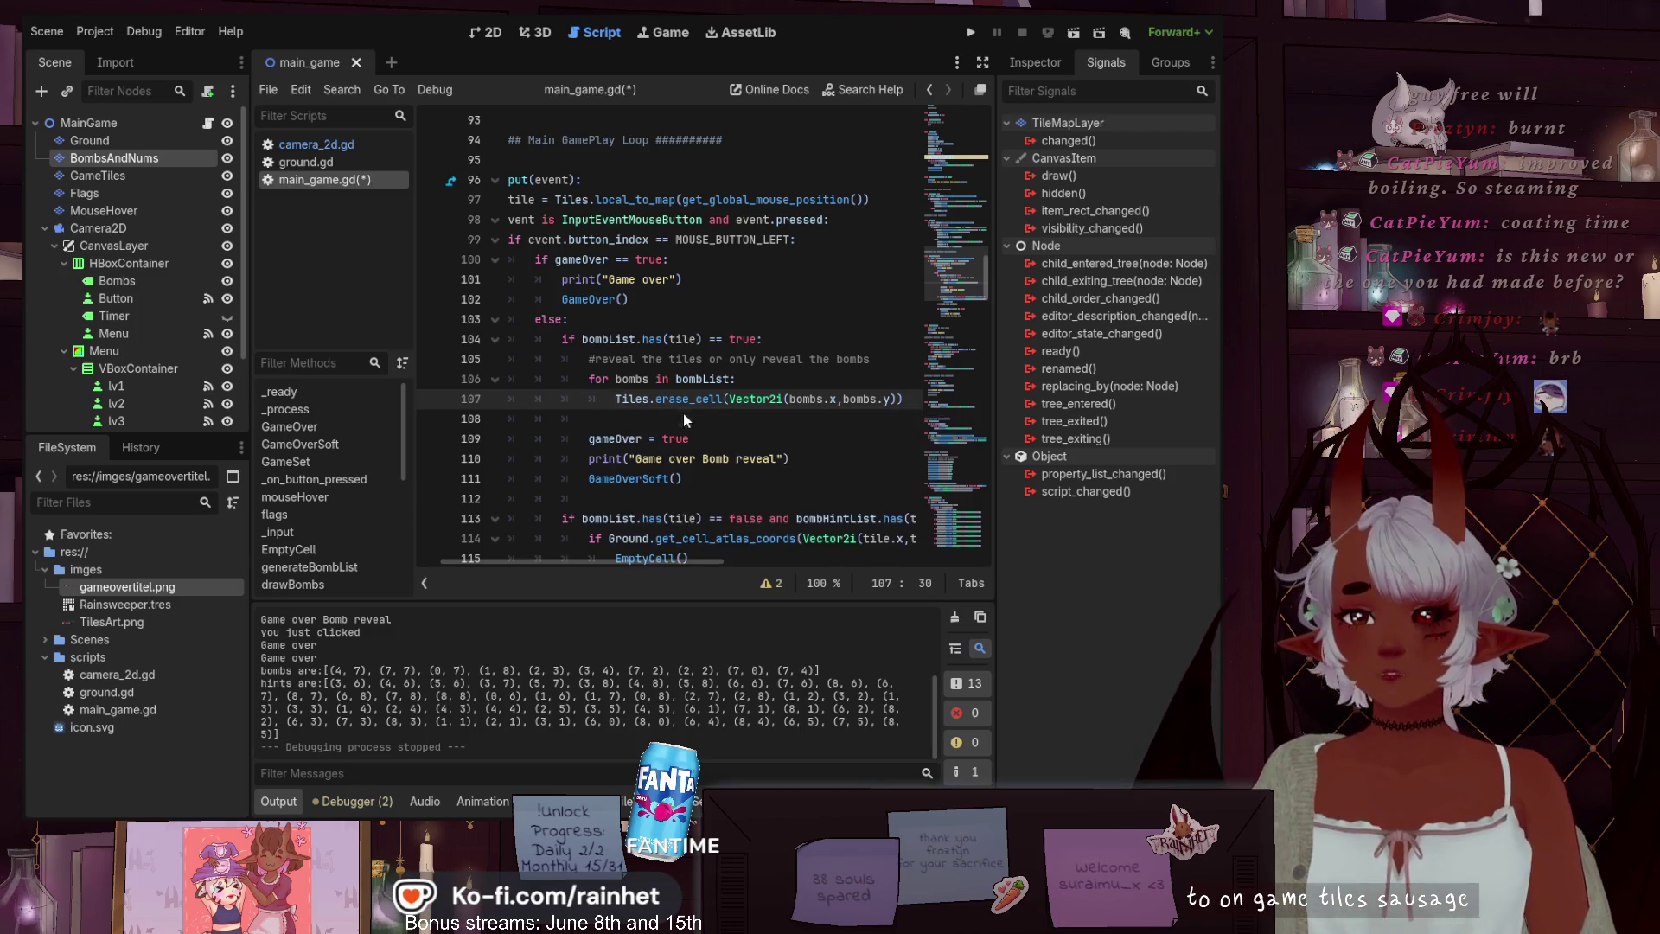
key("Escape")
mouse_move(958, 253)
left_mouse_down()
mouse_move(957, 116)
mouse_move(953, 262)
left_mouse_up()
key("ctrl+s")
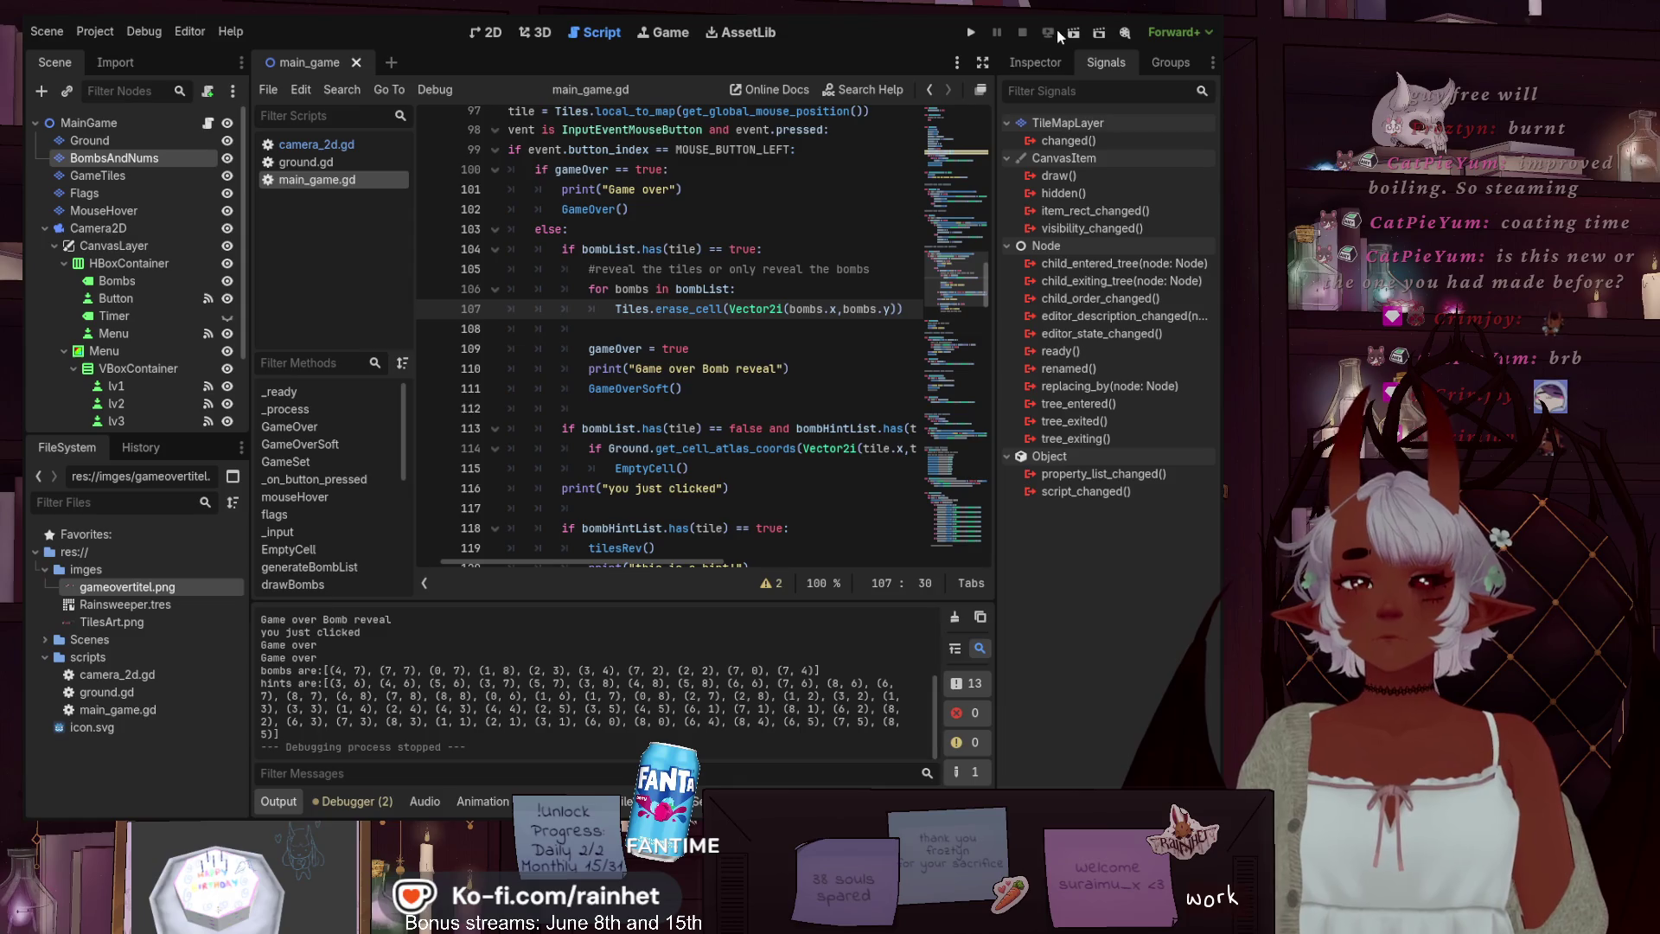
left_click(968, 33)
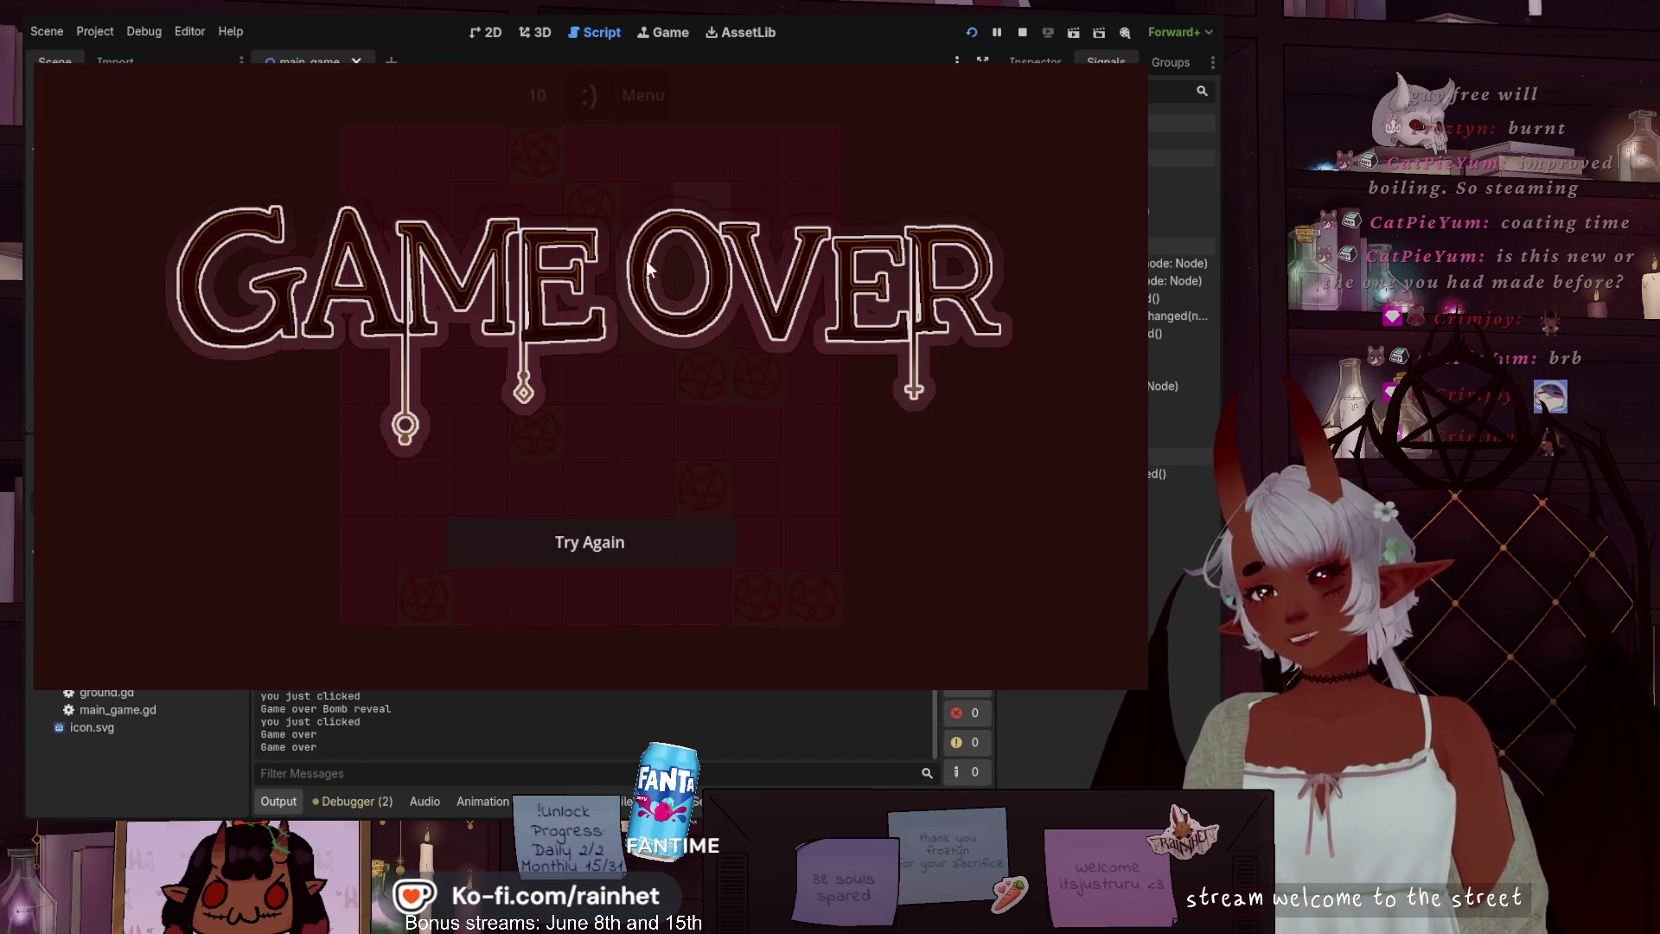
Start a fresh board, reveal three tiles, then hit a bomb to check every bomb appears
left_click(619, 521)
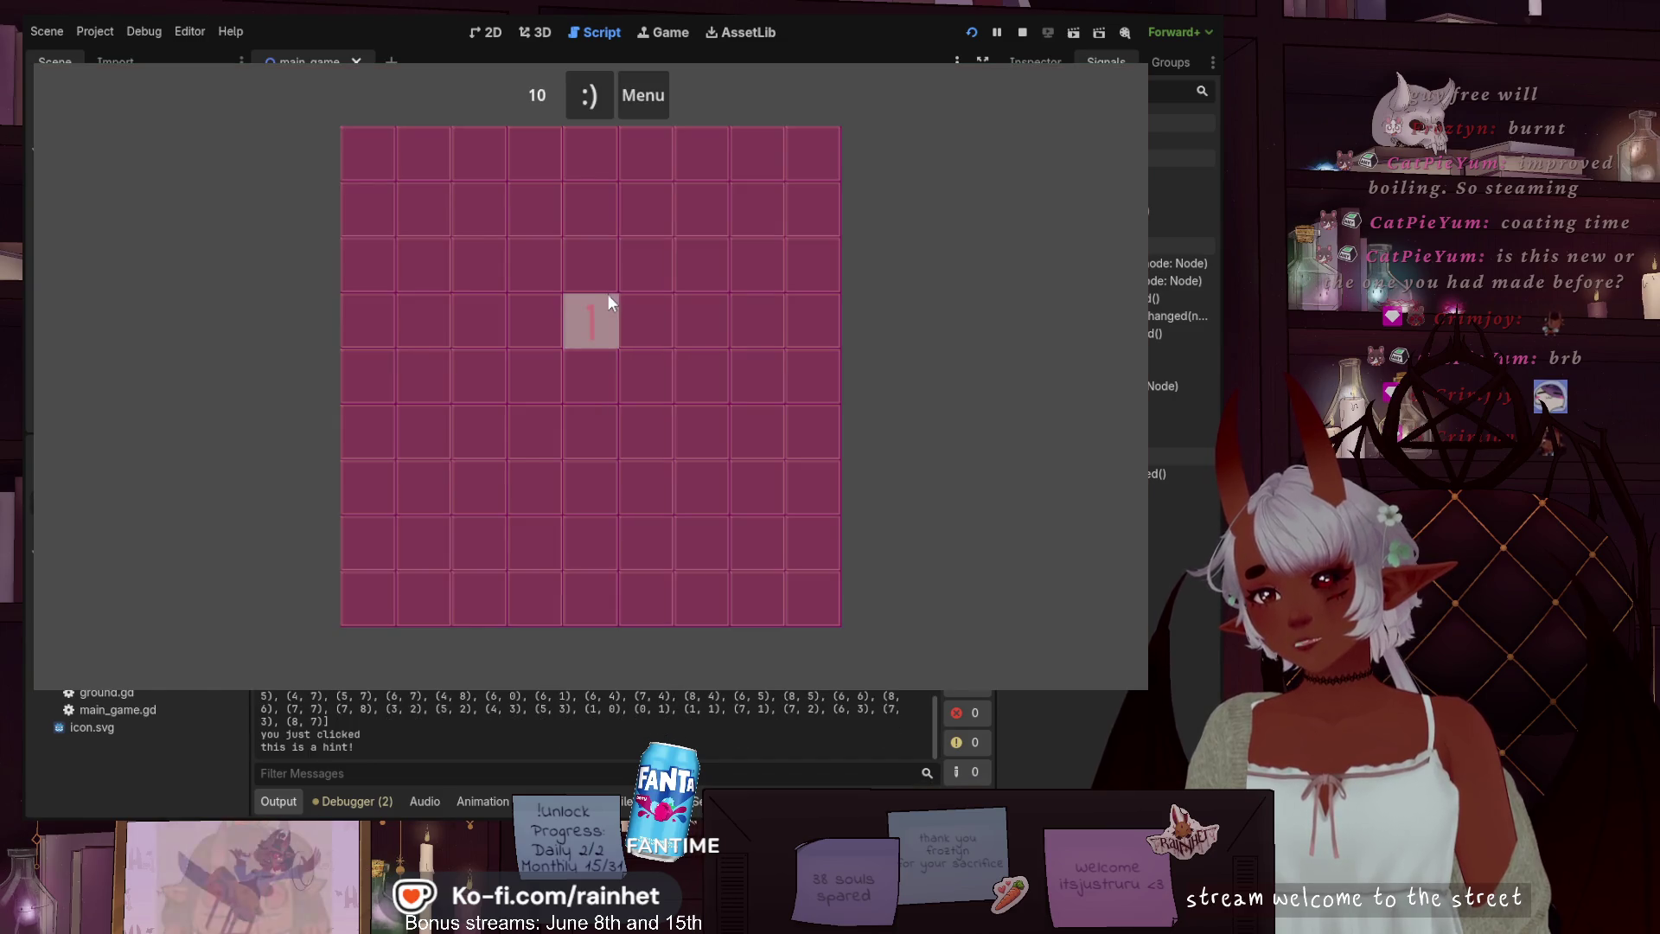
left_click(608, 295)
left_click(536, 308)
left_click(536, 282)
left_click(602, 275)
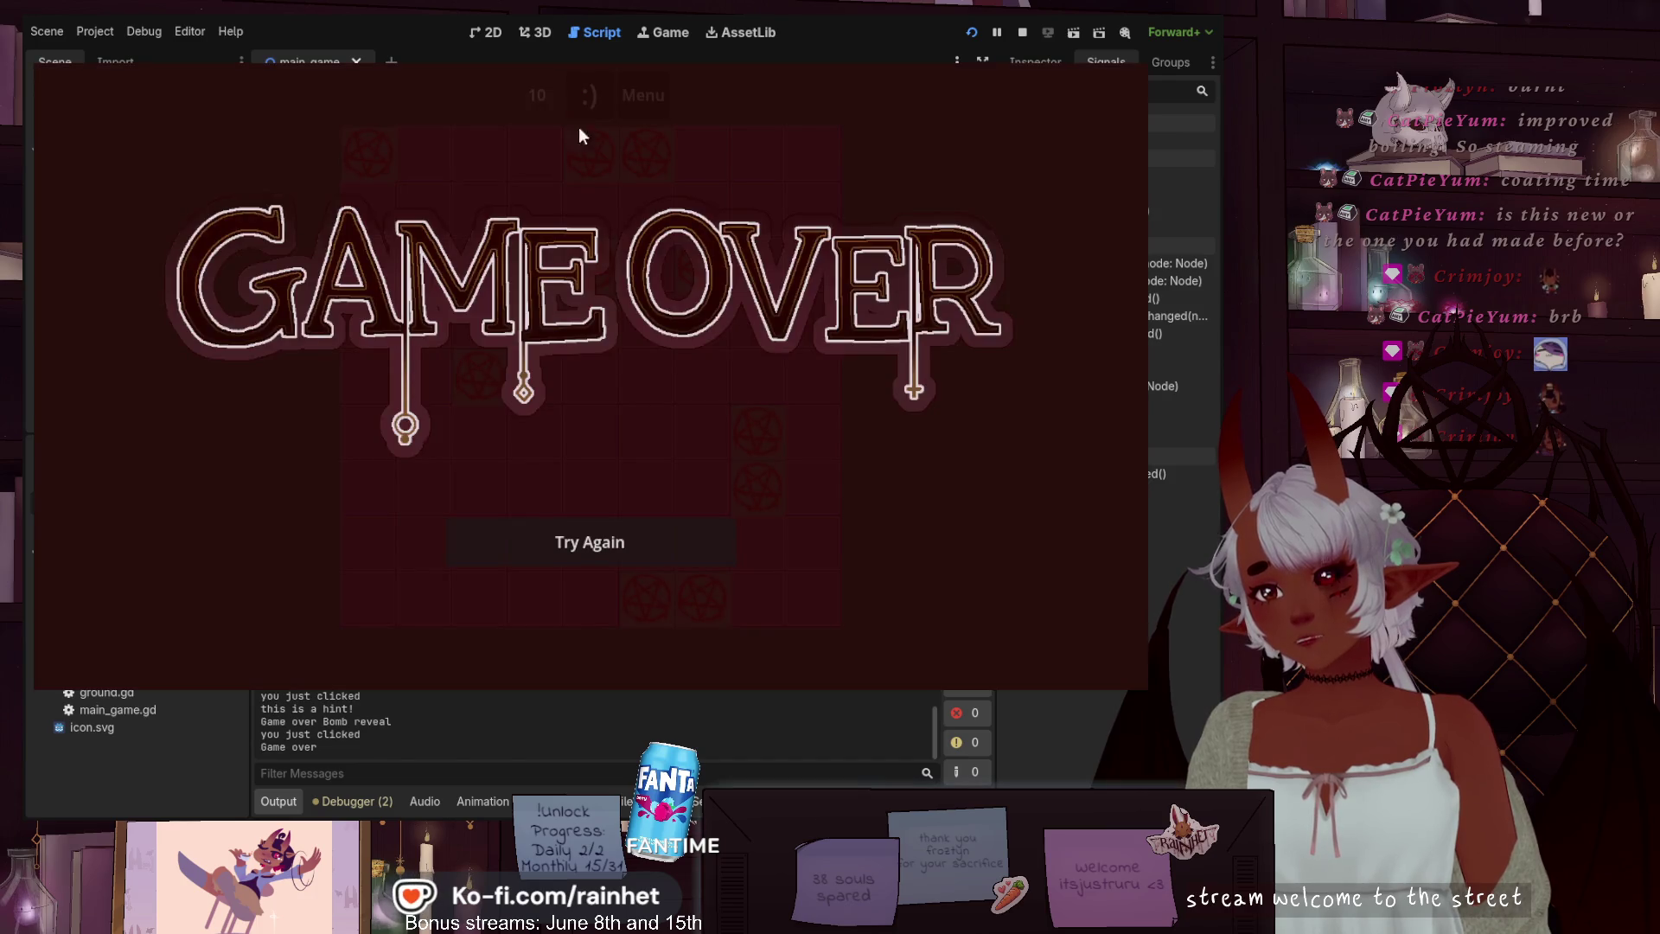
Play a second round, opening six tiles before hitting a bomb to trigger the reveal
left_click(616, 542)
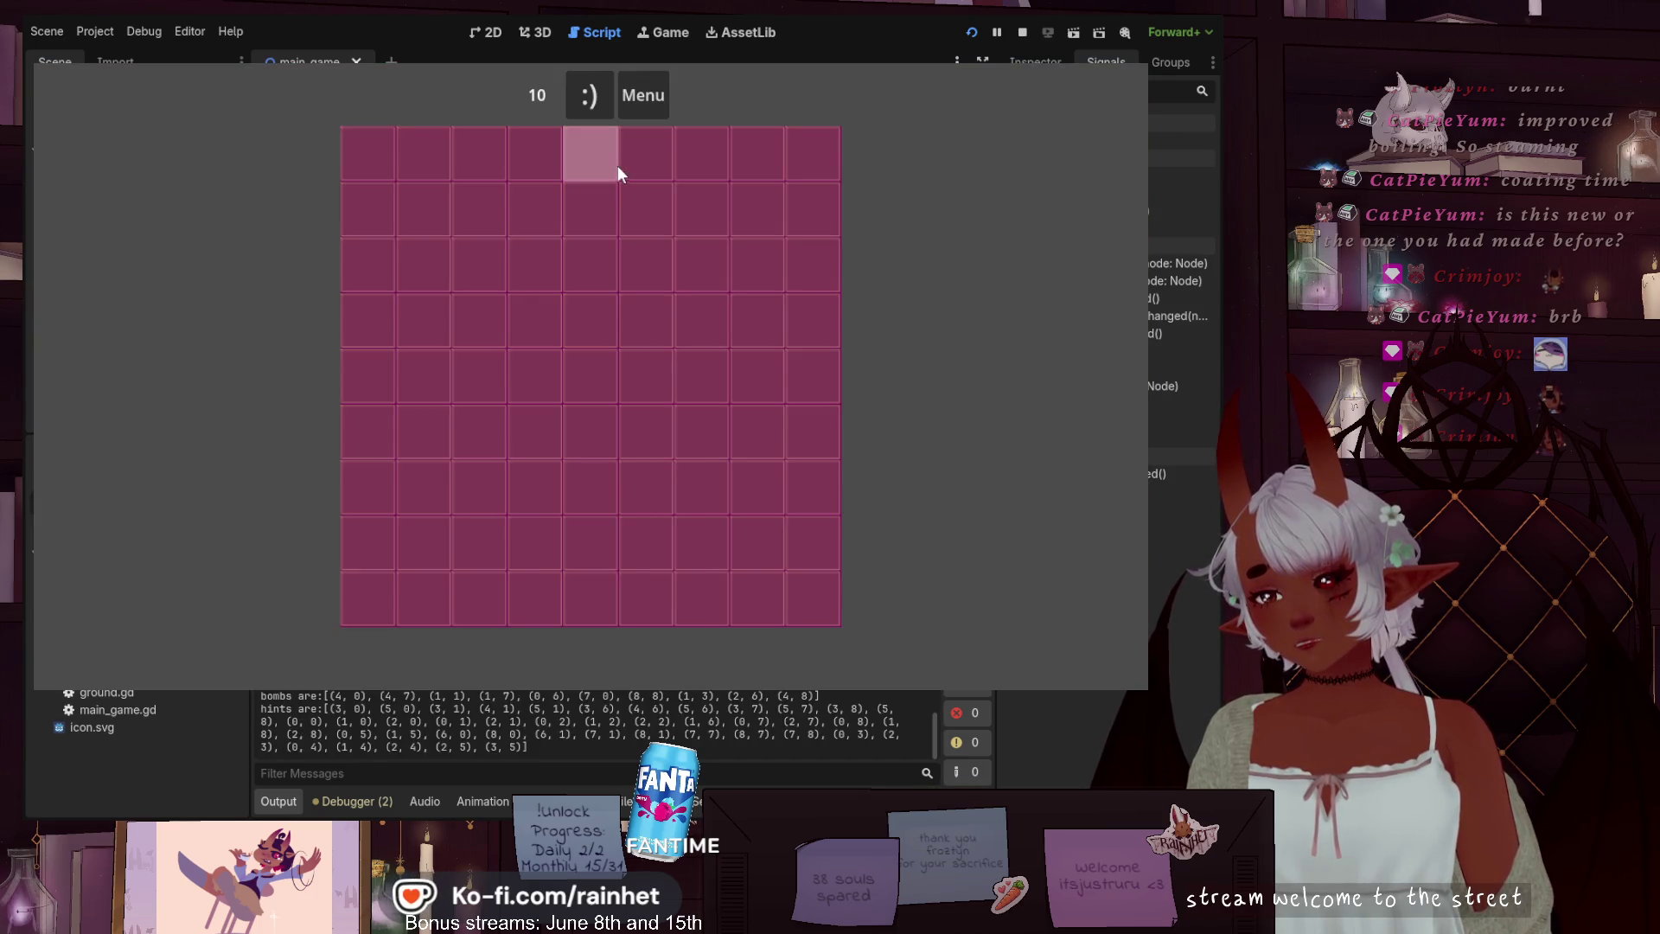
left_click(585, 335)
left_click(548, 333)
left_click(541, 282)
left_click(484, 307)
left_click(485, 366)
left_click(530, 367)
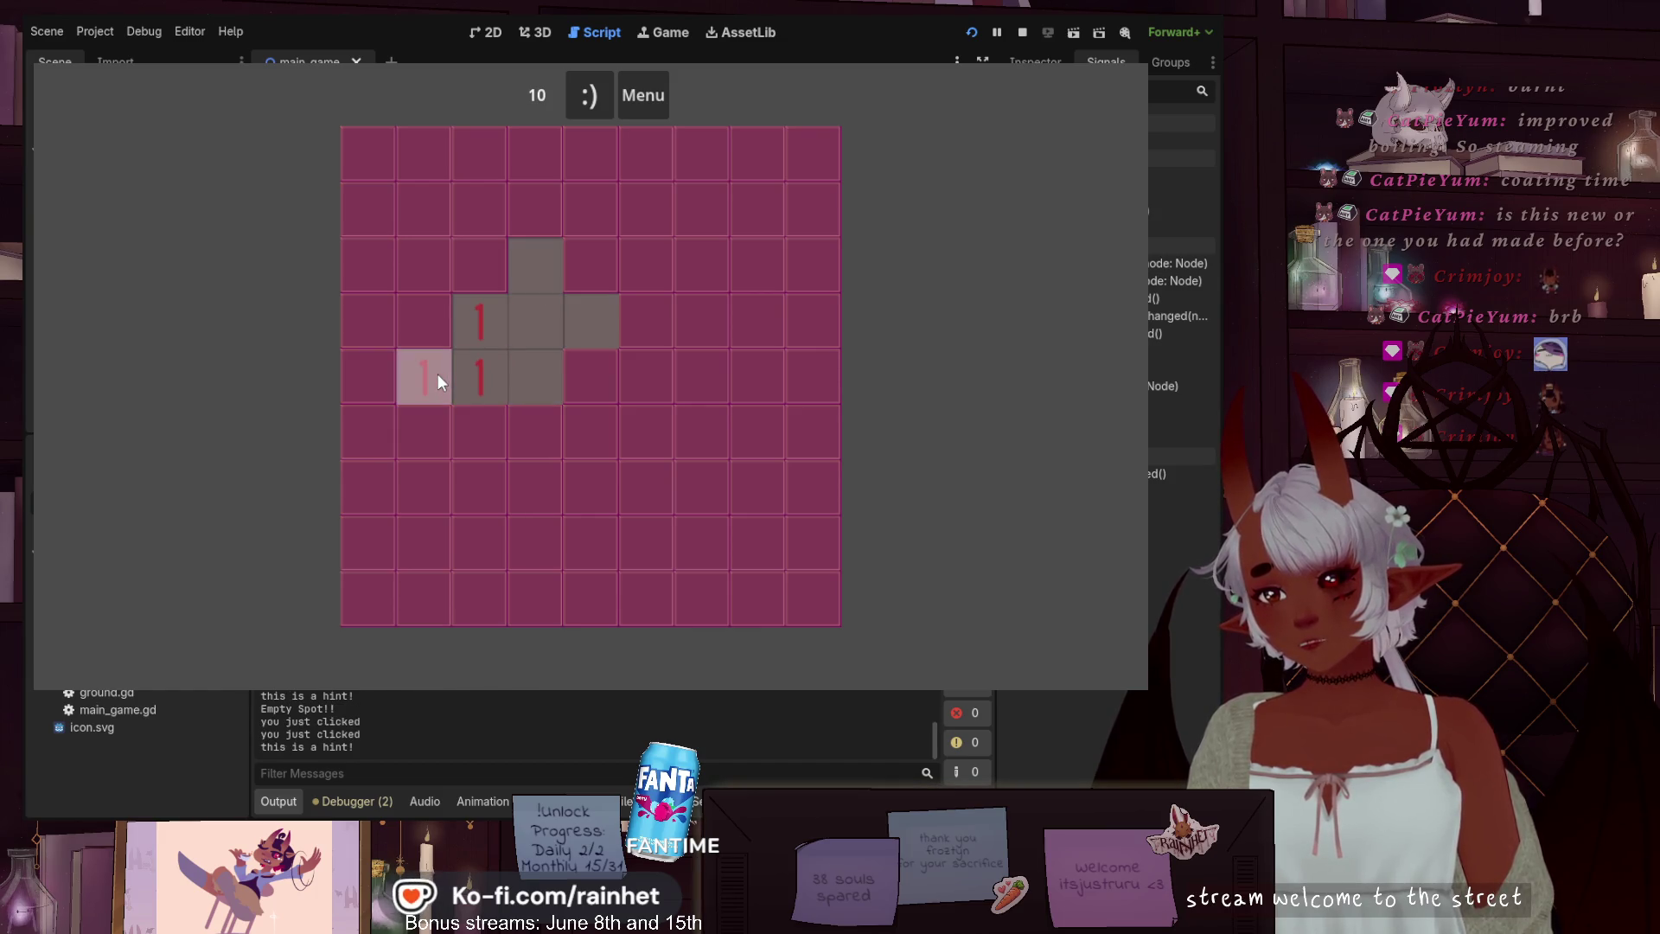
left_click(438, 373)
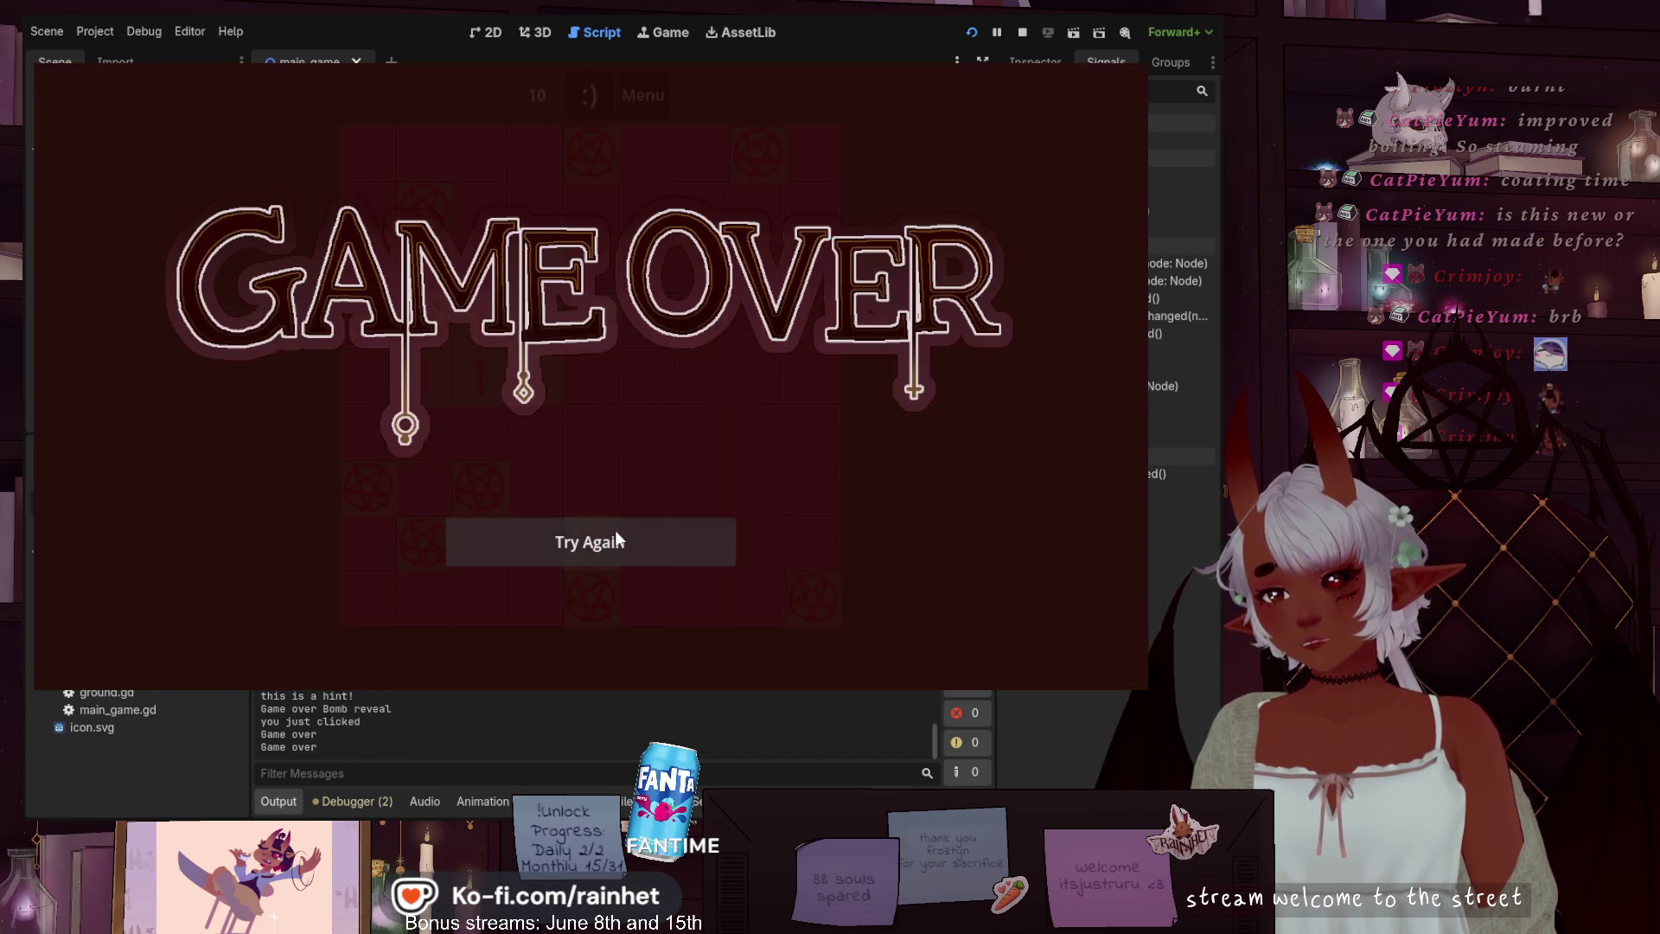
Play a quick third round into a bomb, restart once more, then stop the game
left_click(610, 534)
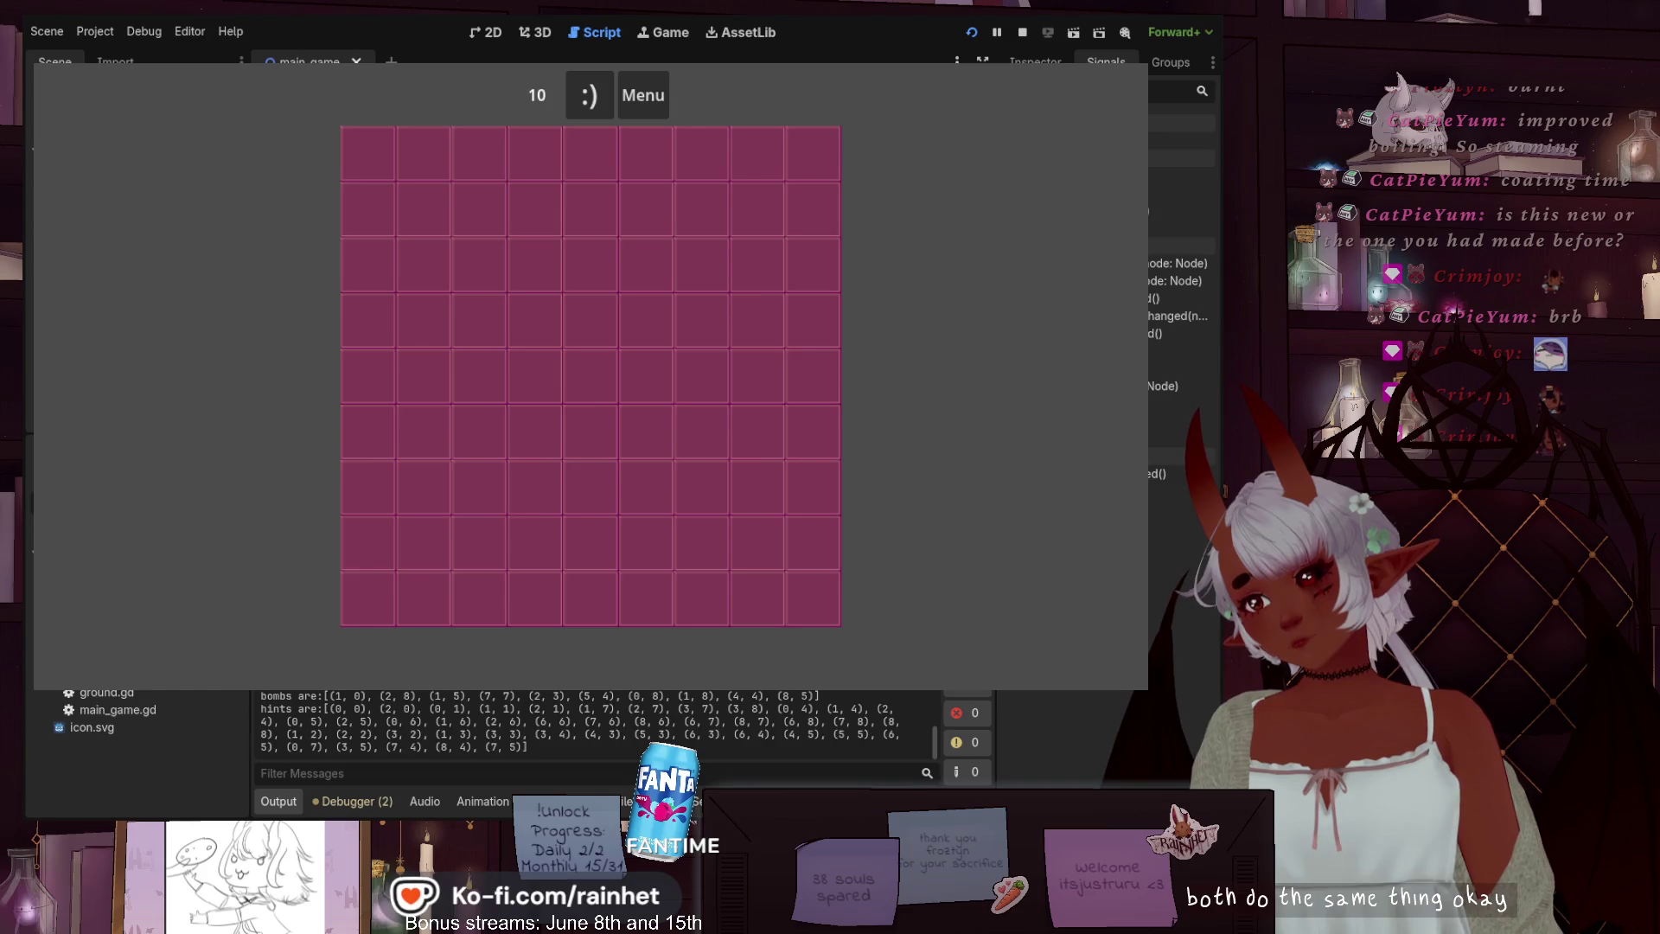
left_click(534, 375)
left_click(538, 285)
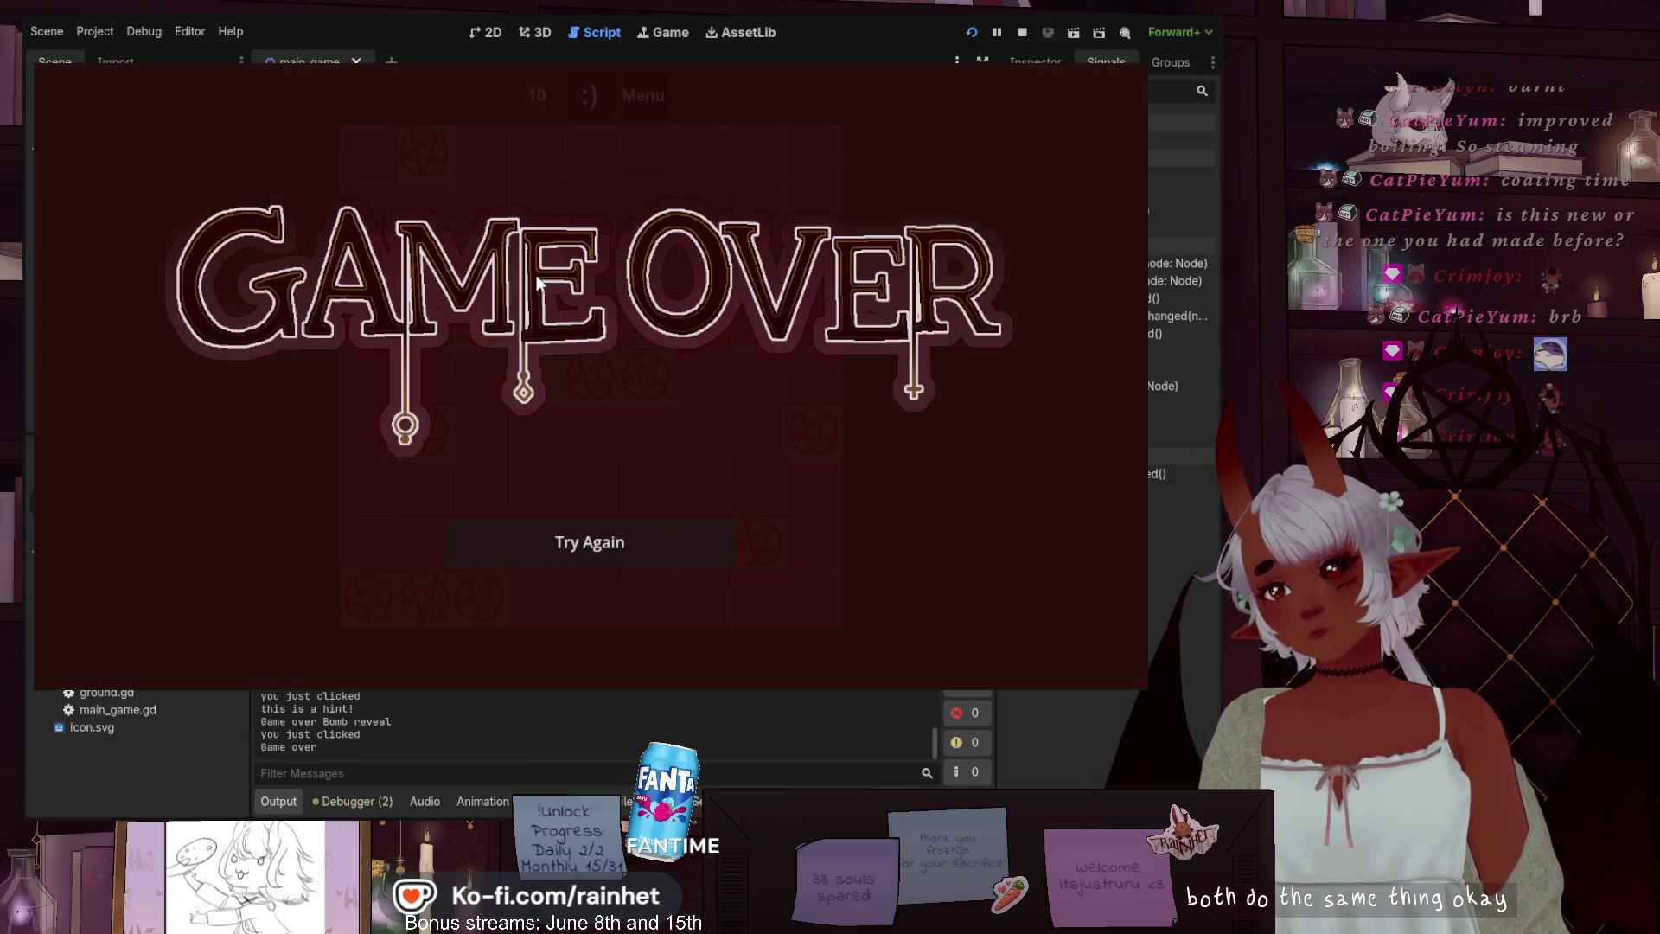
left_click(666, 538)
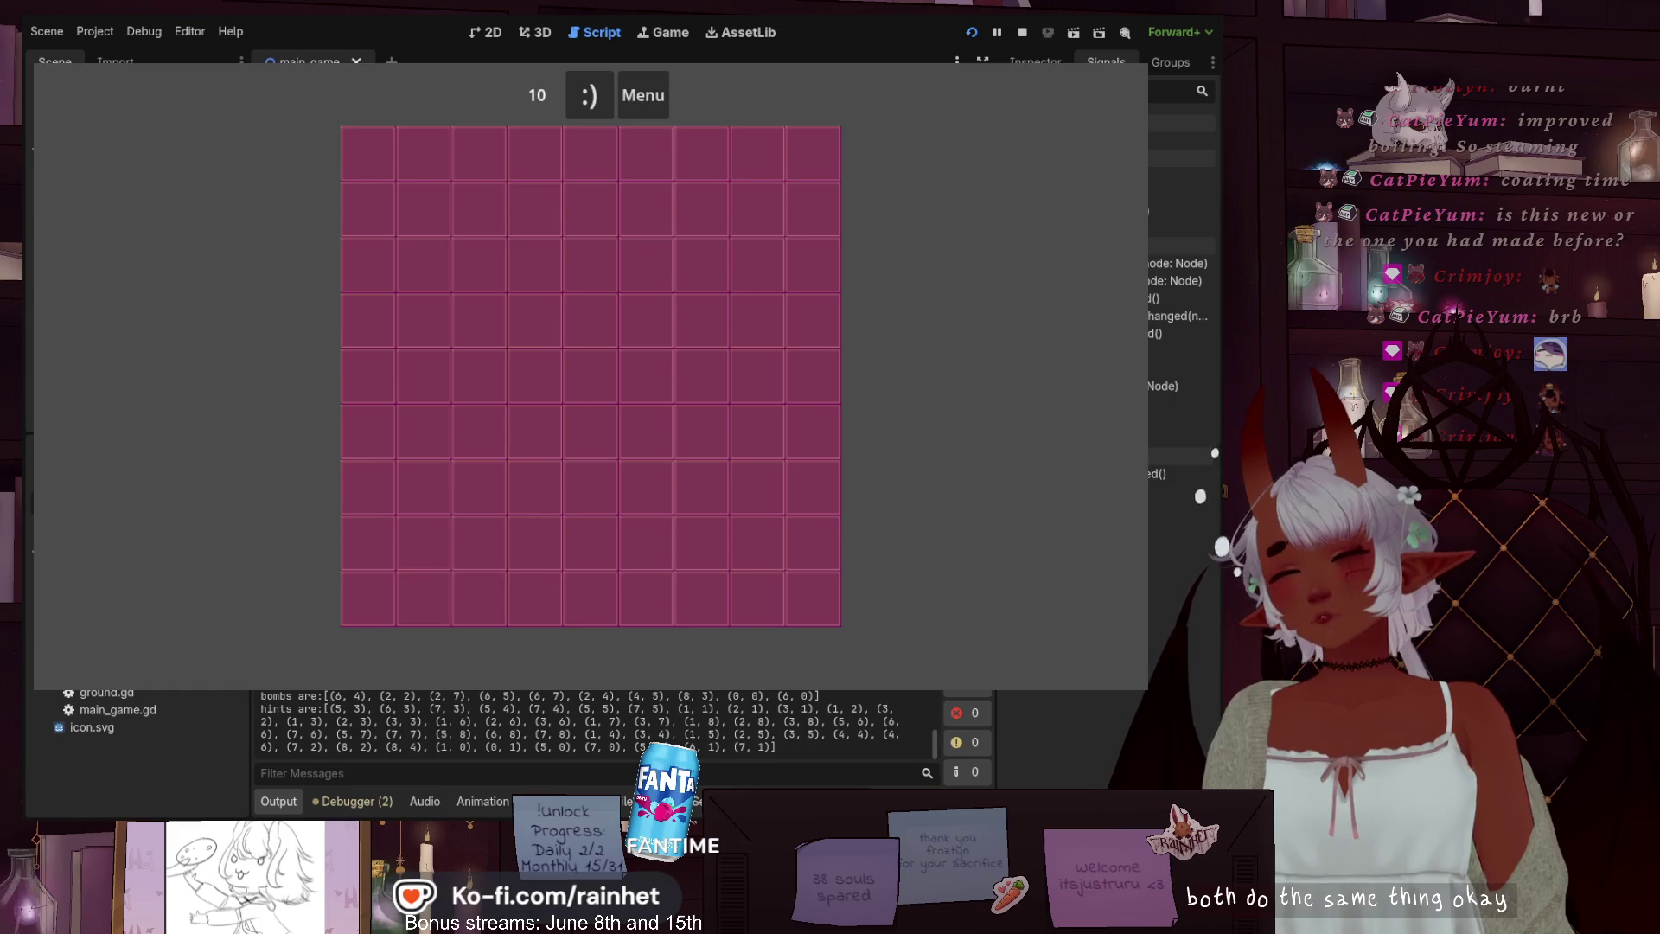
key("F8")
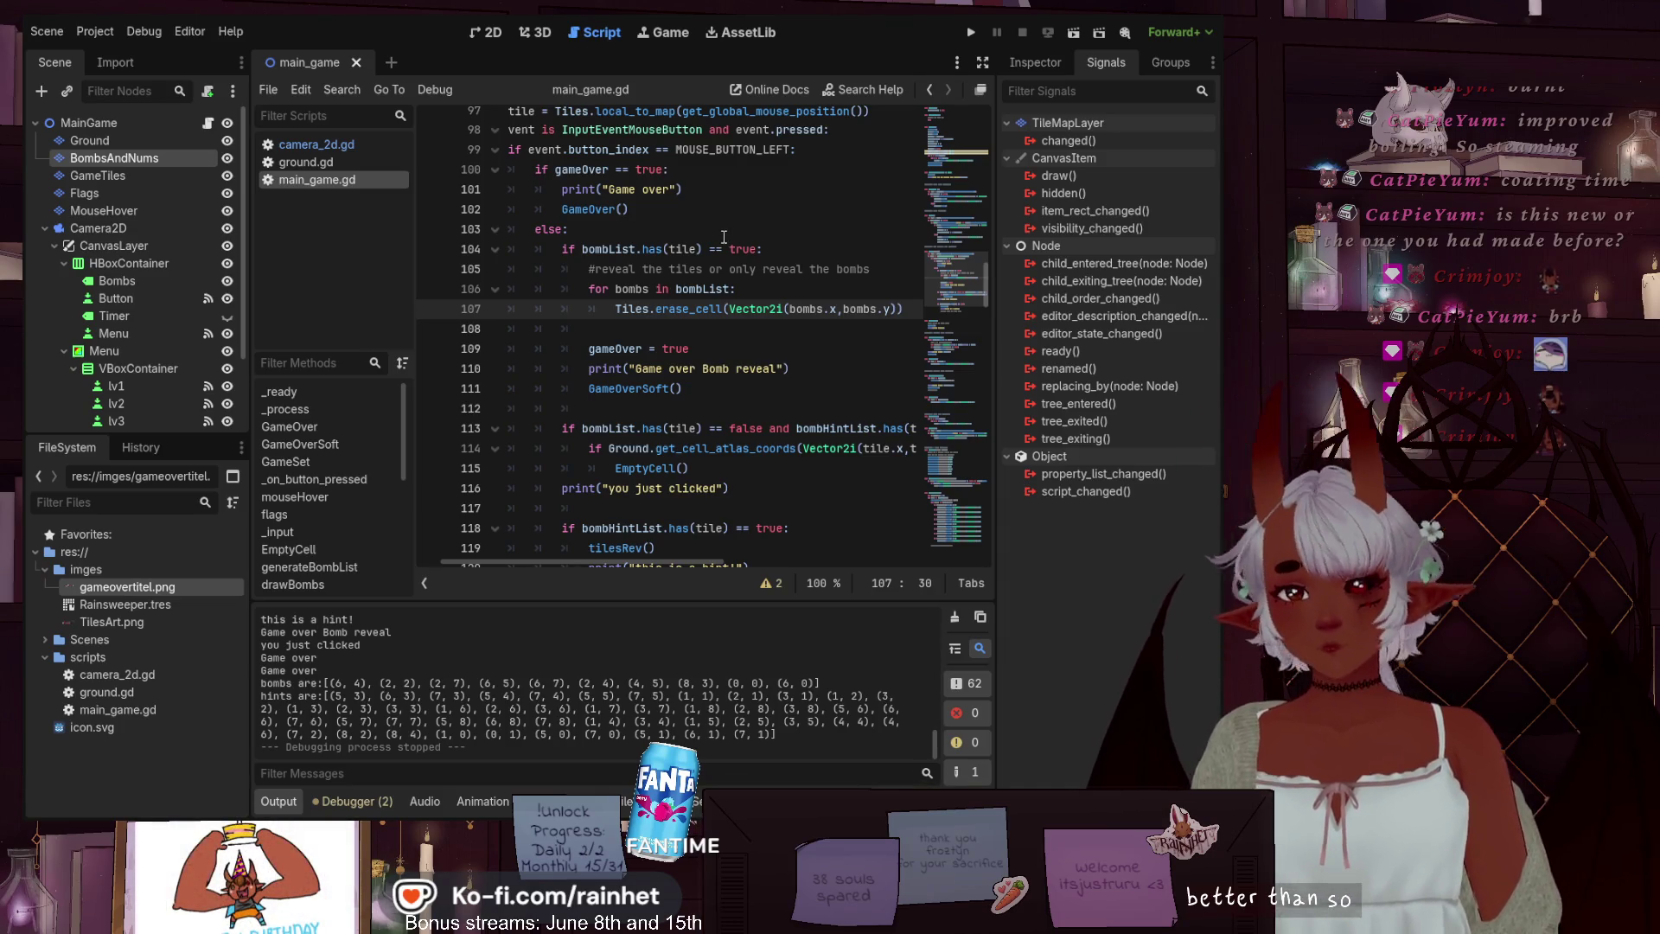
Delete the blank line above gameOver = true and remove its extra indentation
scroll(843, 230, "down", 3)
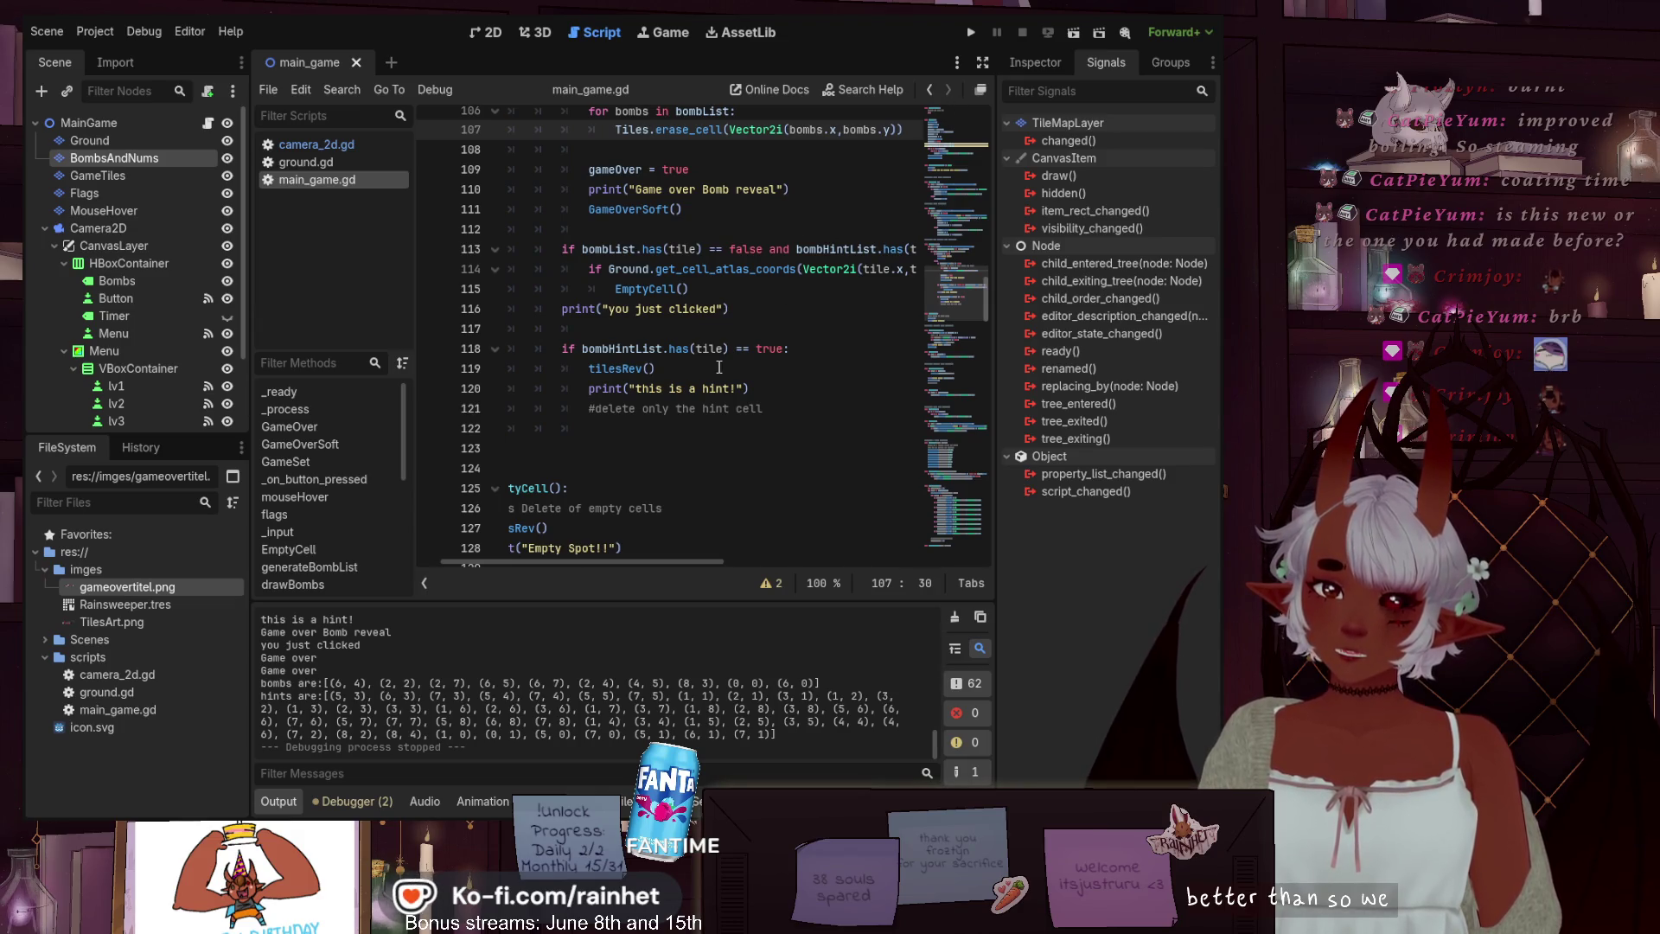
scroll(692, 377, "up", 2)
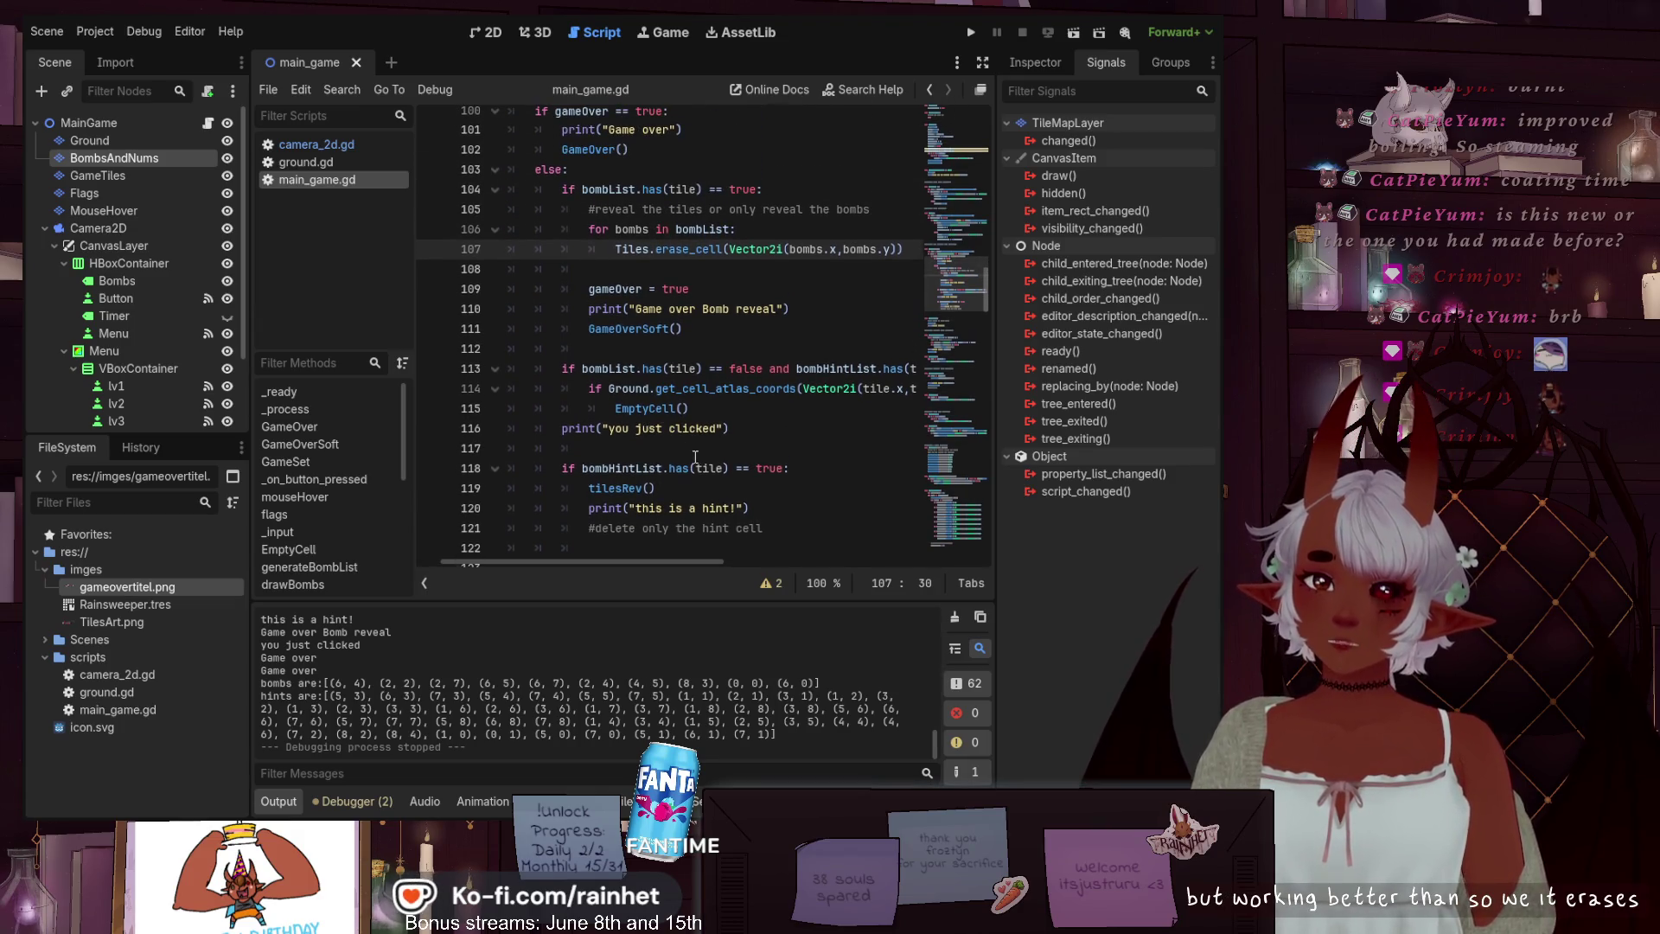
scroll(709, 309, "up", 1)
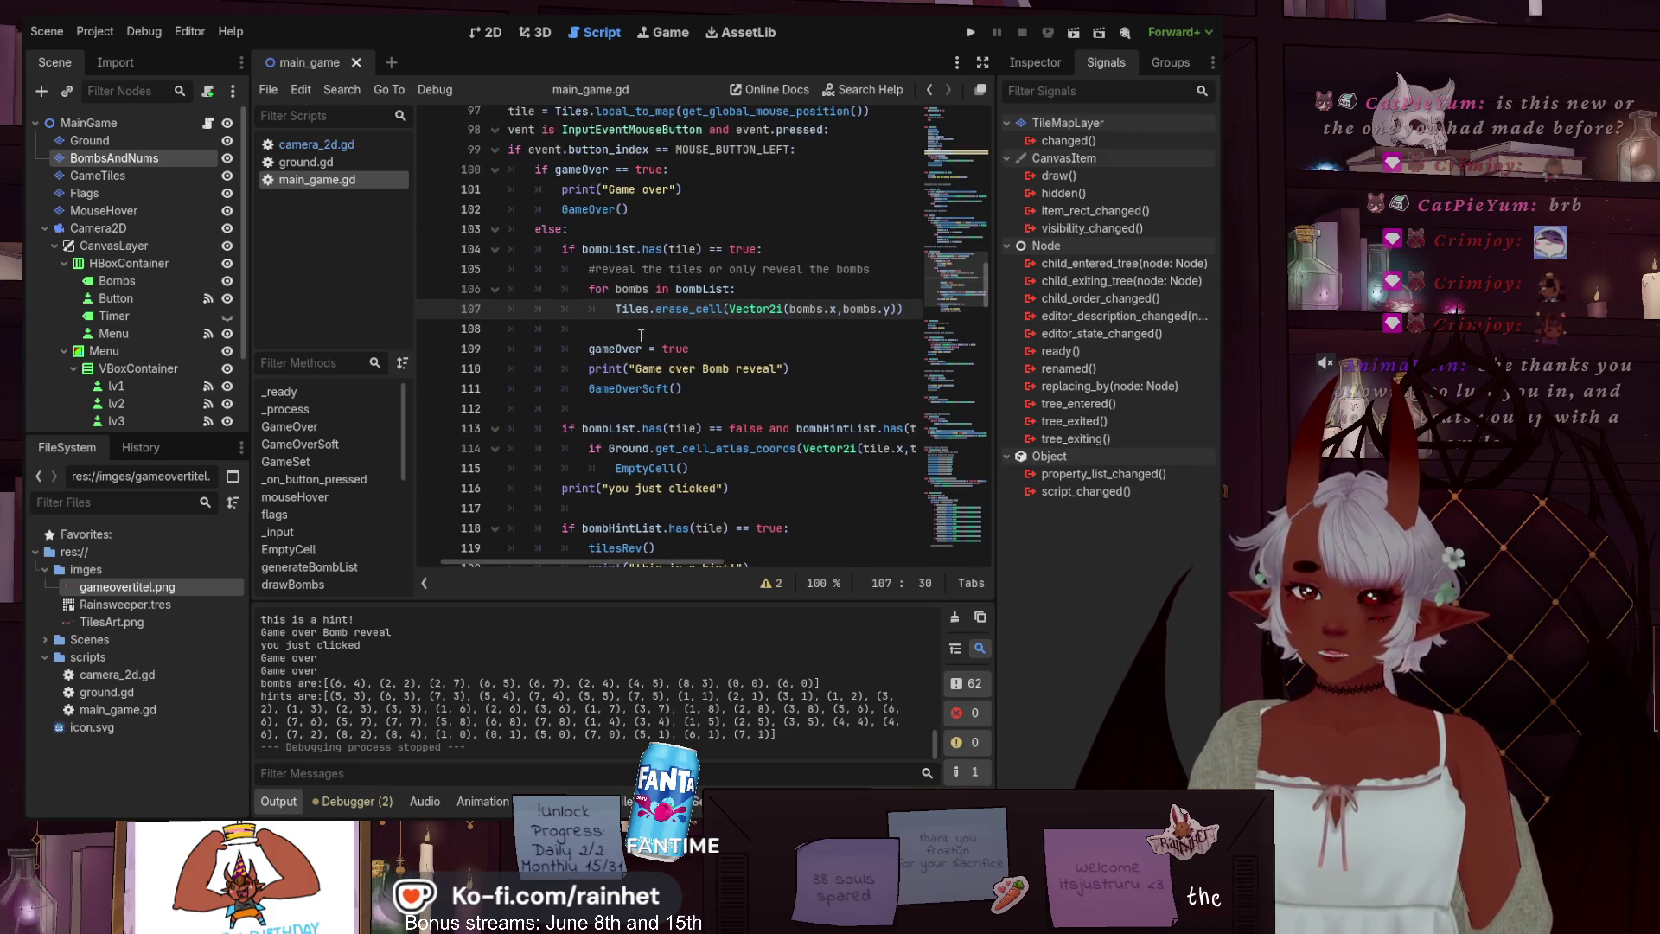
left_click(599, 333)
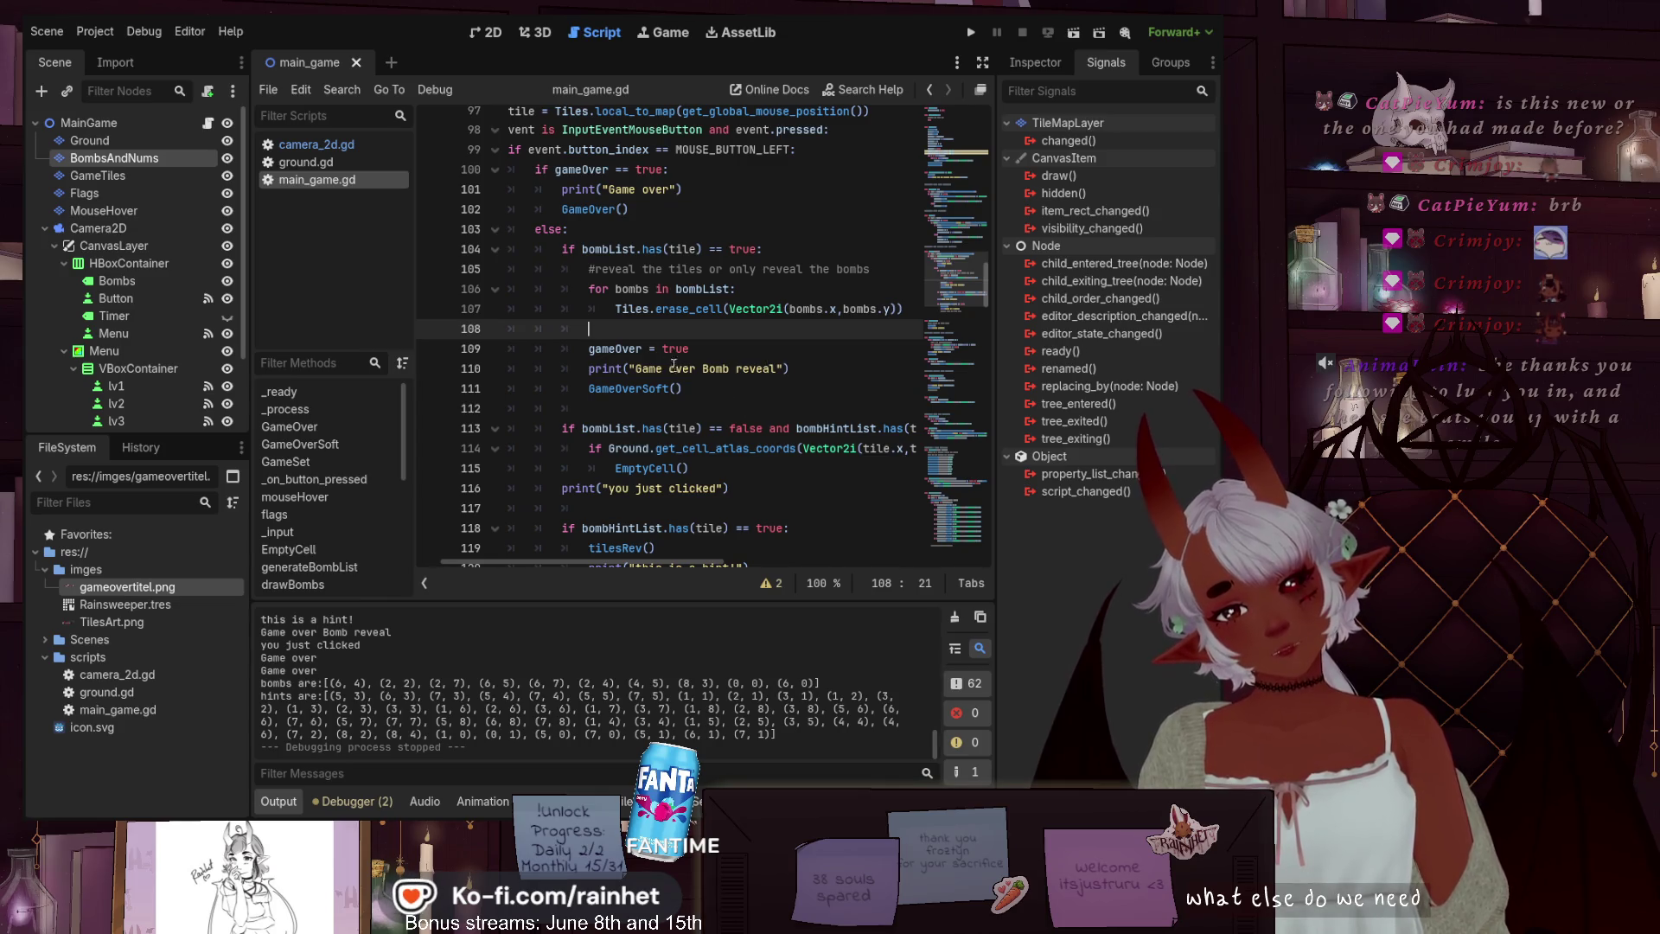
left_click(701, 390)
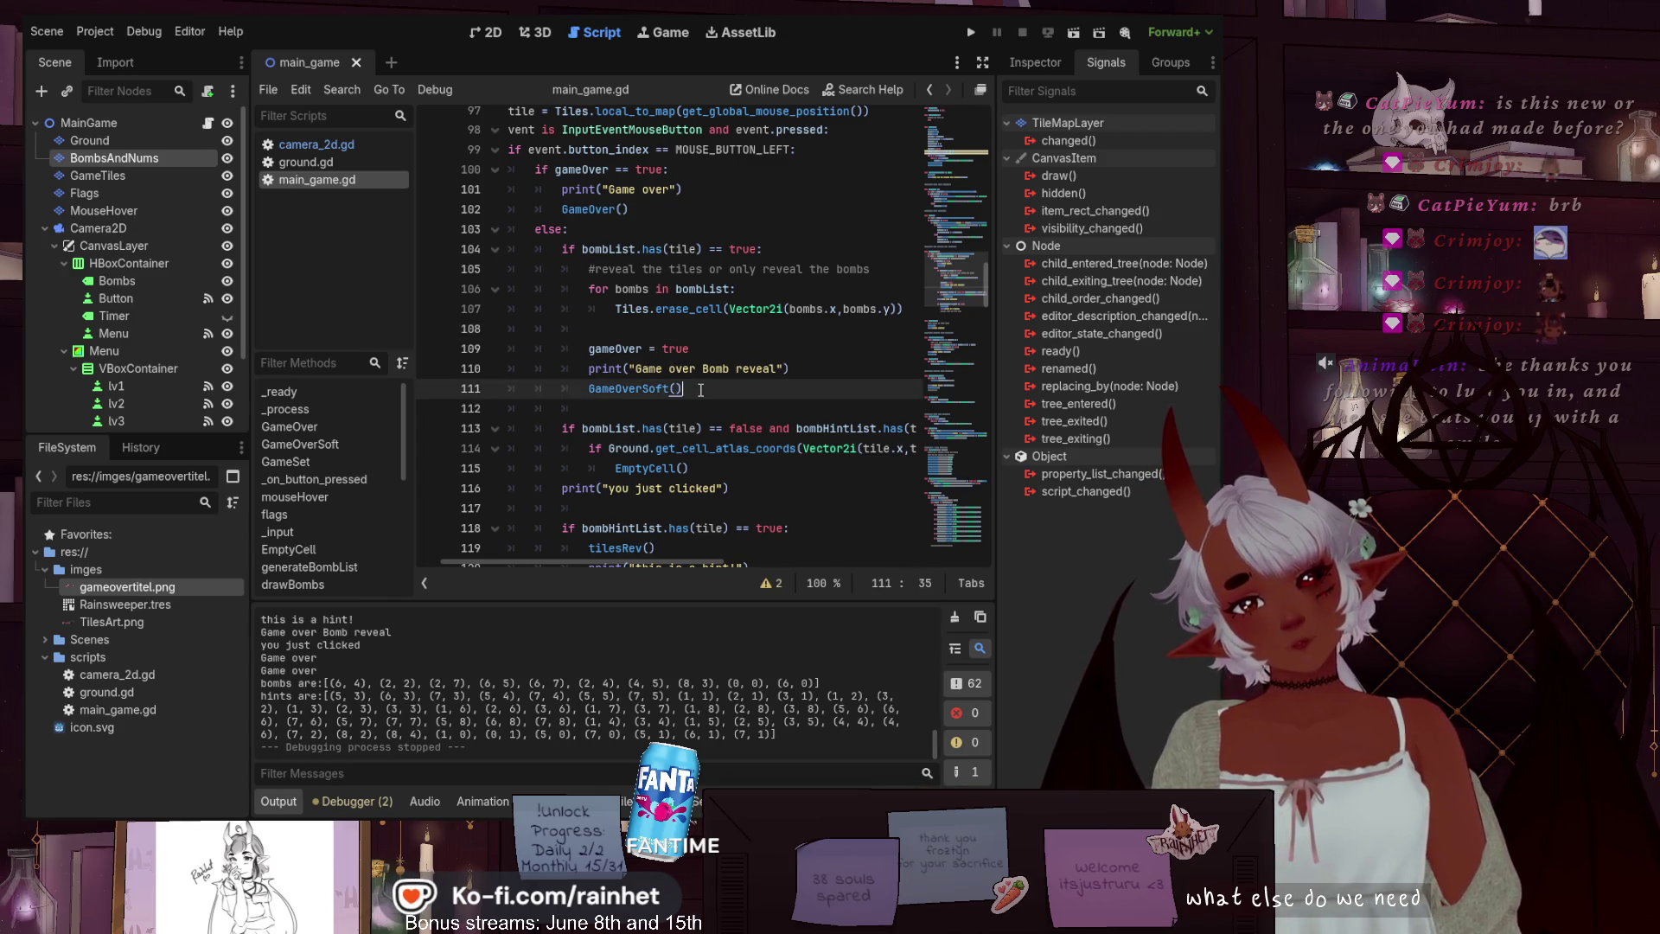
left_click(630, 327)
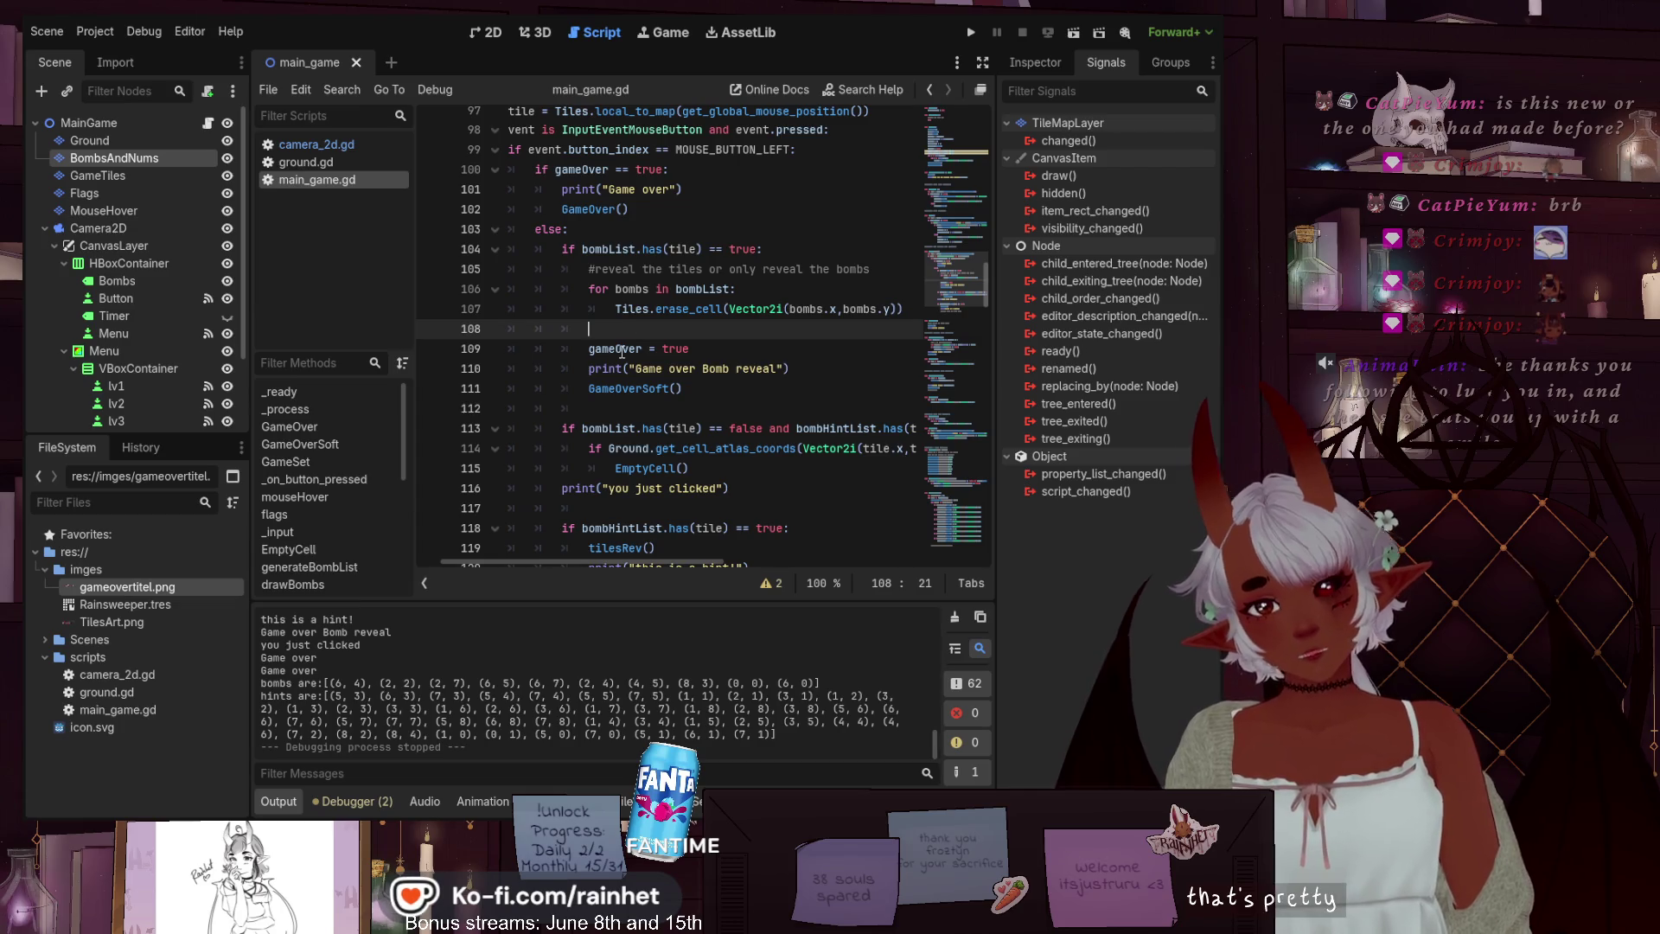
key("Delete")
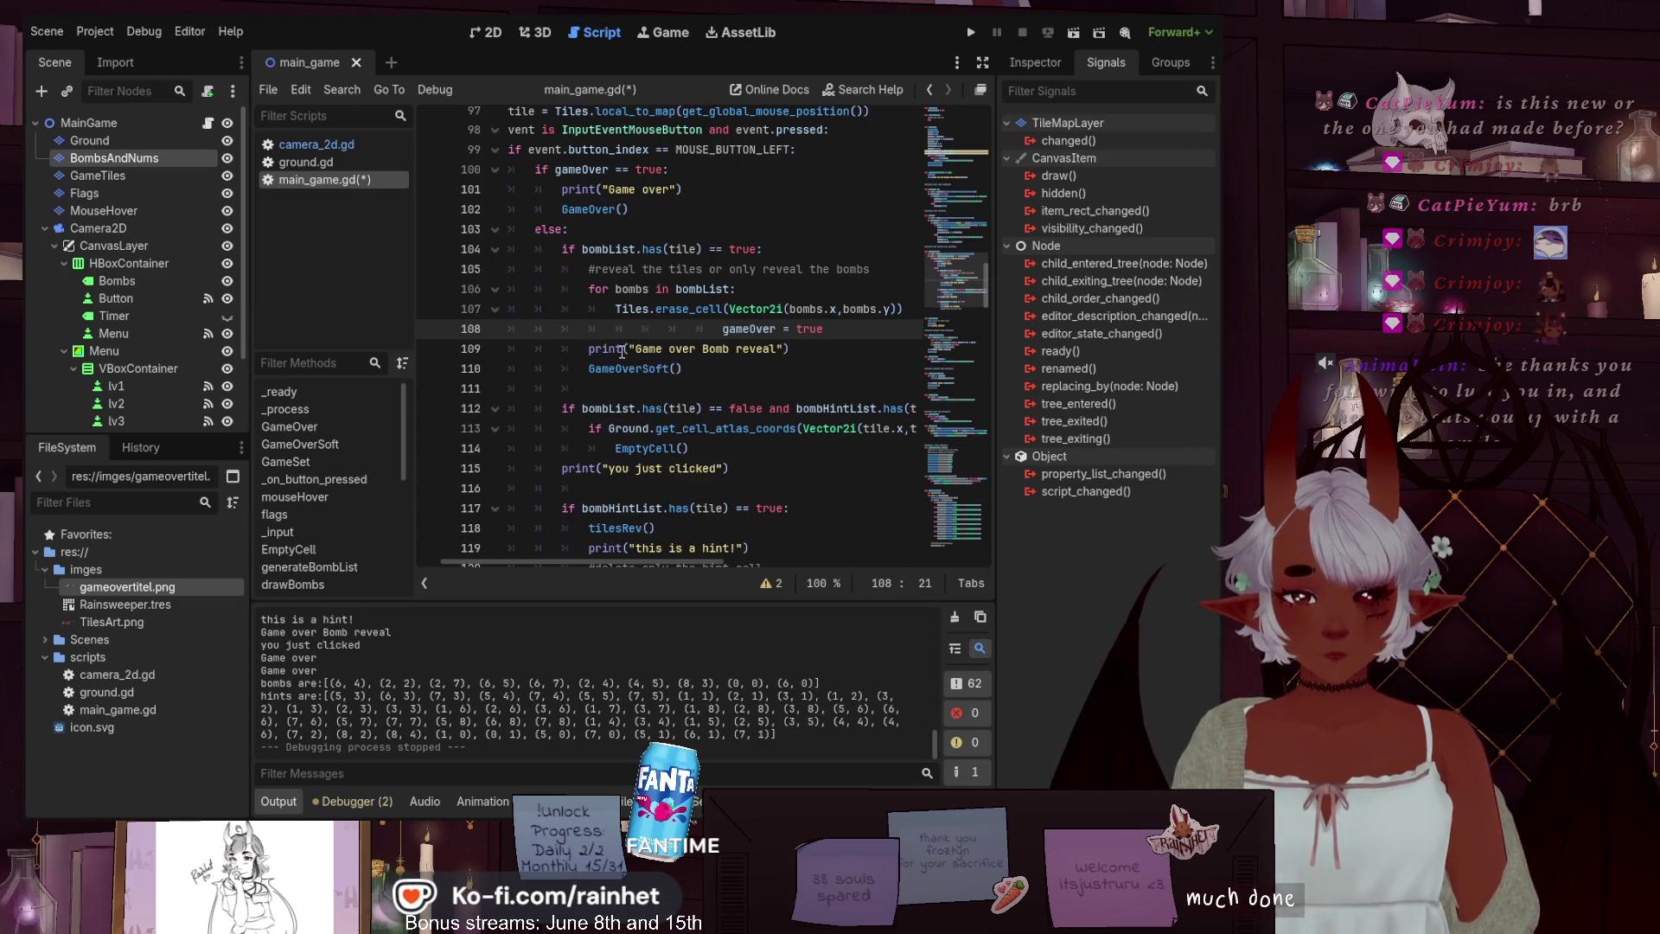
key("Delete")
key("Delete")
key("Delete")
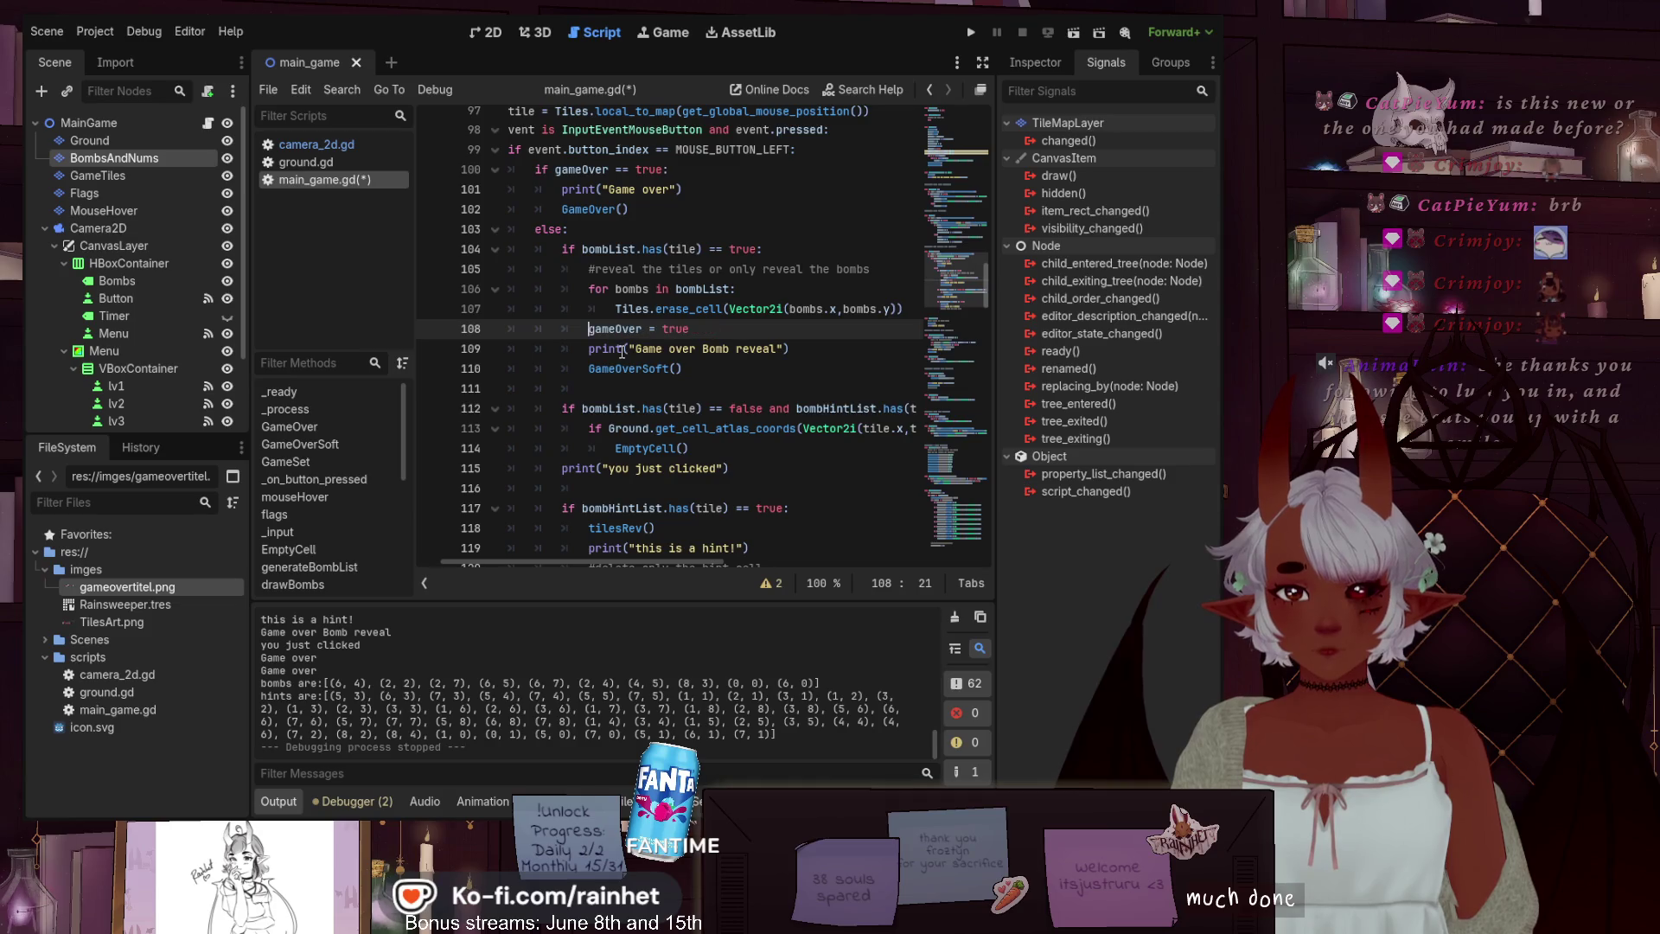
Inspect the blank lines further down around the tilesRev, EmptyCell and Empty Spot print calls
left_click(746, 389)
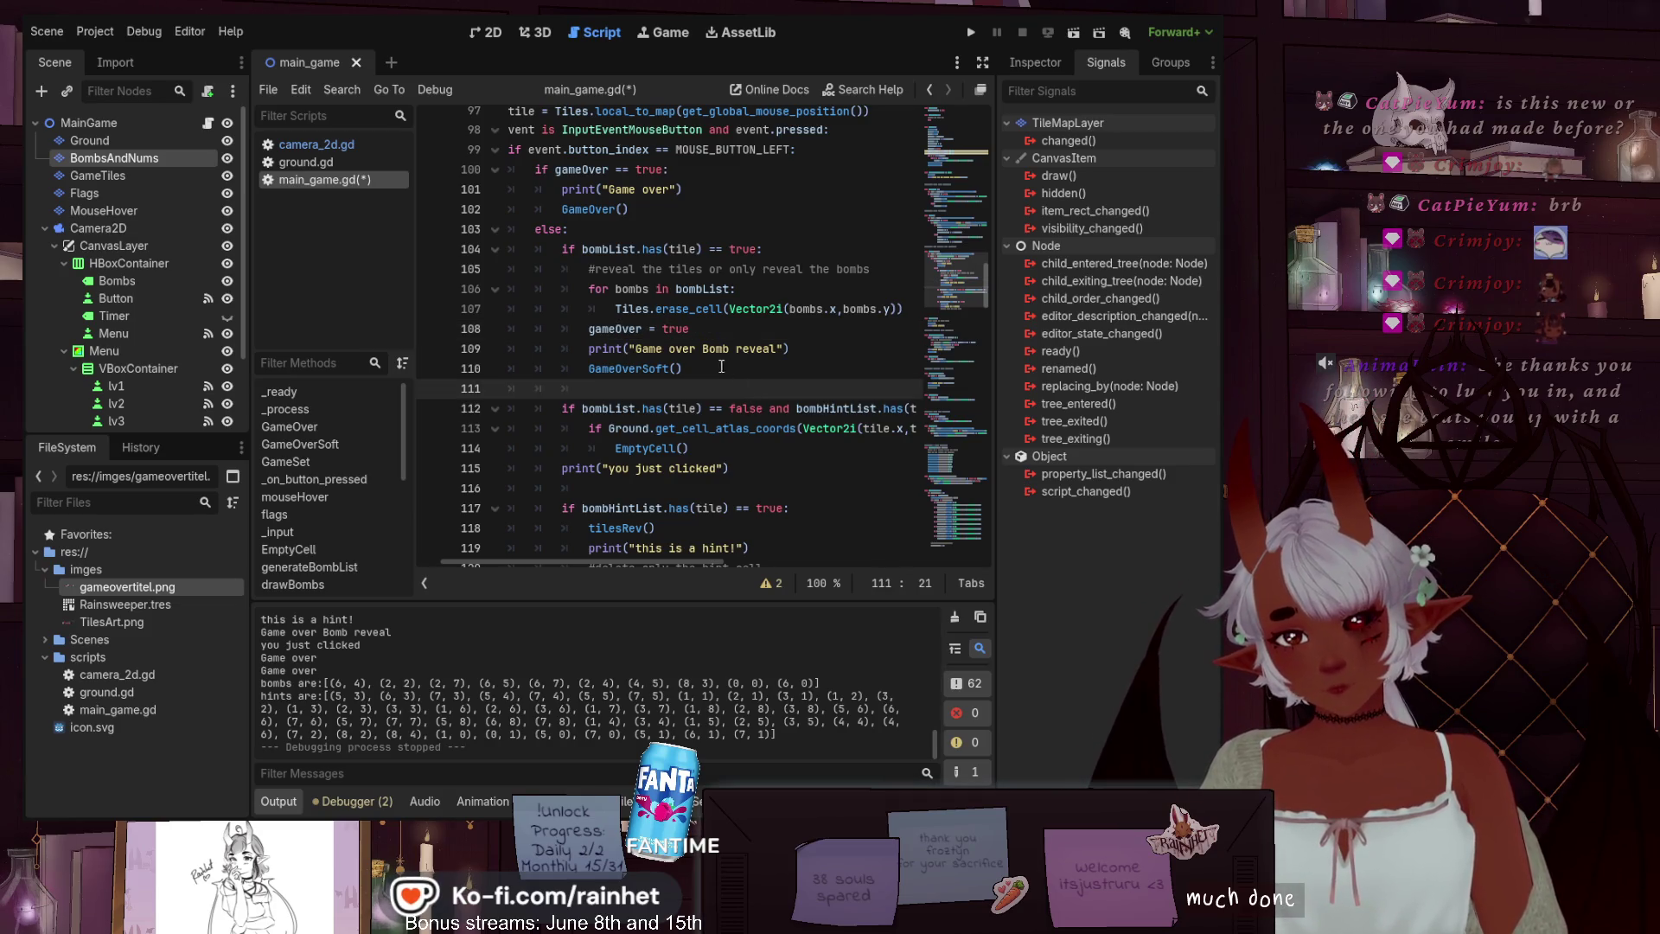
scroll(668, 391, "down", 2)
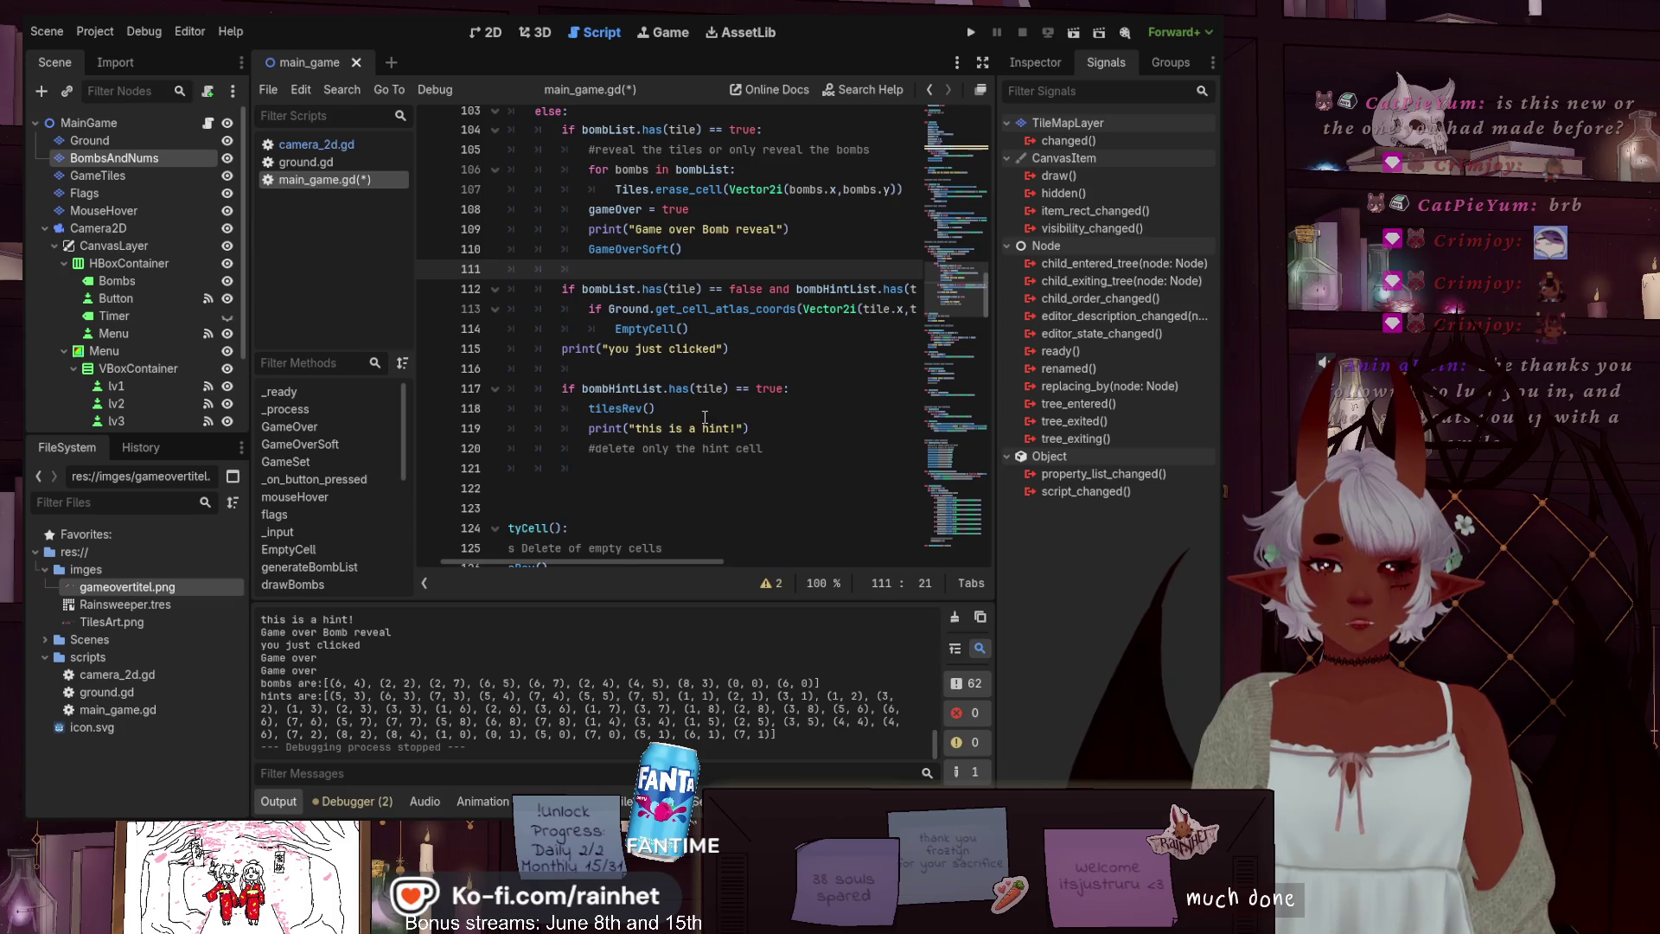
left_click(690, 411)
left_click(689, 367)
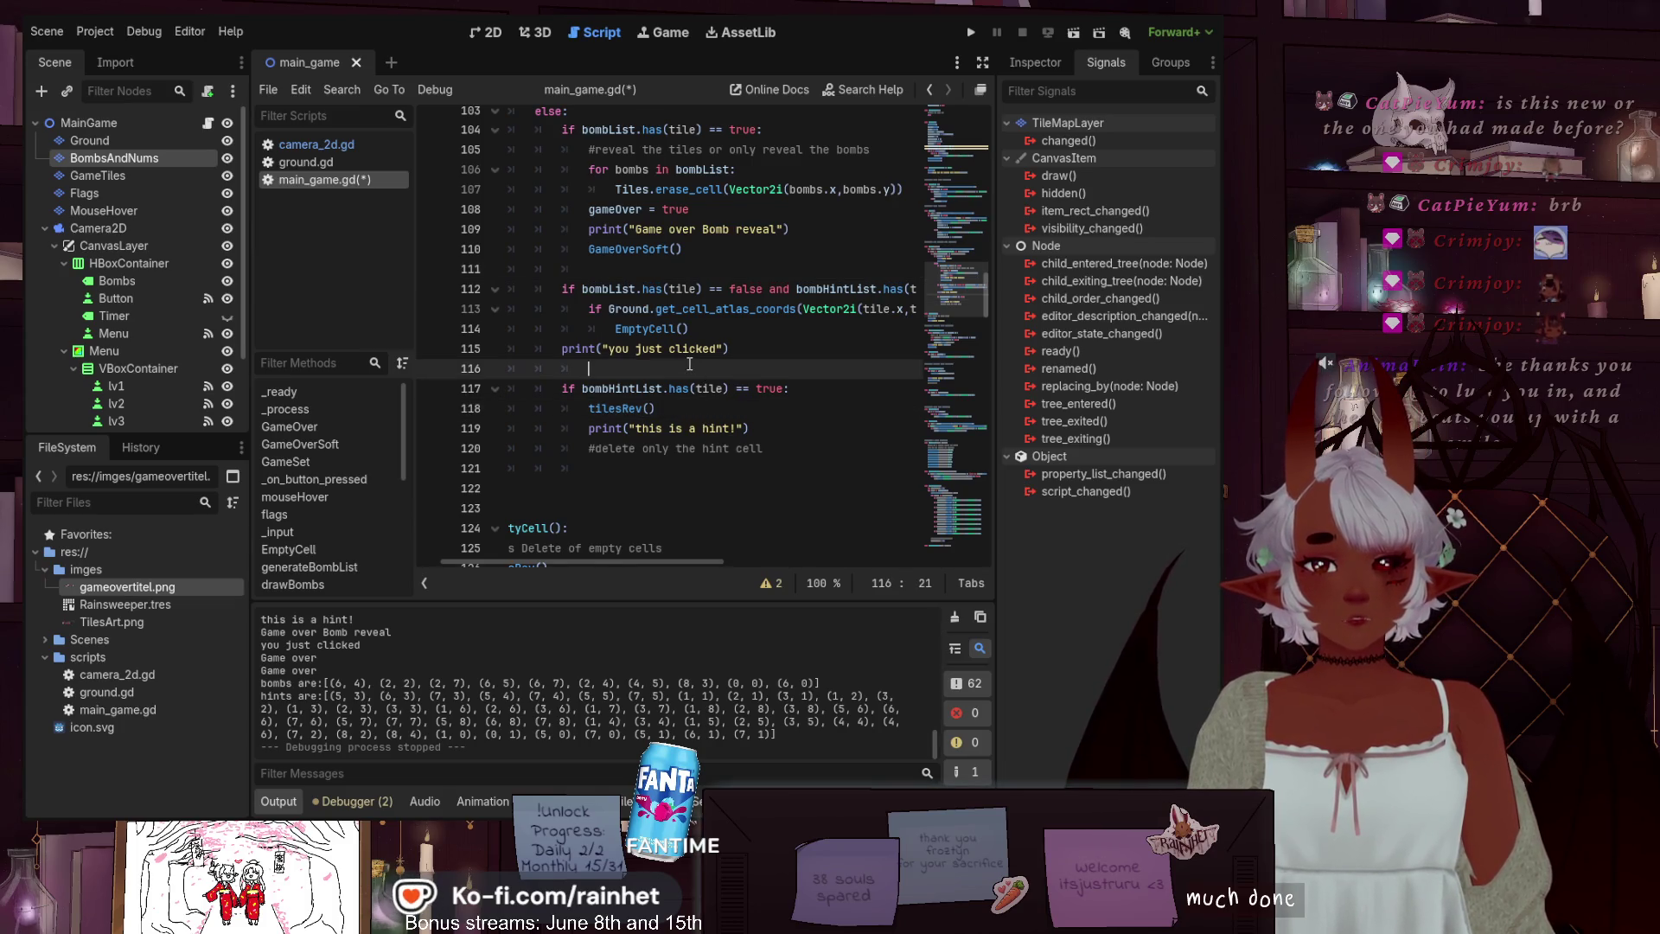
left_click(712, 331)
scroll(650, 399, "down", 4)
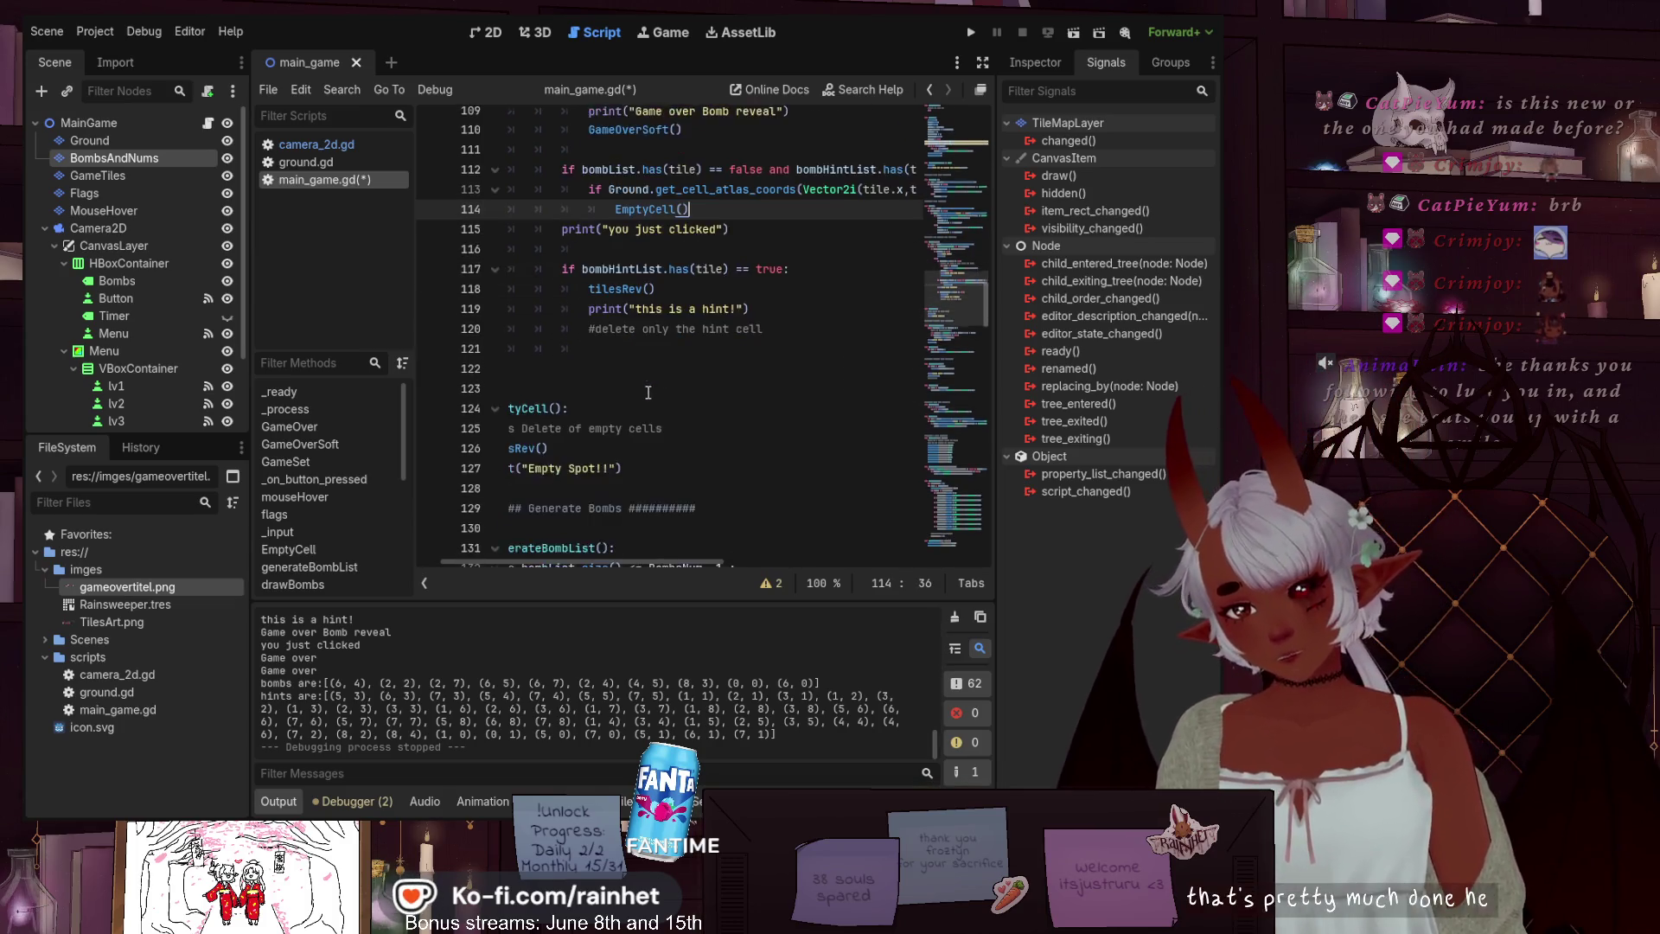
left_click(644, 349)
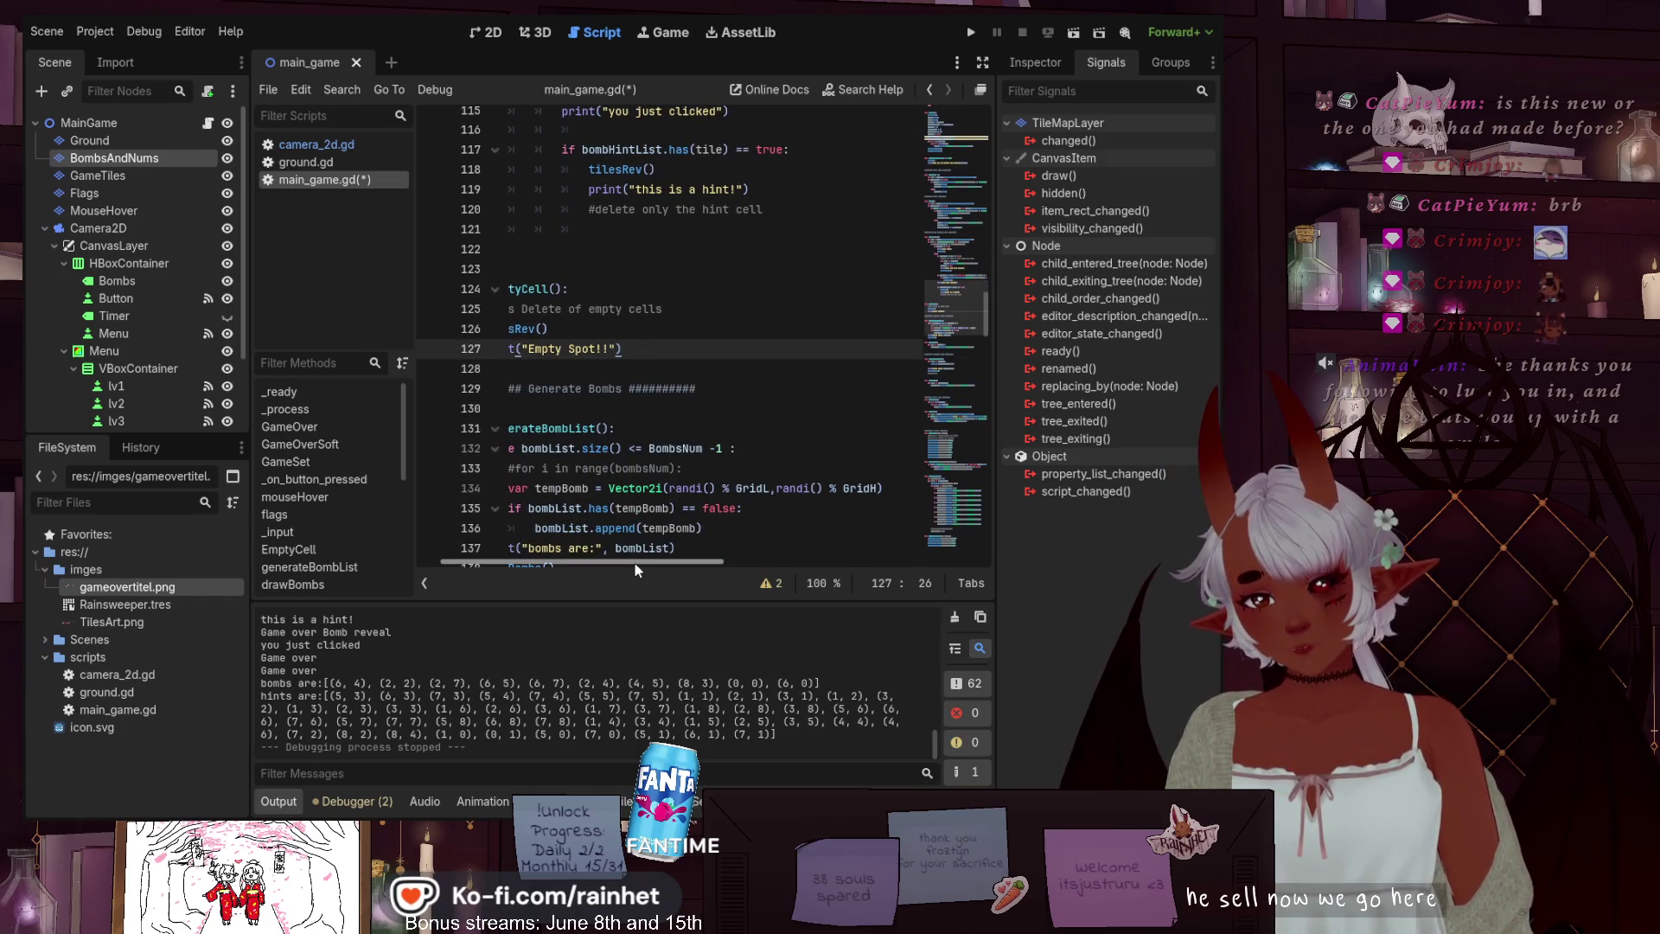
left_click_drag(634, 563, 471, 564)
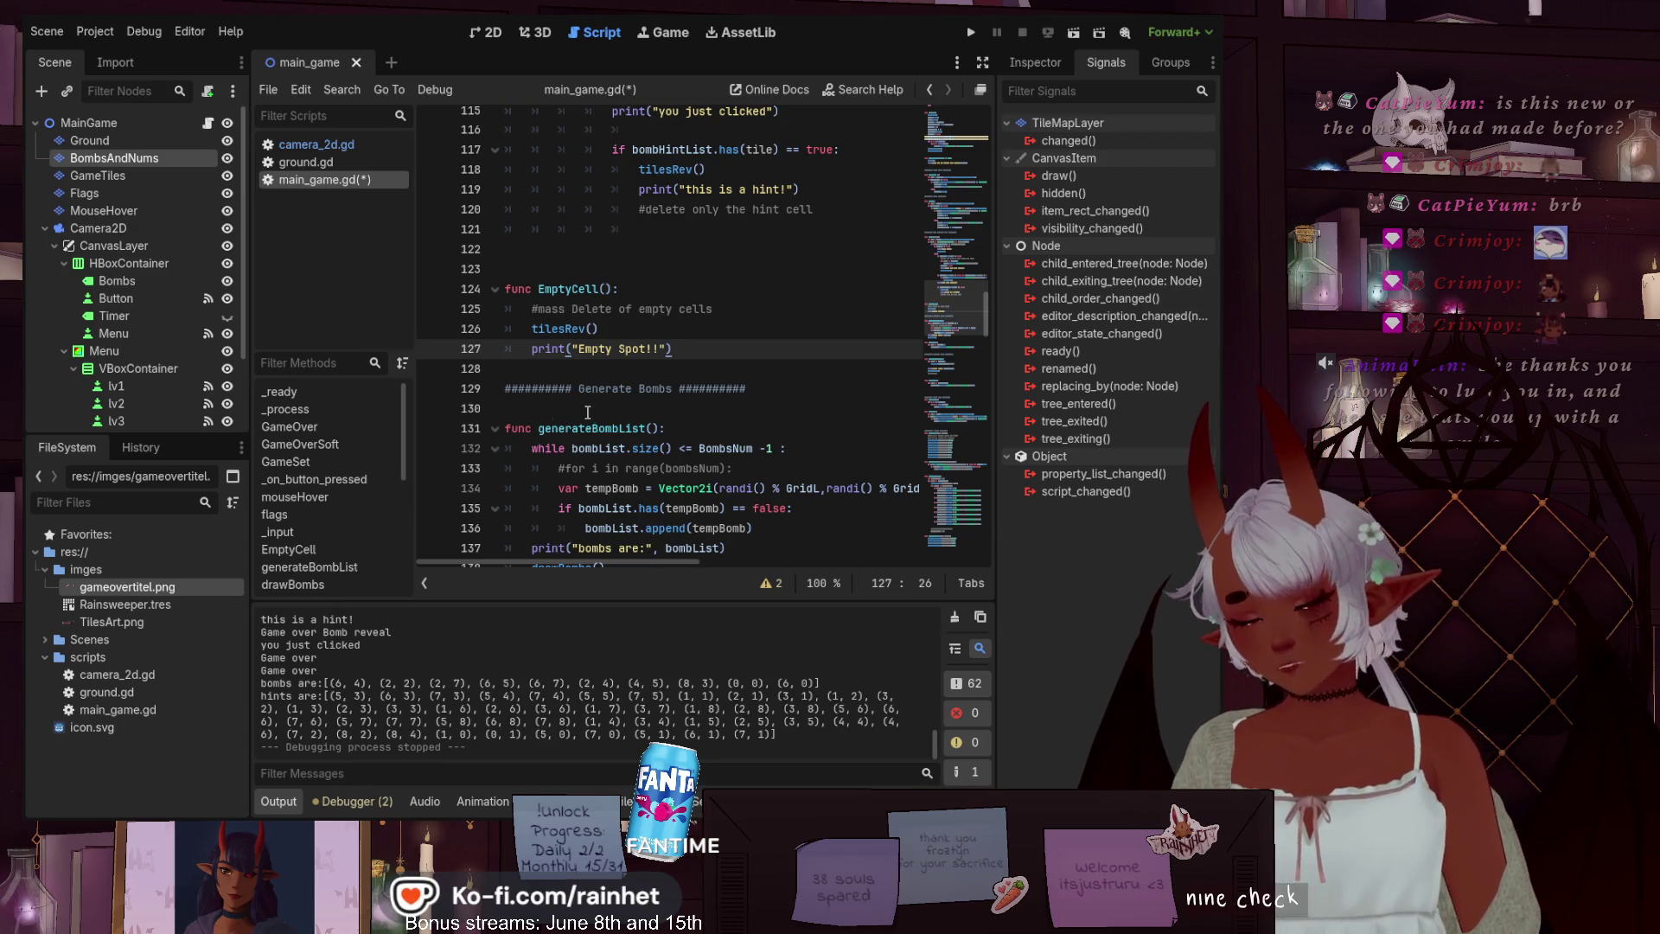
scroll(589, 418, "down", 6)
scroll(597, 437, "down", 14)
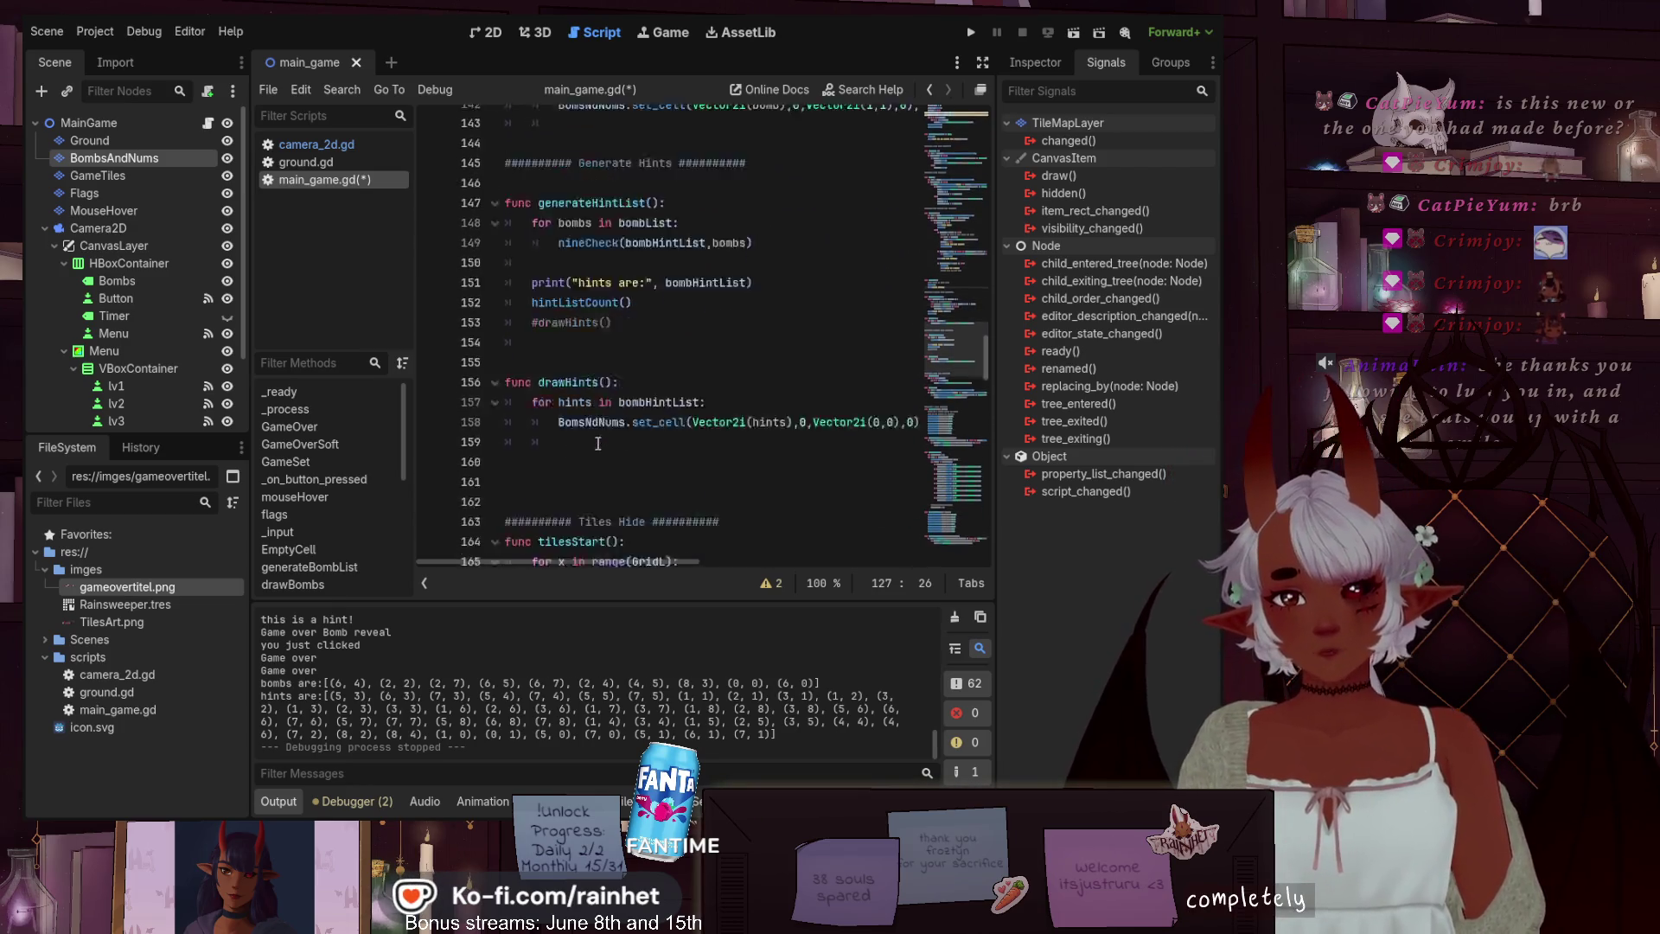
scroll(599, 447, "down", 5)
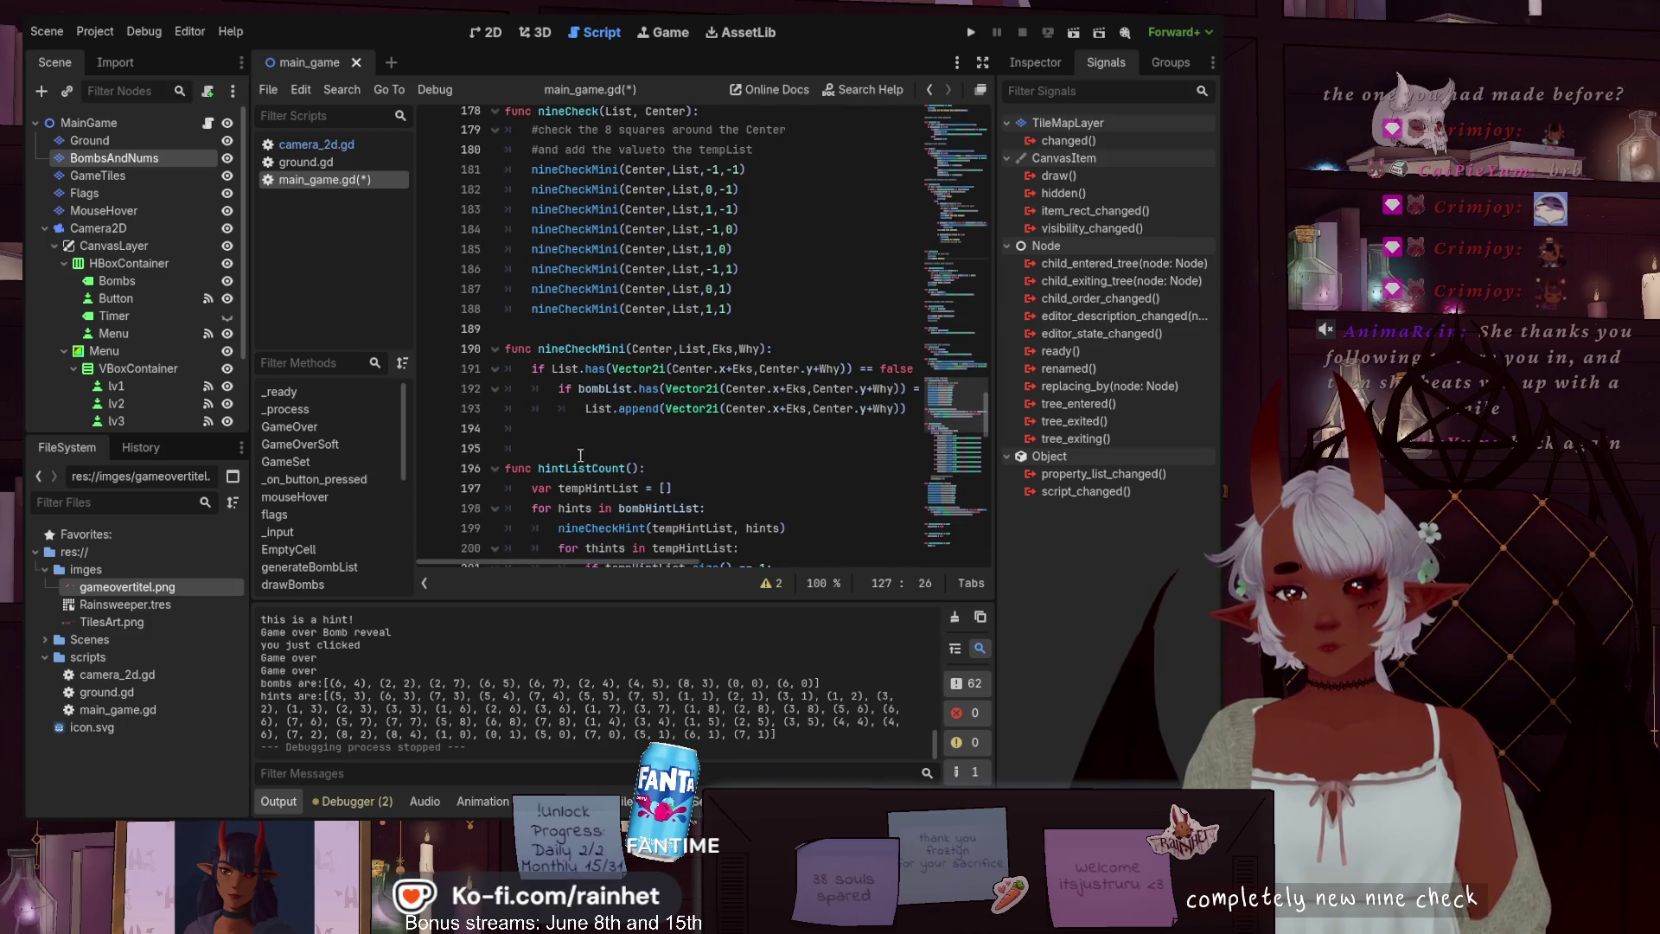
scroll(569, 456, "down", 8)
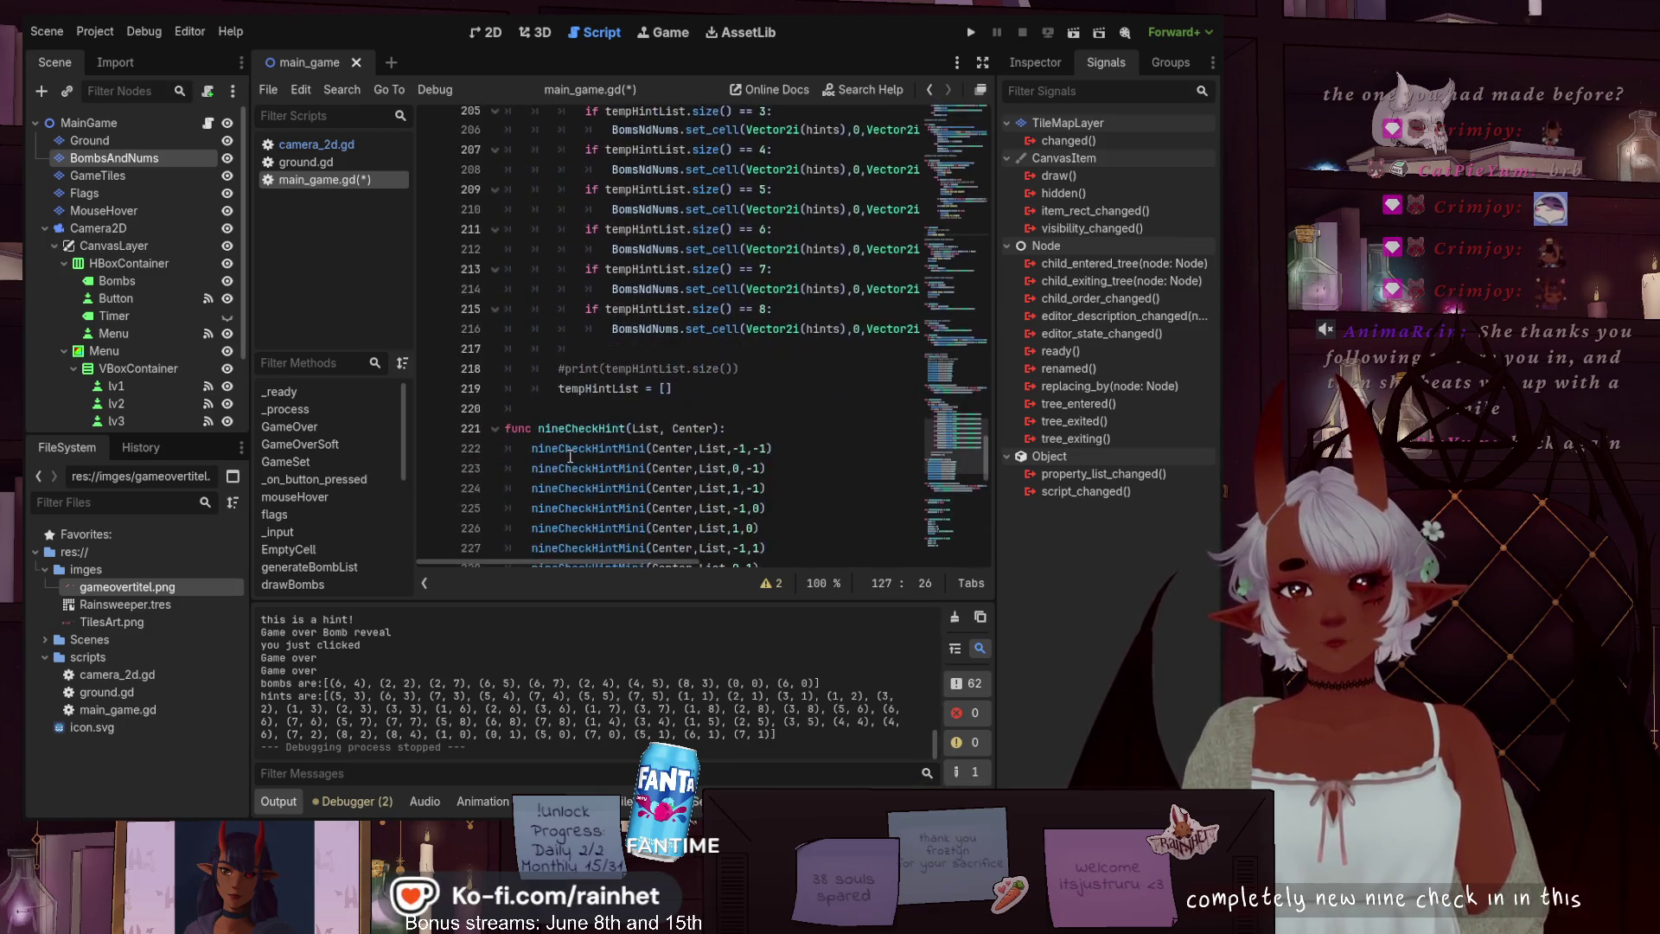
scroll(557, 461, "down", 3)
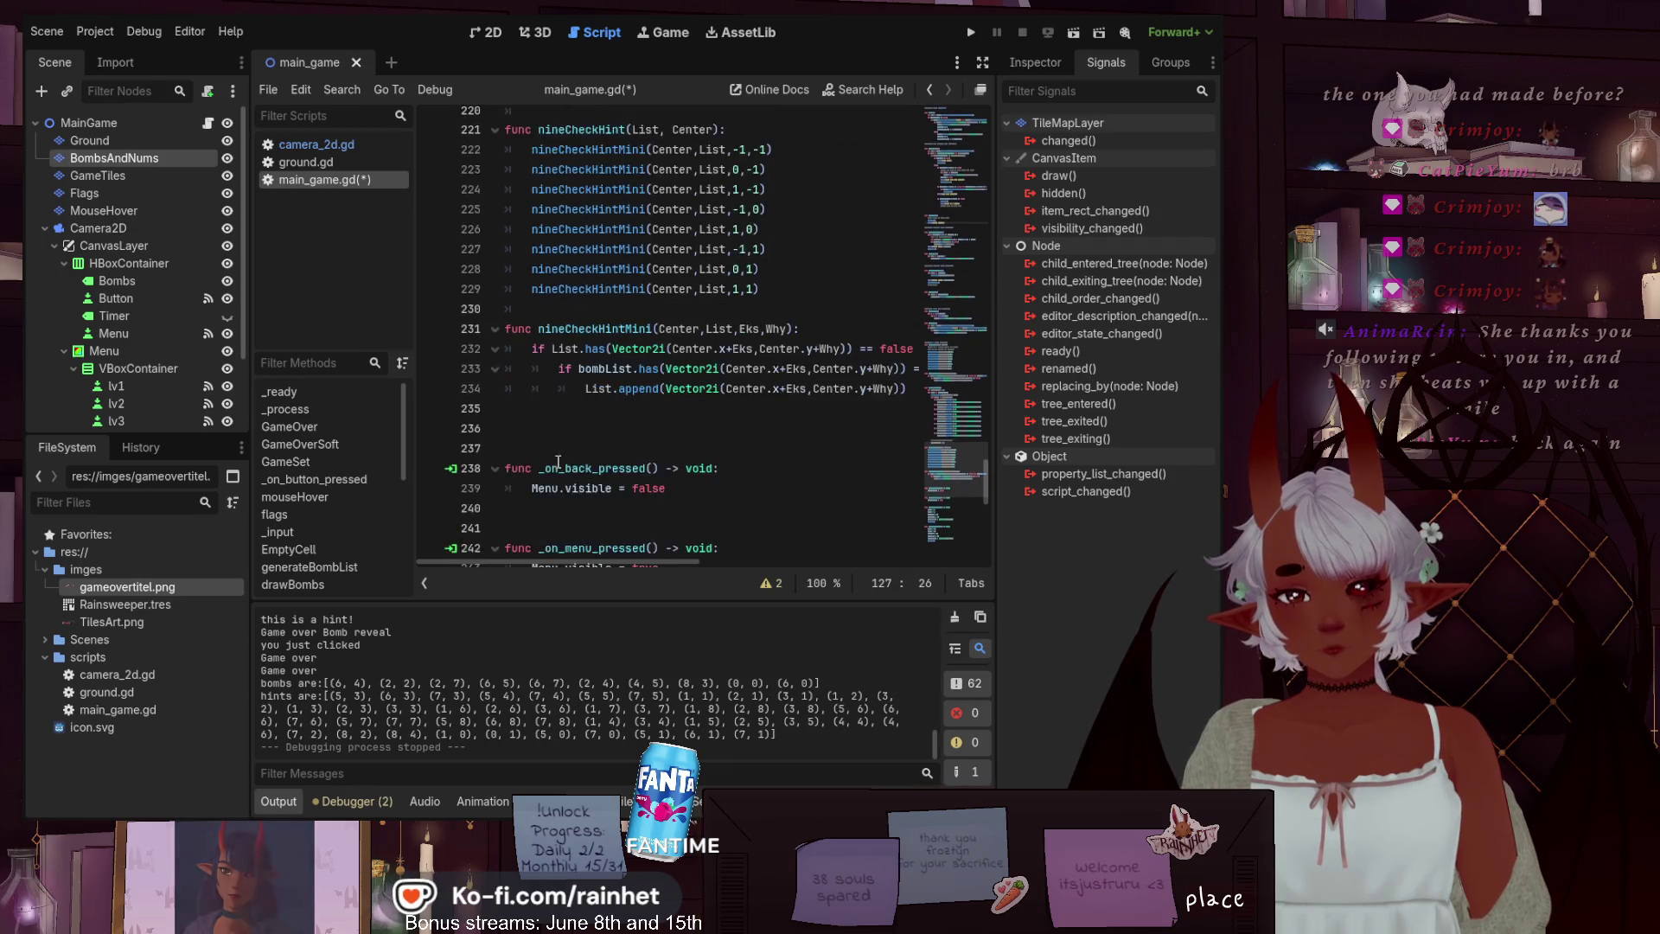
left_click(539, 363)
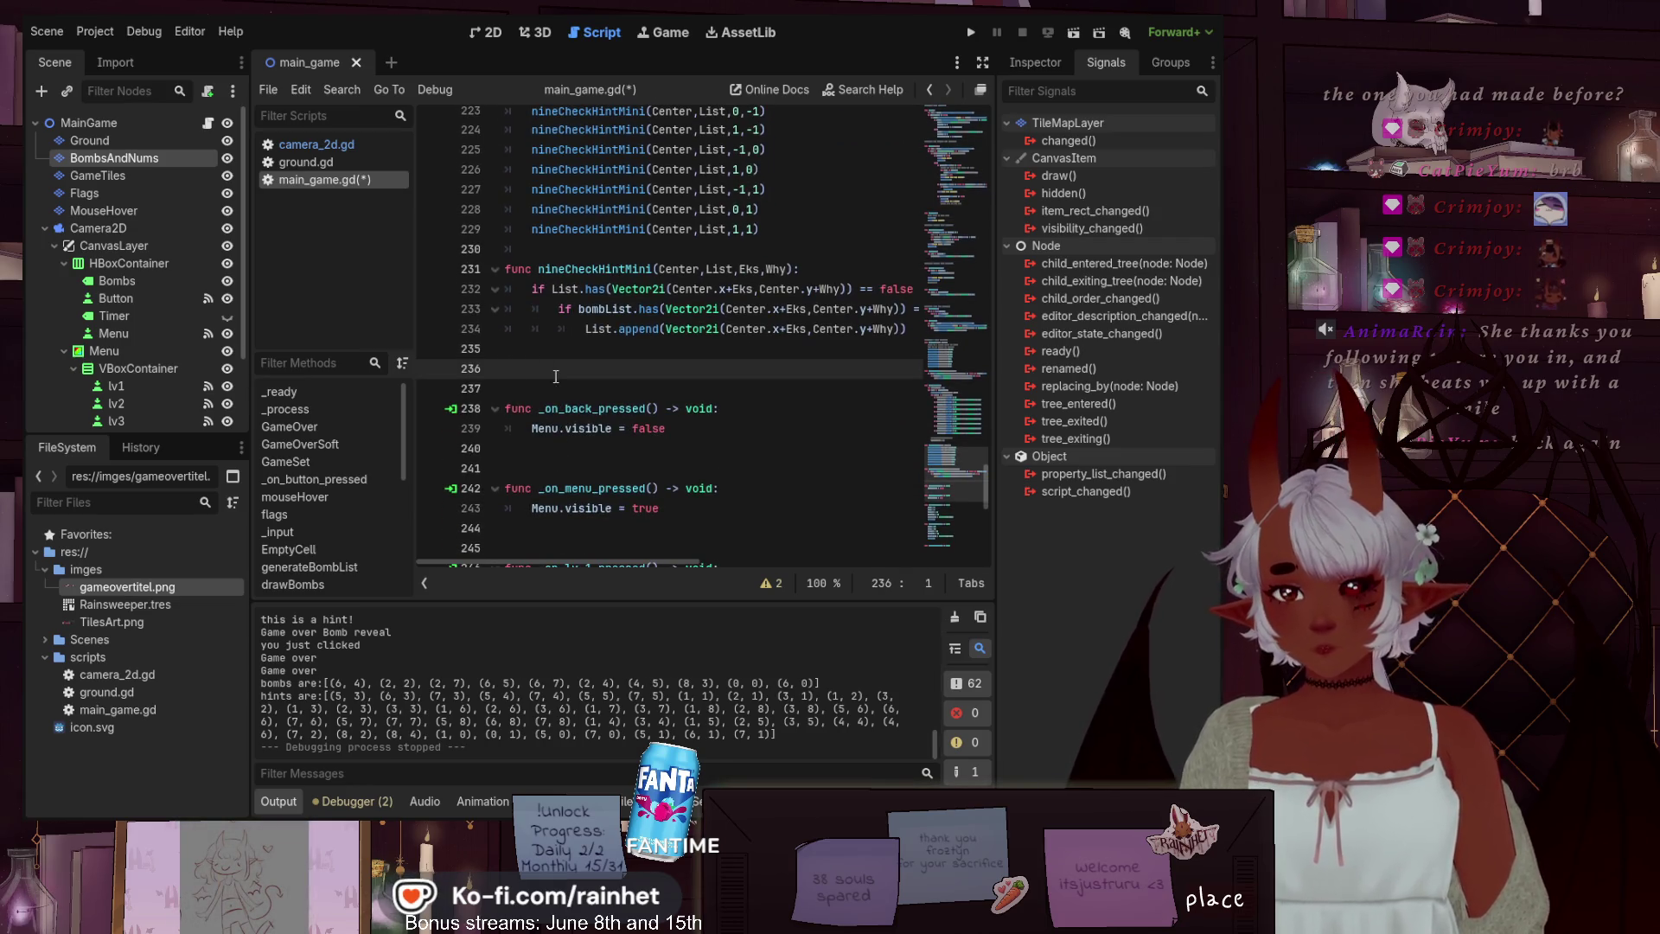
Open spaced blank lines below nineCheckHintMini and start a func declaration there
key("Up")
key("Return")
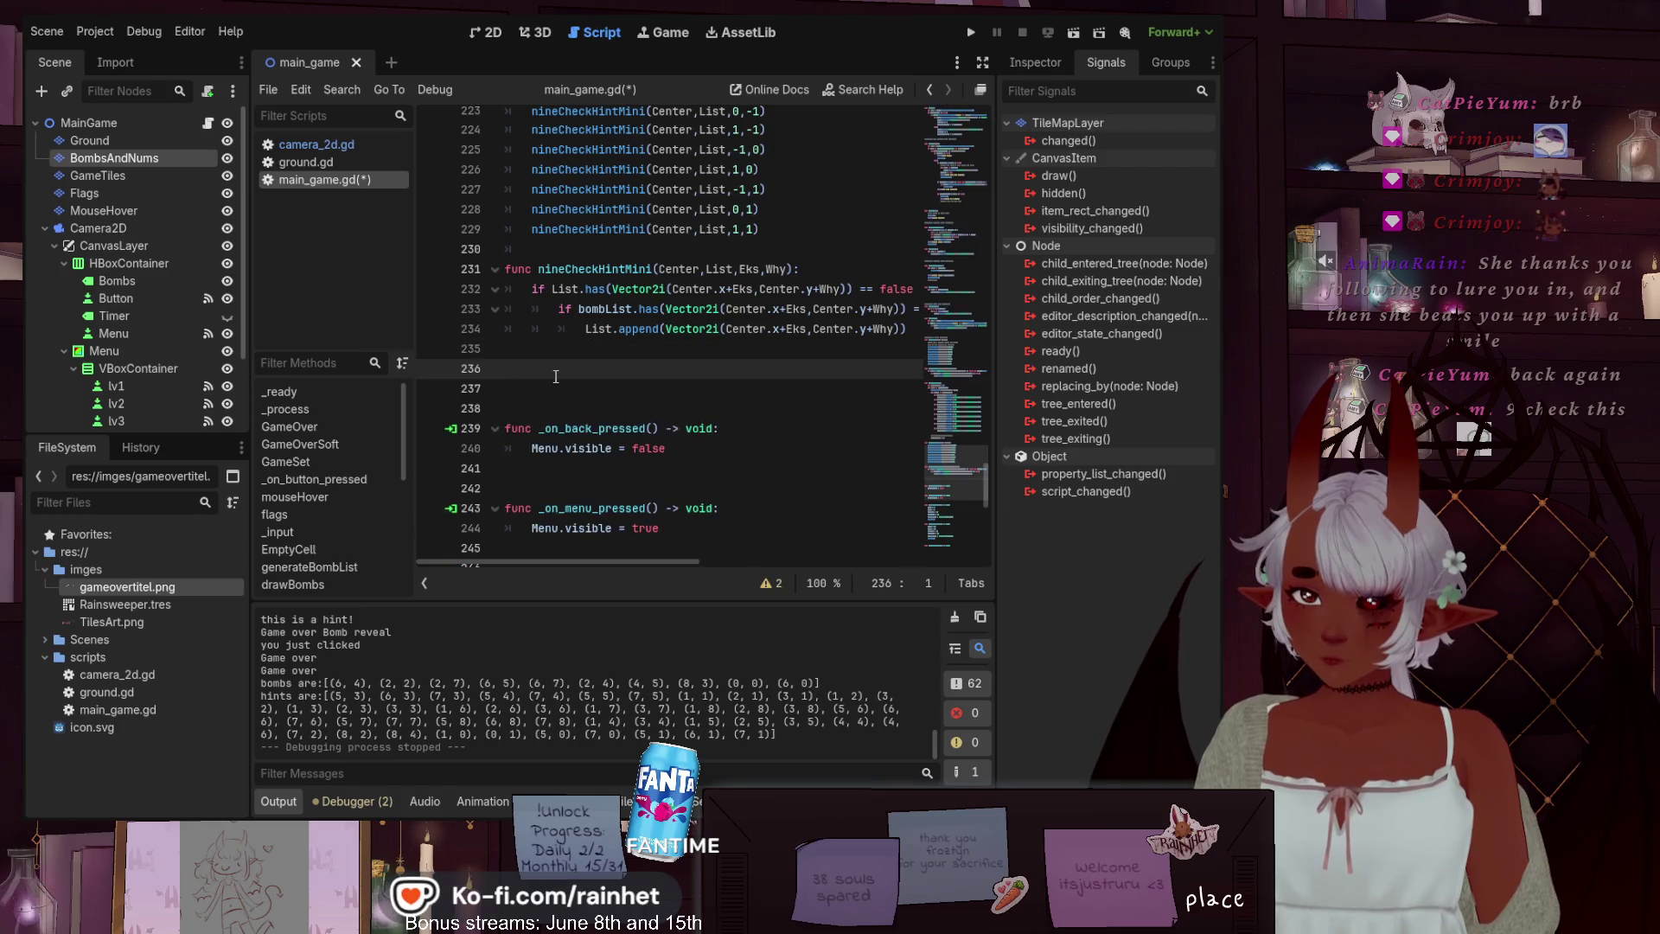
key("Up")
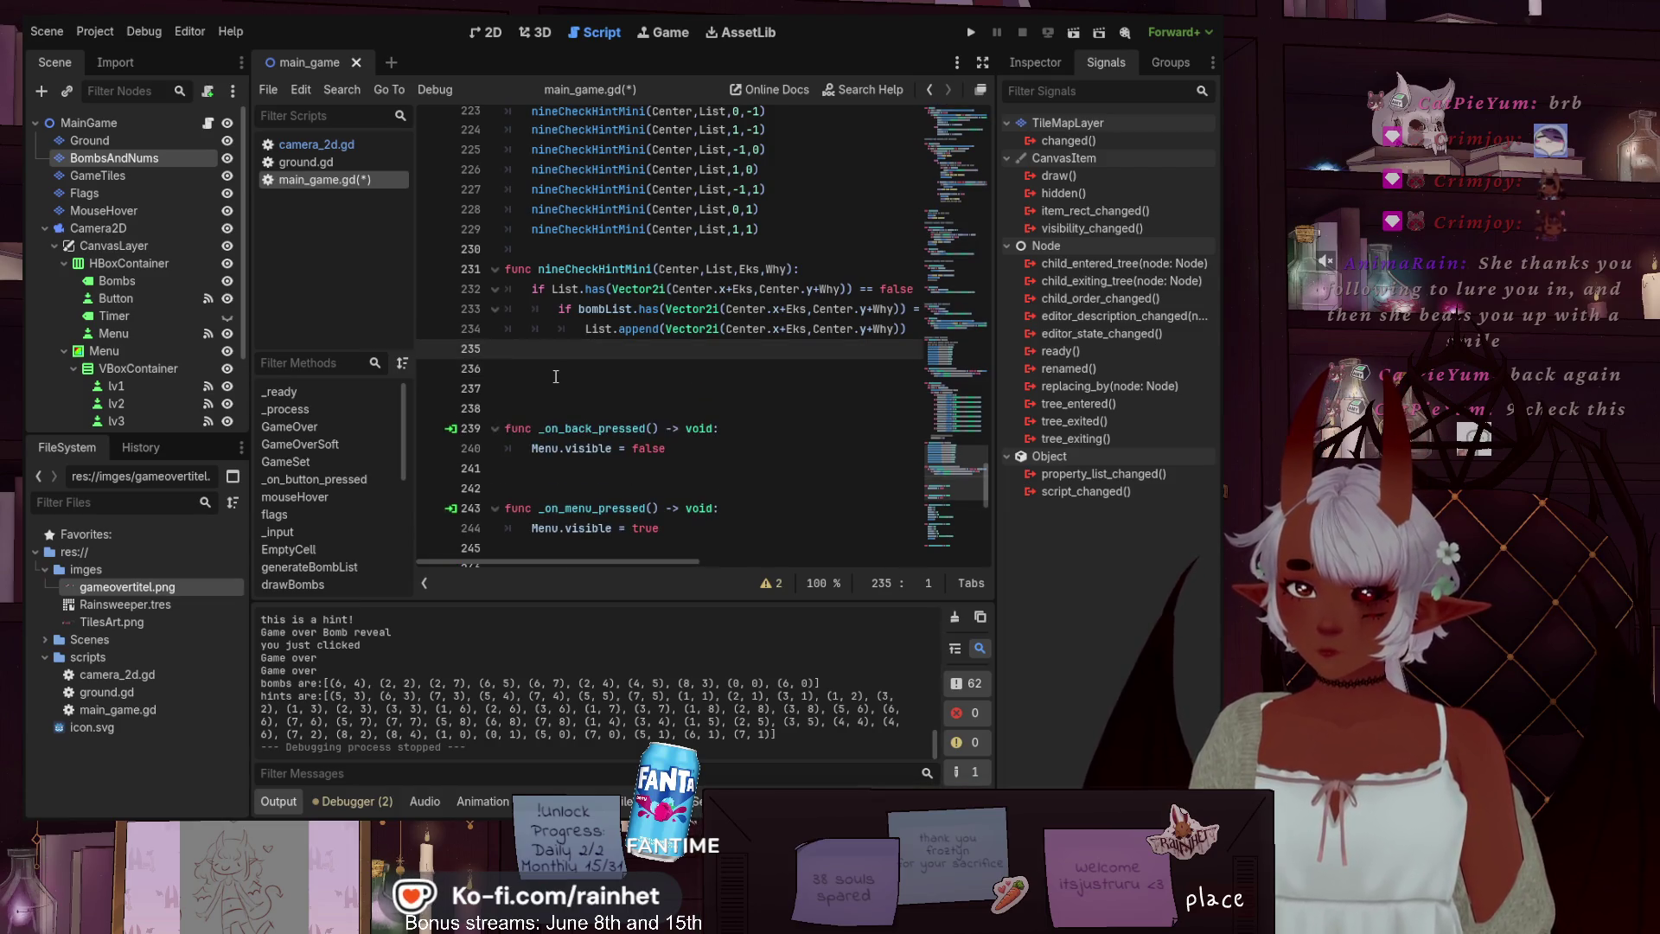
type("func")
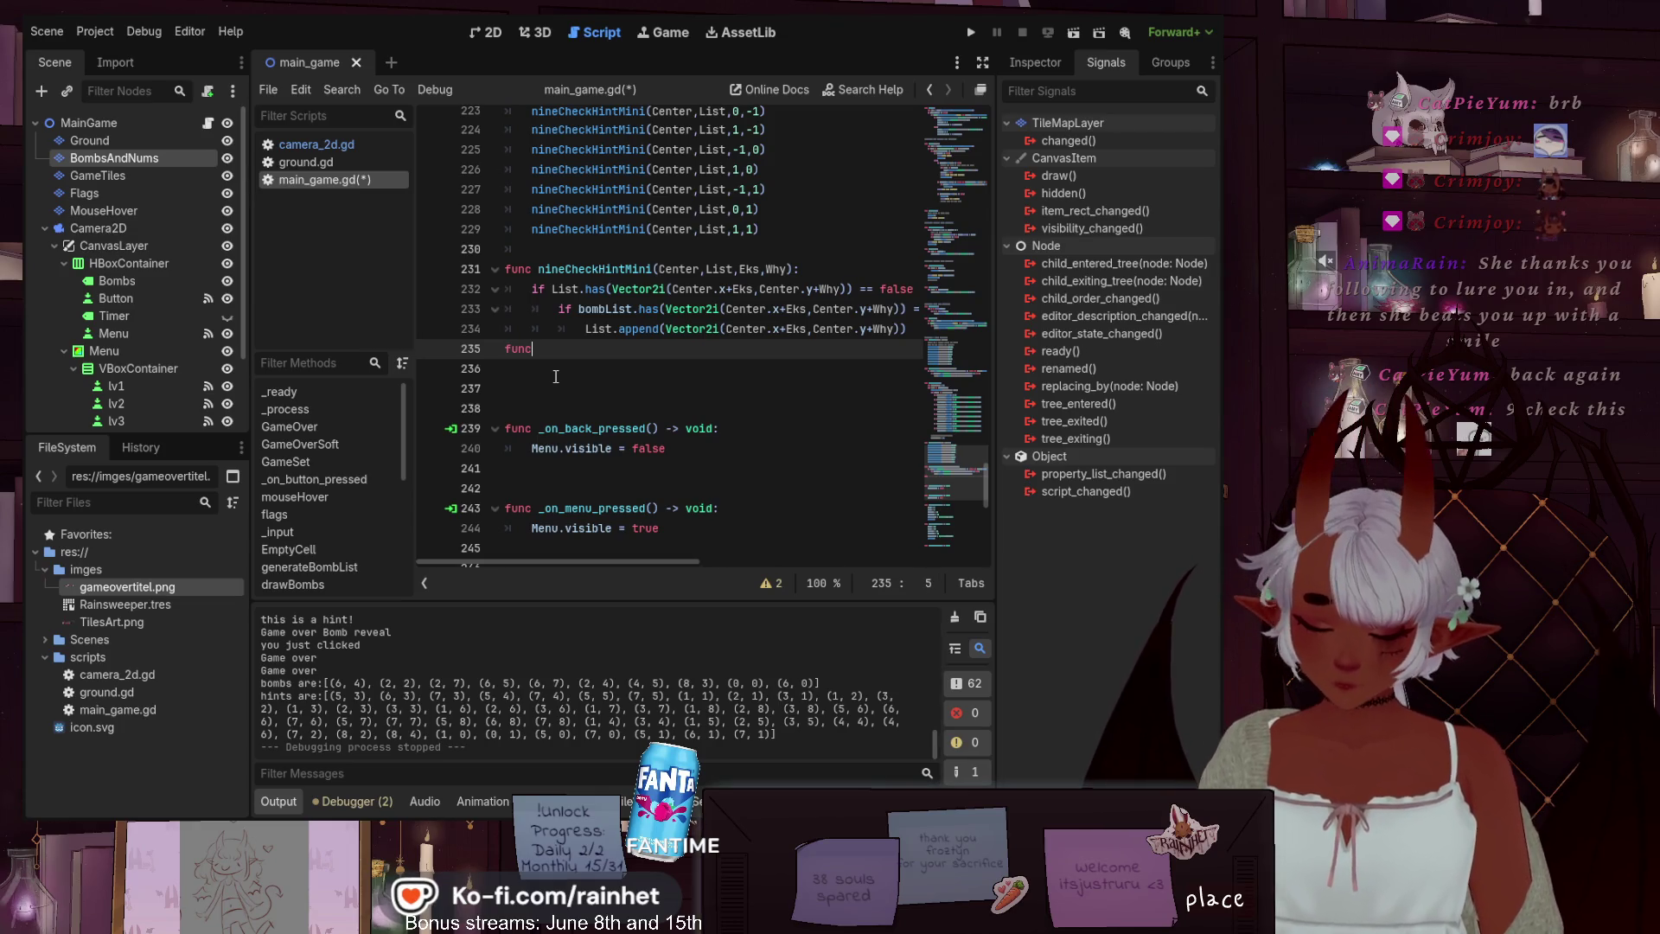
key("Home")
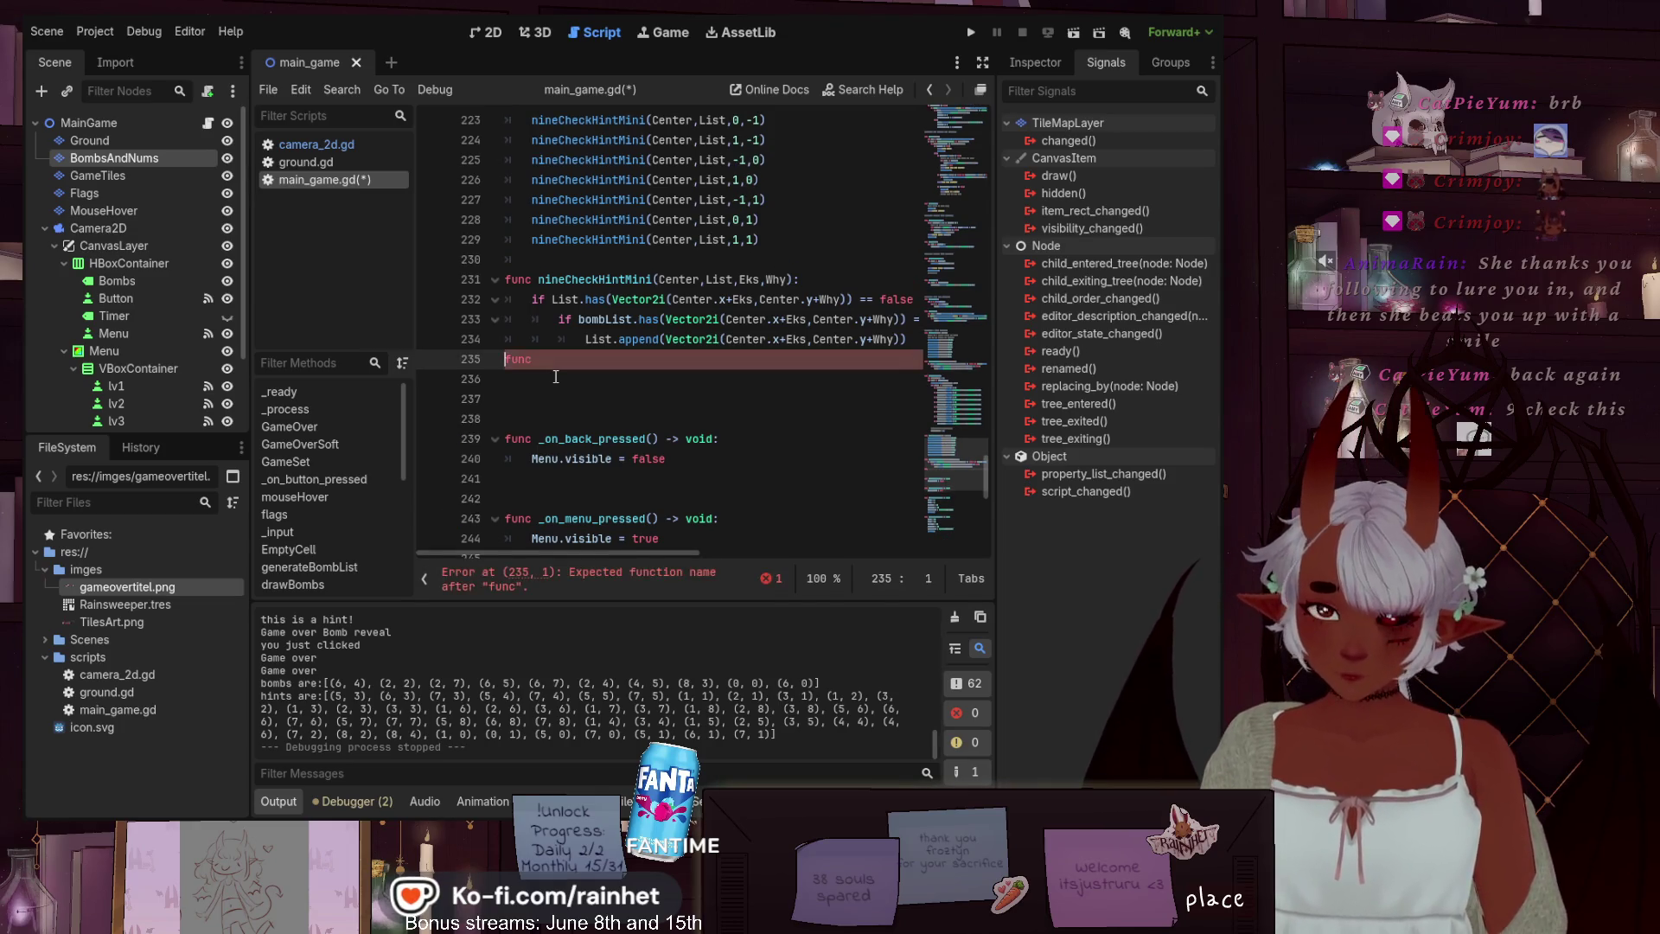
key("Return")
key("Up")
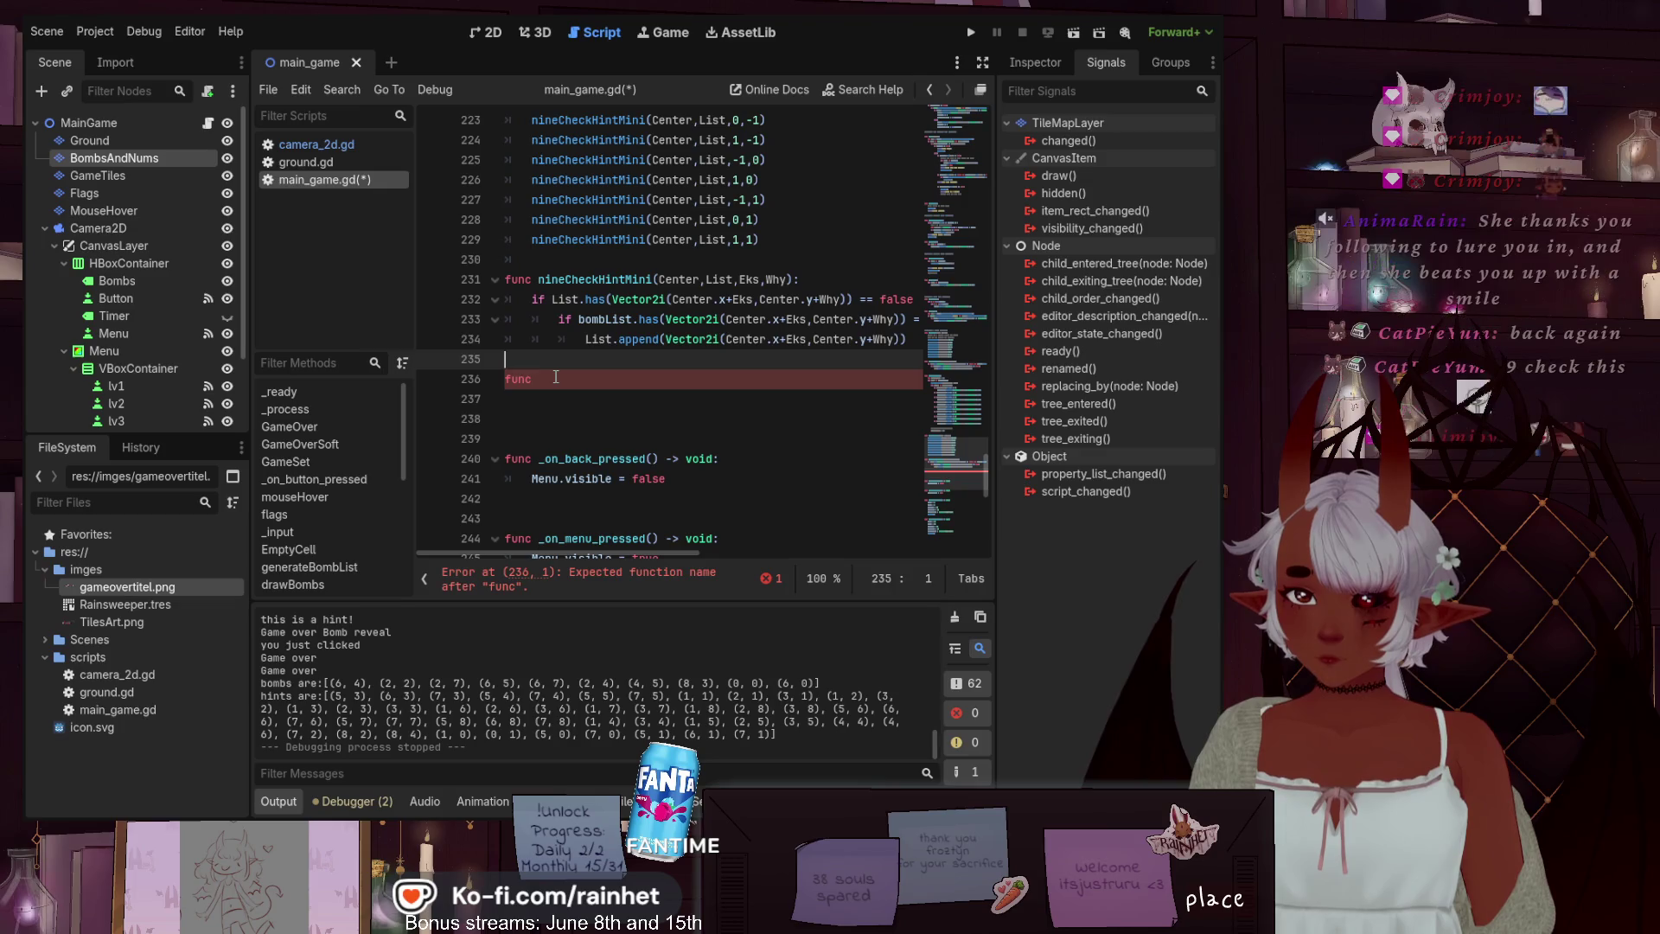
key("Down")
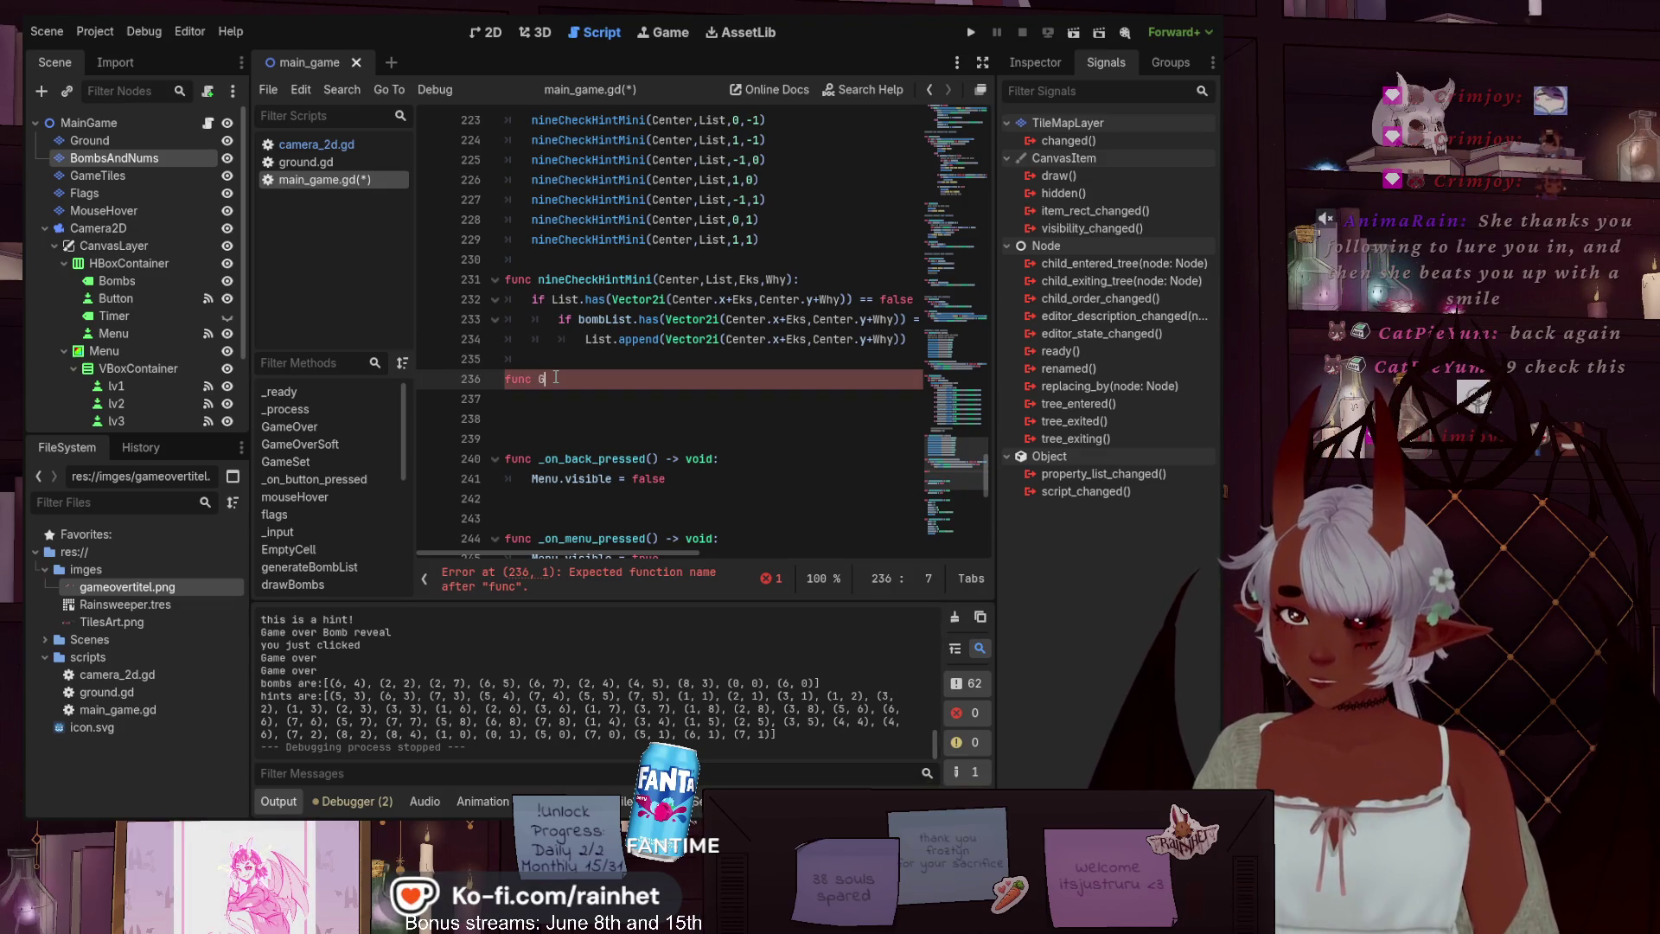
Name the function gameLoopninCheck() and give it a pass placeholder body
type("gameLoopn")
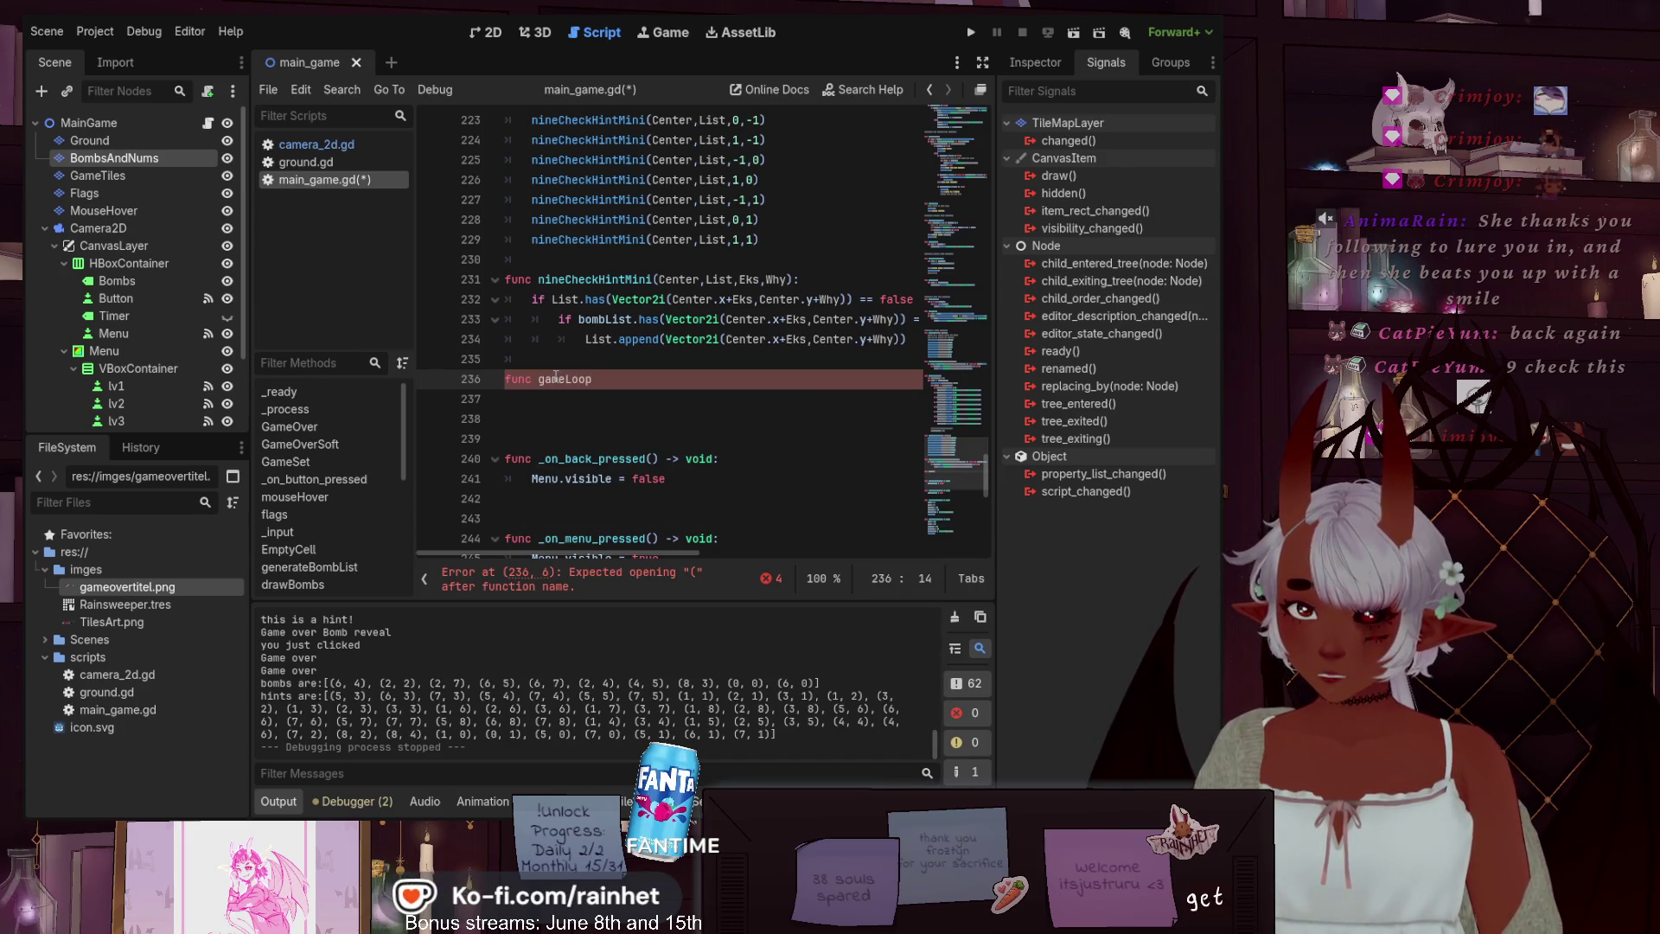
type("inCheck()")
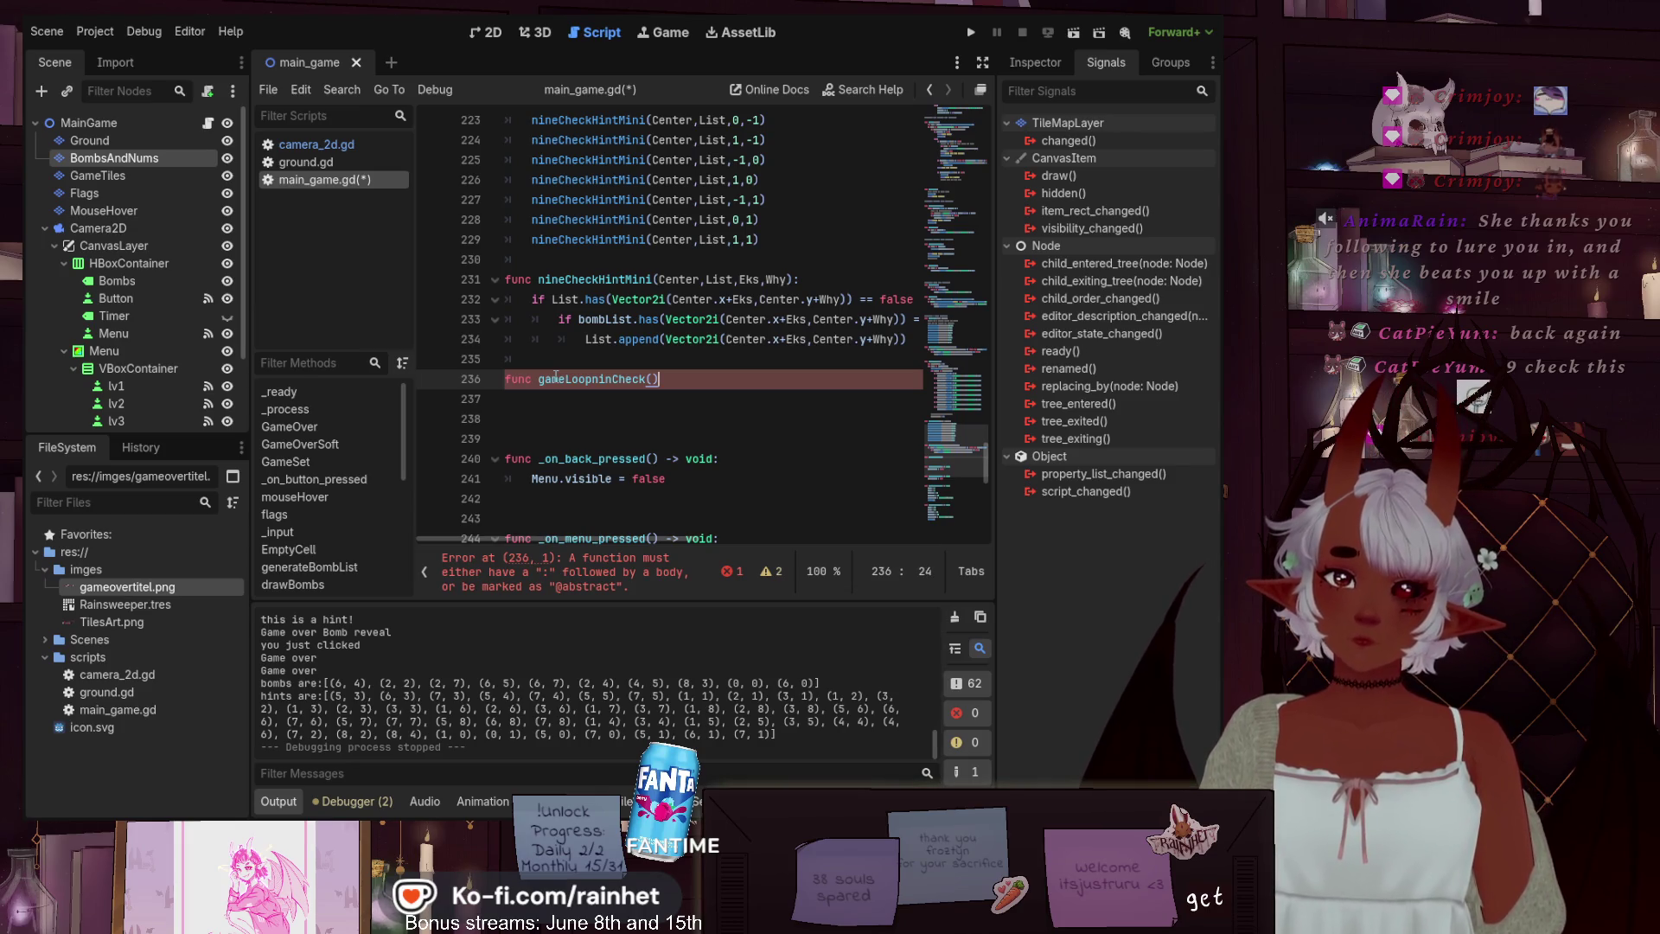
type(":")
key("Return")
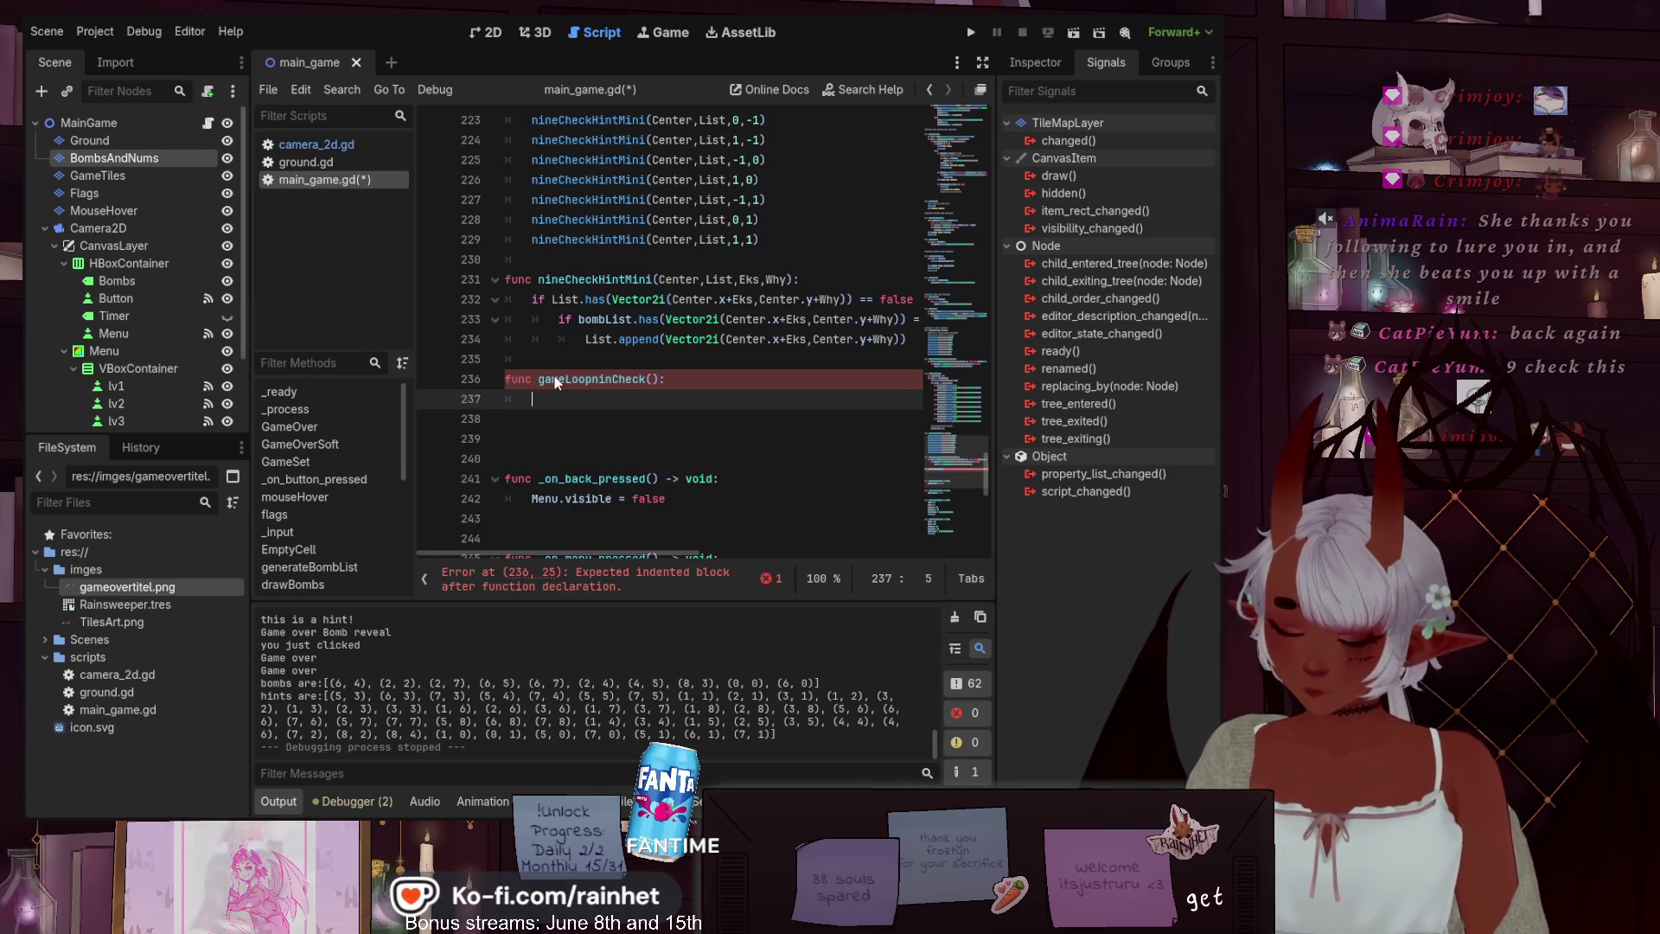
type("pas")
key("Return")
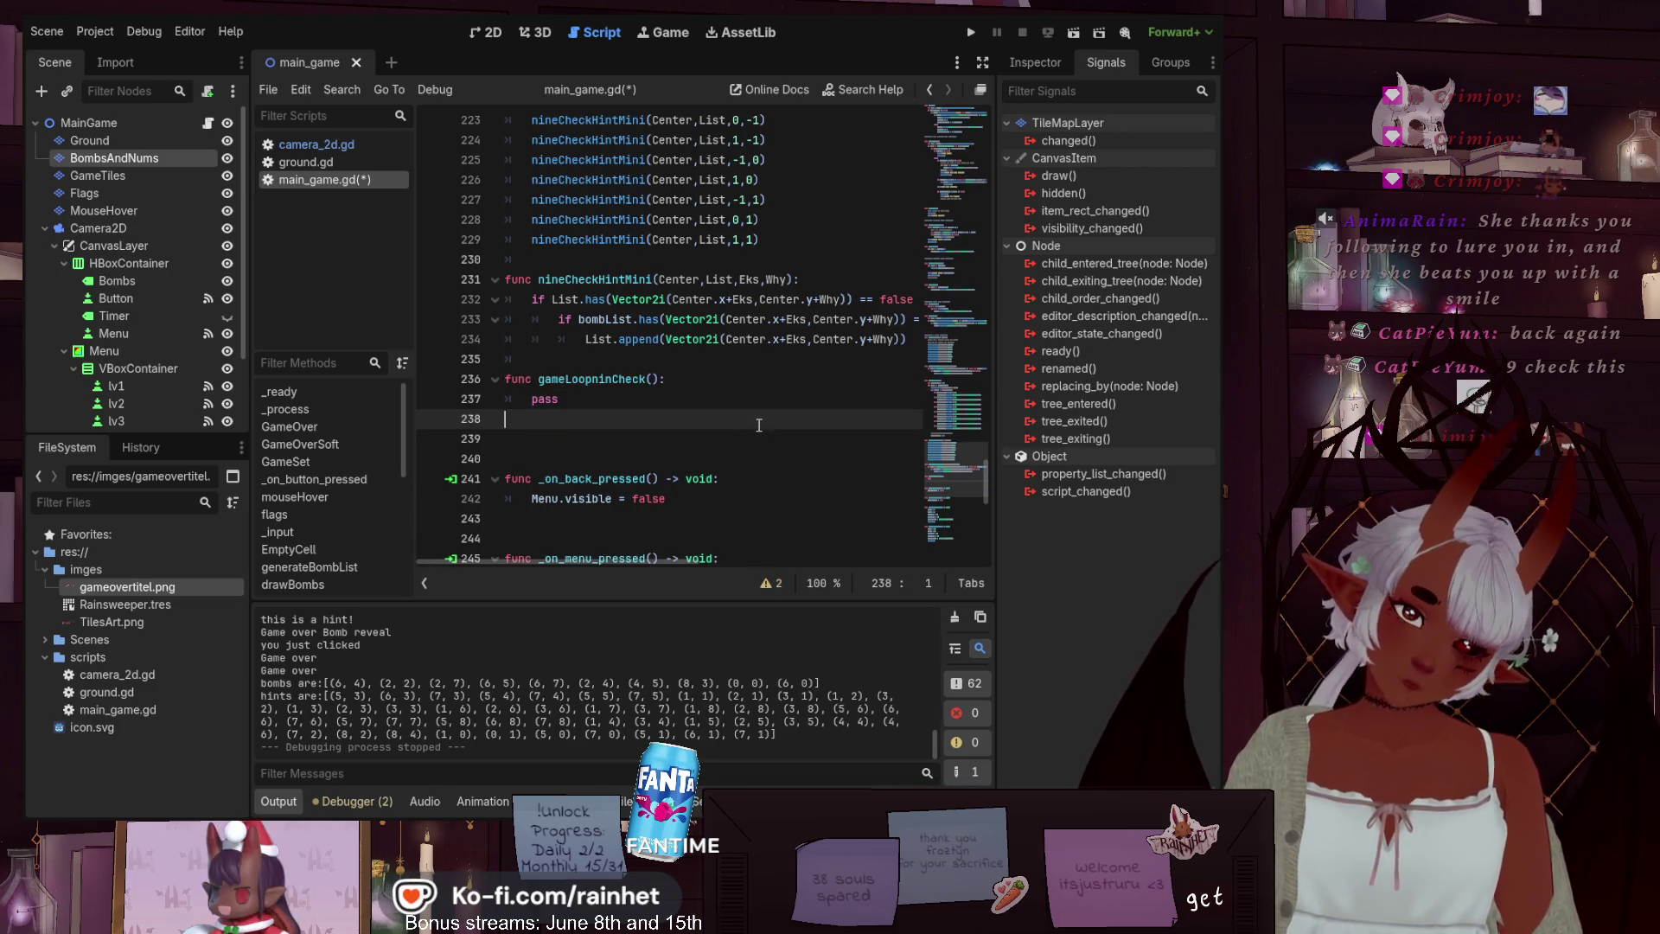
scroll(754, 429, "up", 2)
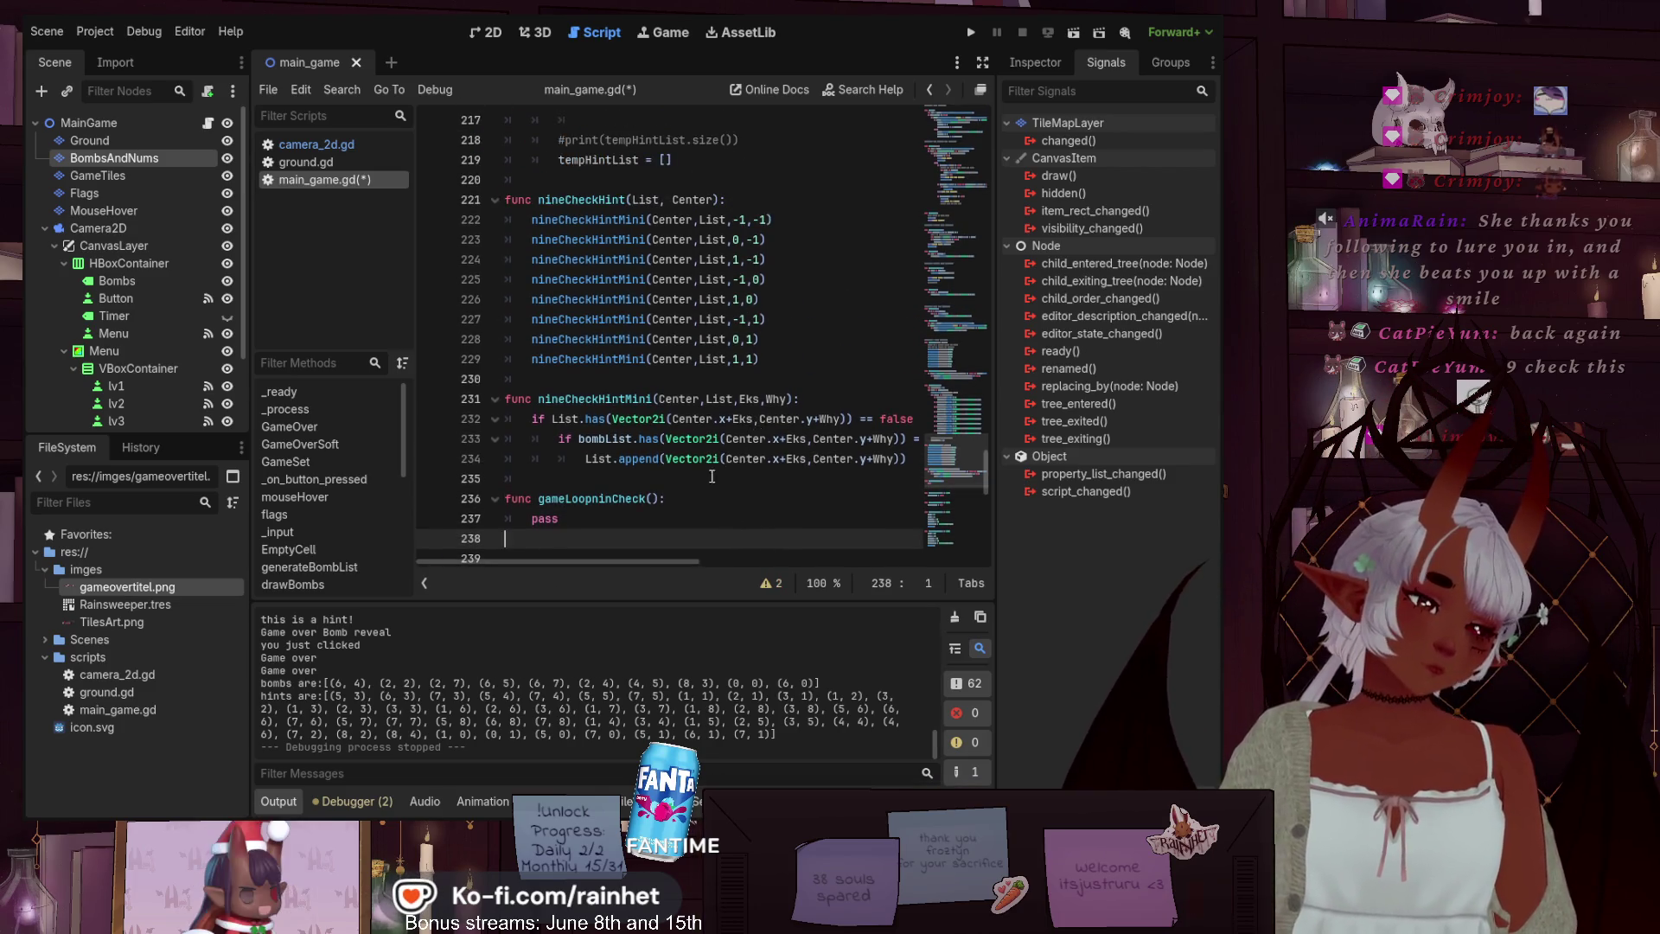
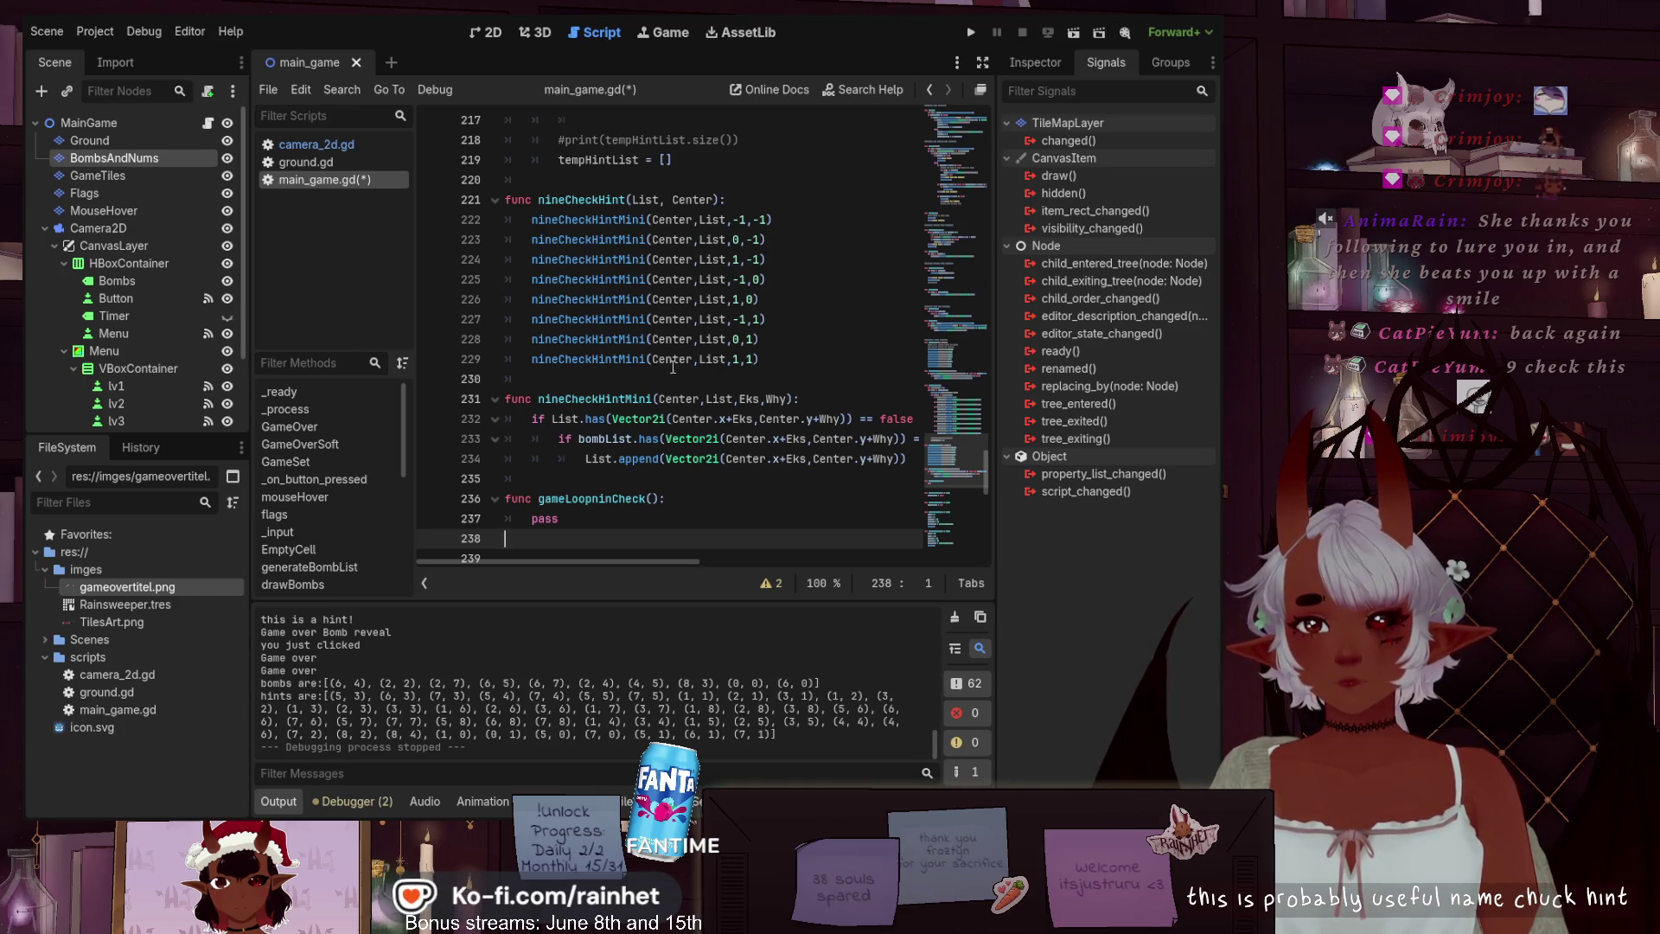
Give gameLoopninCheck the parameters List and Center, and add a new line after its pass
scroll(673, 367, "down", 1)
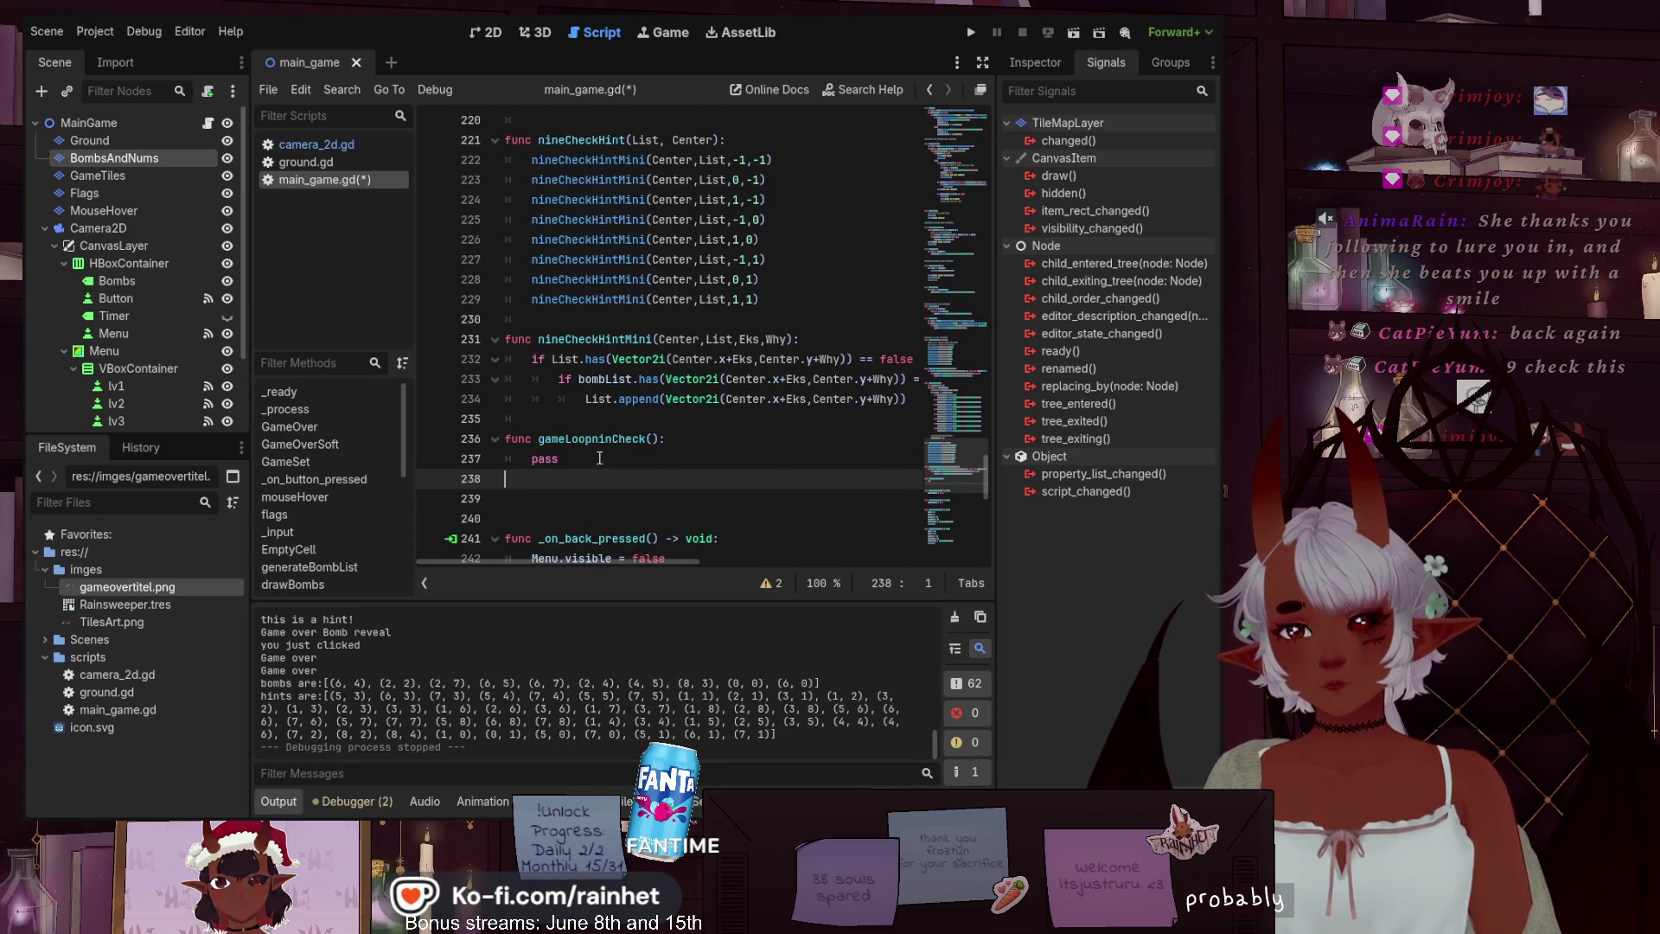
key("Left")
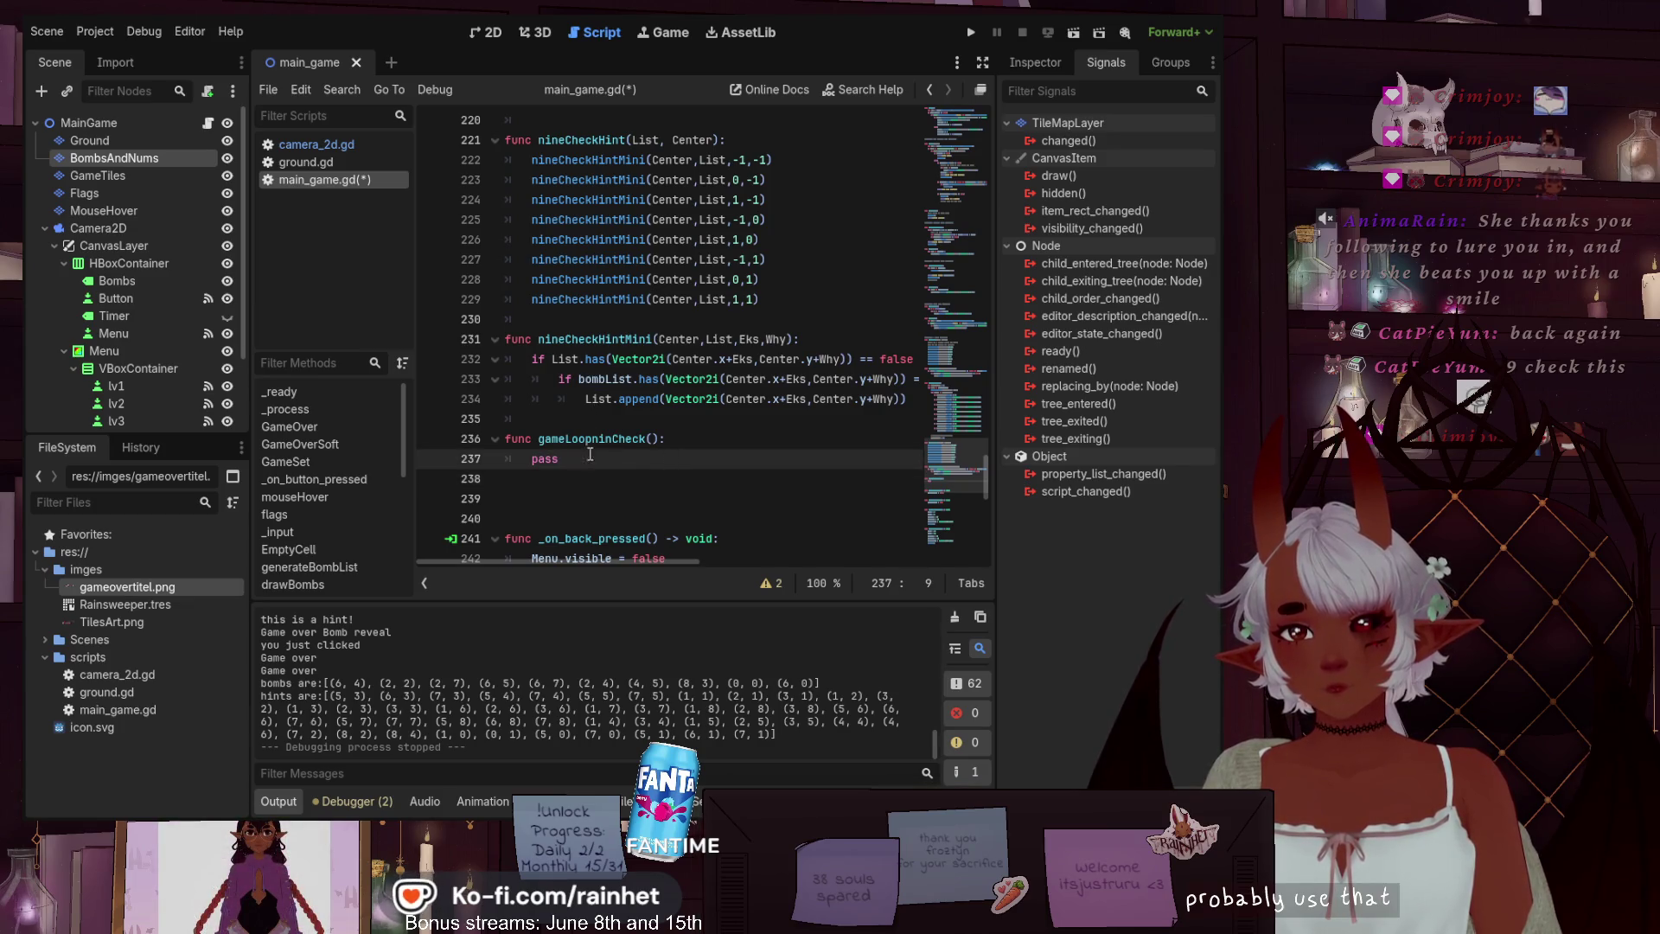
left_click(652, 440)
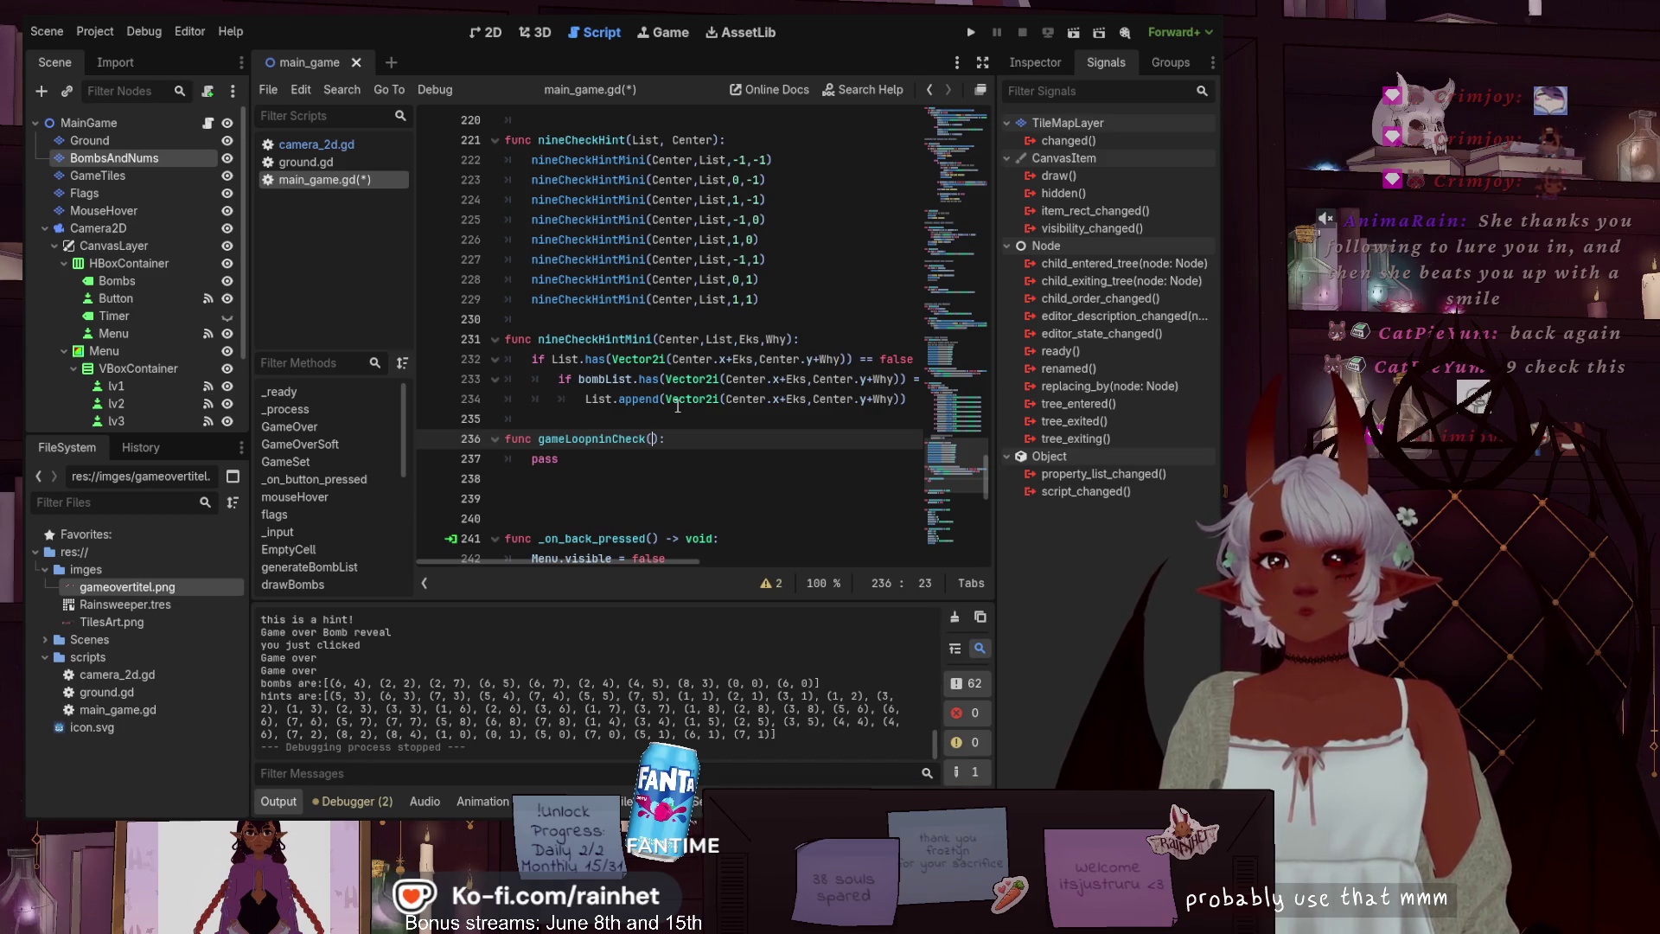
type("list")
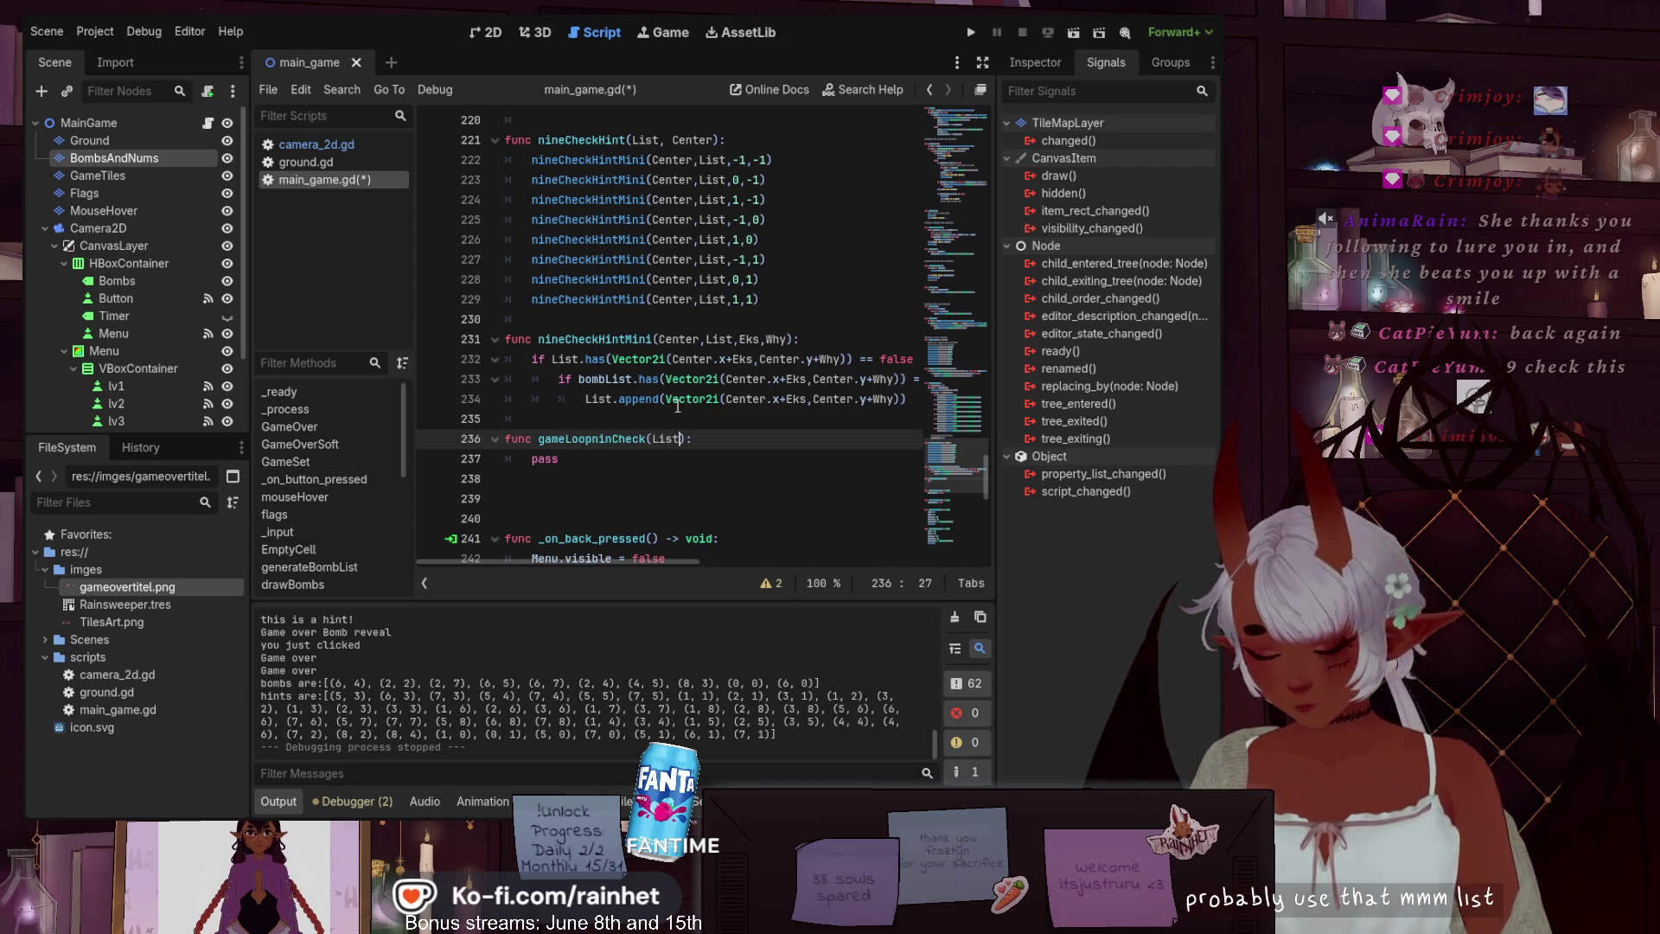
type(",C")
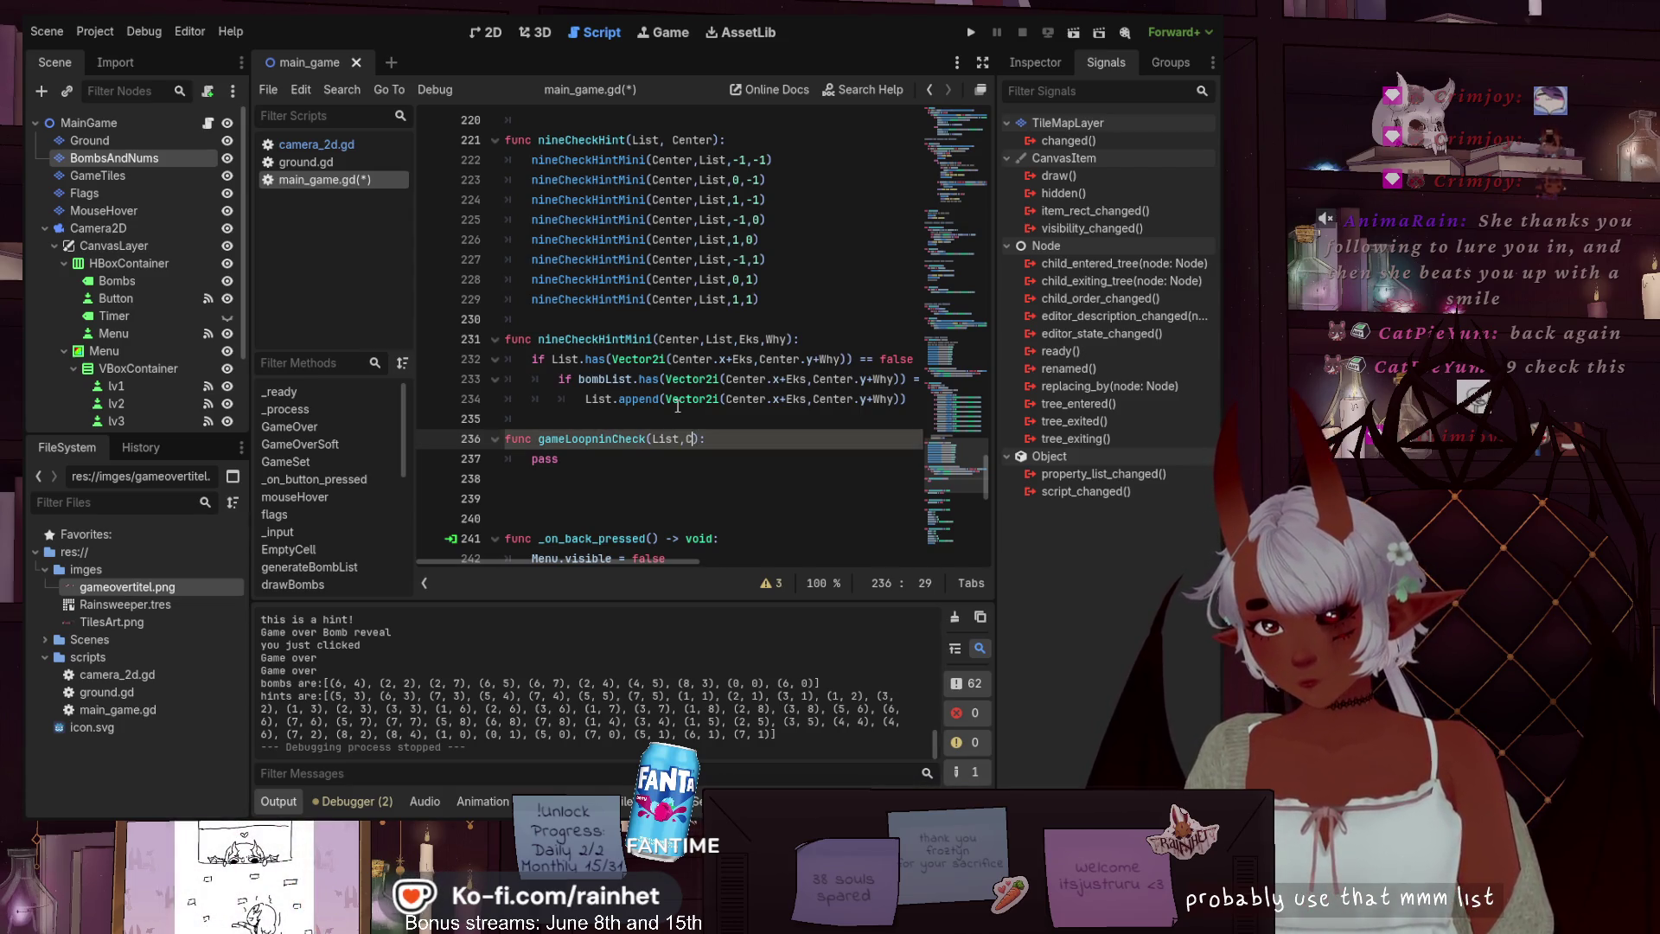
type("enter")
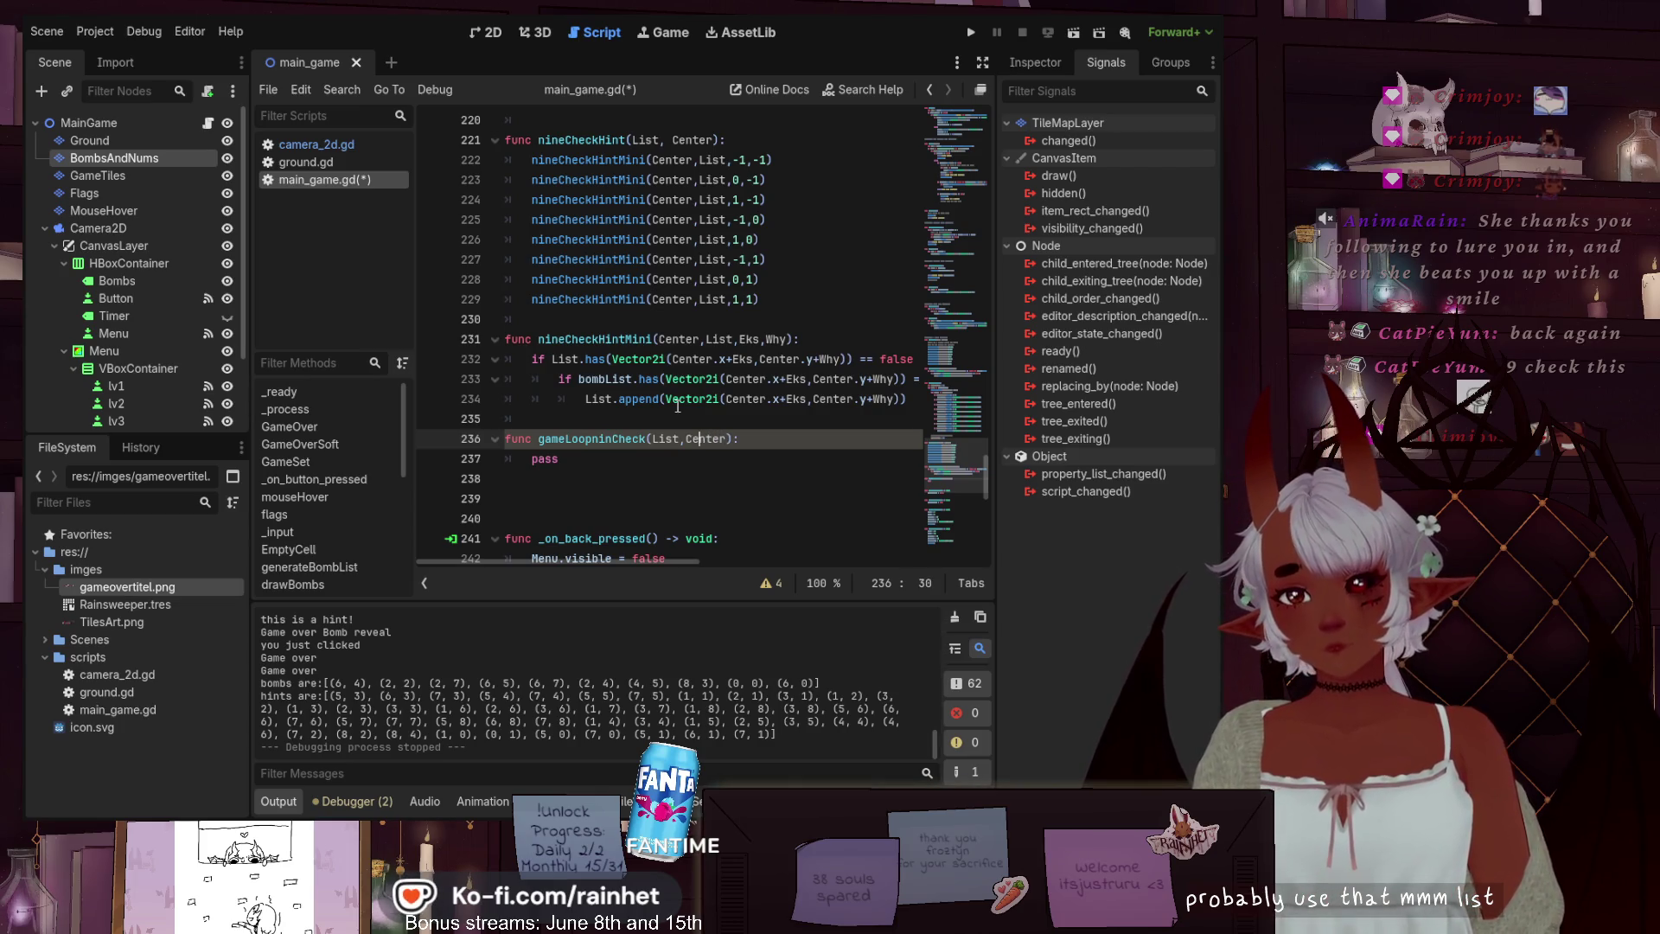
key("Left")
key("Left")
key("Down")
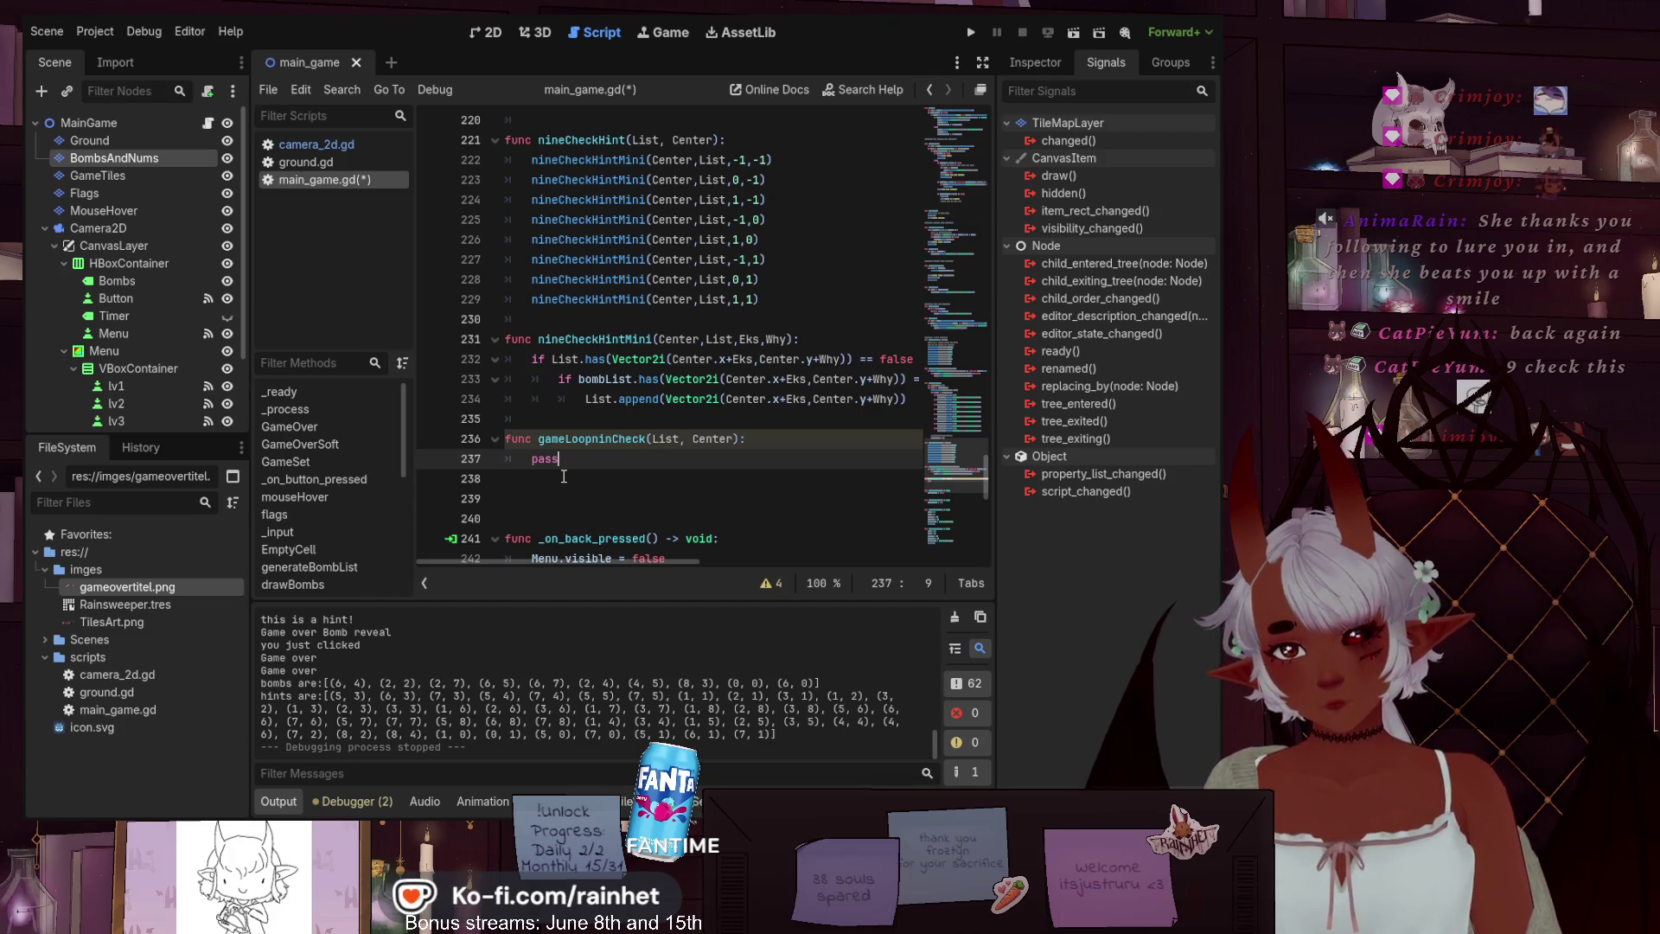
key("Return")
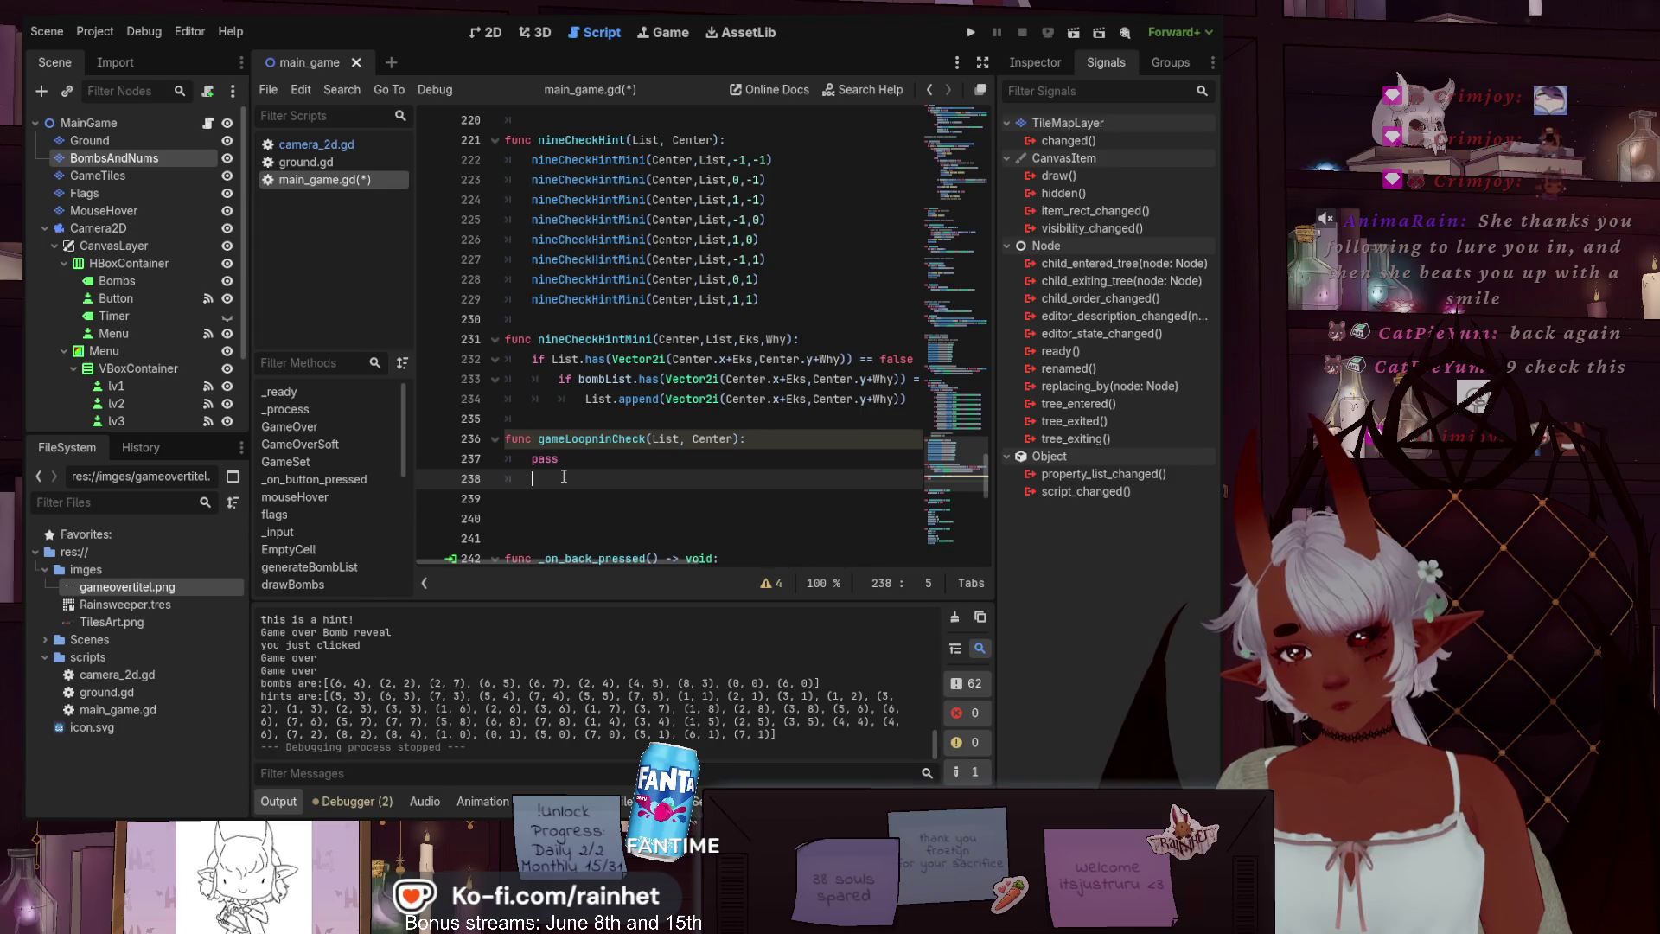
Declare func ninCheckMiniLoop(): below gameLoopninCheck and begin its body with 'if List has'
key("BackSpace")
key("Return")
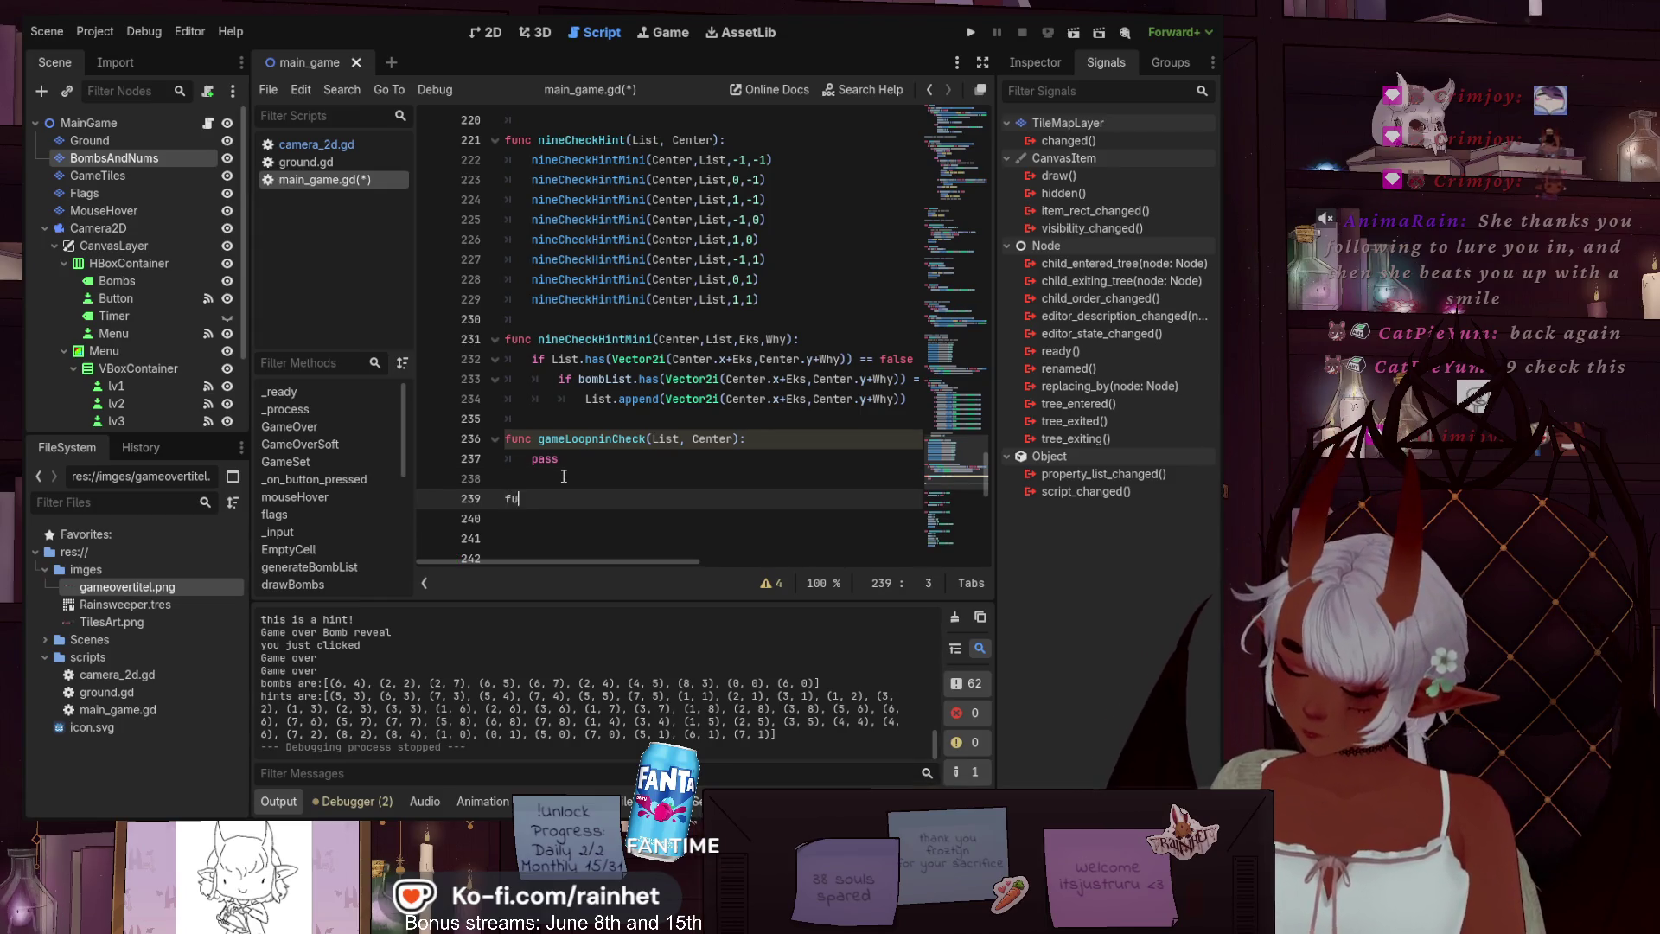
type("nc ninCheckMi")
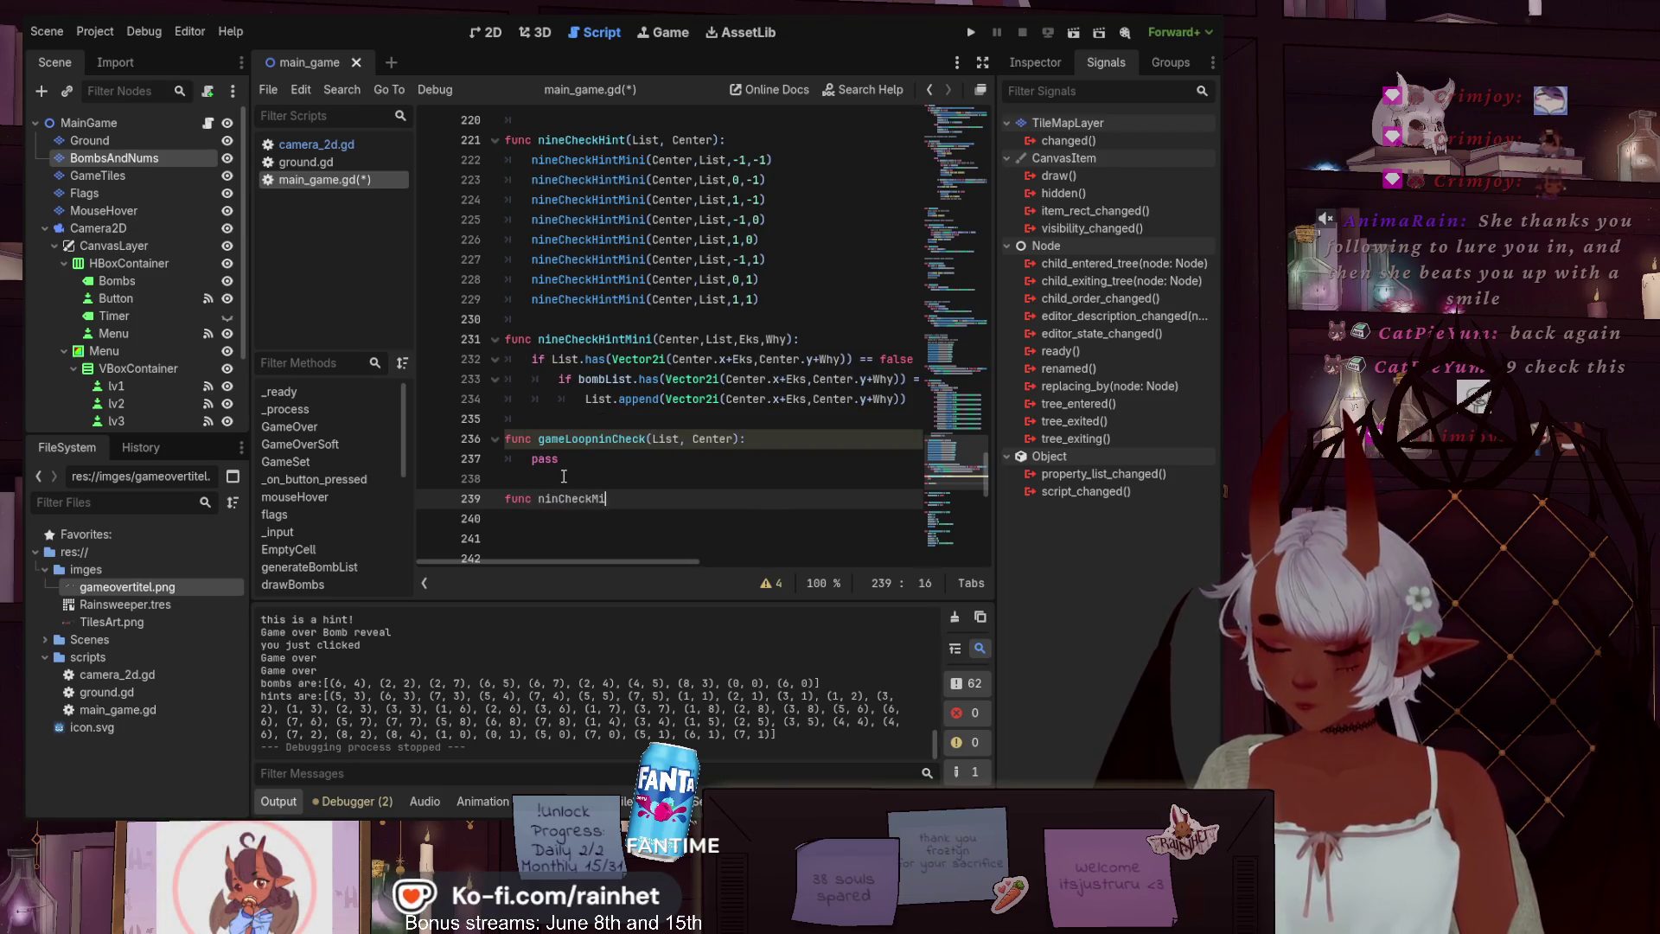
type("ni")
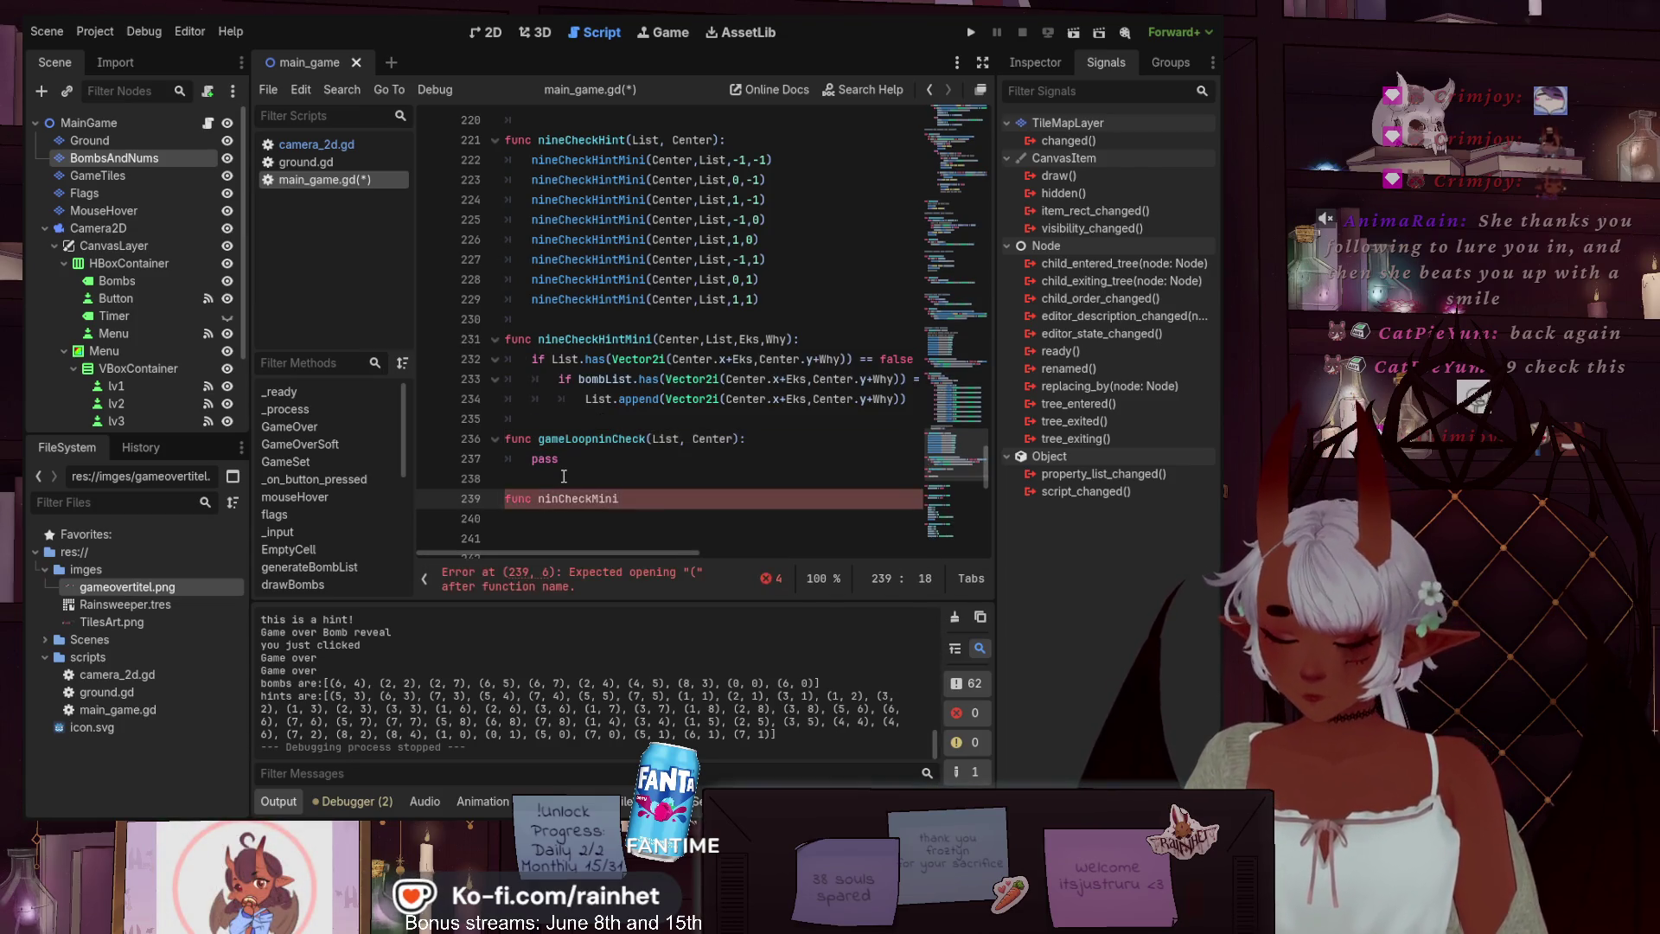
type("Loop()")
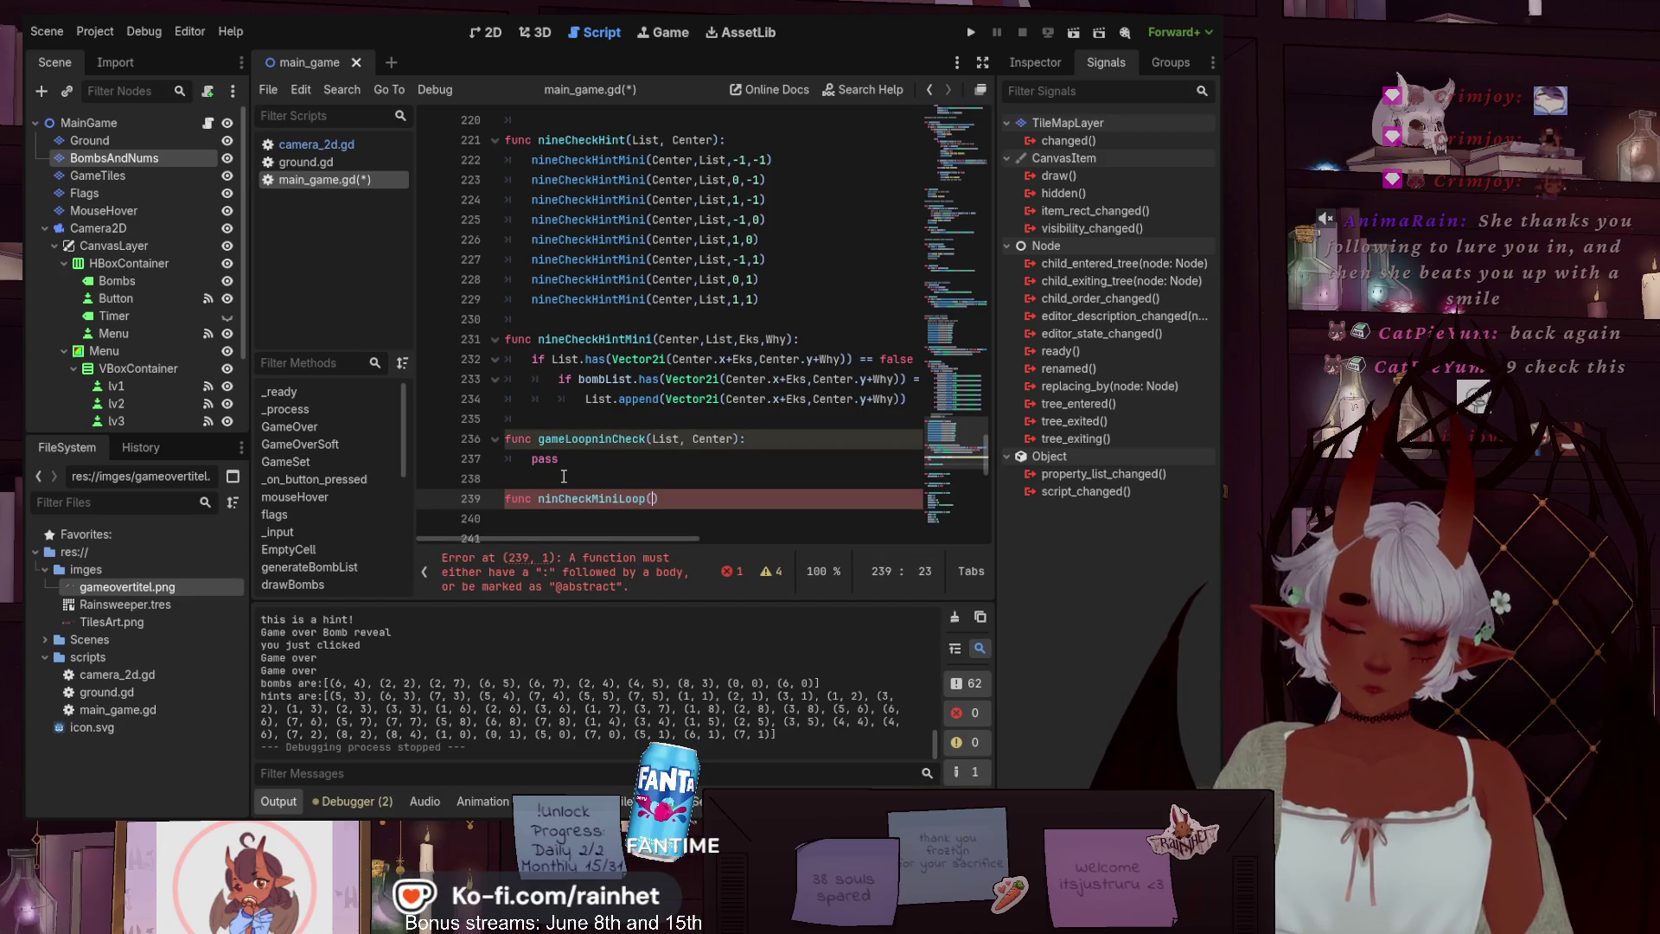
type(":")
key("Return")
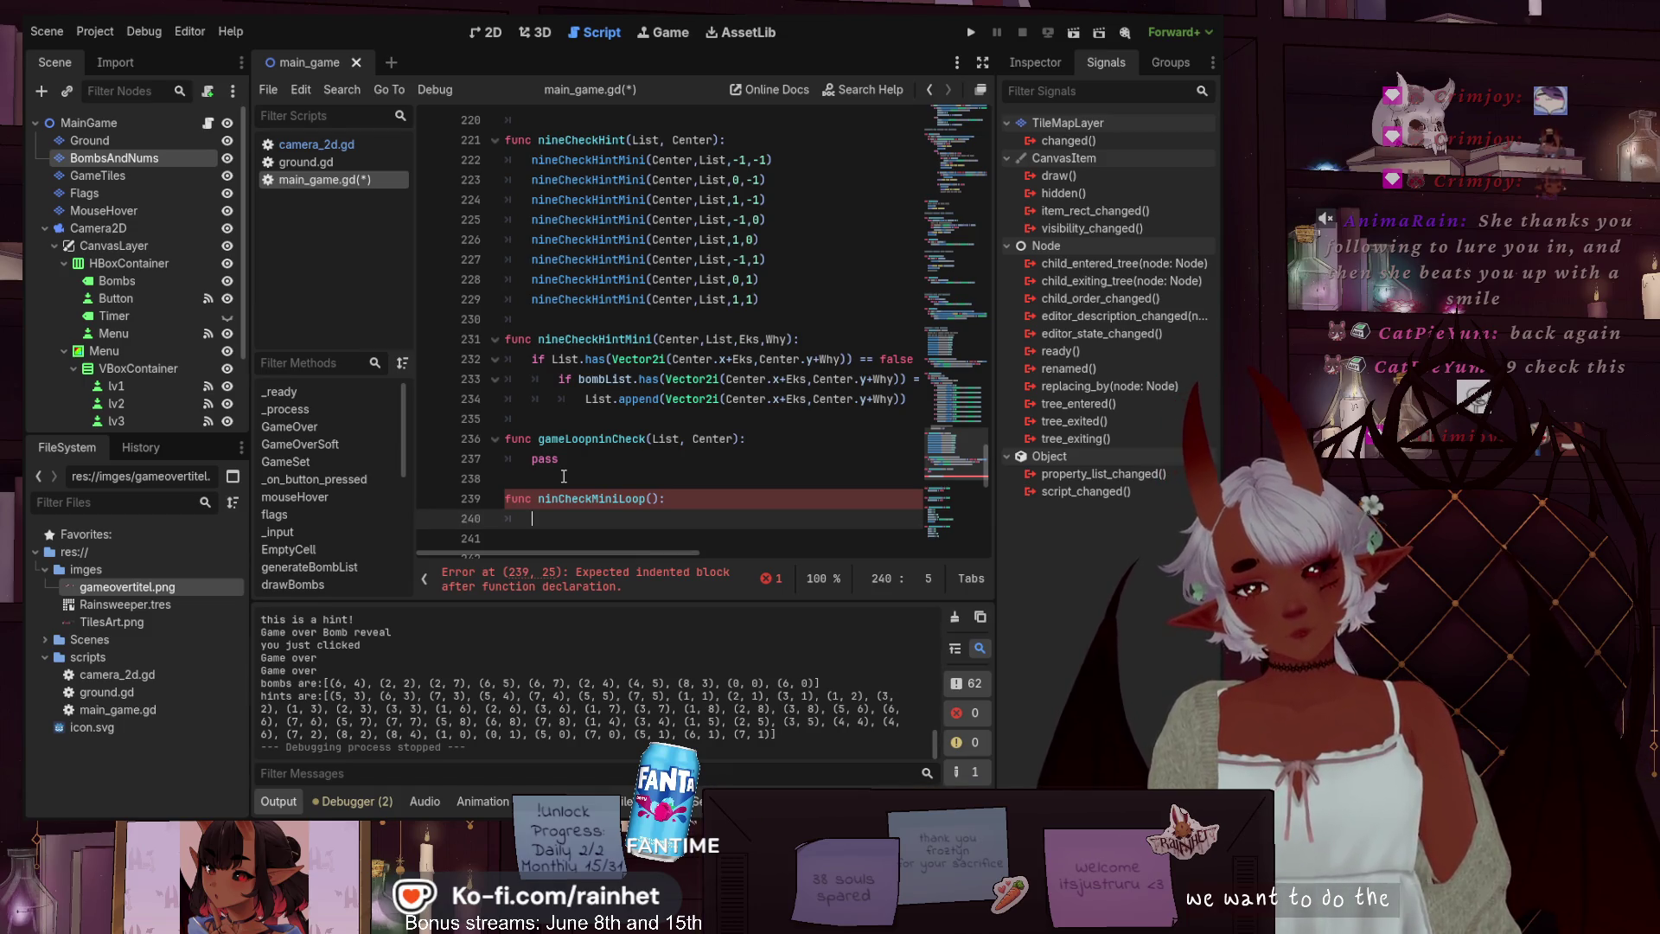
type("if")
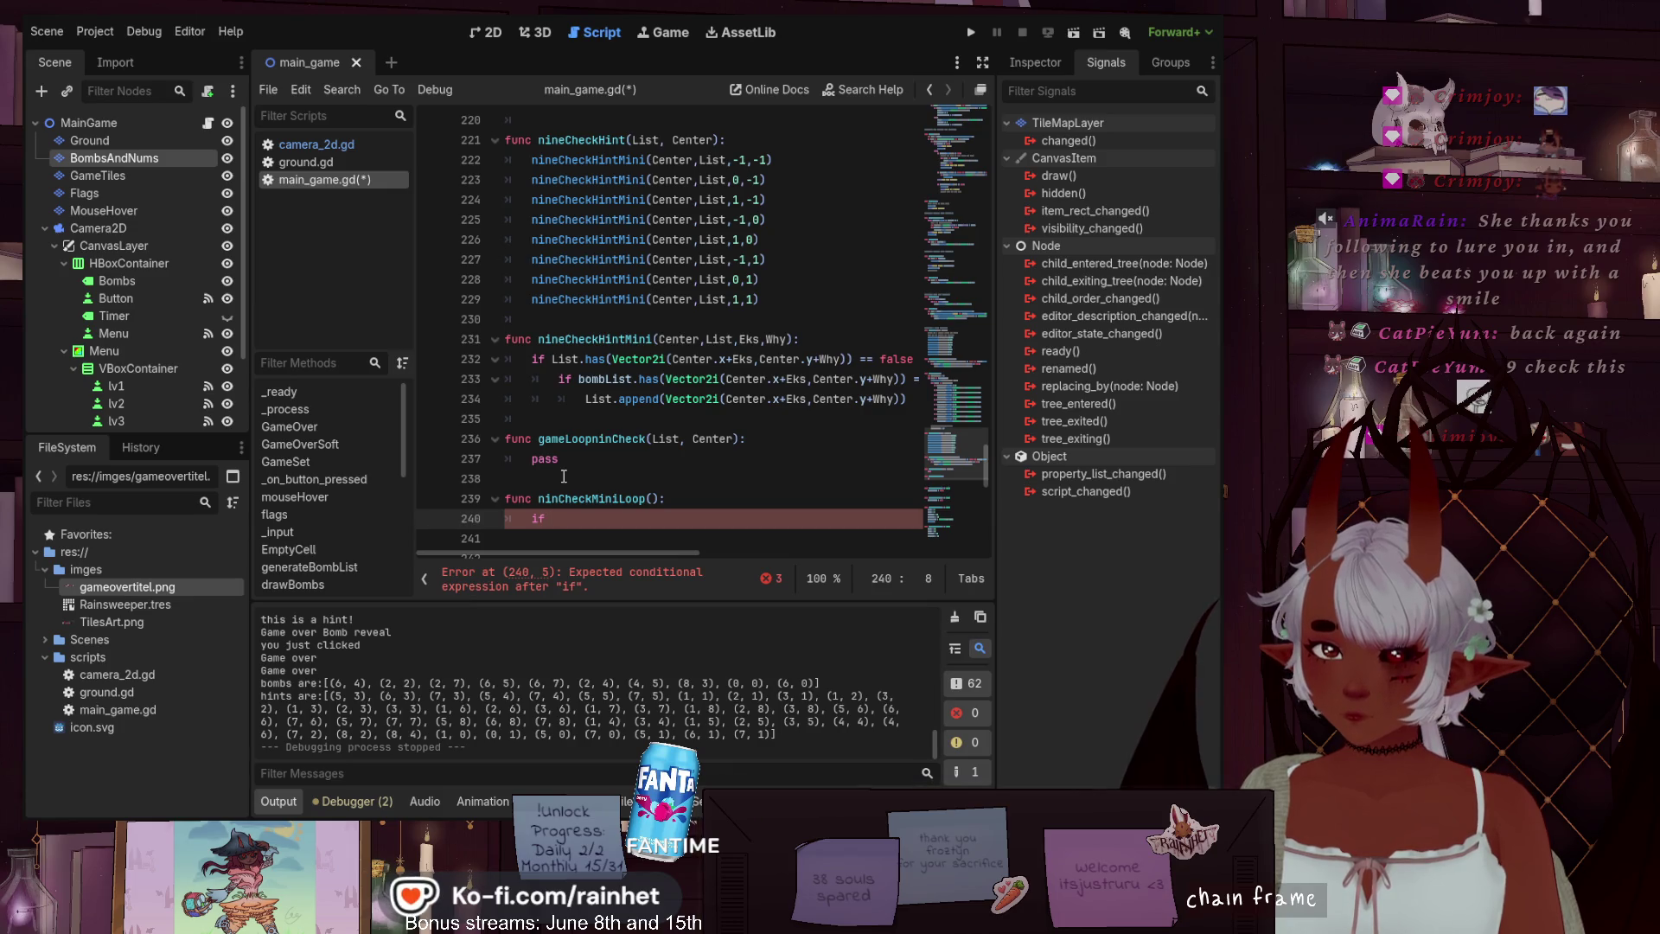
type("L")
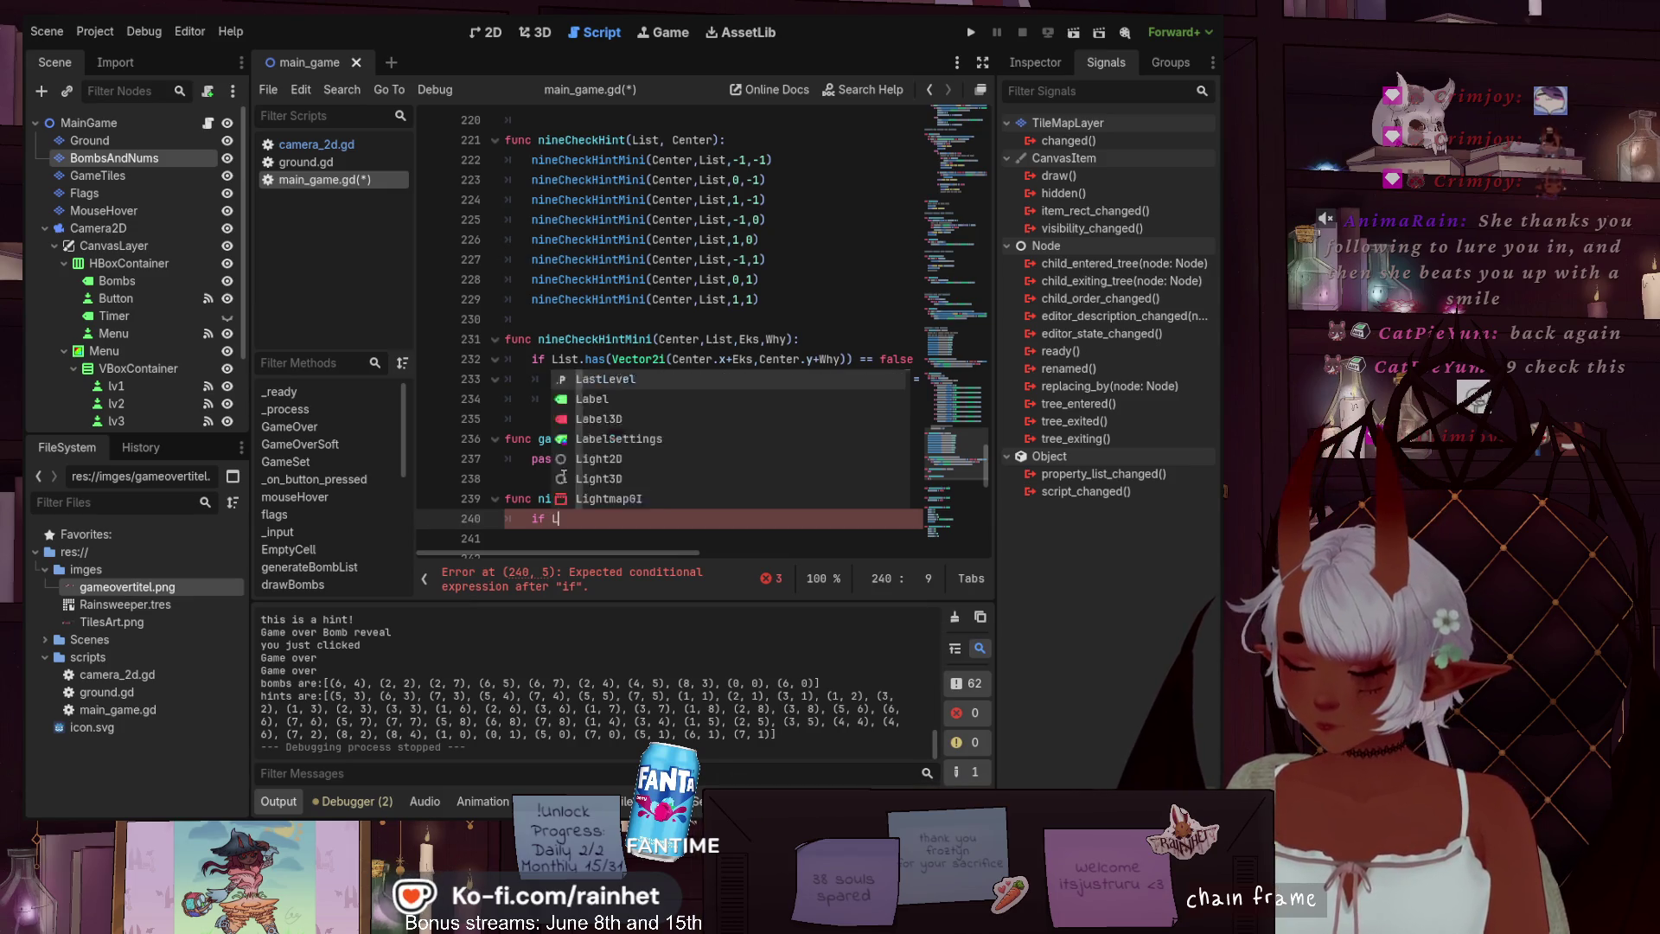
type("ist has")
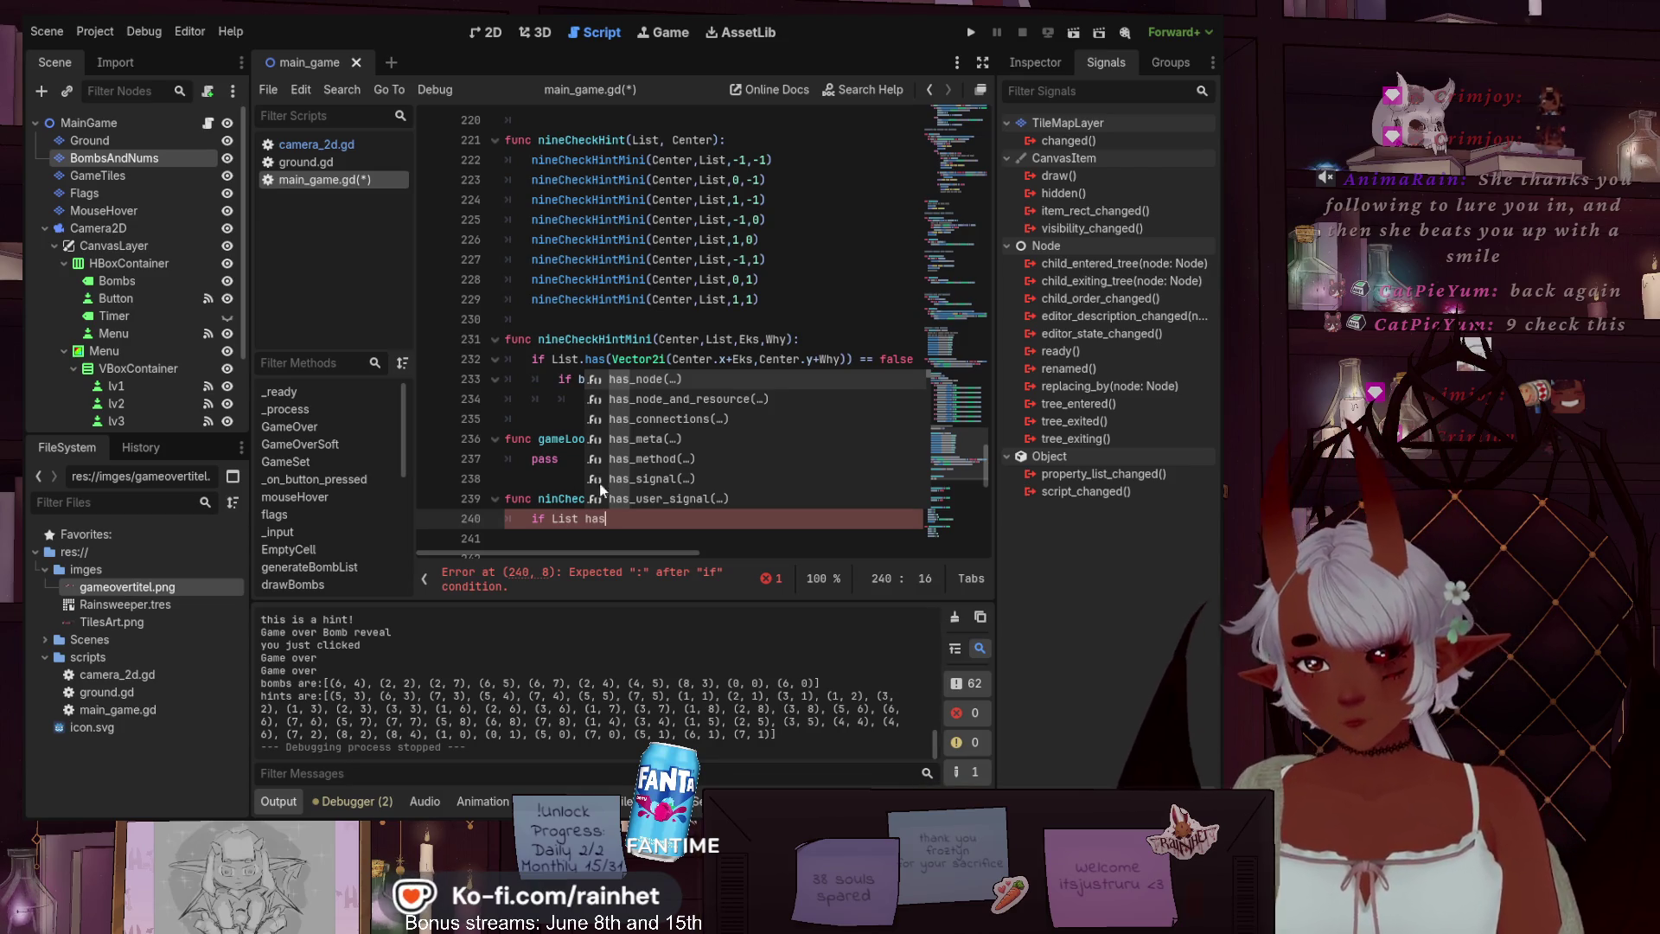
left_click(669, 522)
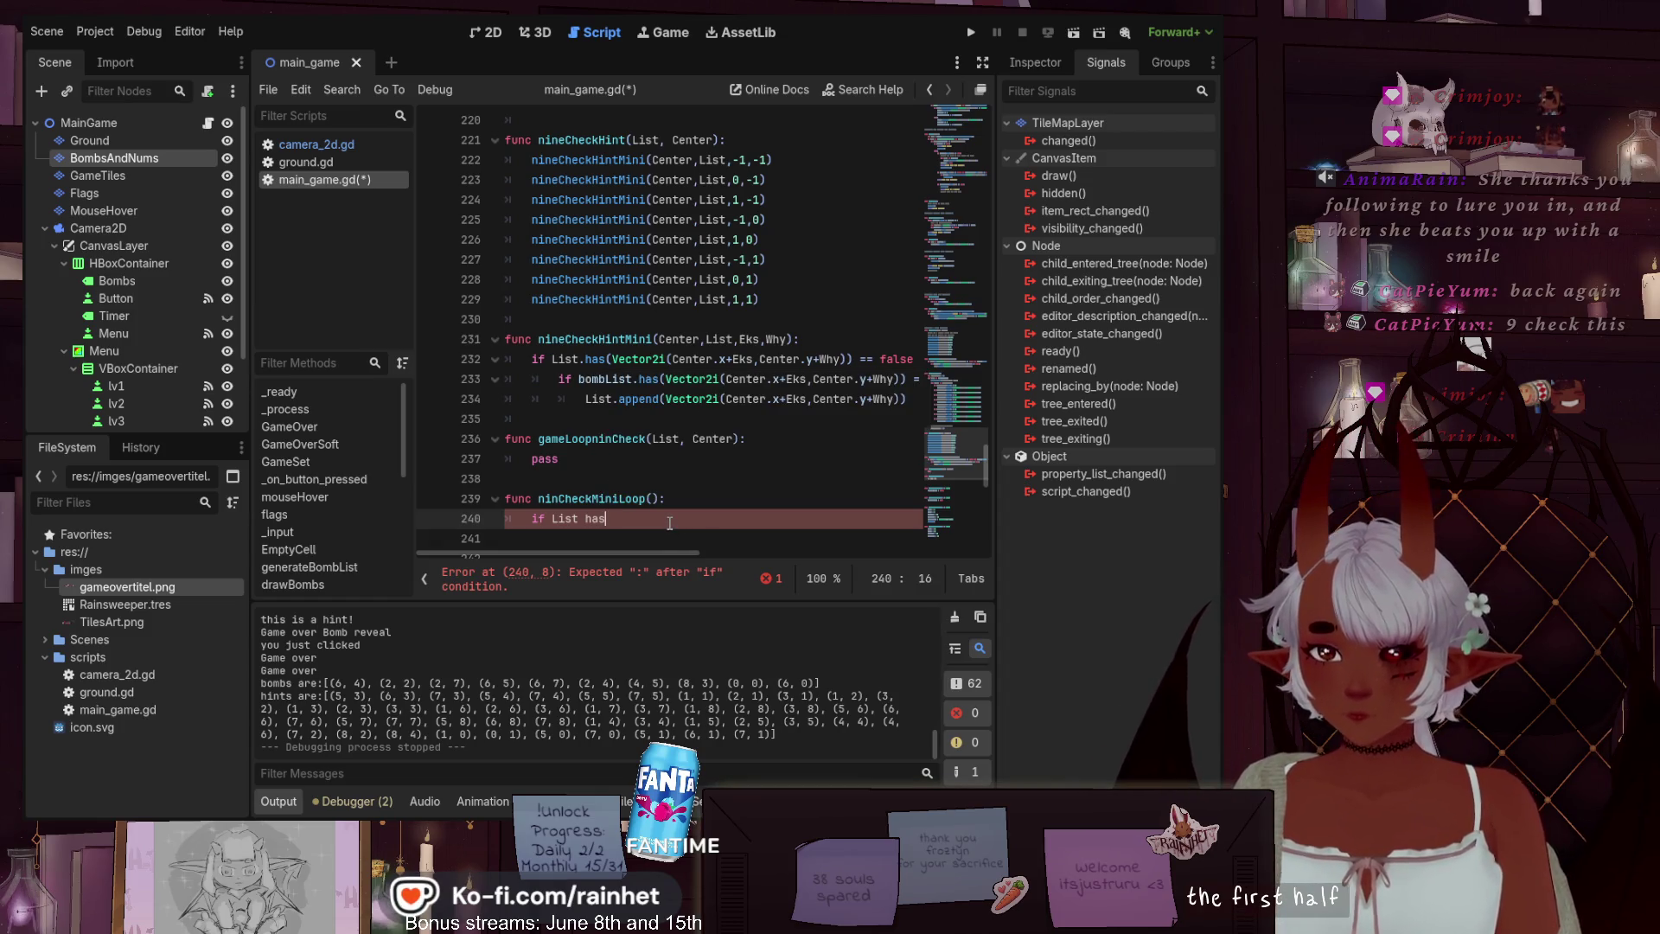
Write the condition 'if List.has(Vector2i(Center.x,Center.y)) == false:' on line 240
key("Left")
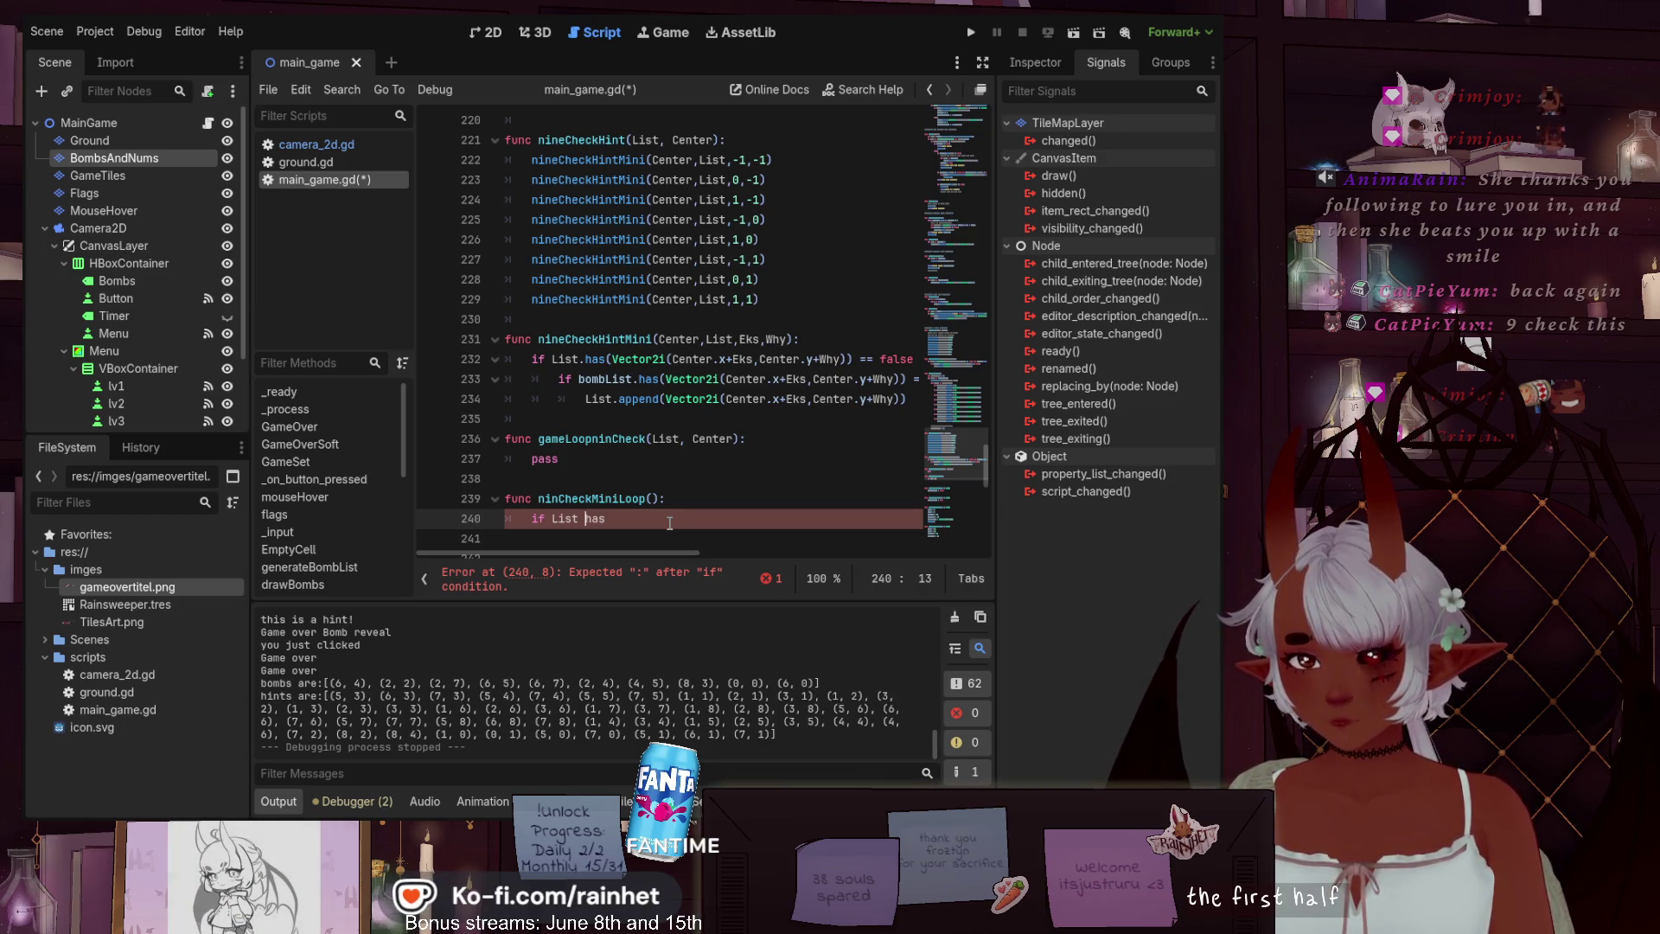
key("BackSpace")
type(".")
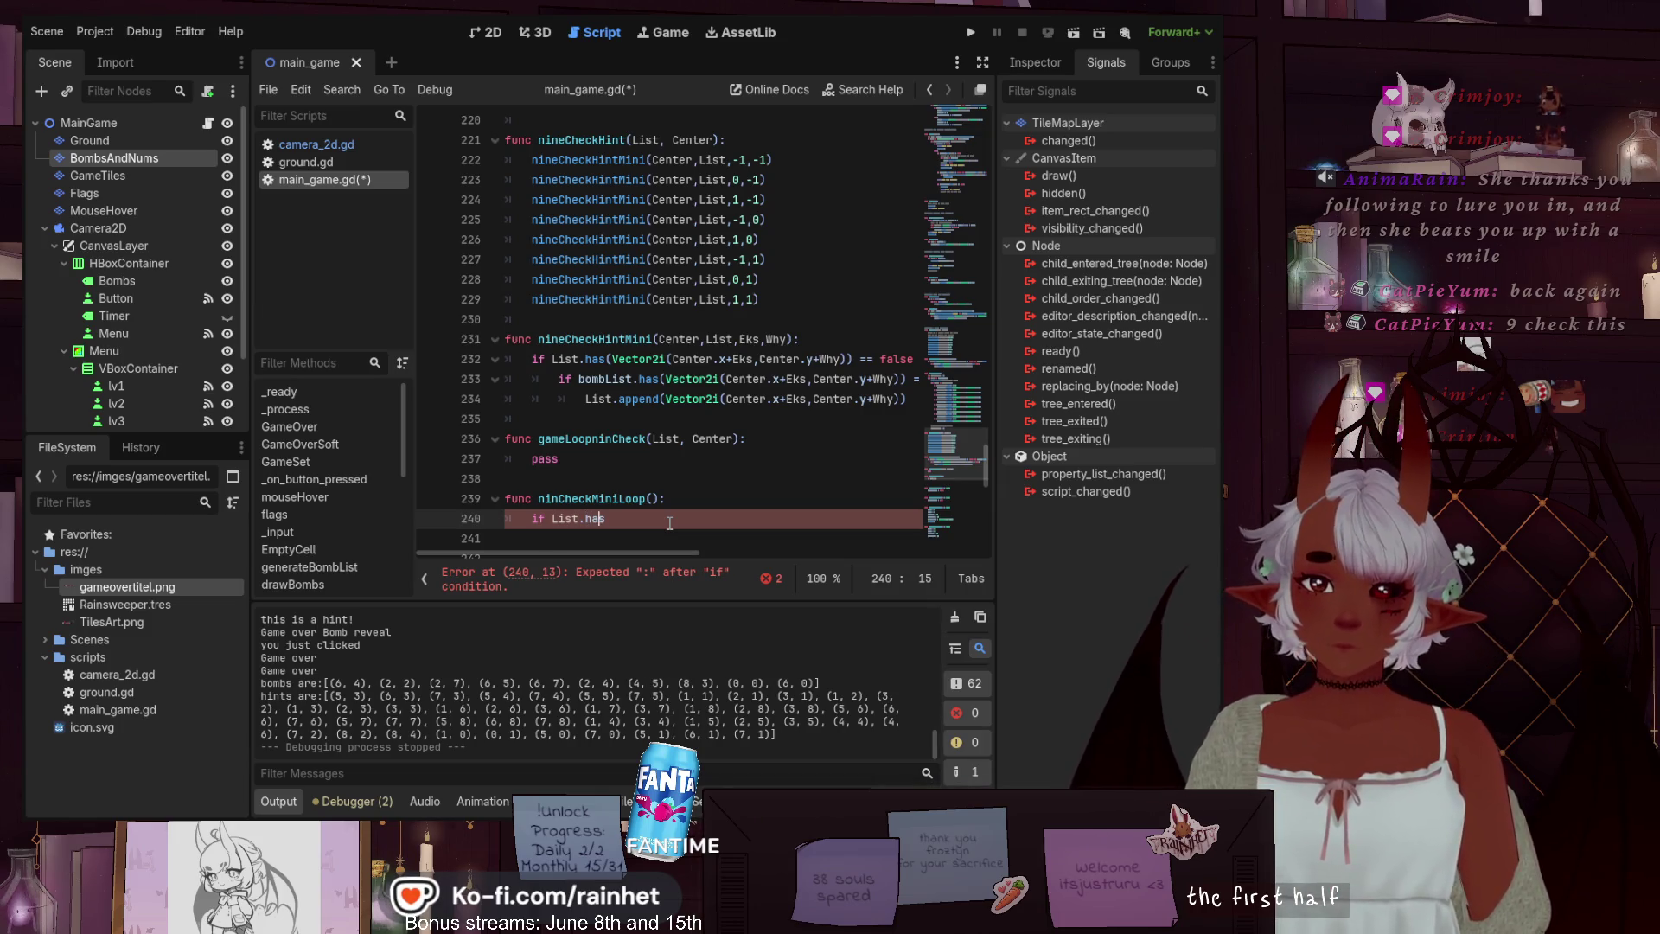
key("Right")
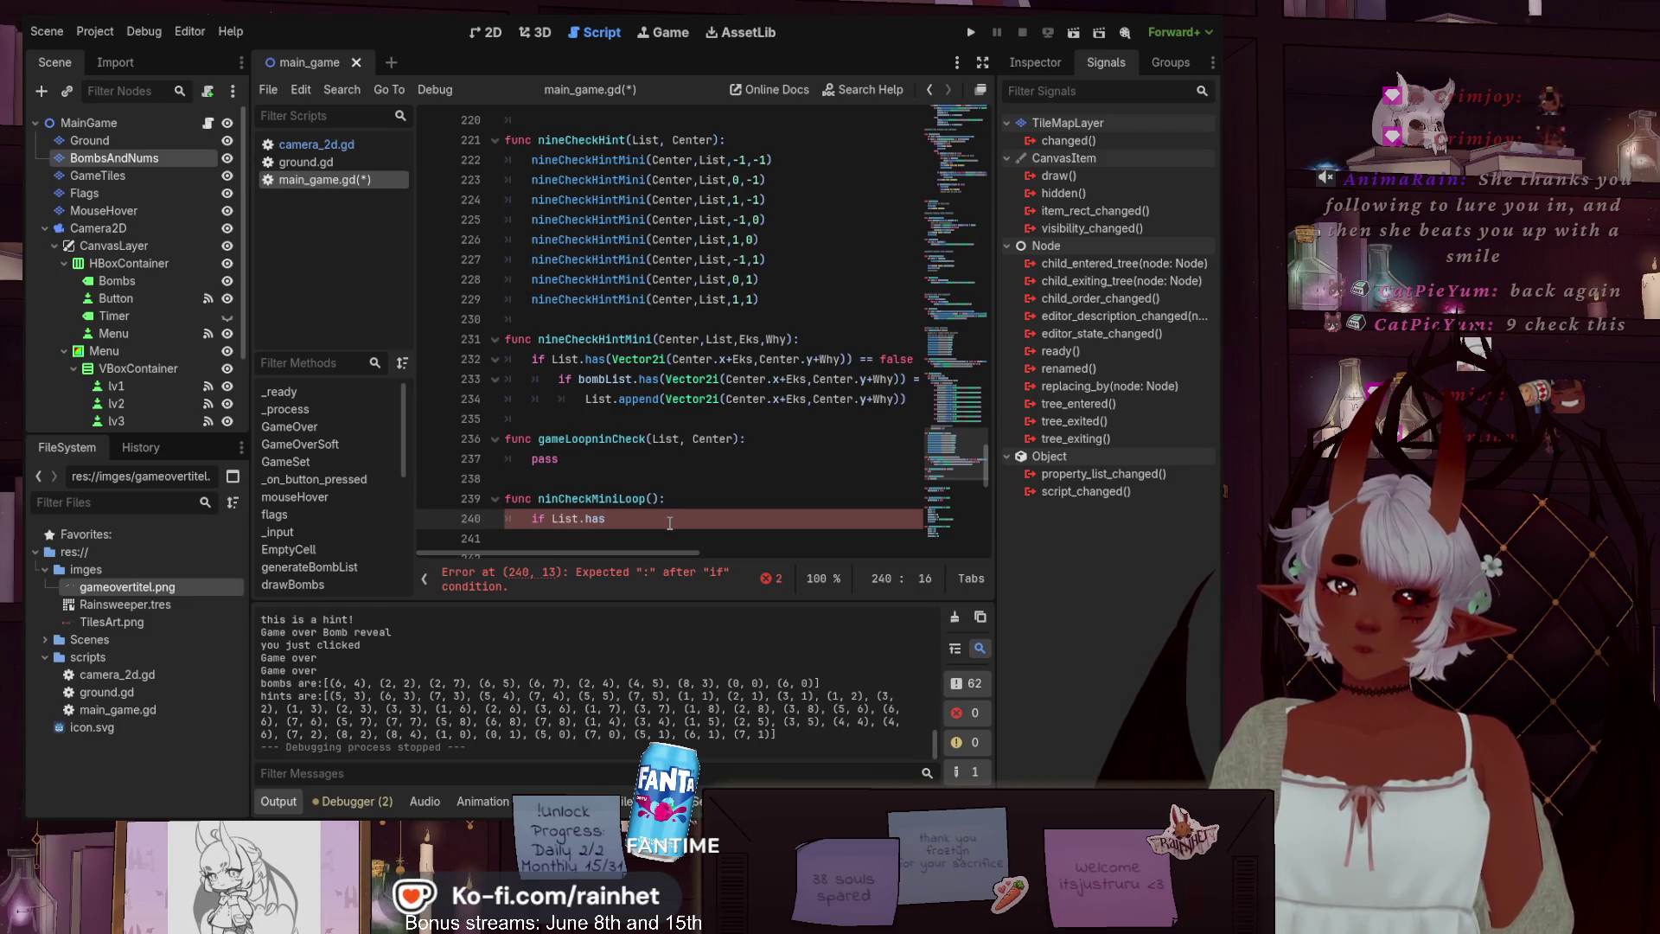
type("(")
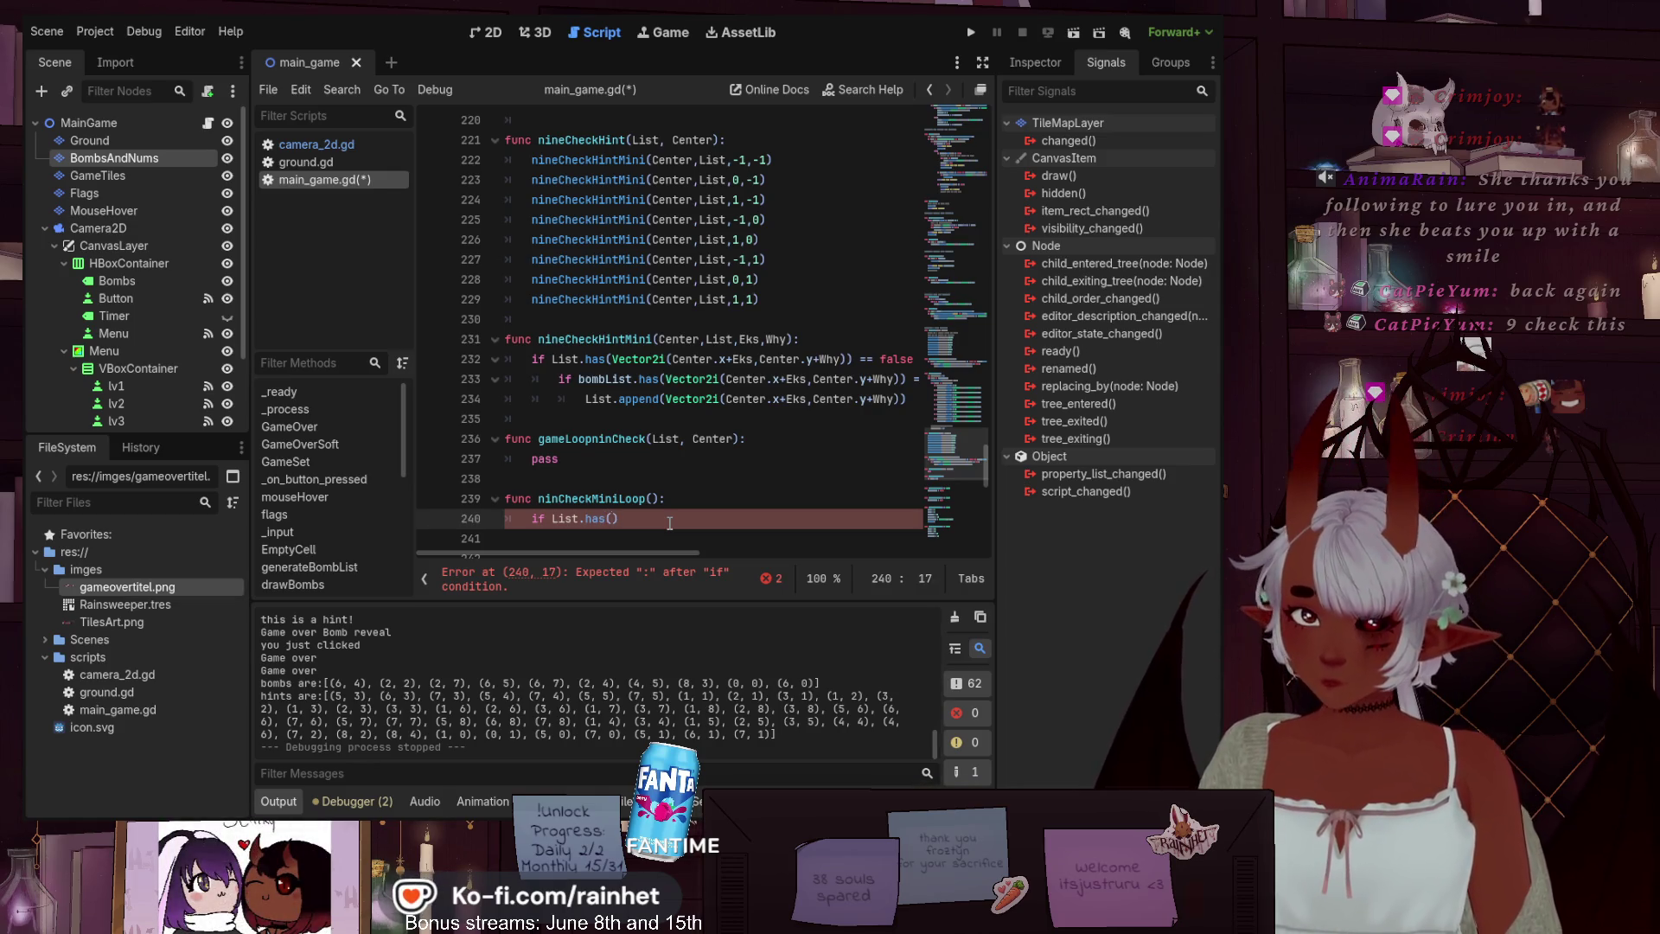
type("Ve")
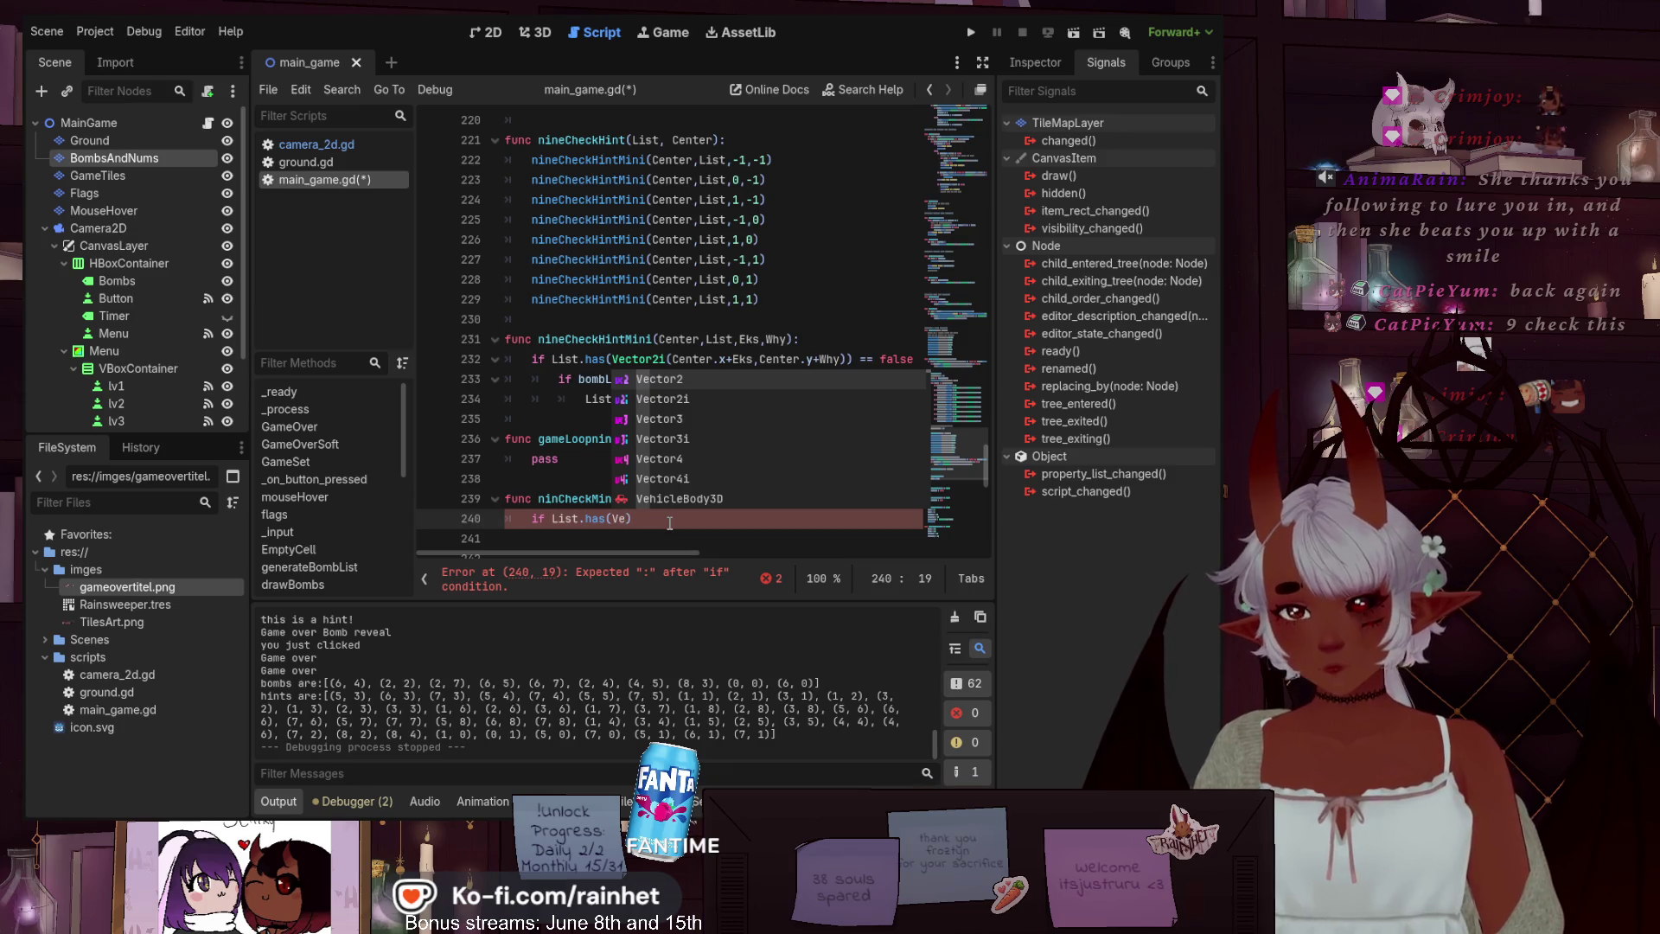
key("Down")
key("Return")
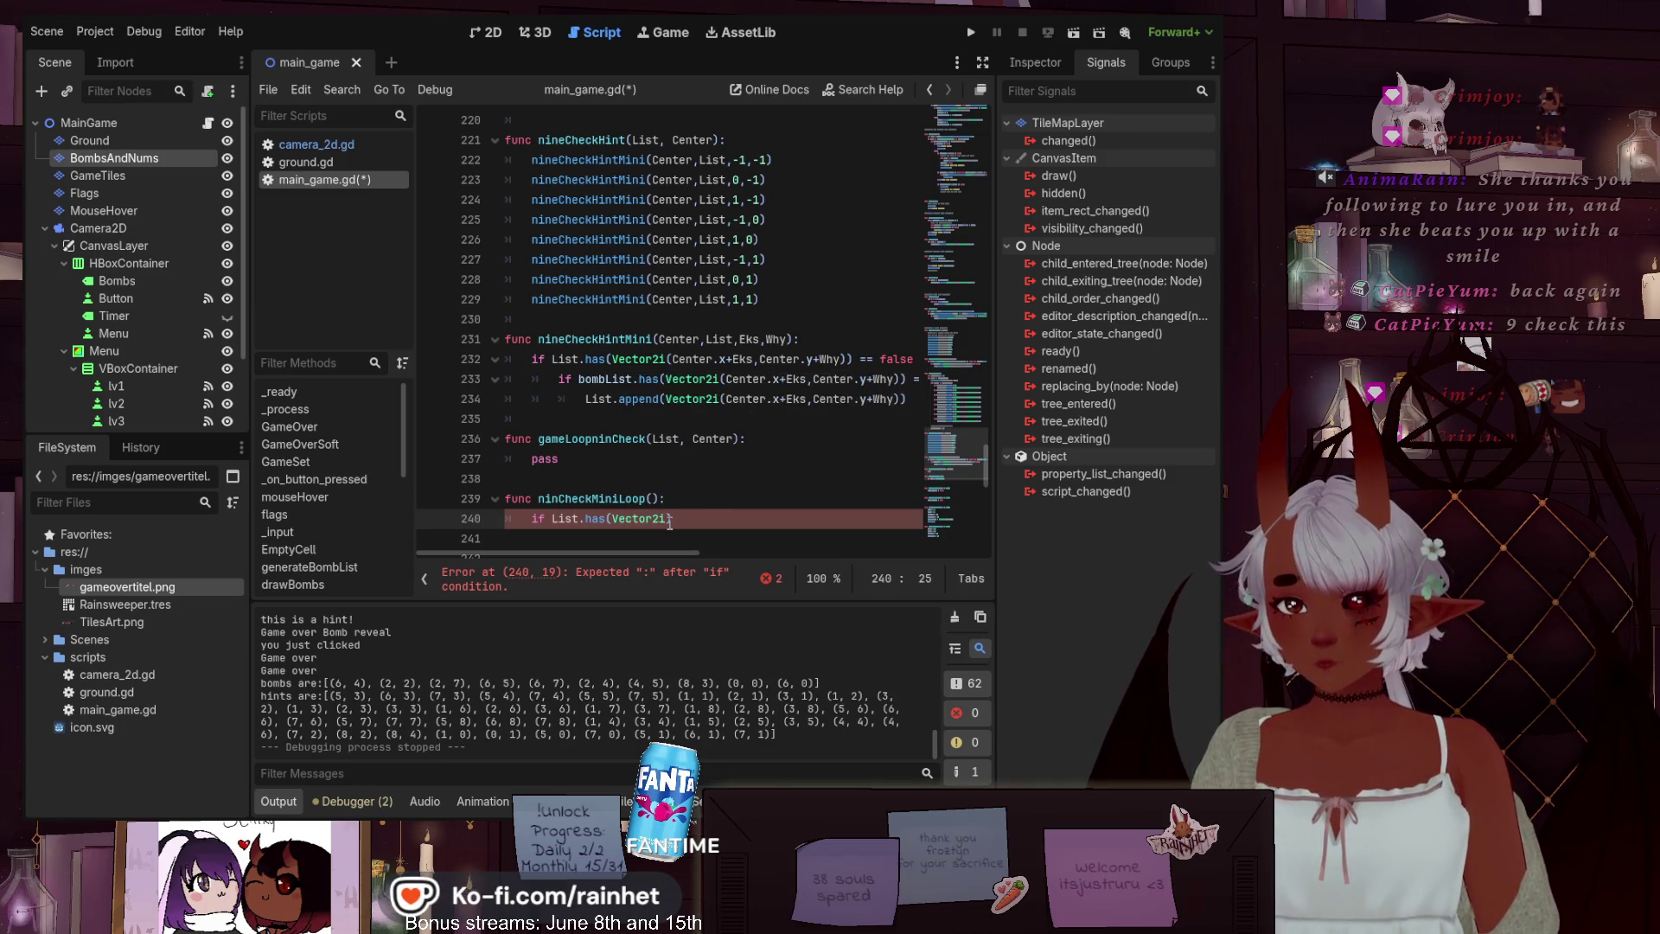
type("(C")
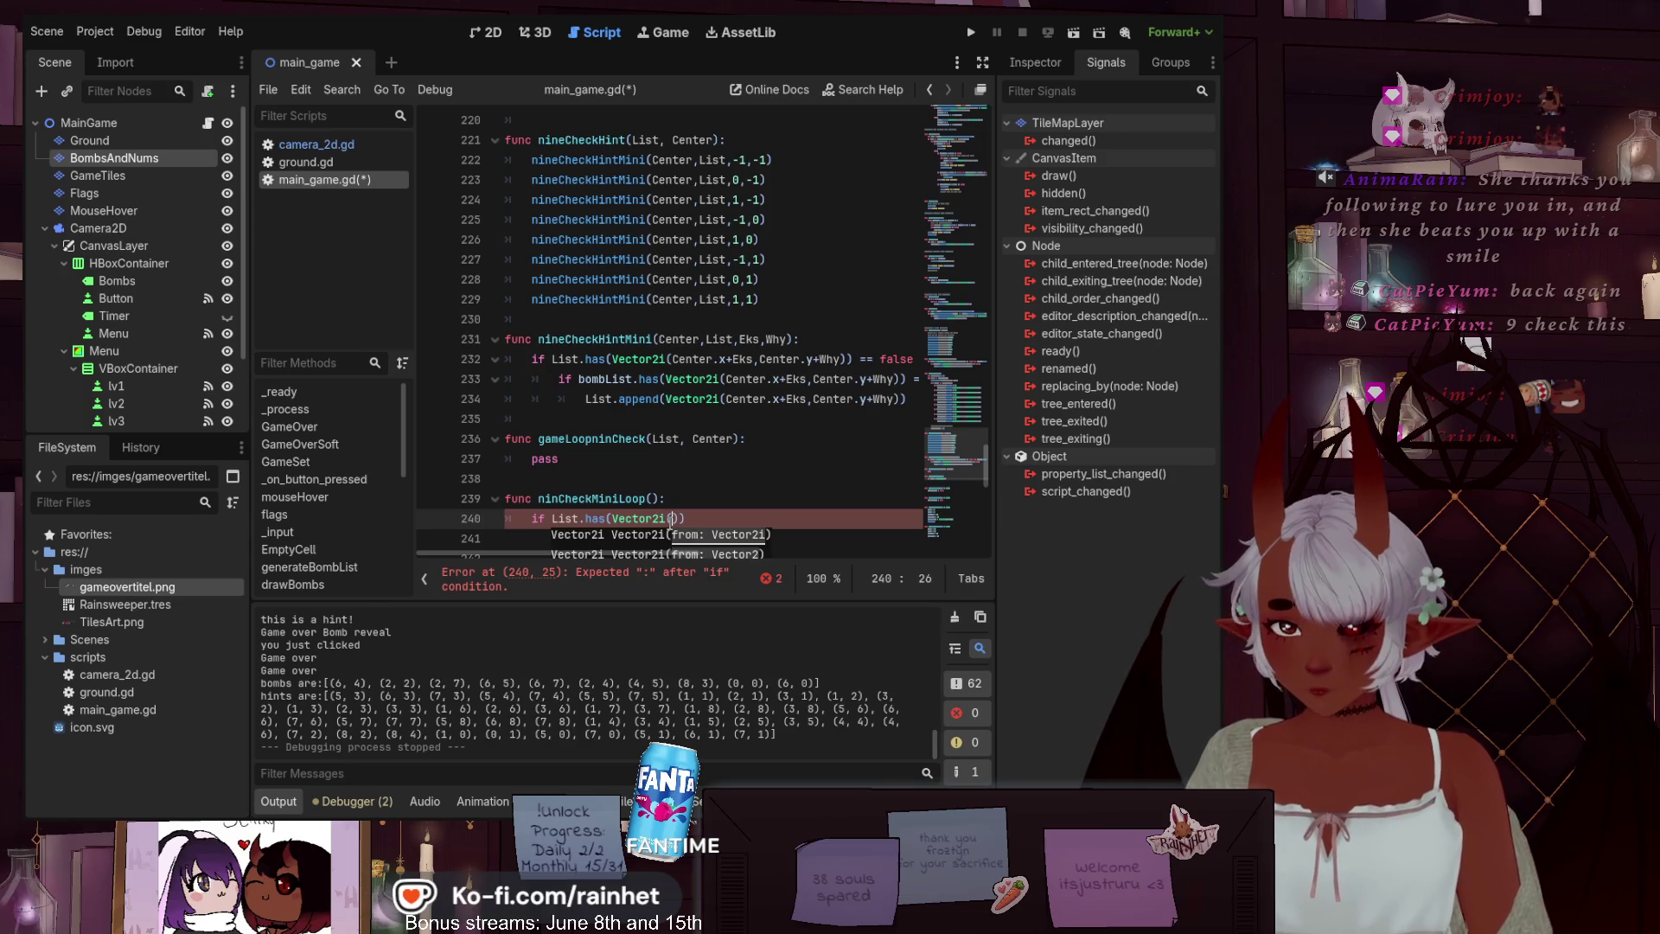
type("enter")
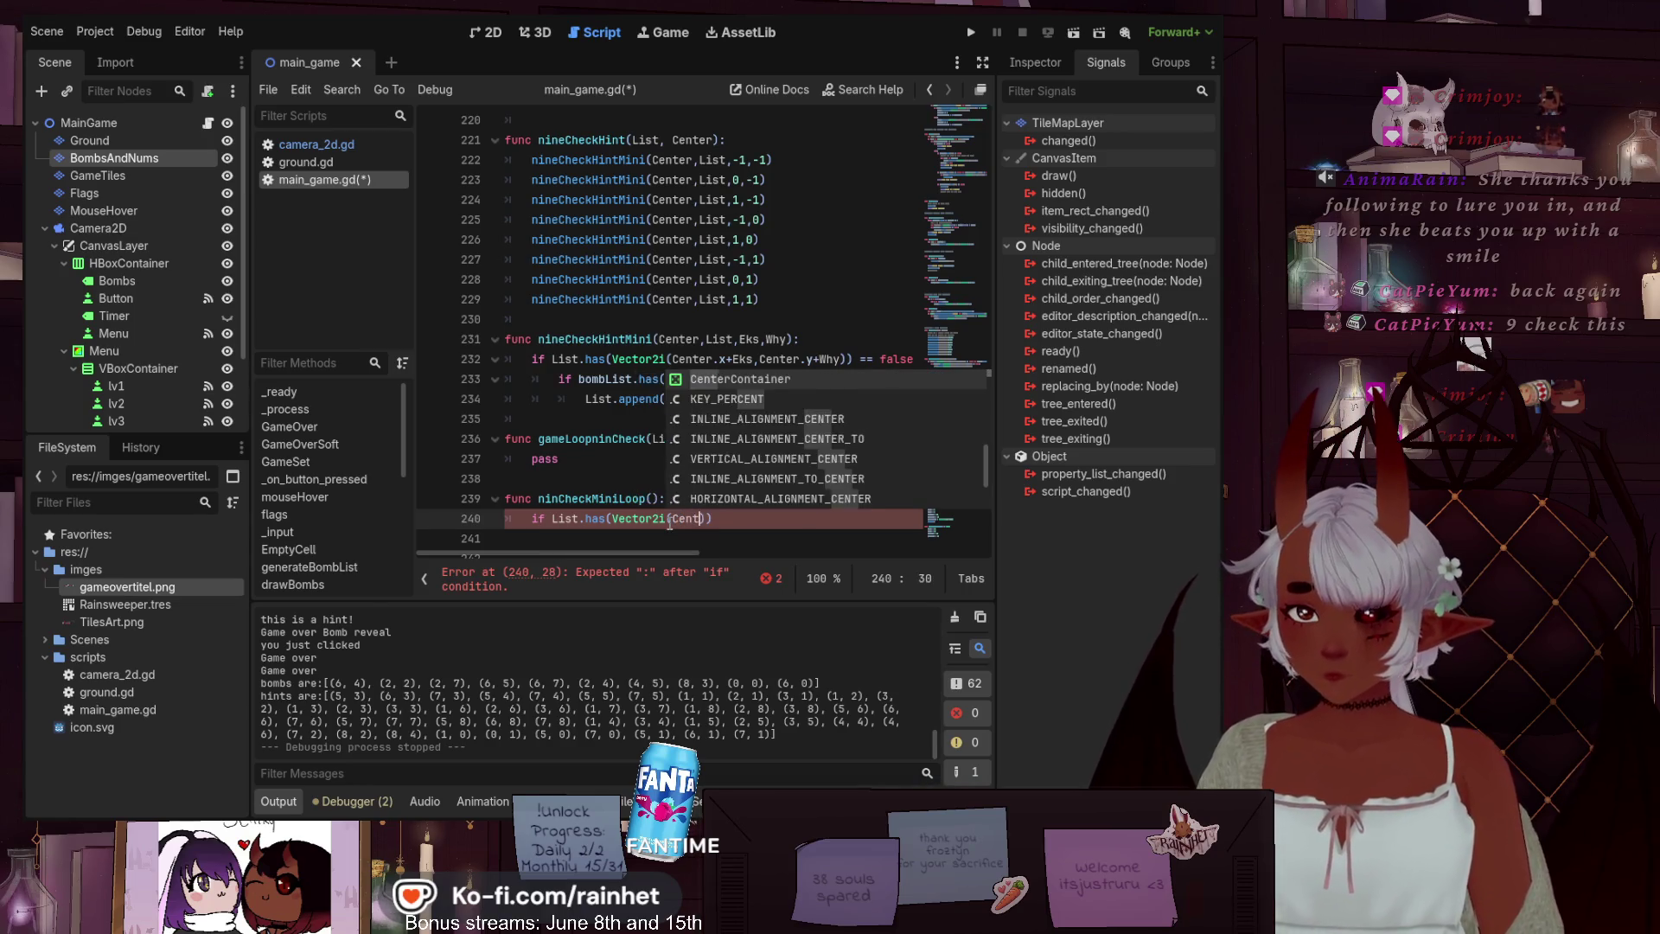
type(".x,Cente")
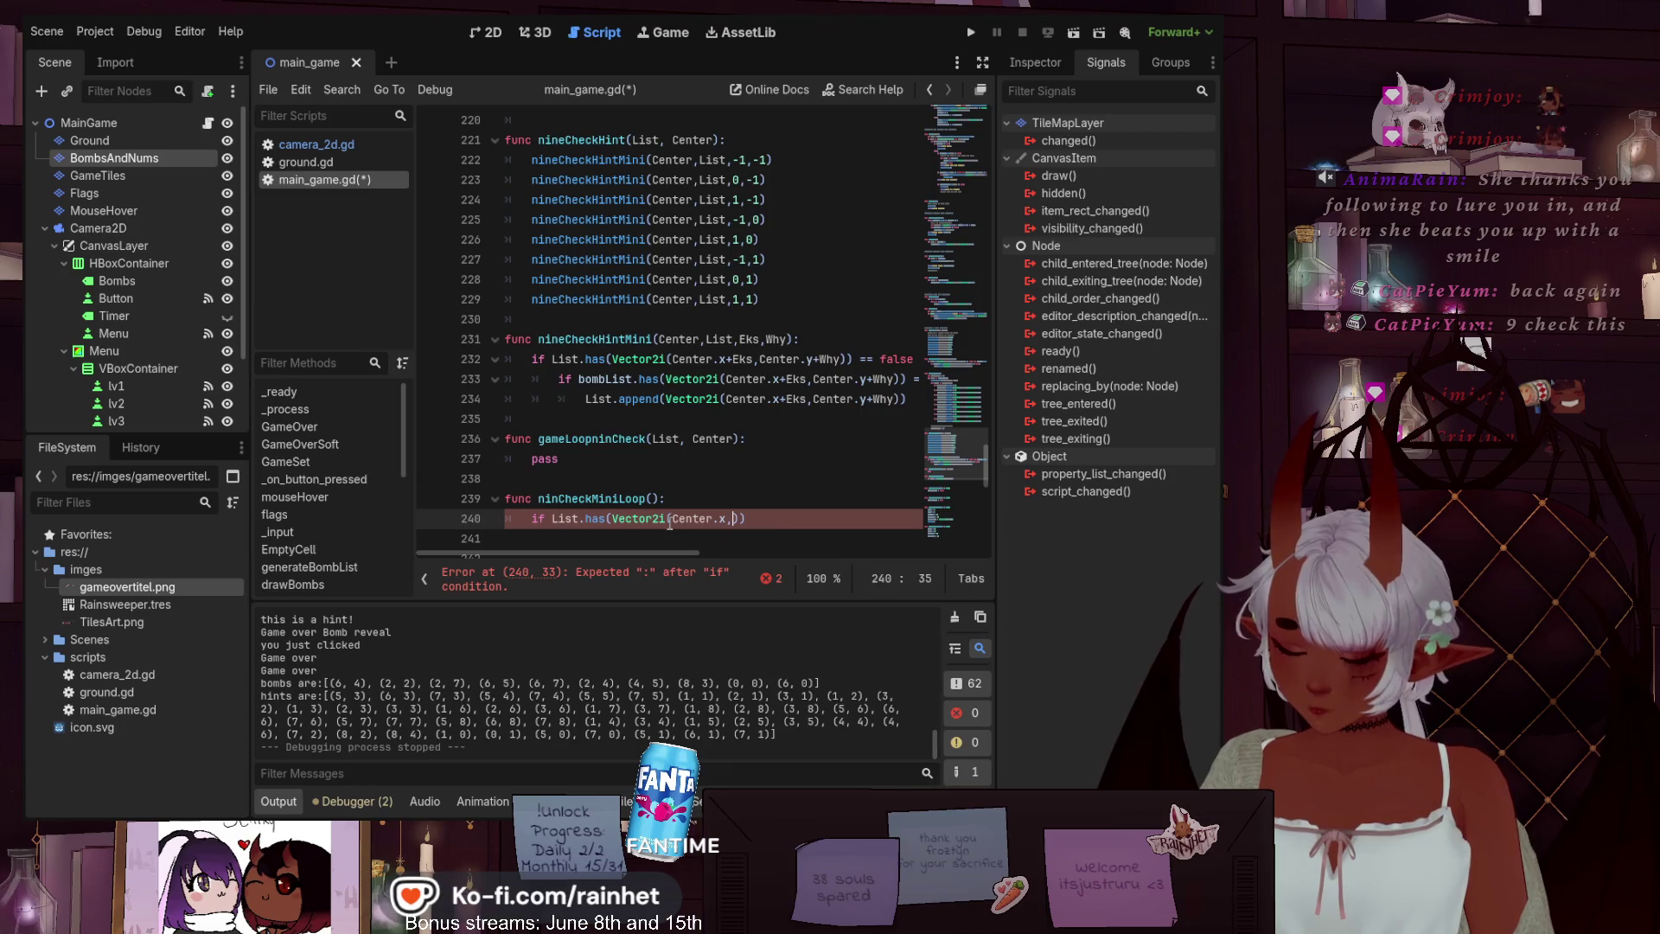
type("r.y")
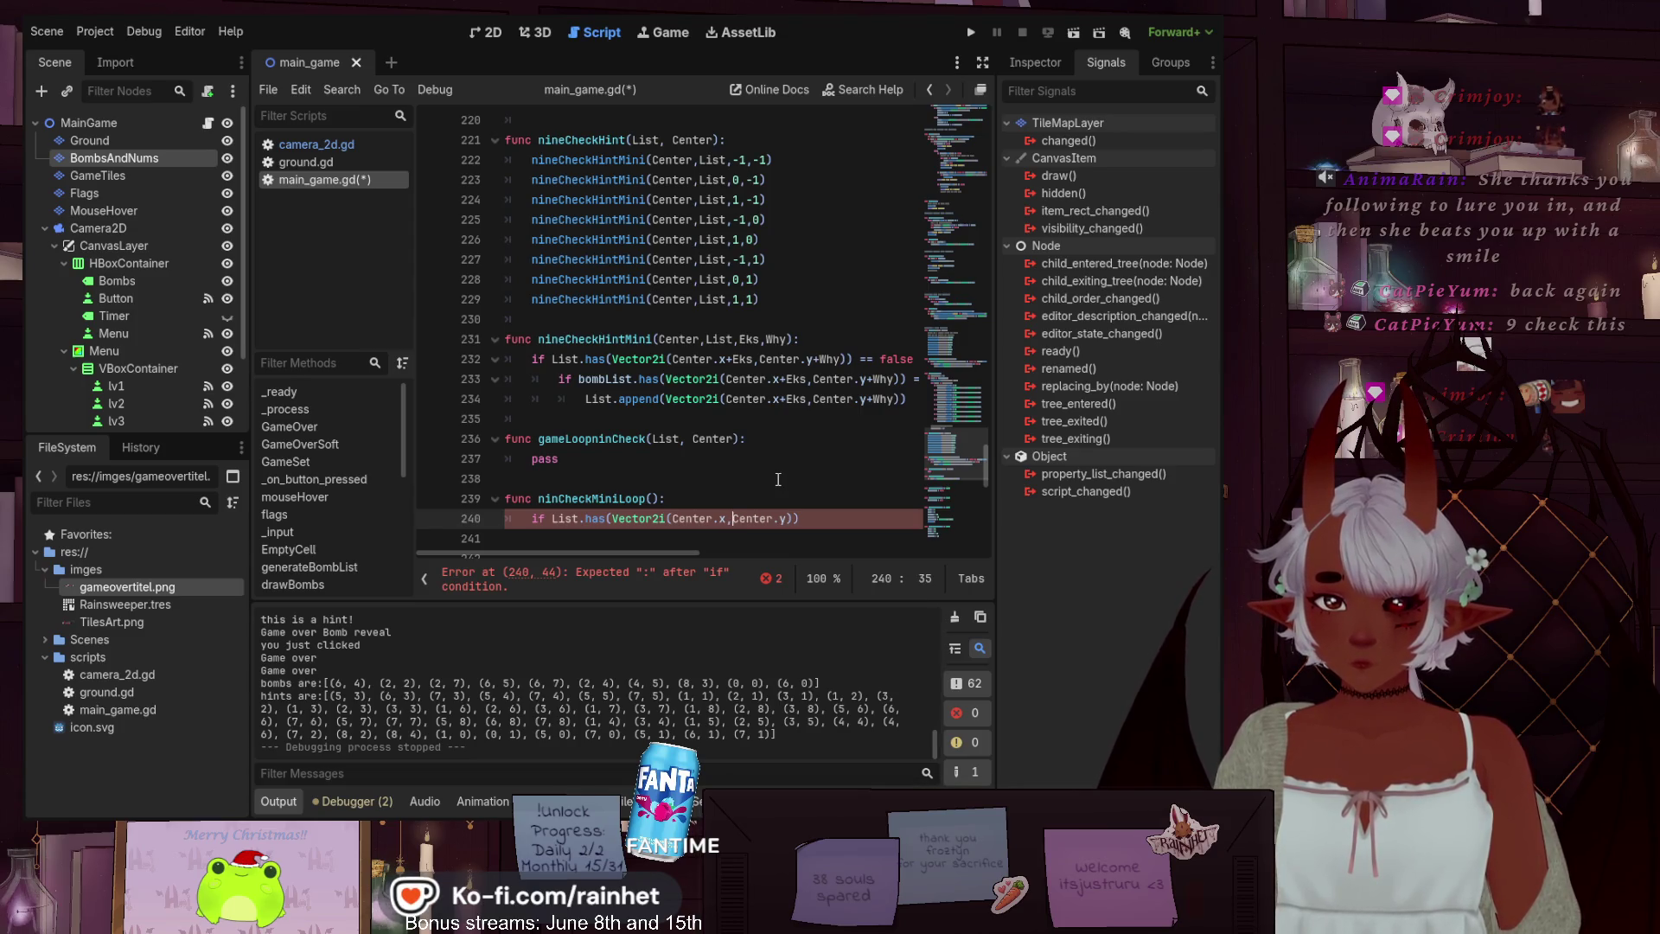
left_click(835, 519)
type("=")
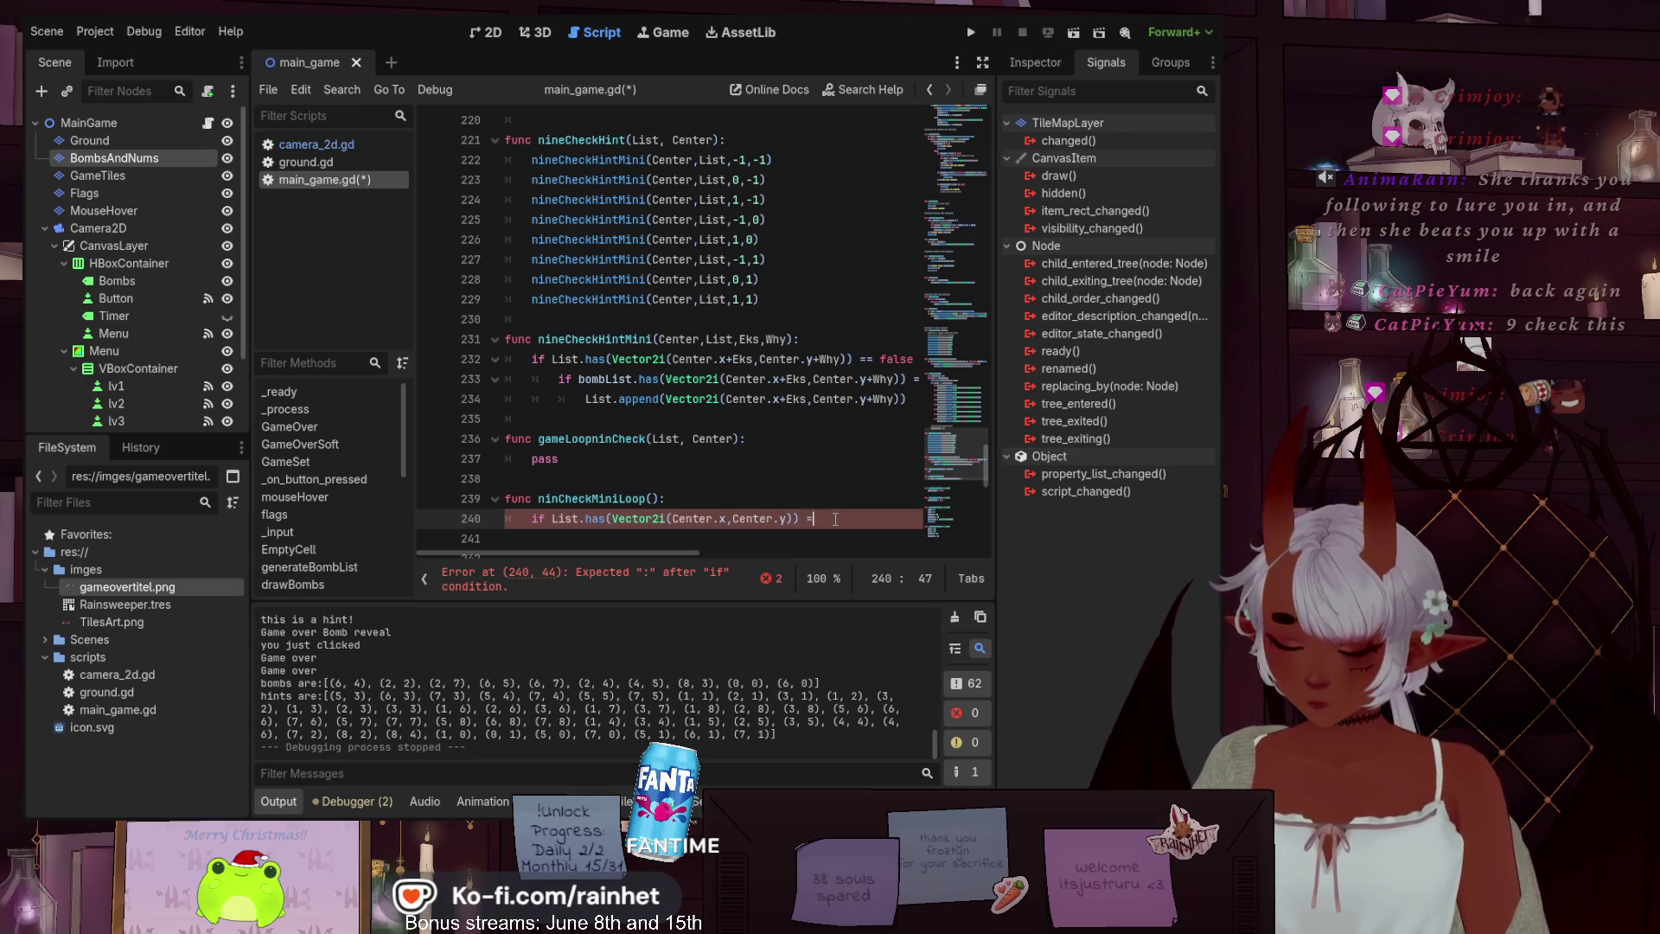
type("=")
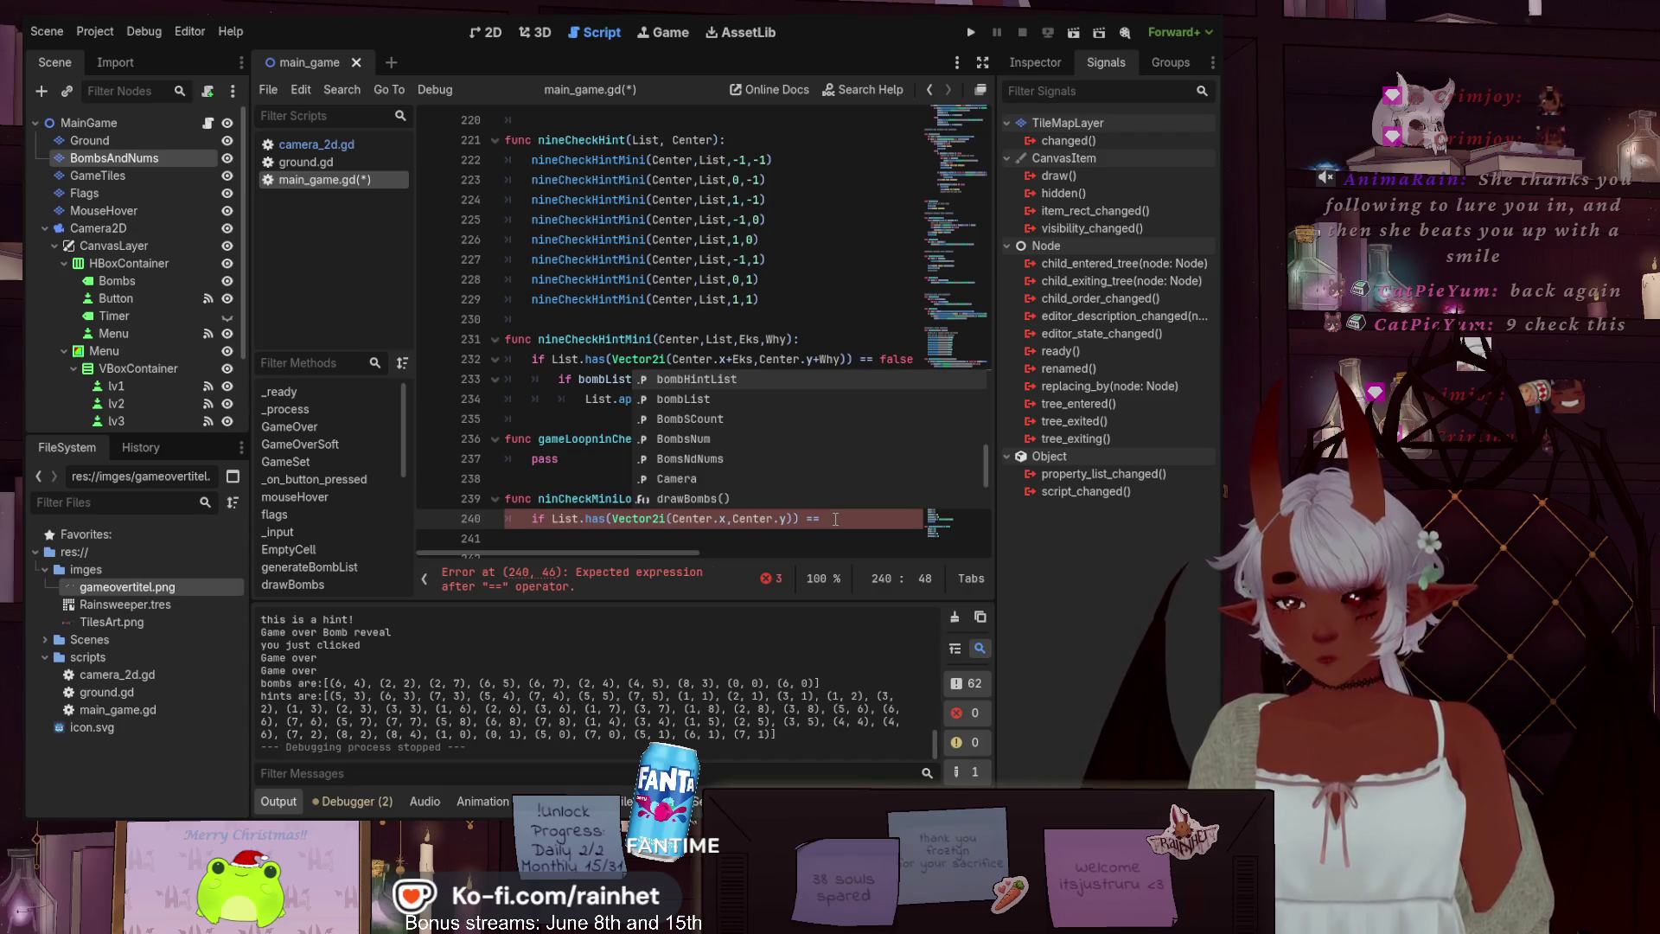
type(" false")
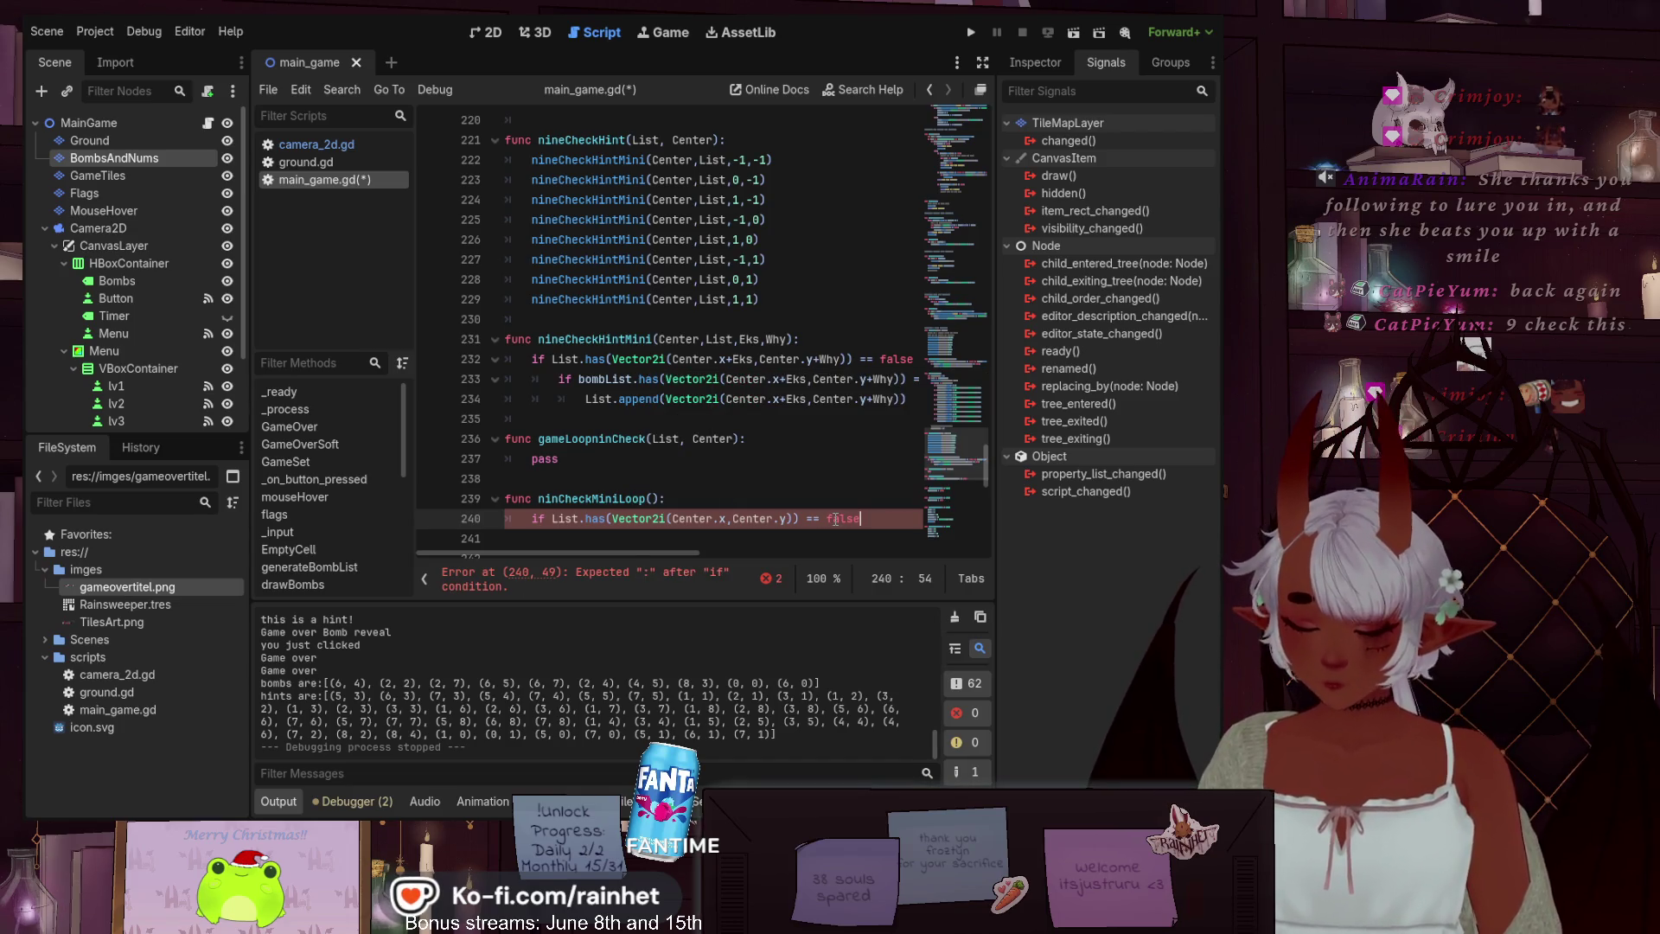
type(":")
key("Return")
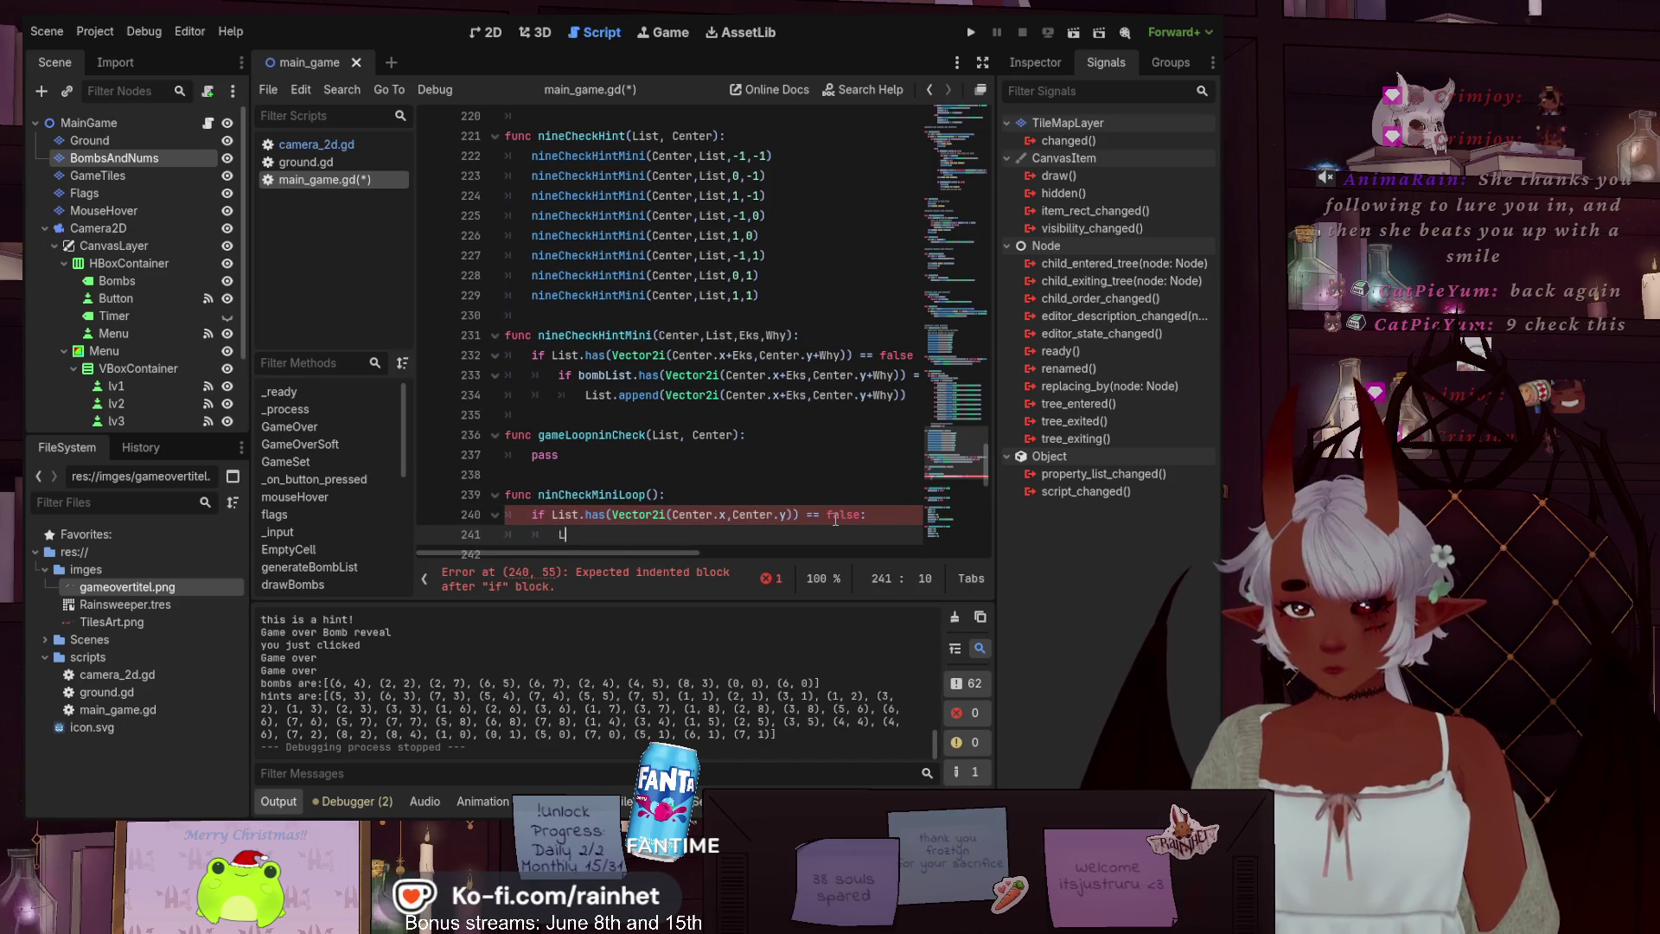
Add 'List.append(Vector2i(Center.x, Center.y))' as the body of the if
type("List.a")
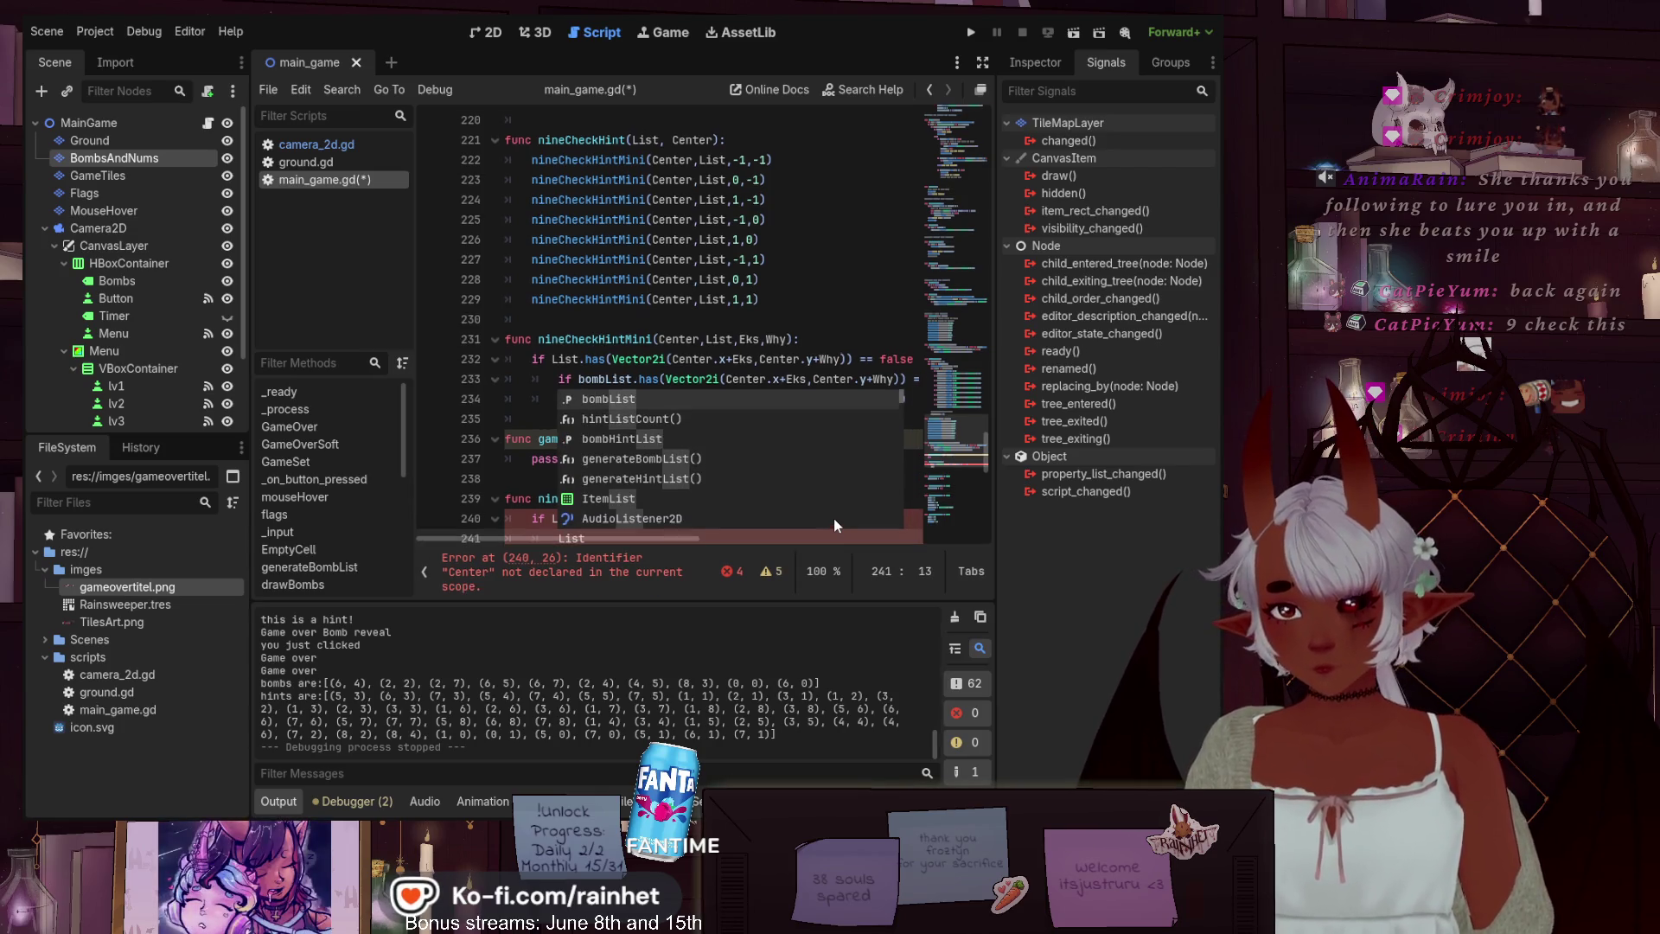
type("ppe")
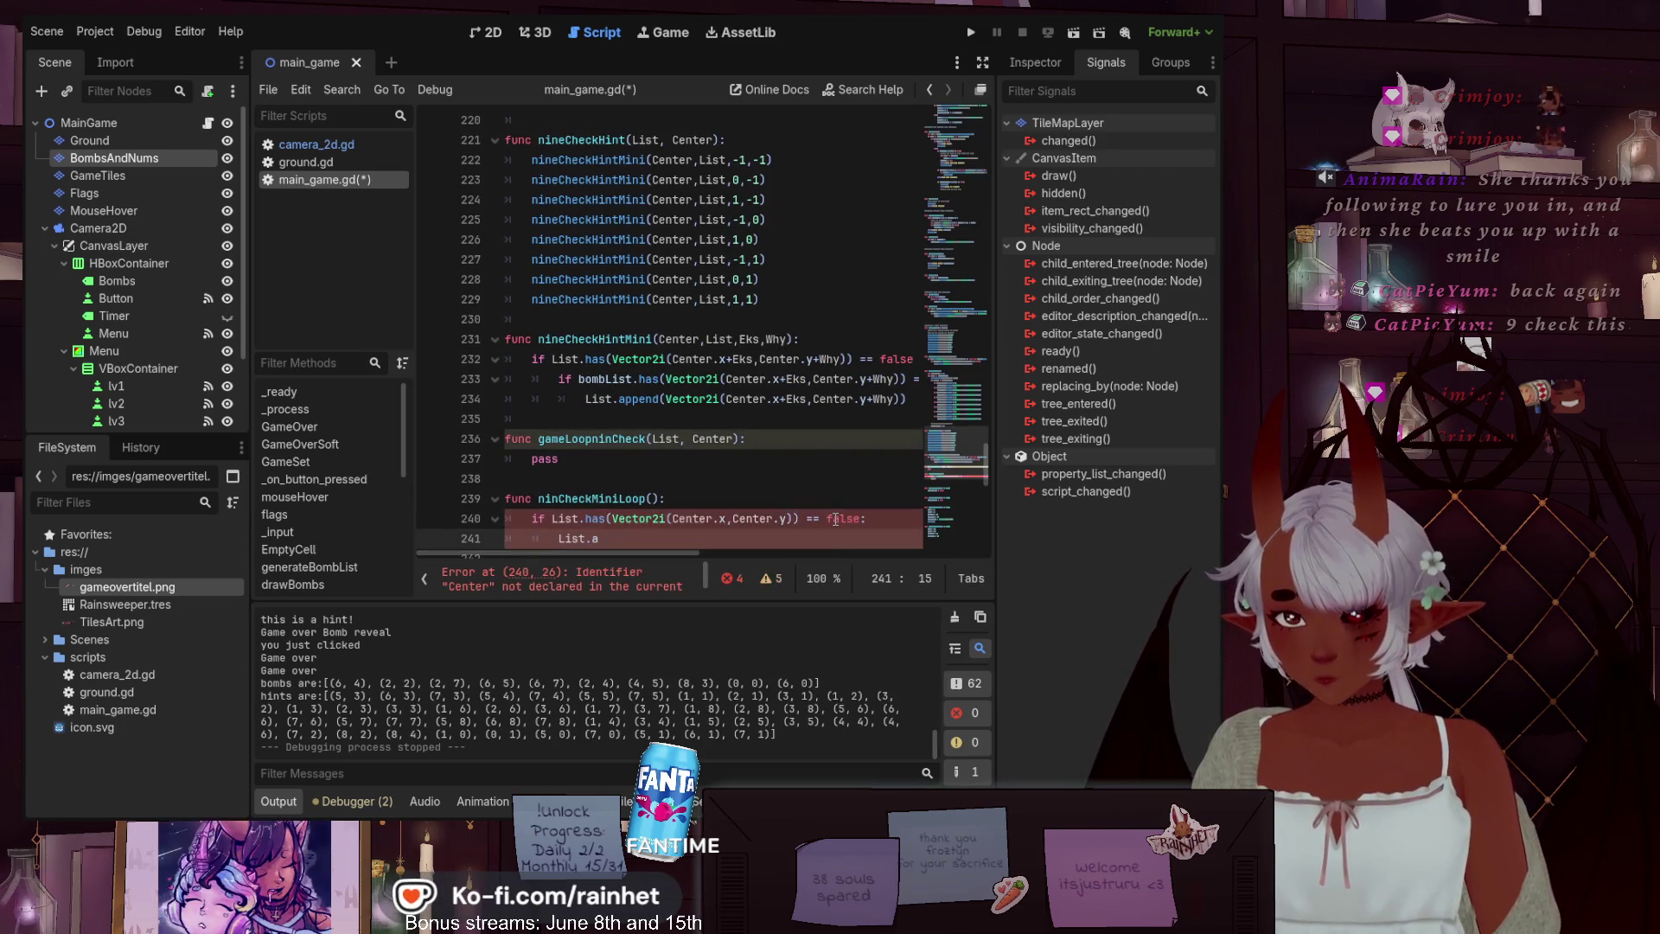
type("nd")
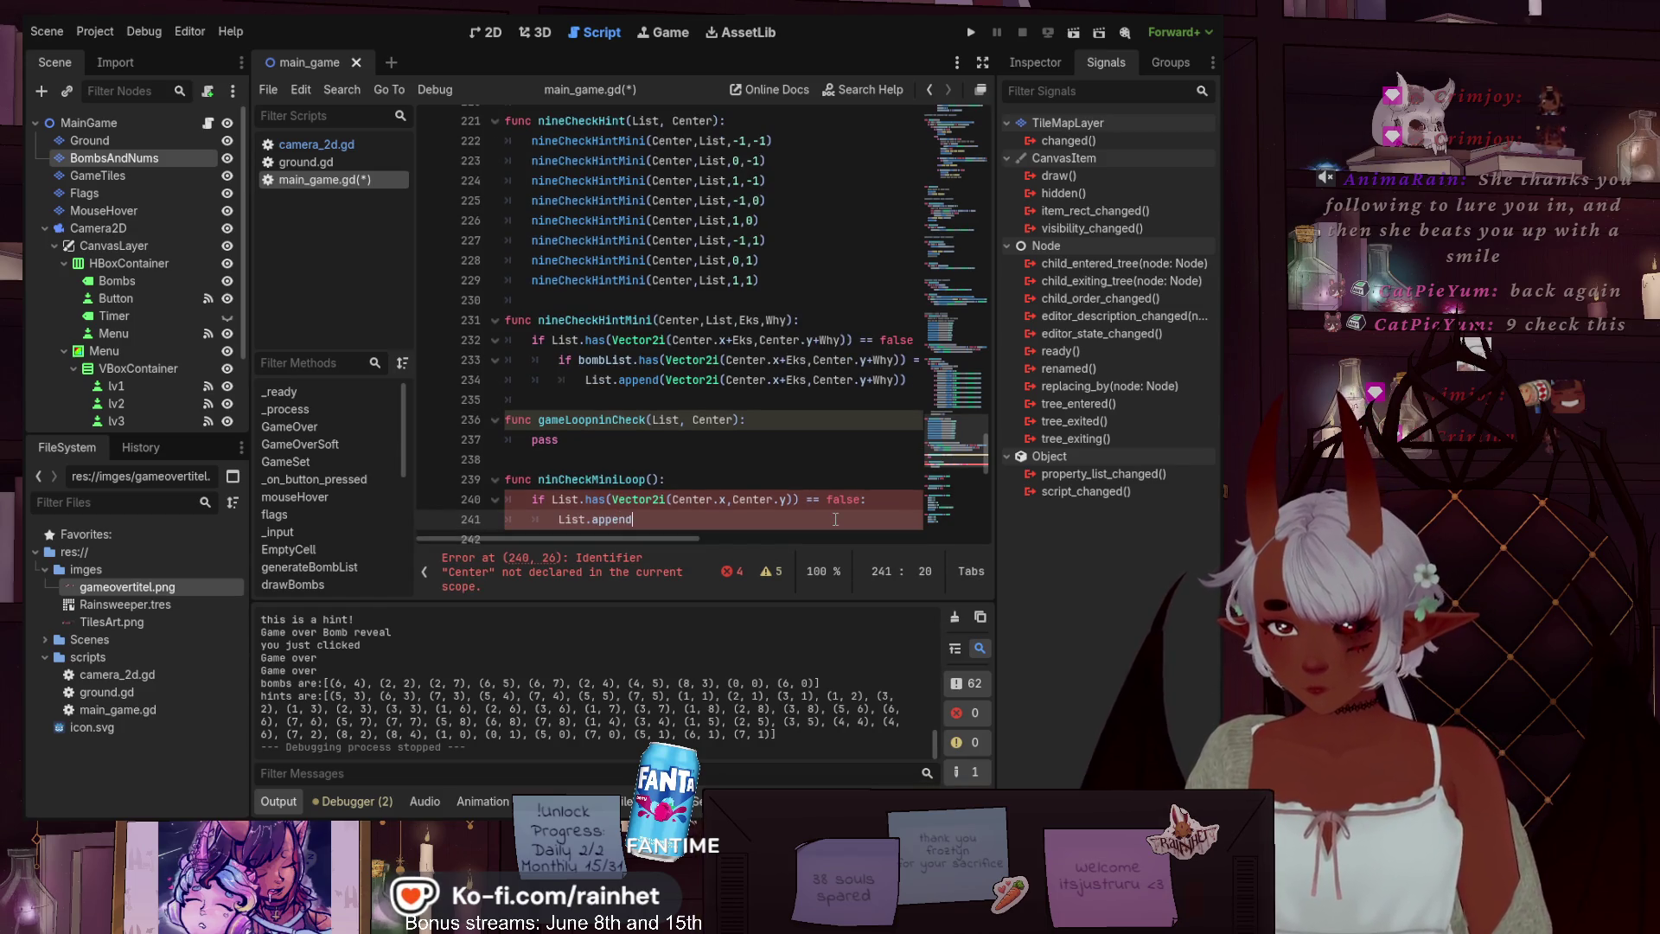
type("(V")
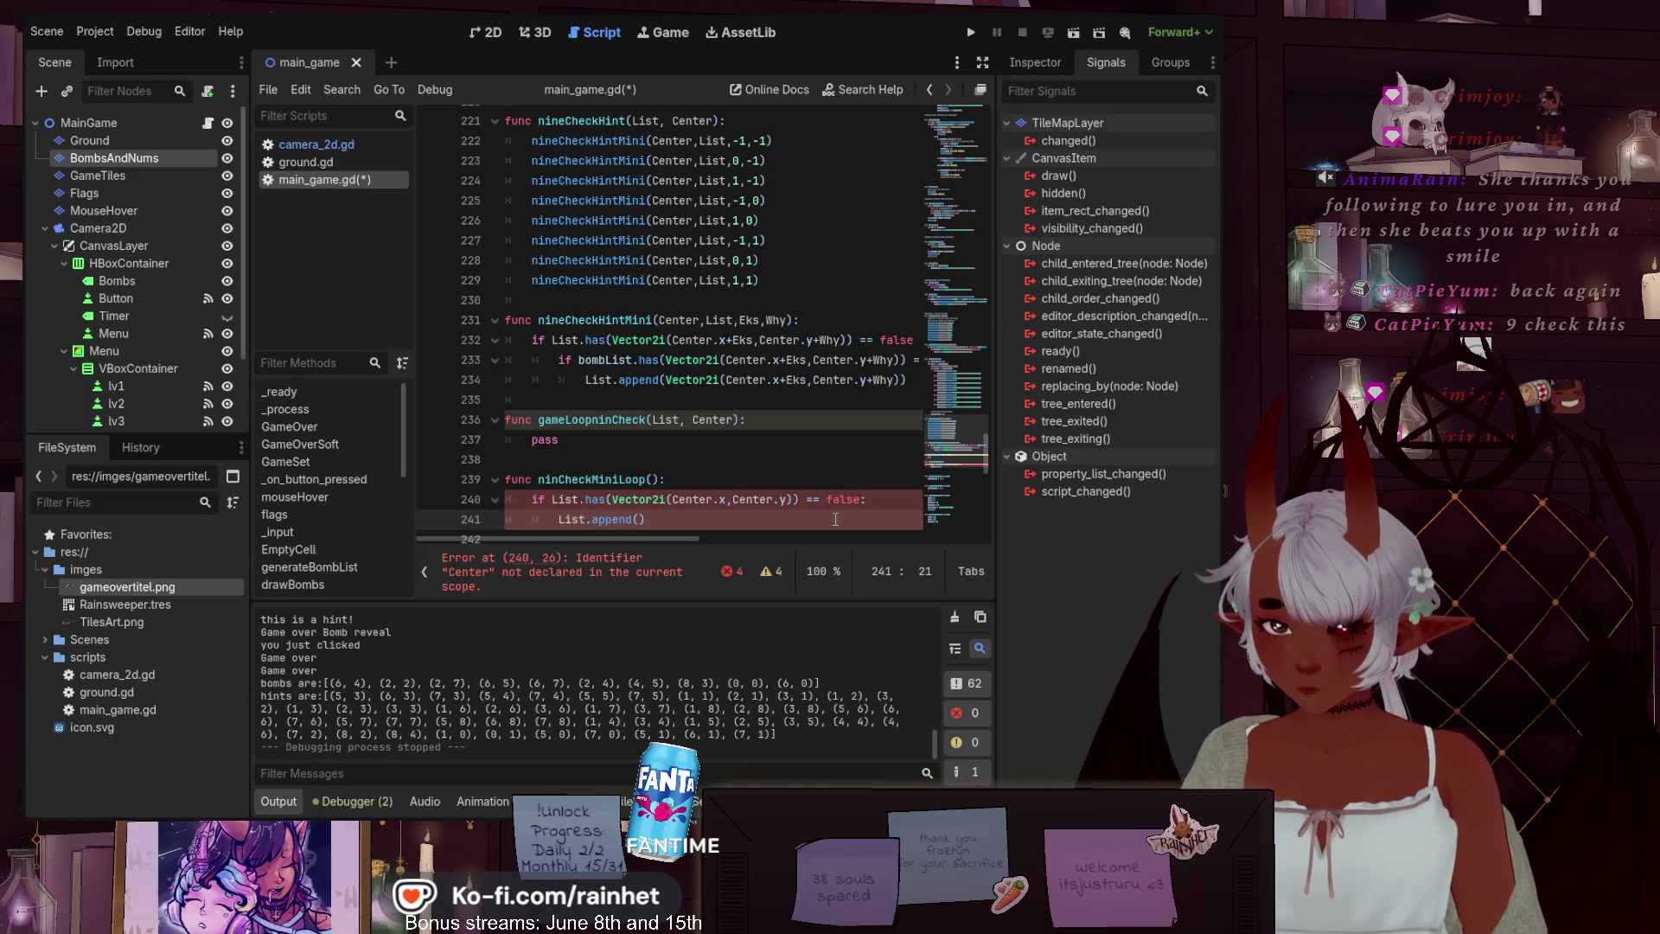
type("ector")
key("Down")
key("Return")
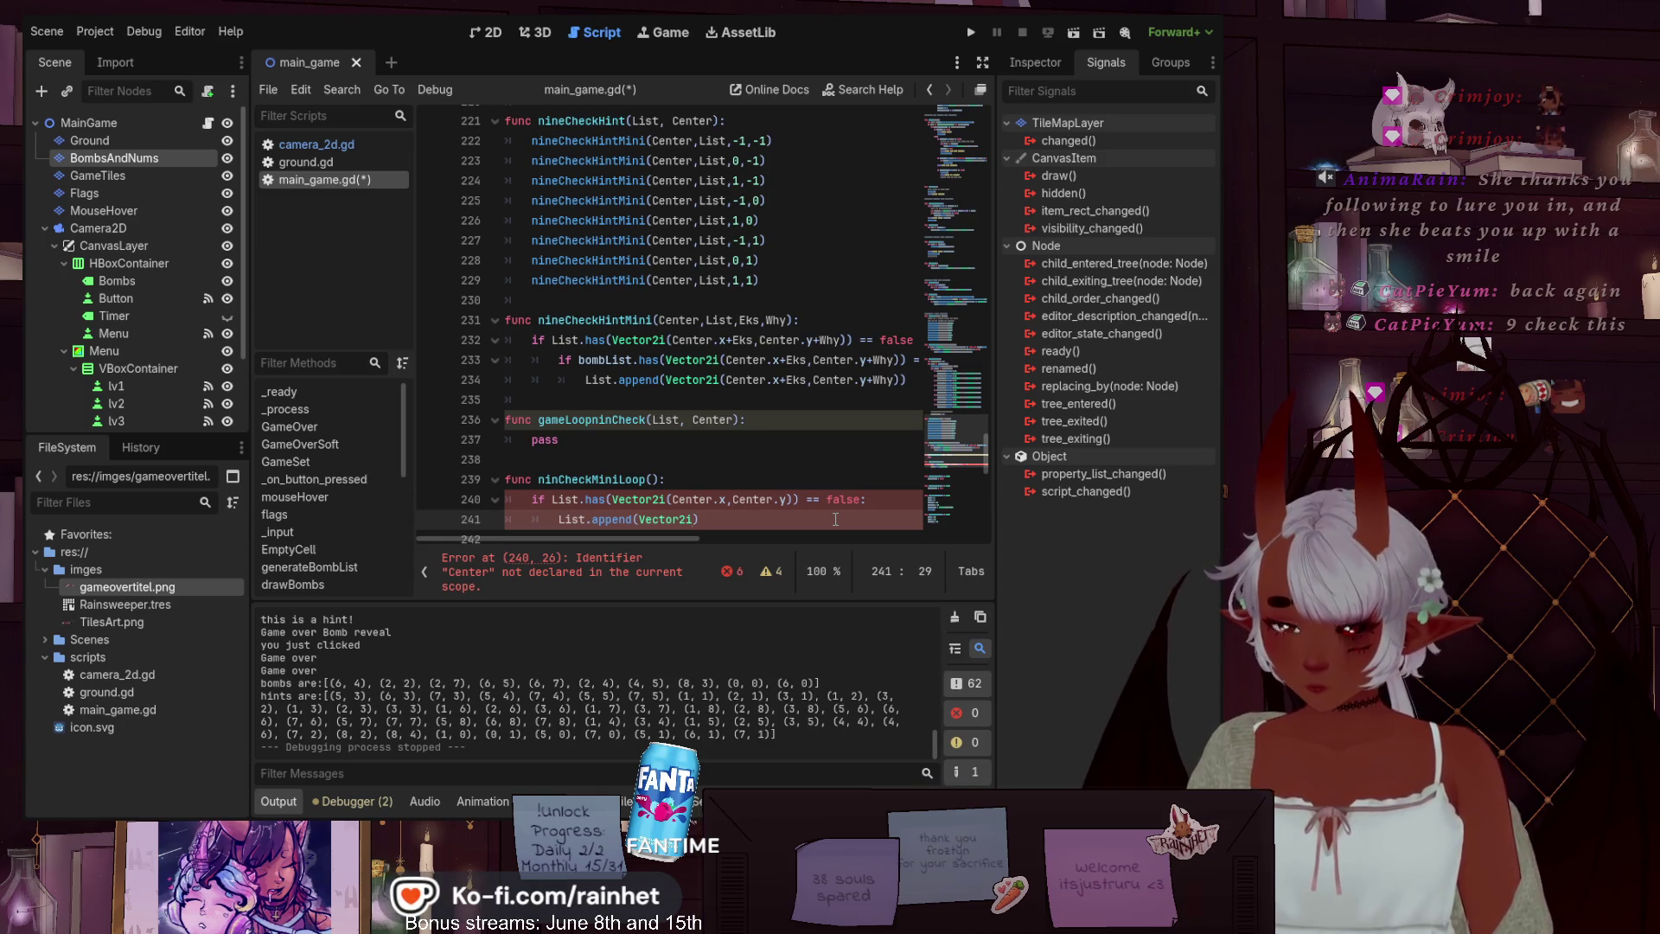
type("(C")
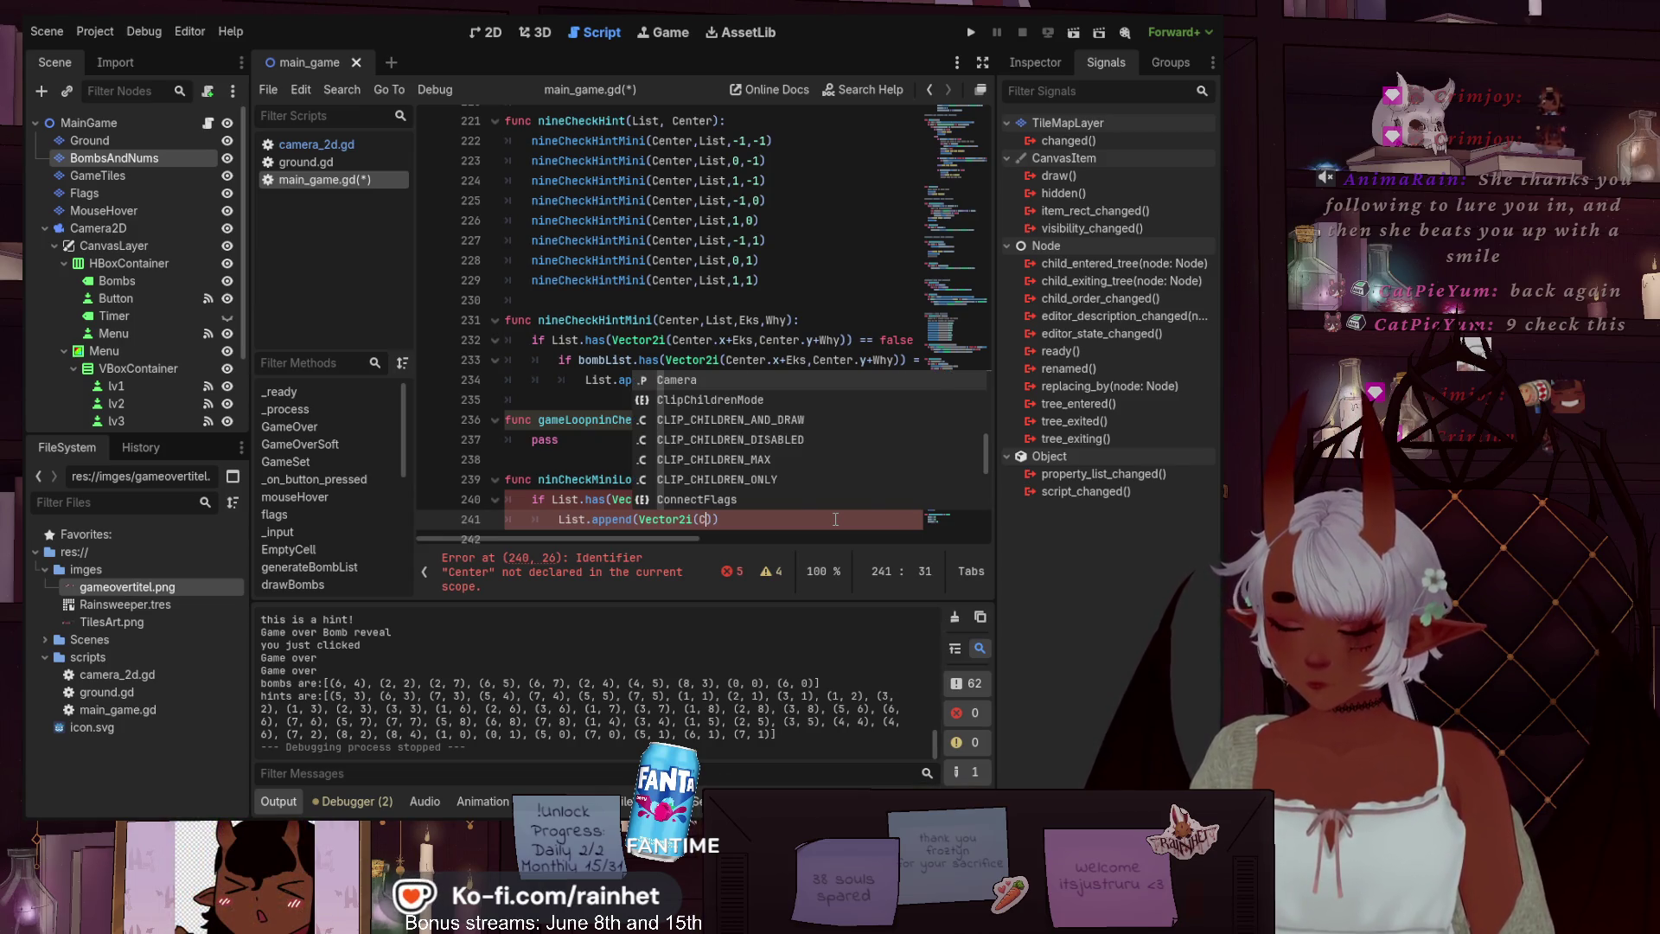
type("enter")
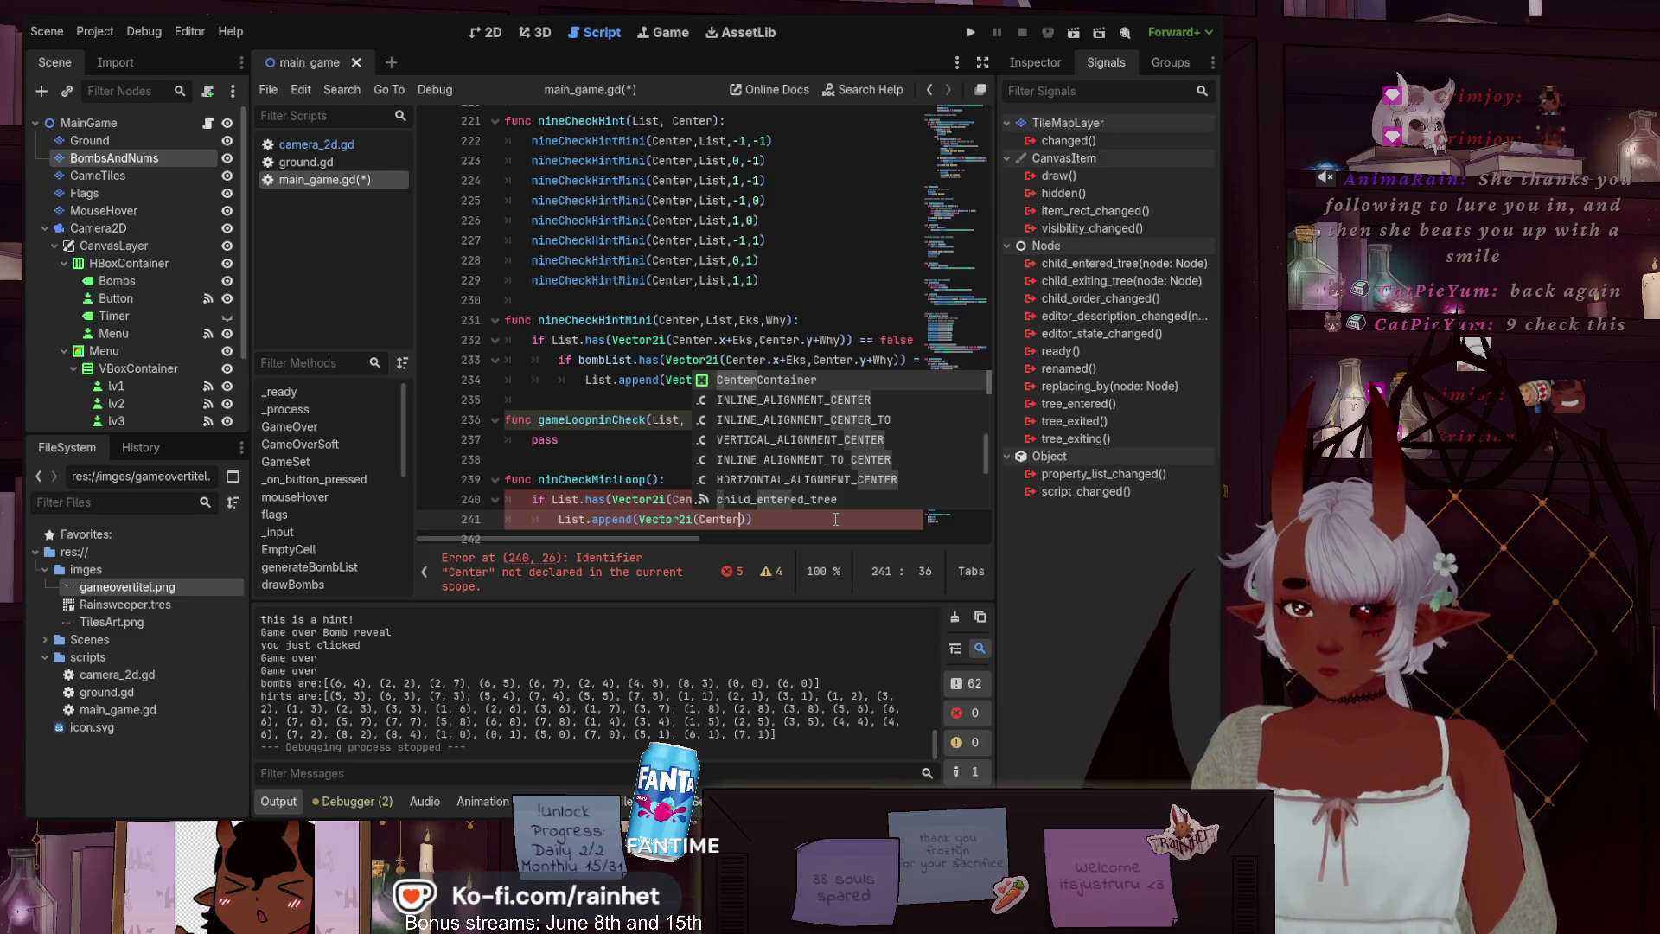
type(".x, C")
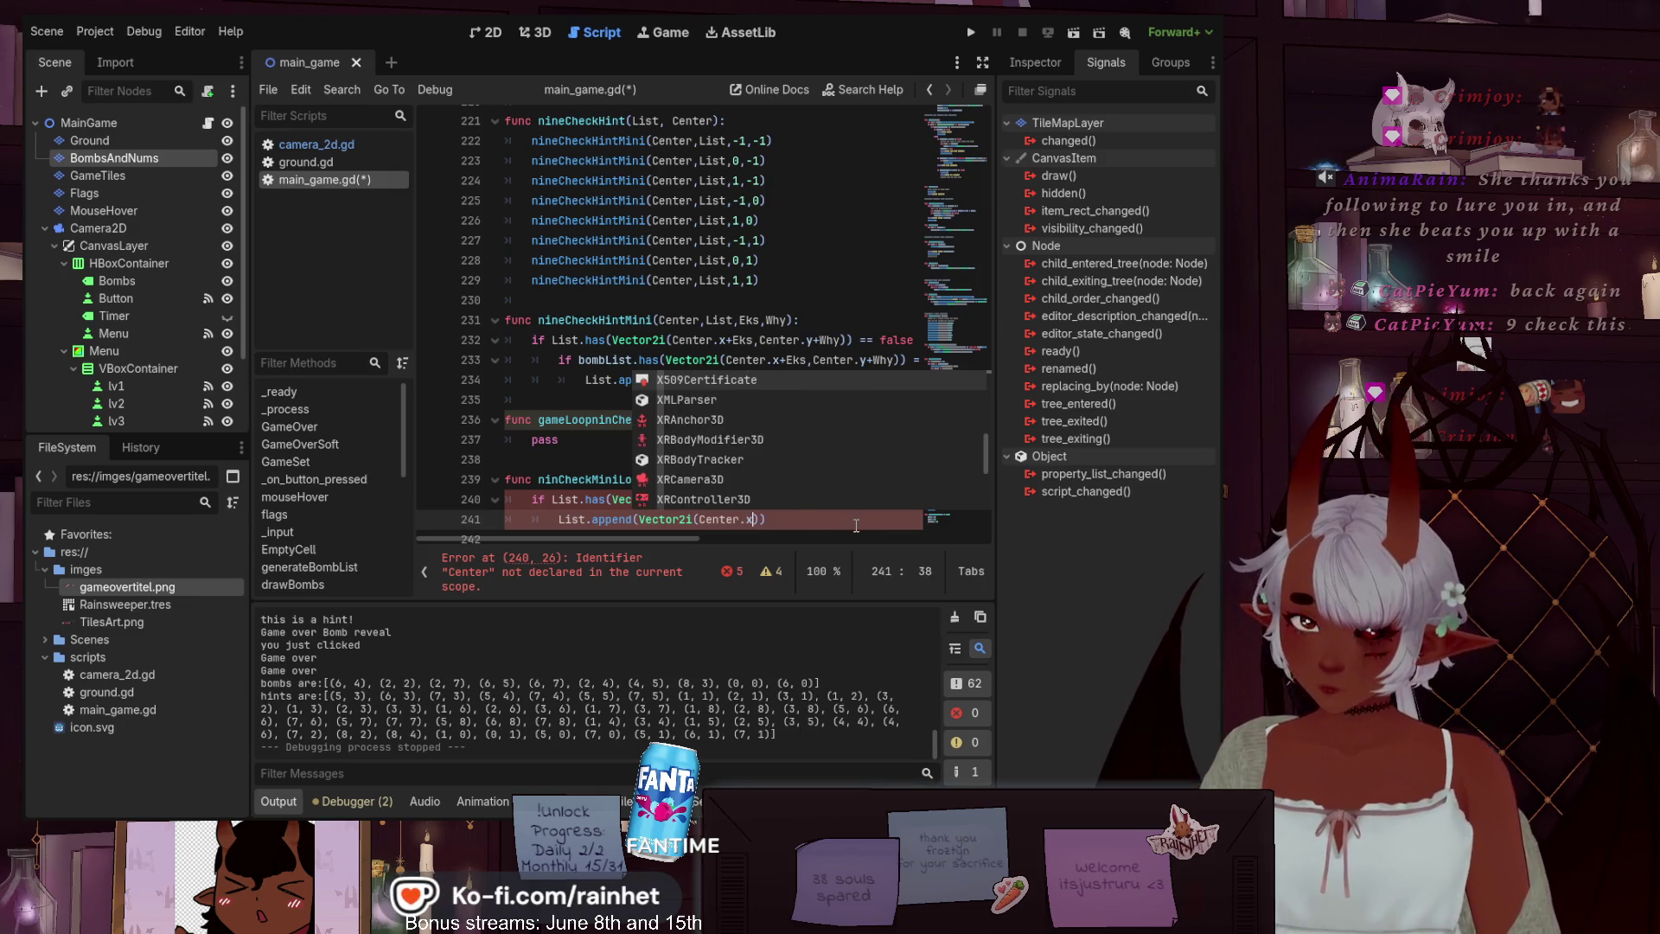
type("enter.y")
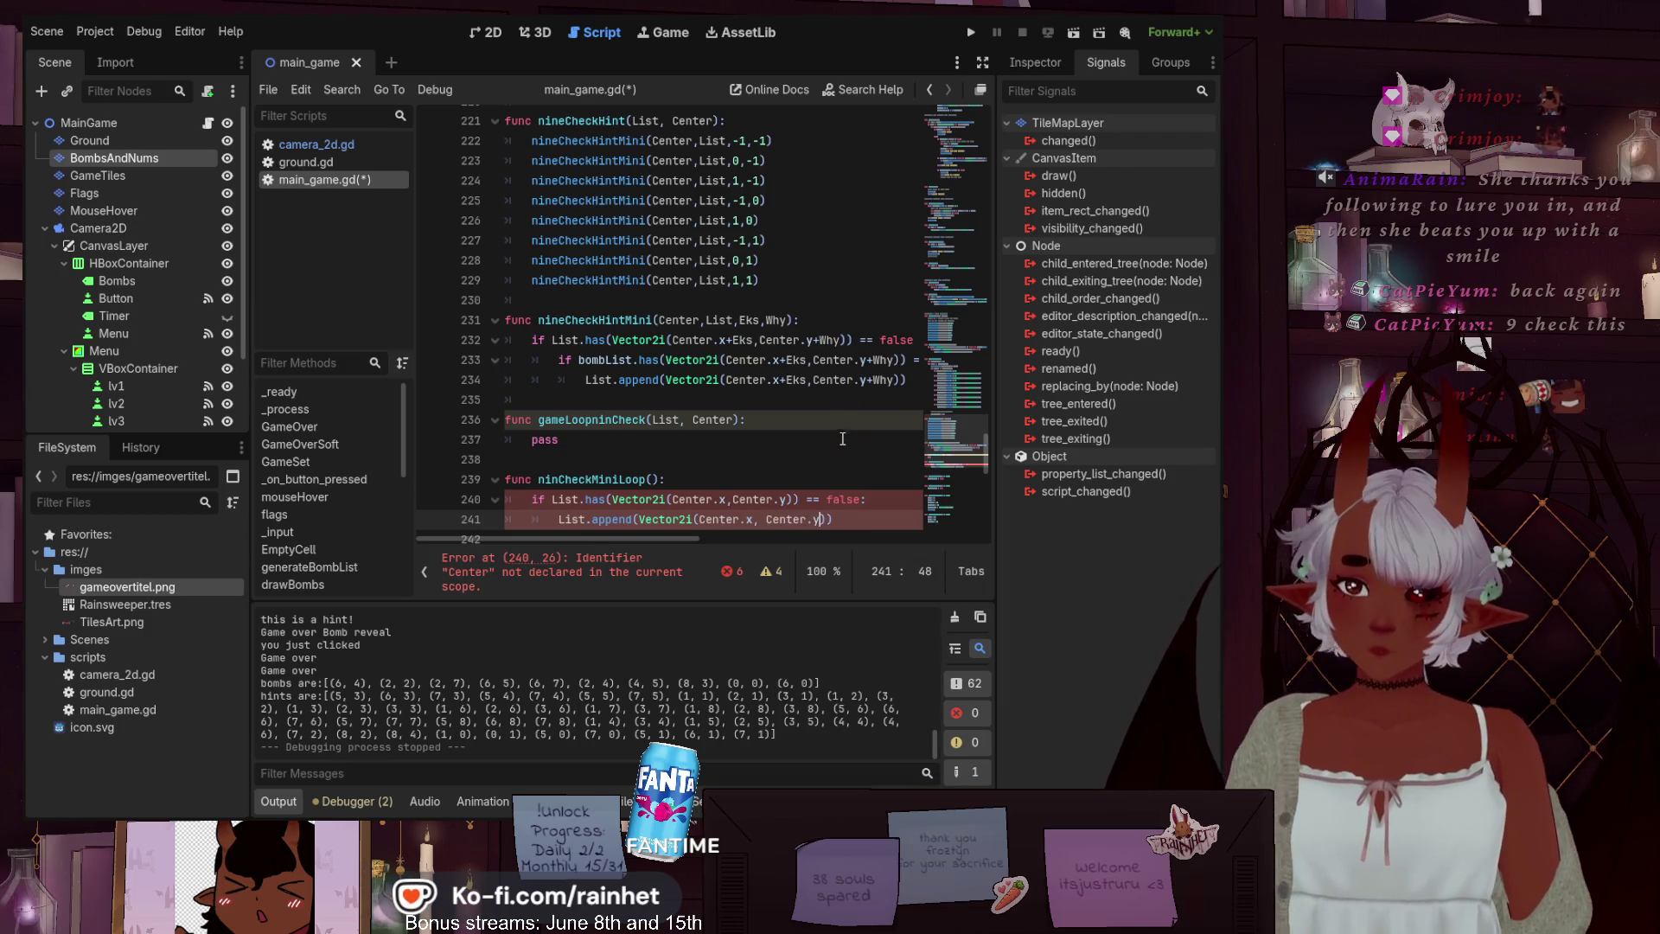
left_click(835, 451)
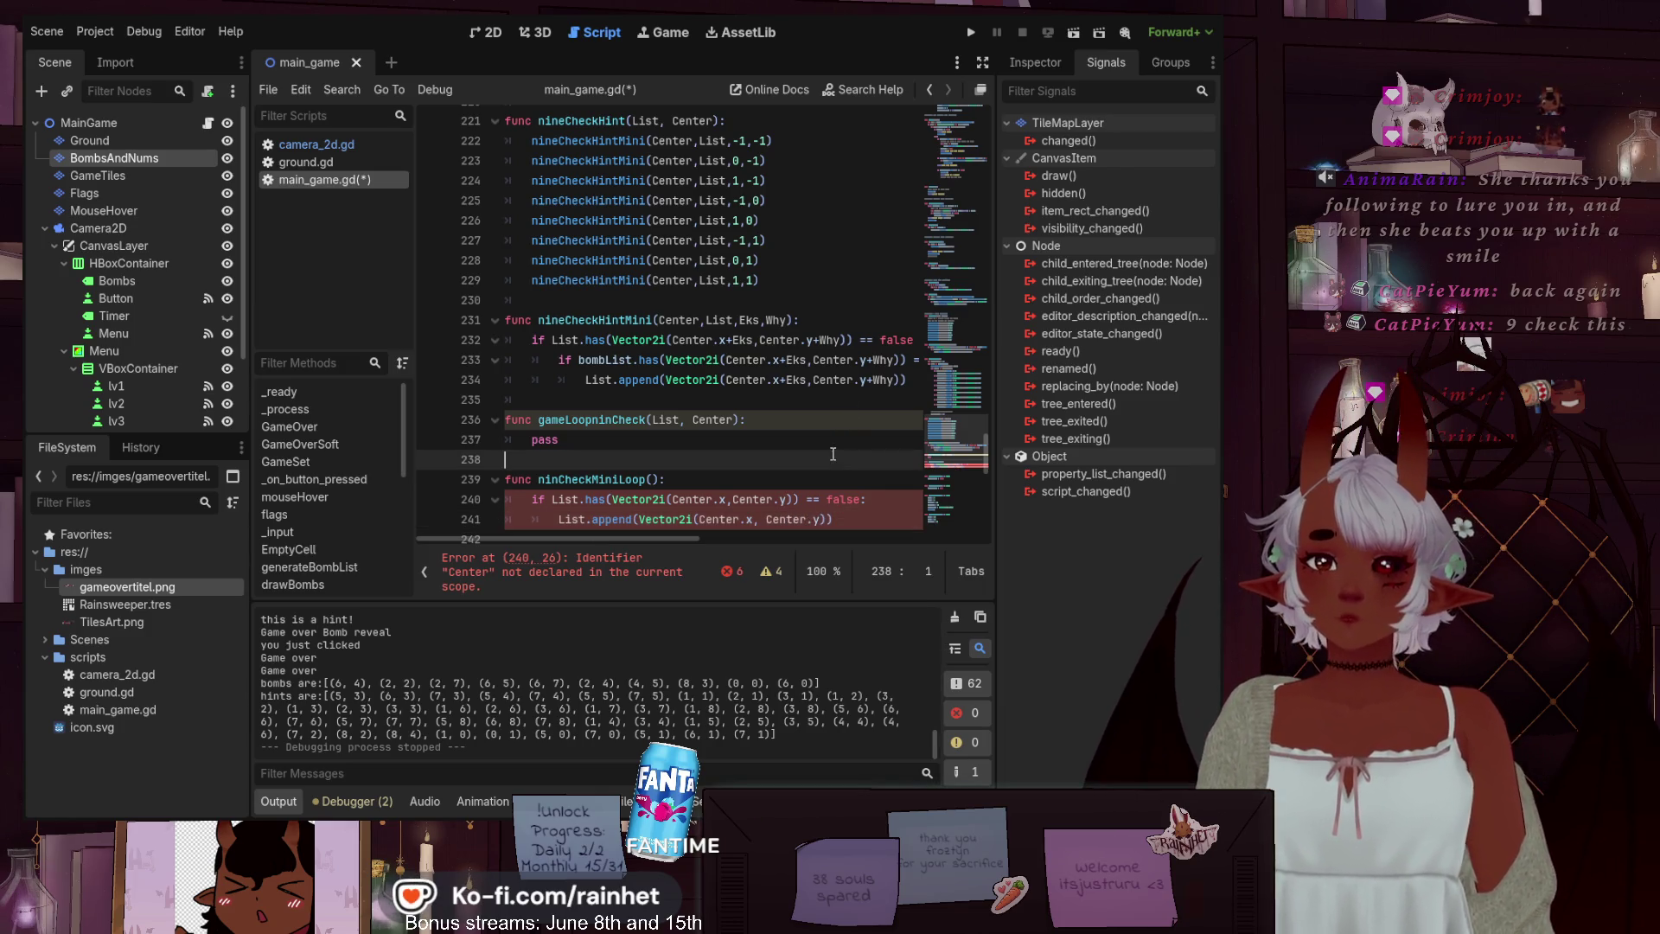
left_click(858, 520)
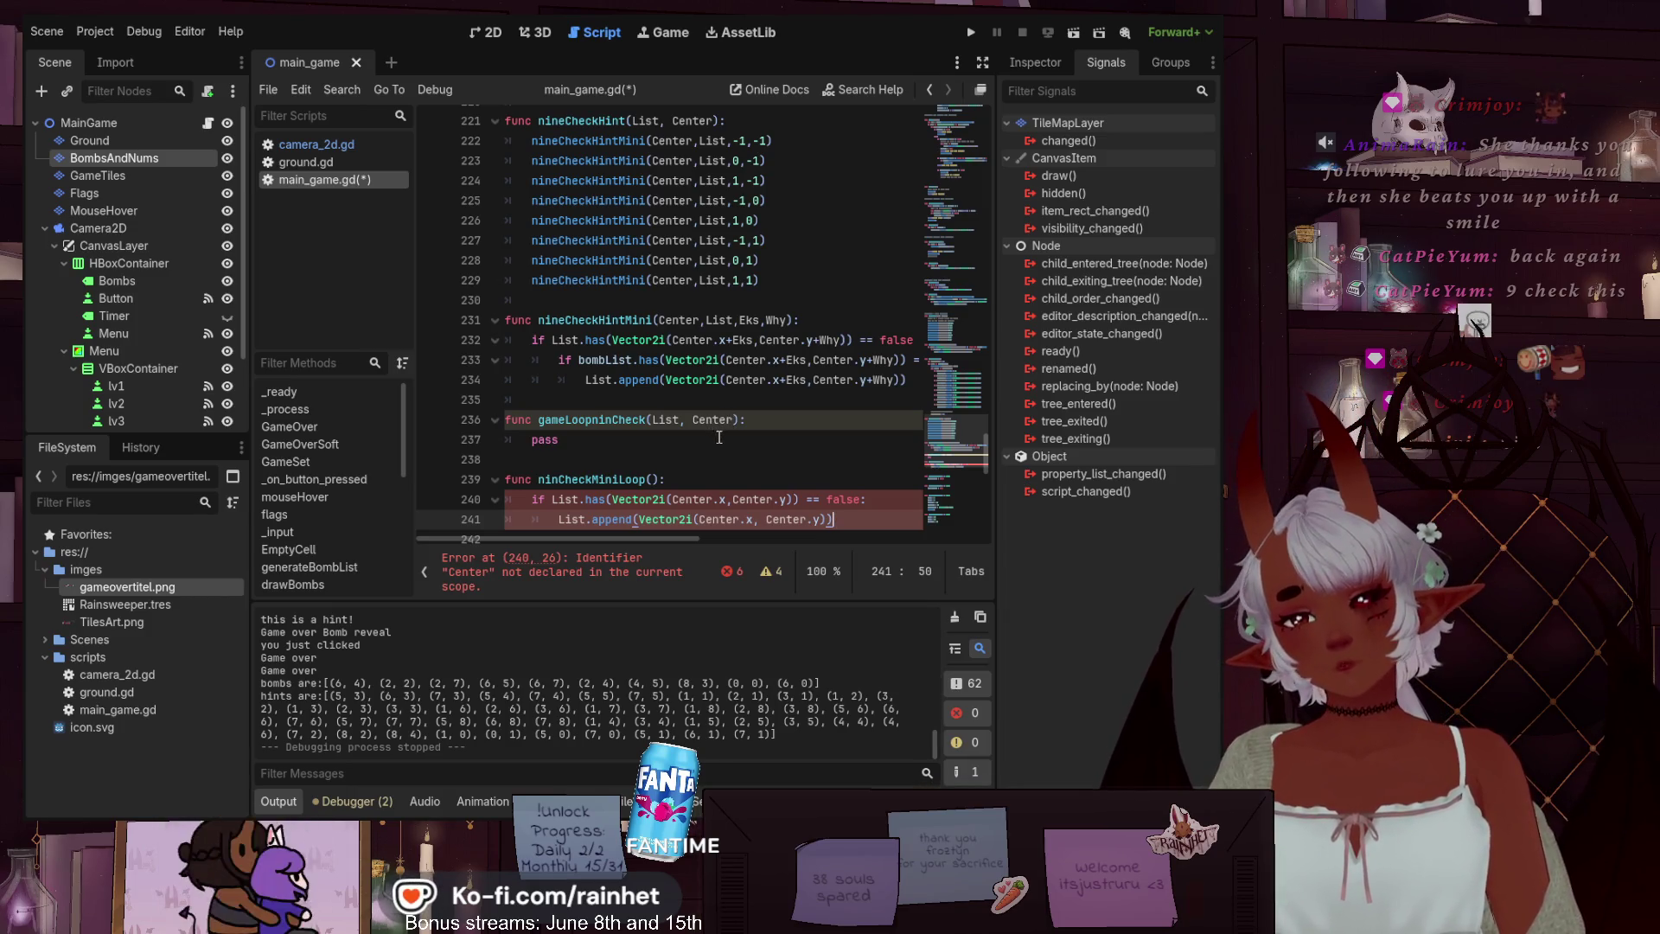
mouse_move(612, 541)
left_mouse_down()
mouse_move(926, 515)
mouse_move(630, 510)
mouse_move(578, 496)
mouse_move(589, 482)
left_mouse_up()
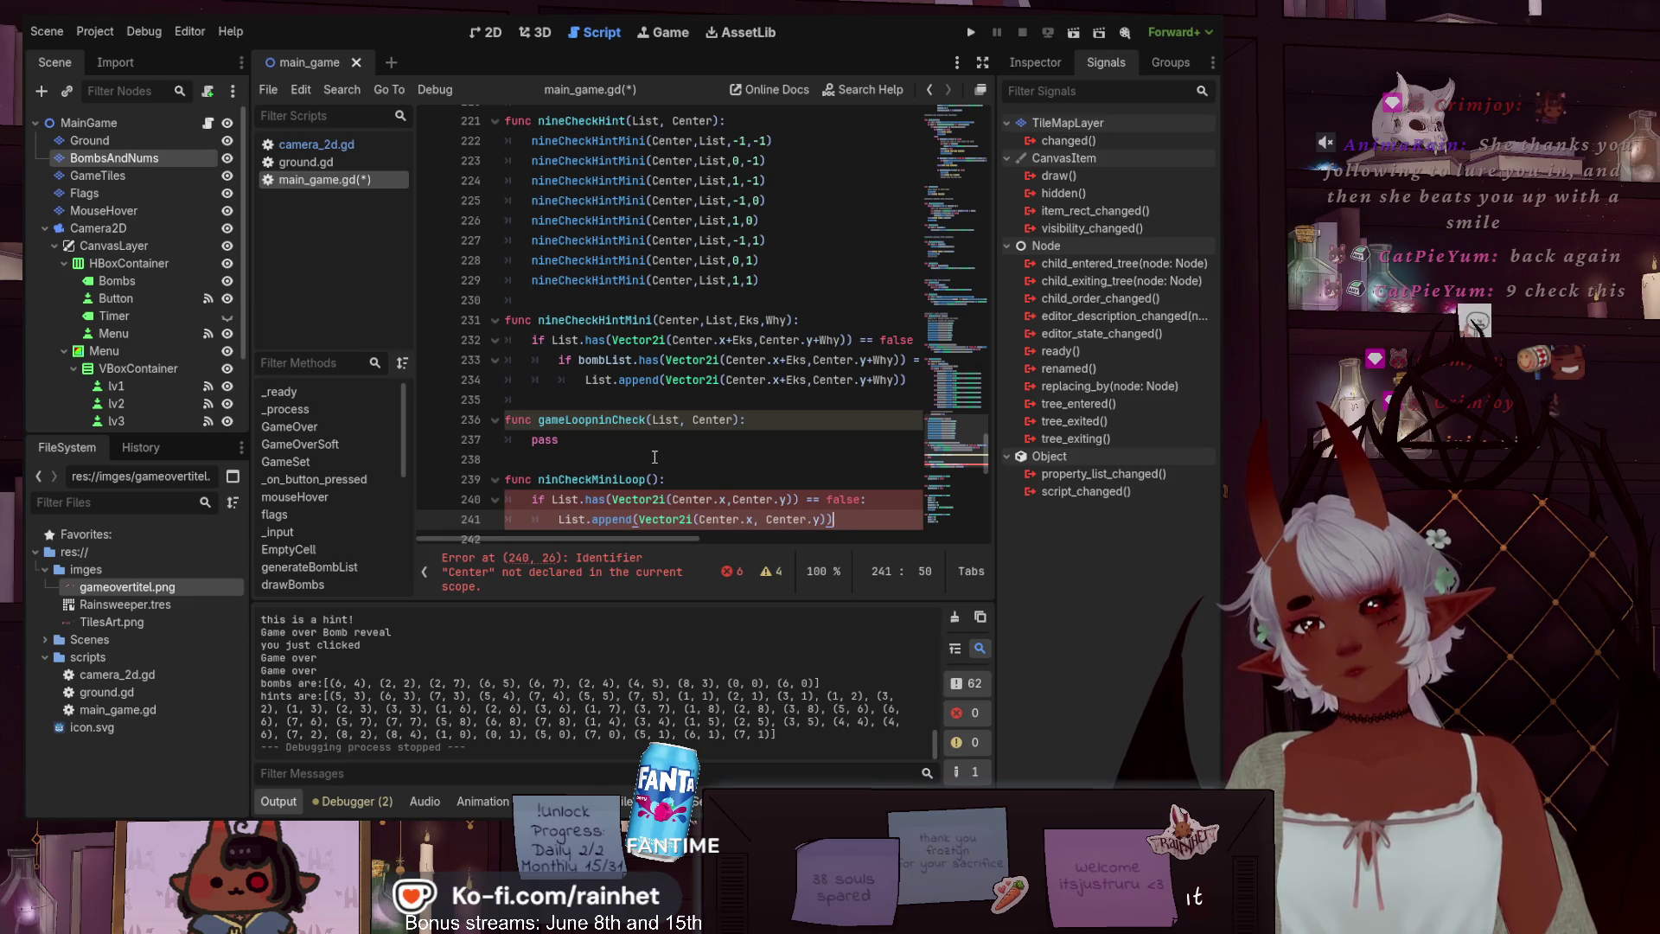
scroll(655, 456, "down", 1)
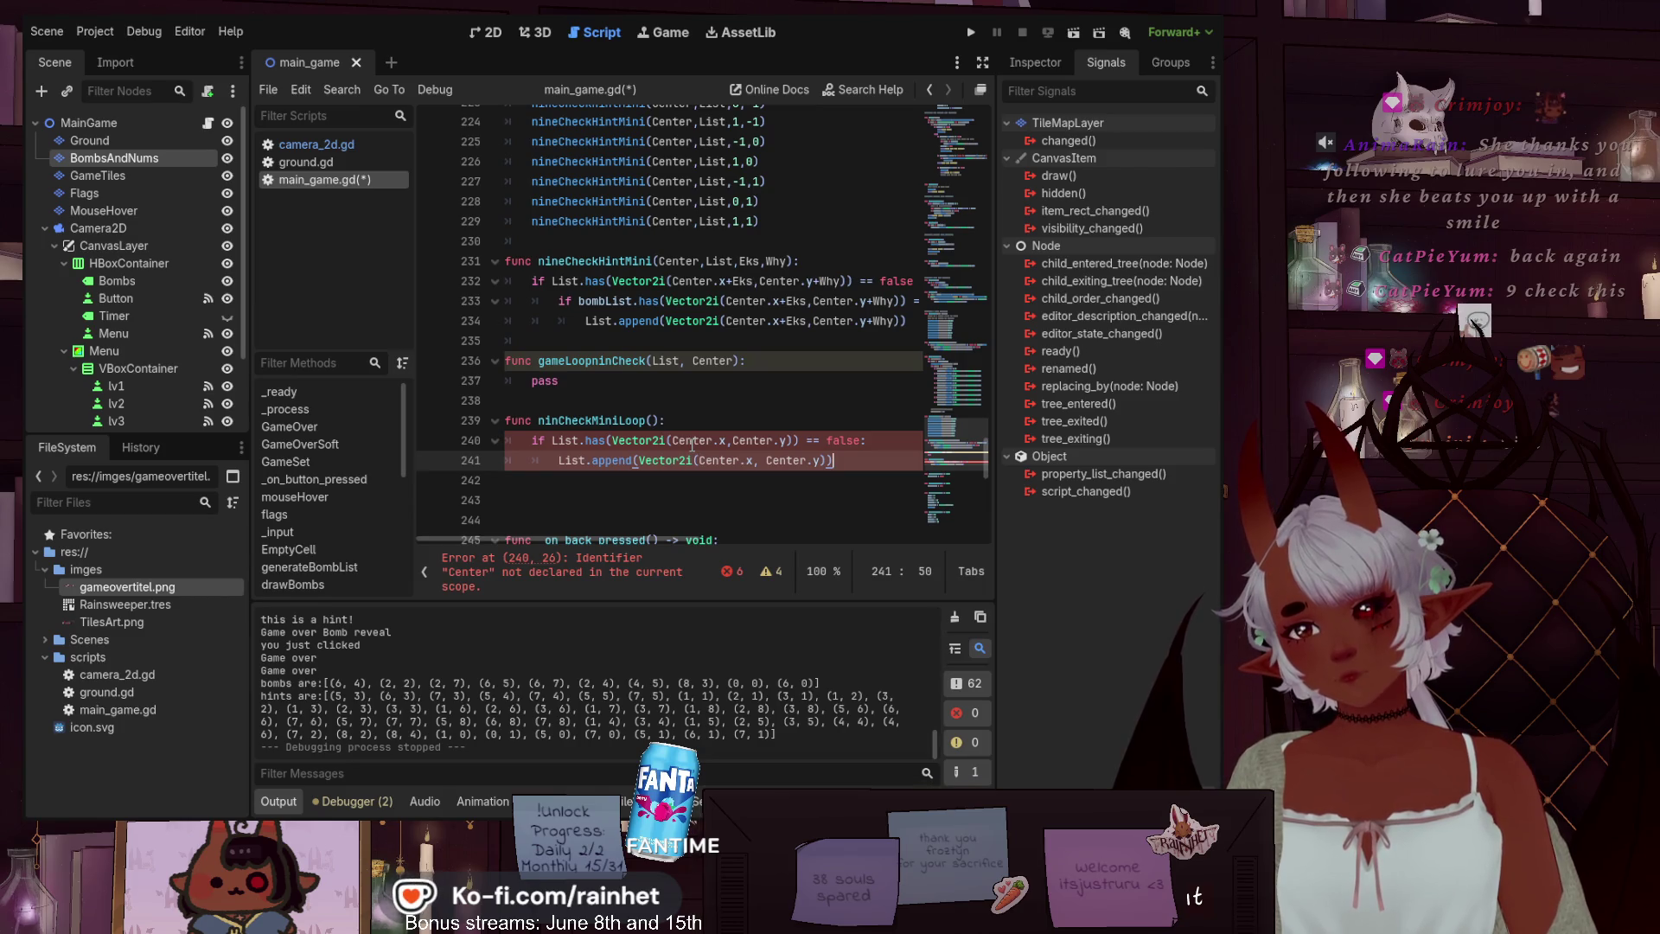
scroll(691, 444, "up", 1)
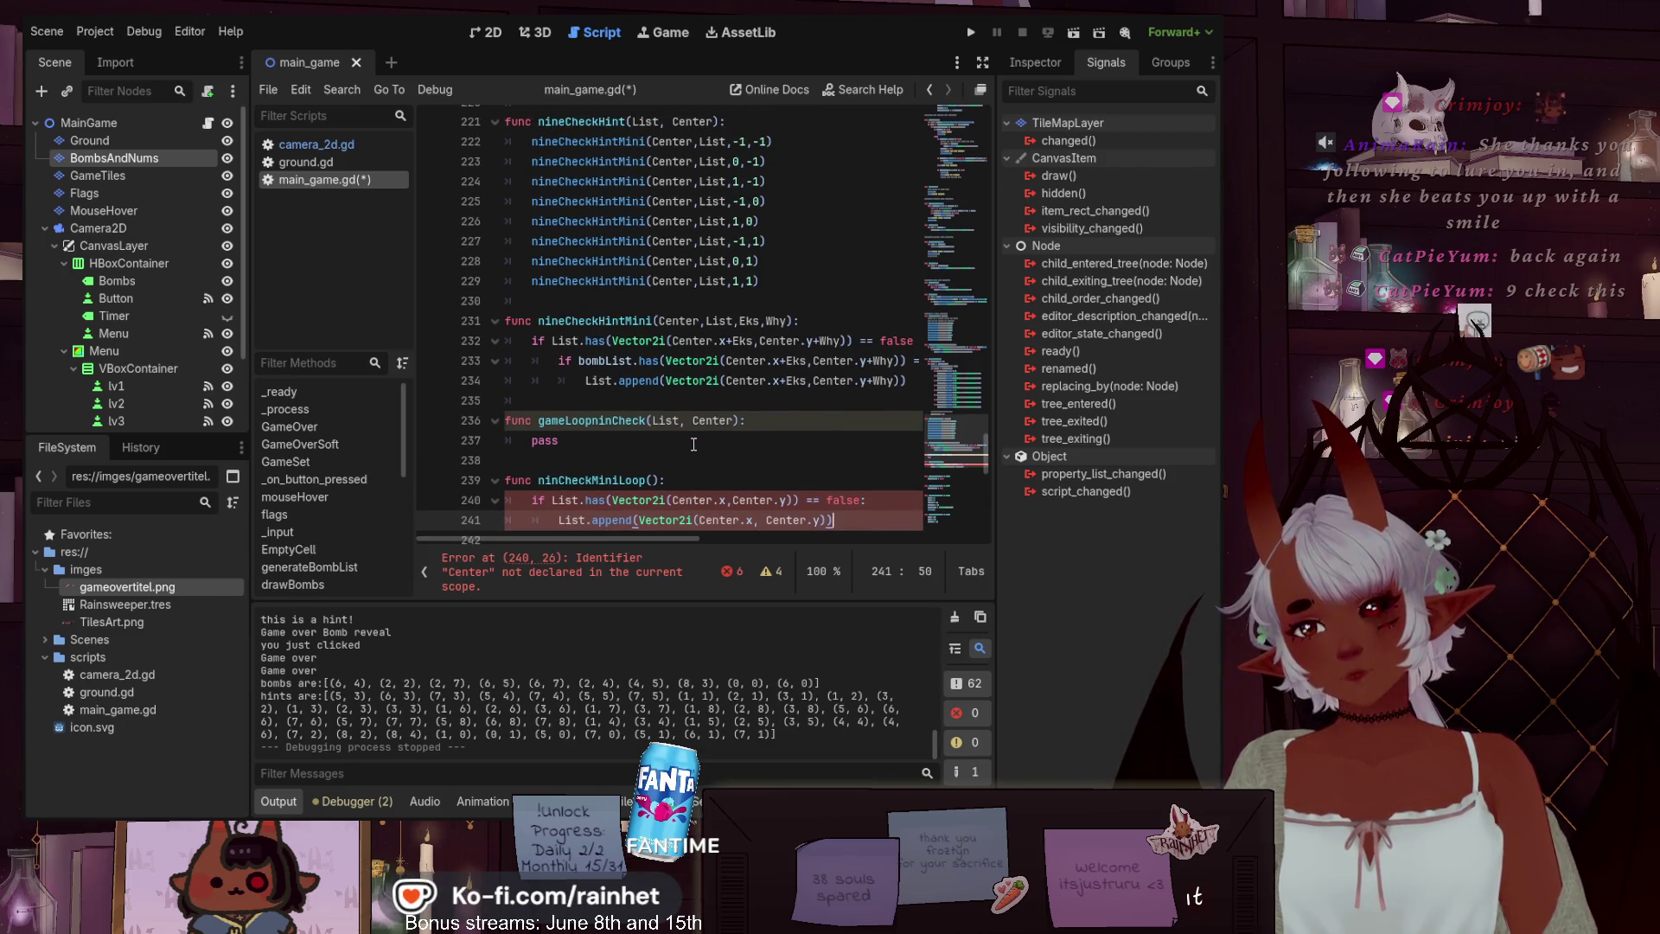
scroll(693, 444, "down", 1)
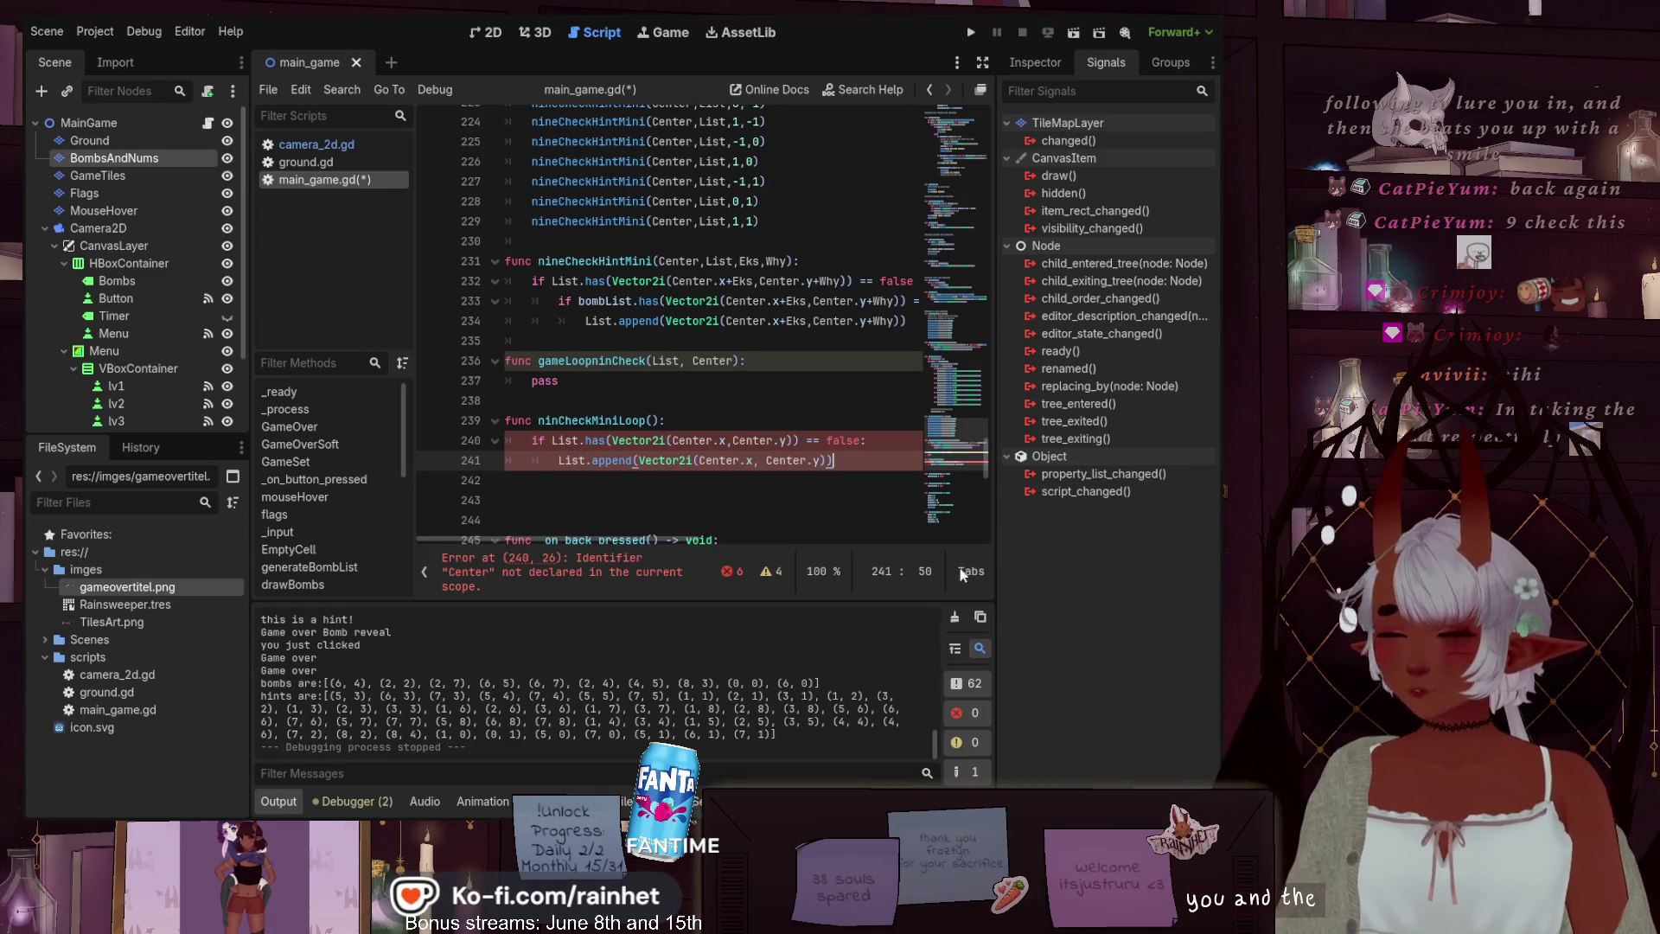
Delete the ninCheckMiniLoop function and remove gameLoopninCheck's List, Center parameters
mouse_move(835, 460)
left_mouse_down()
mouse_move(554, 441)
mouse_move(499, 405)
left_mouse_up()
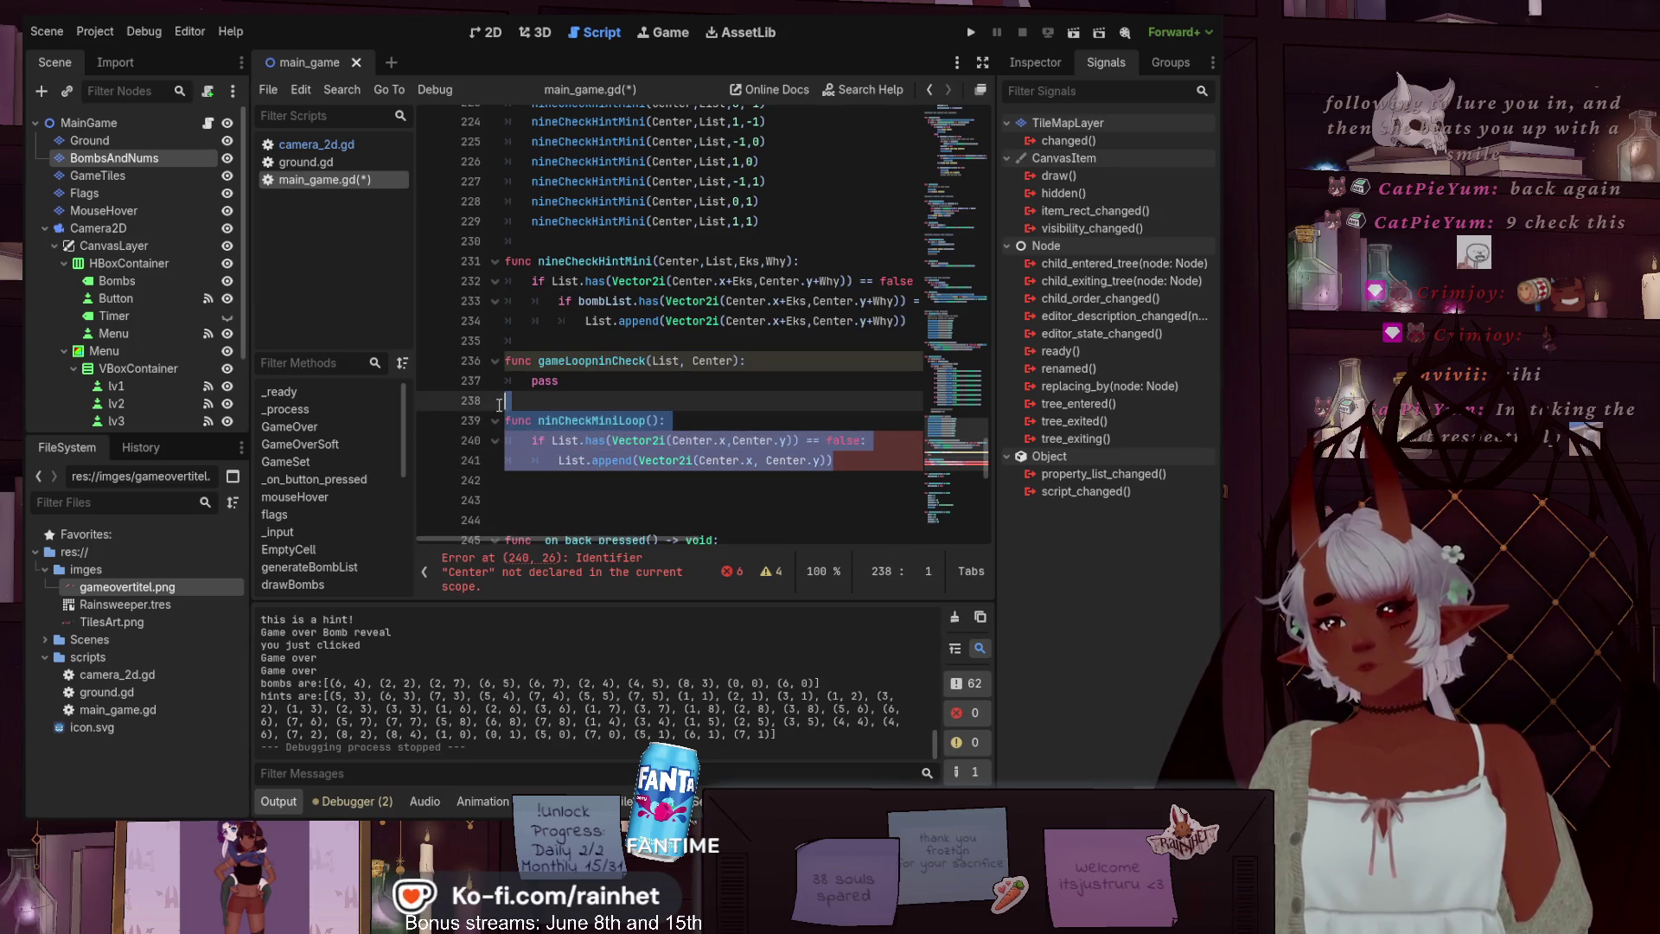
key("BackSpace")
key("BackSpace")
left_click_drag(652, 381, 736, 373)
key("BackSpace")
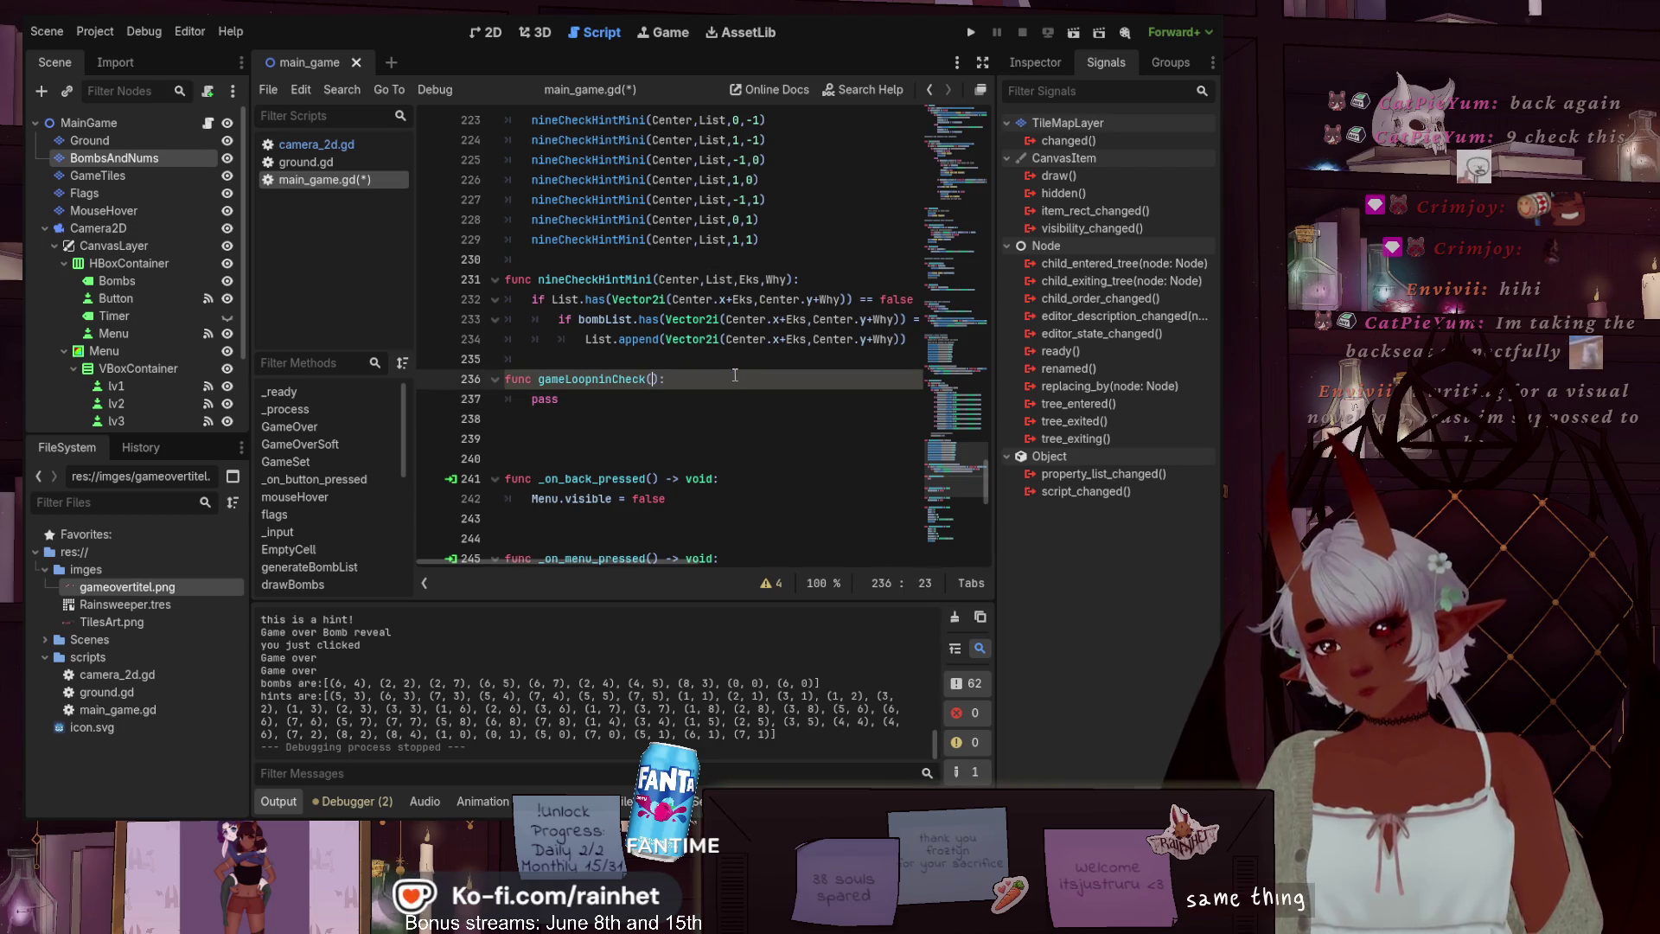
left_click(569, 406)
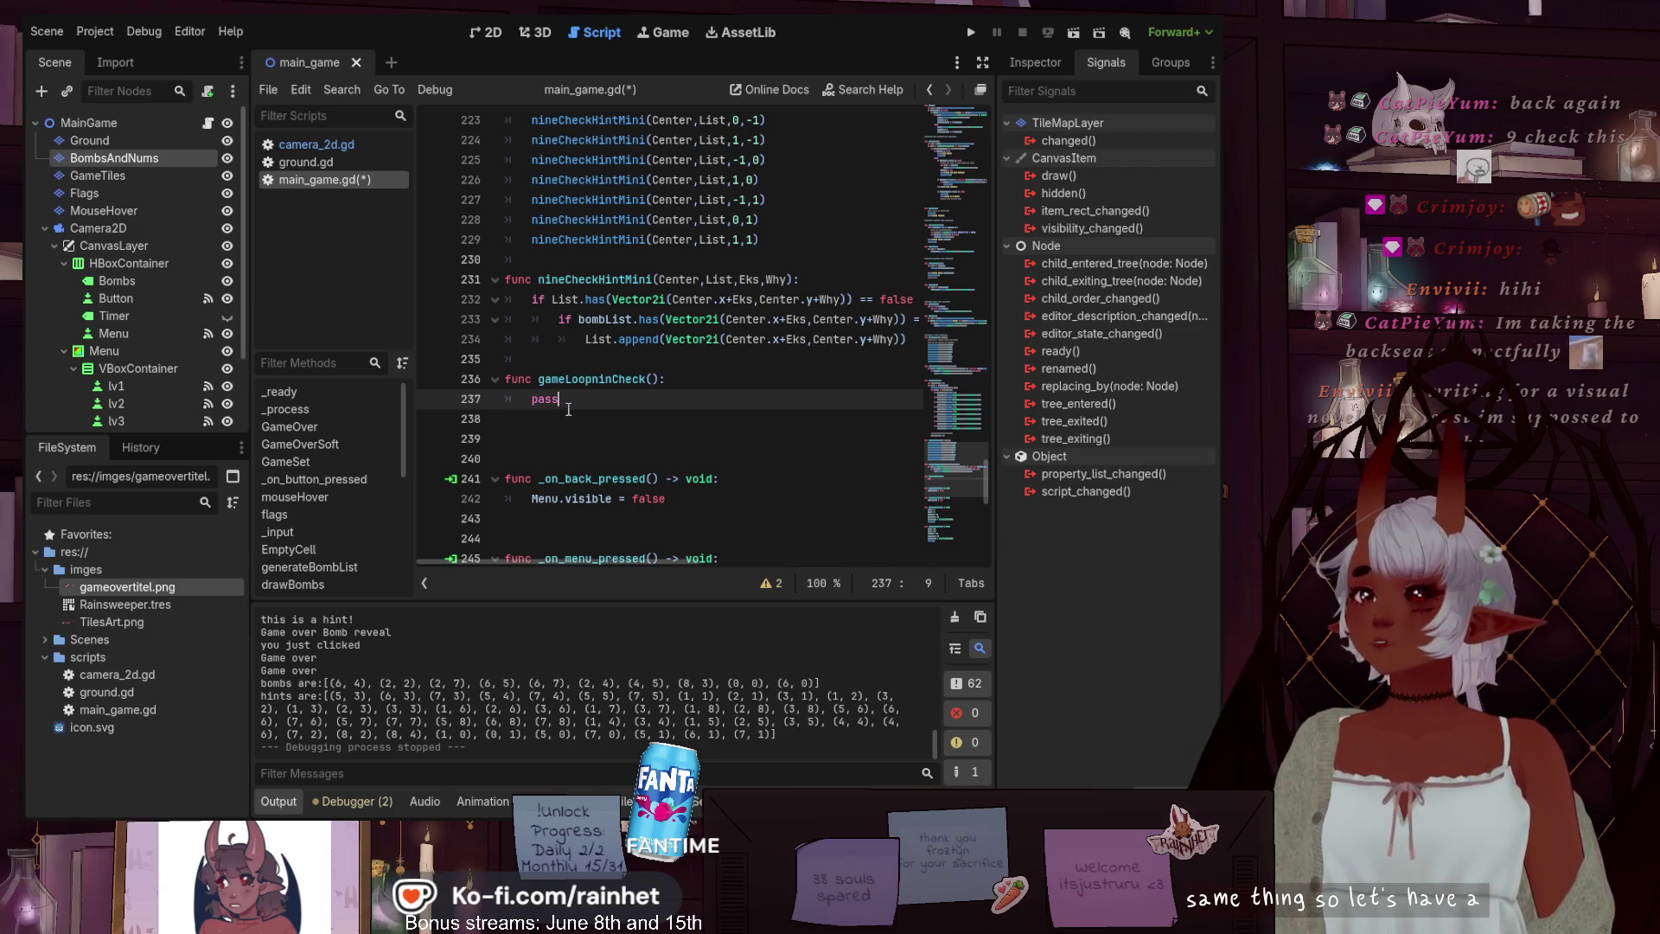
Replace gameLoopninCheck's pass with a tempLoopList declaration followed by a new pass line
left_click_drag(562, 401, 533, 400)
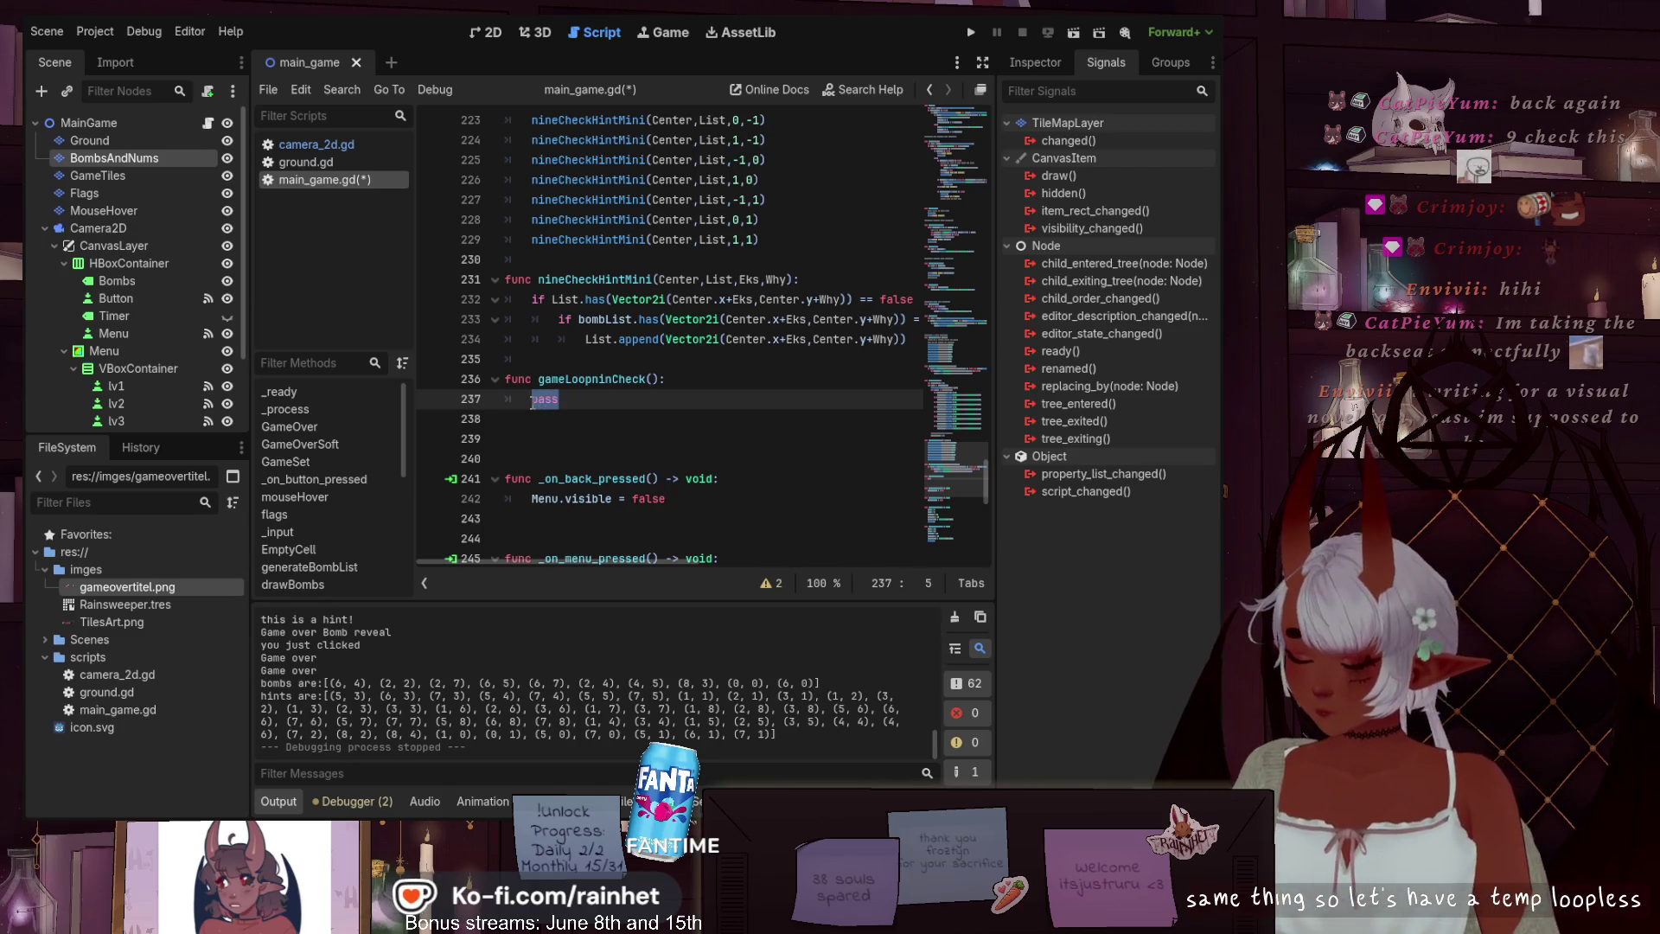
type("func te")
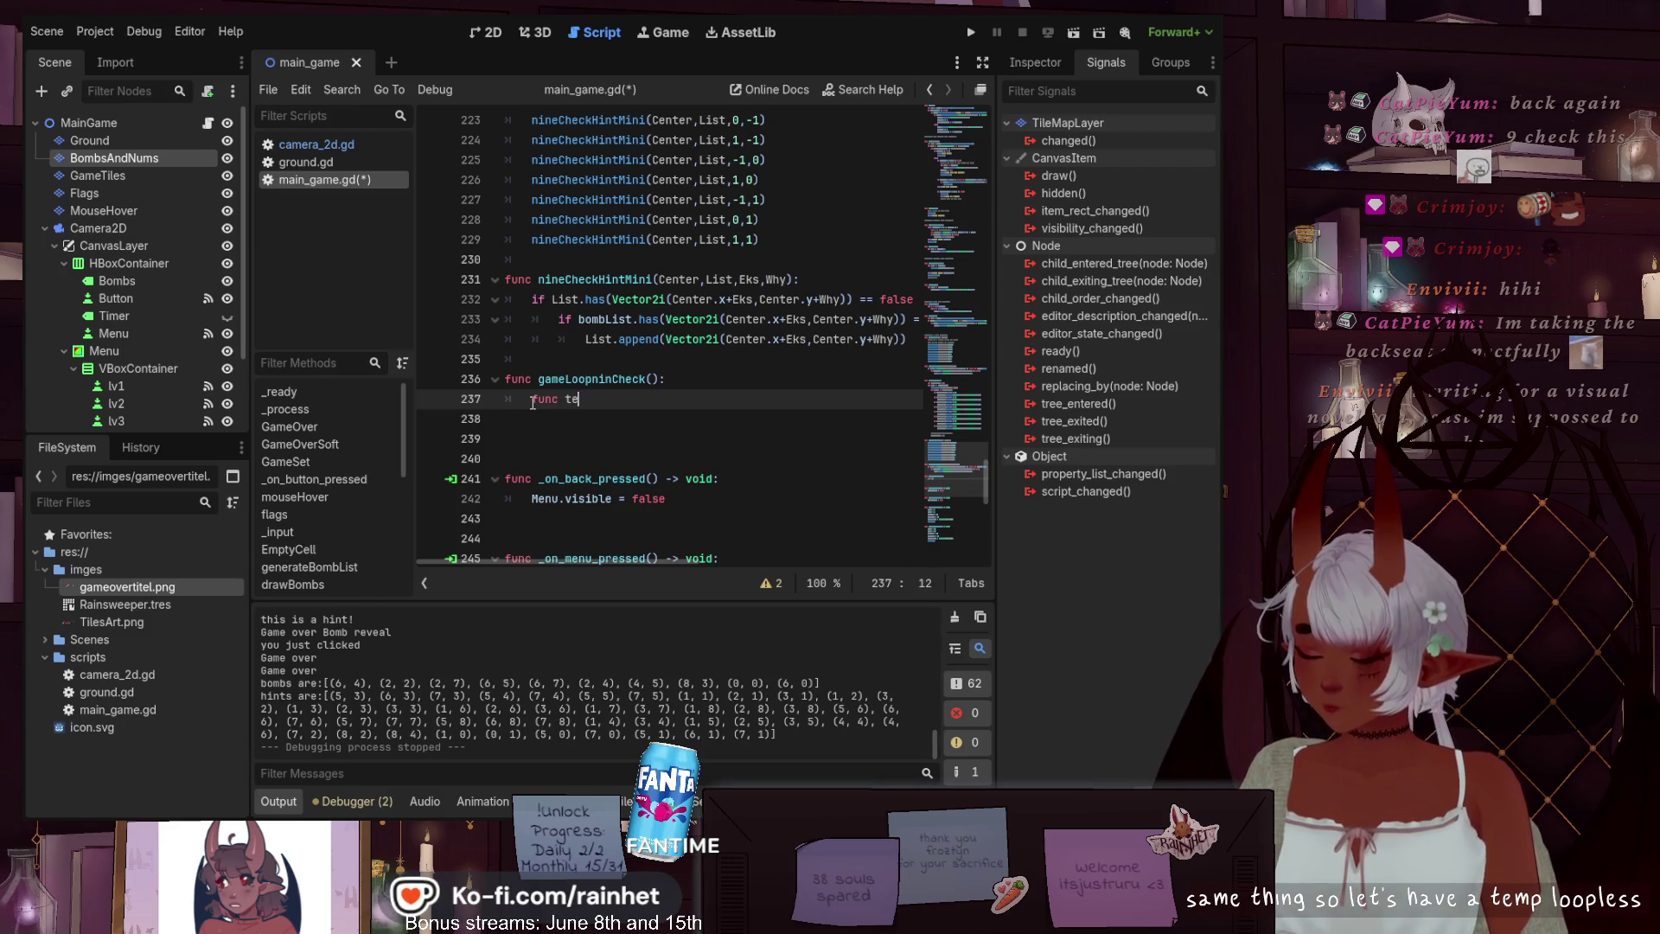
type("mp")
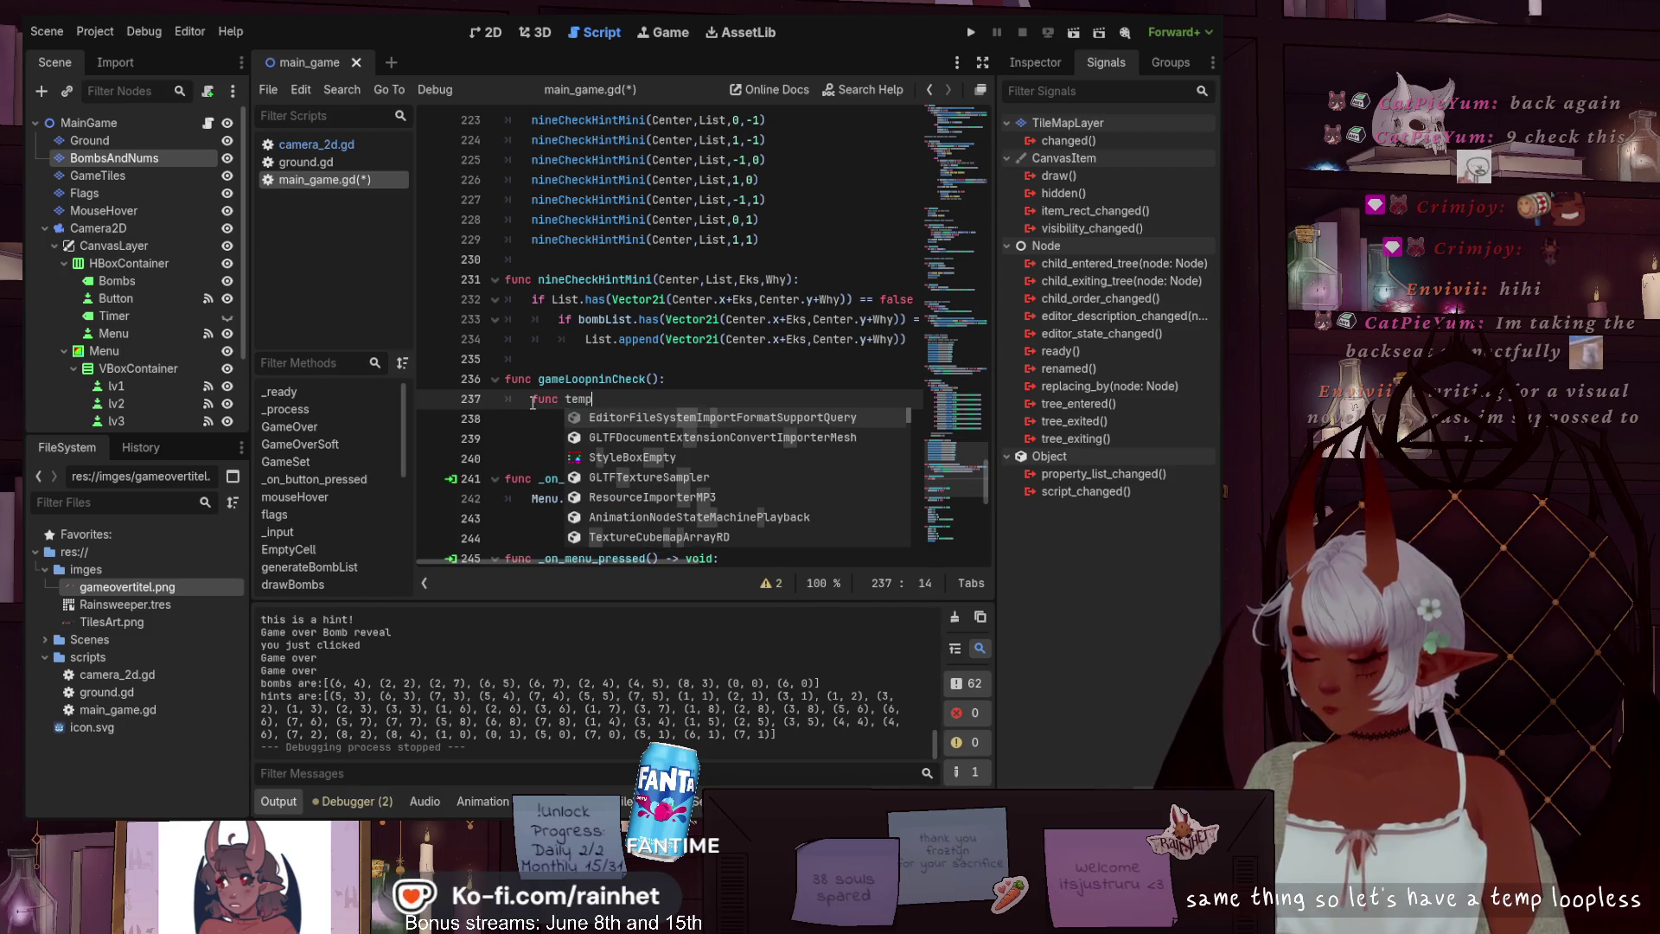
type("LoopLi")
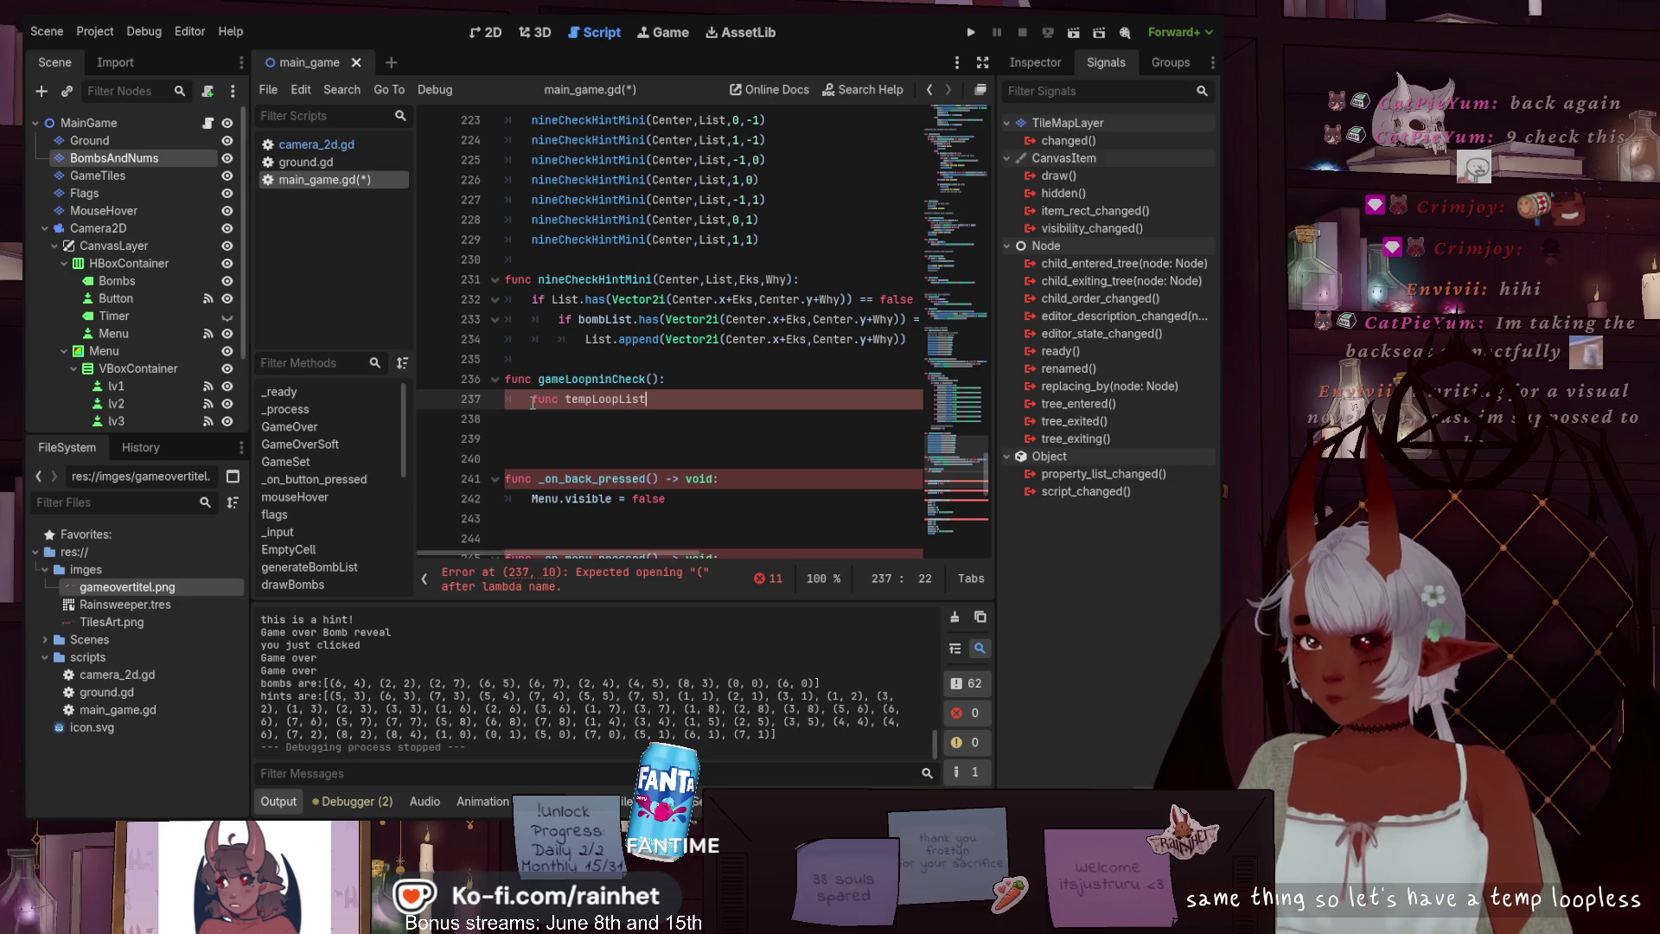
type("st")
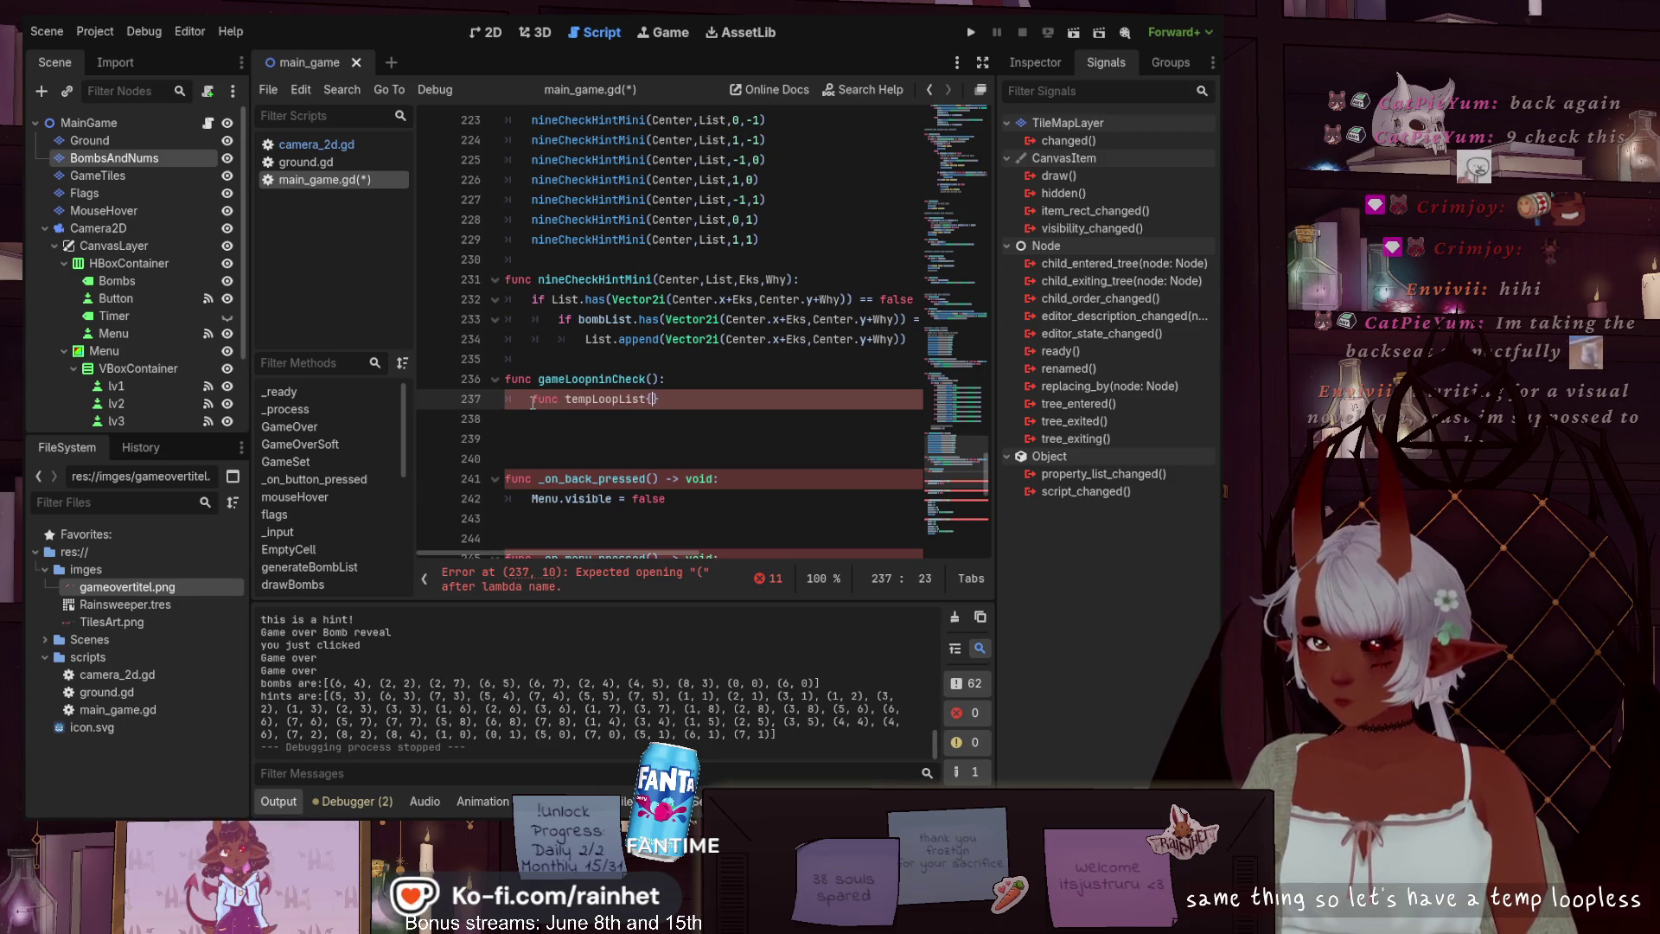
key("BackSpace")
type(":")
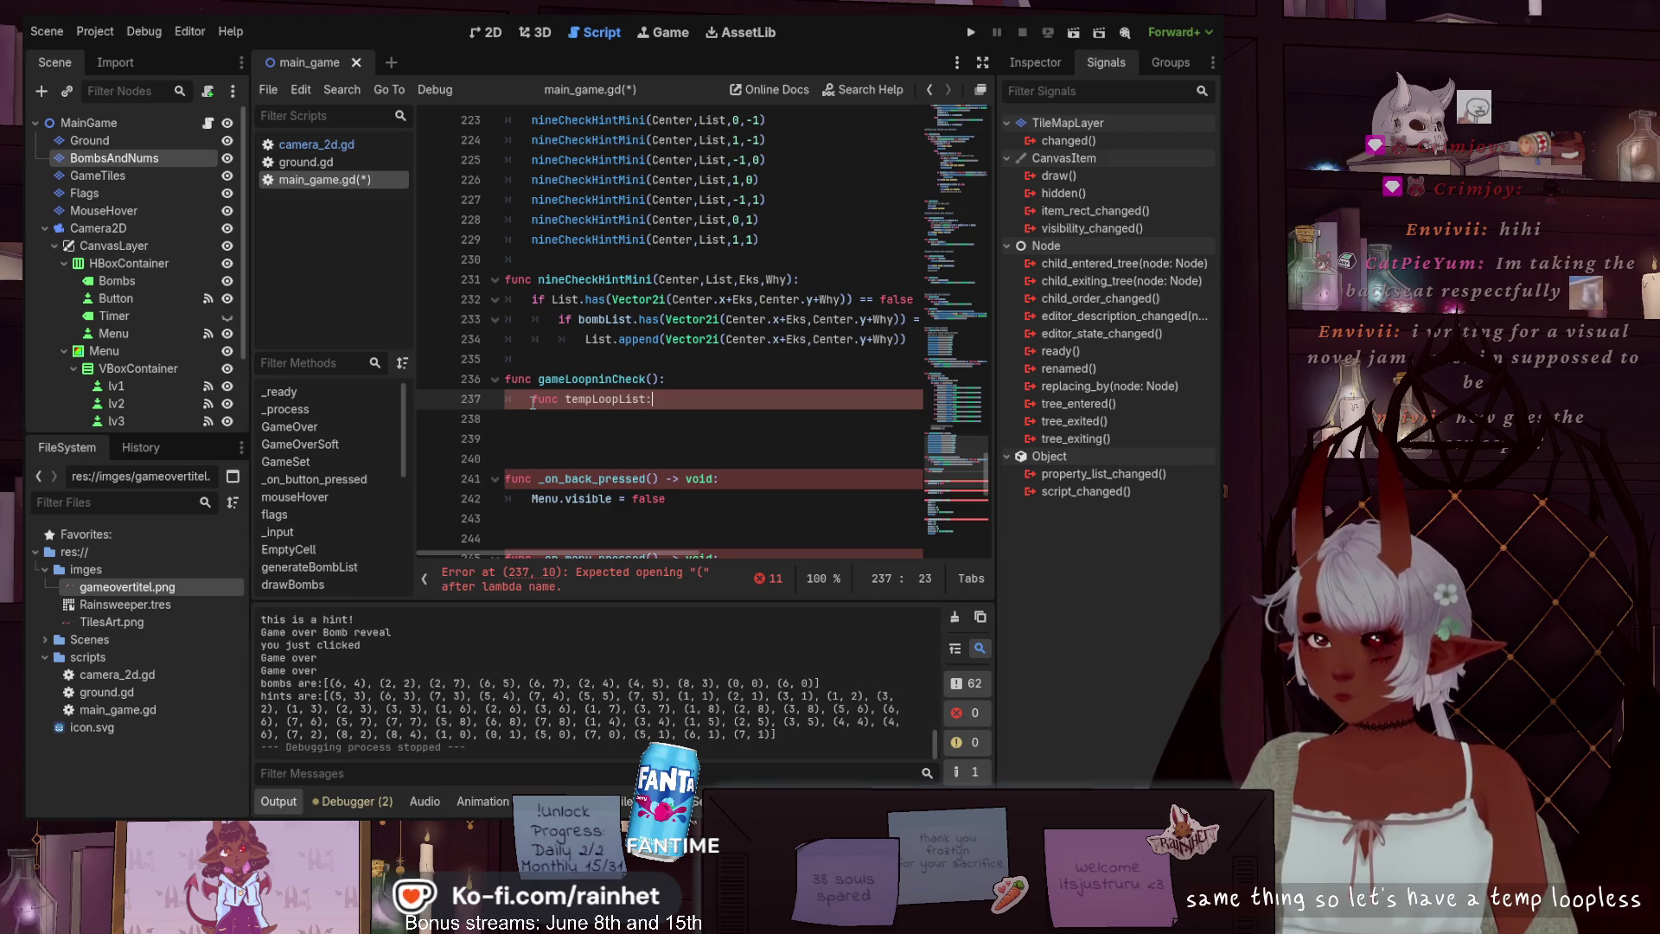
type(" [")
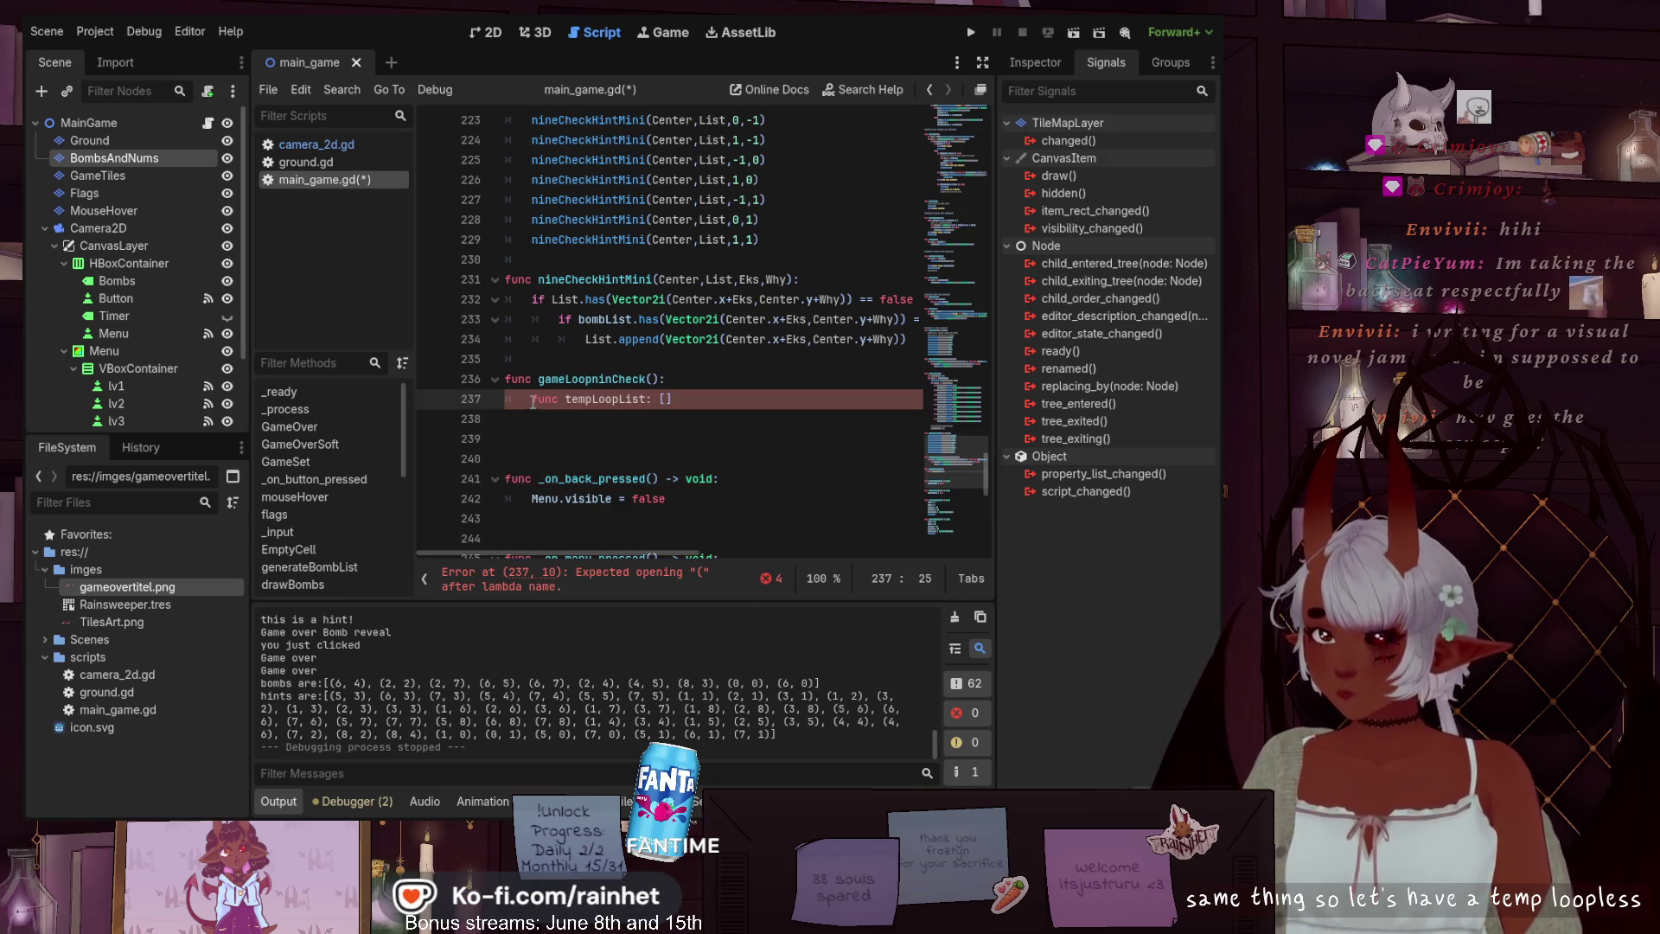
type("]")
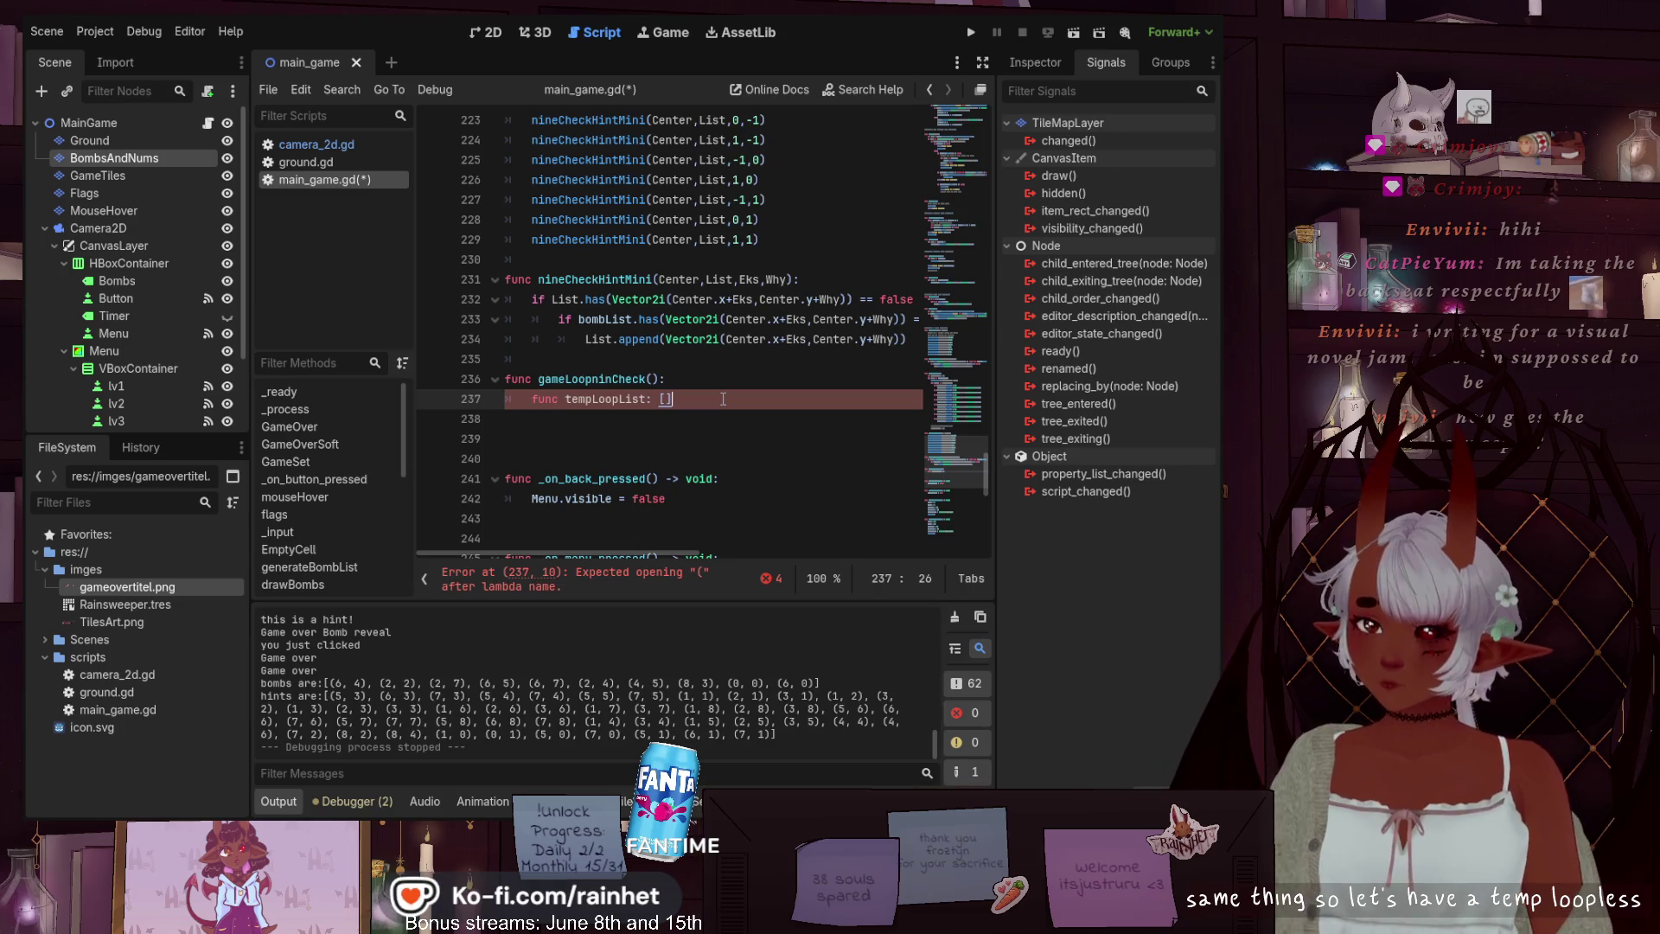
key("Return")
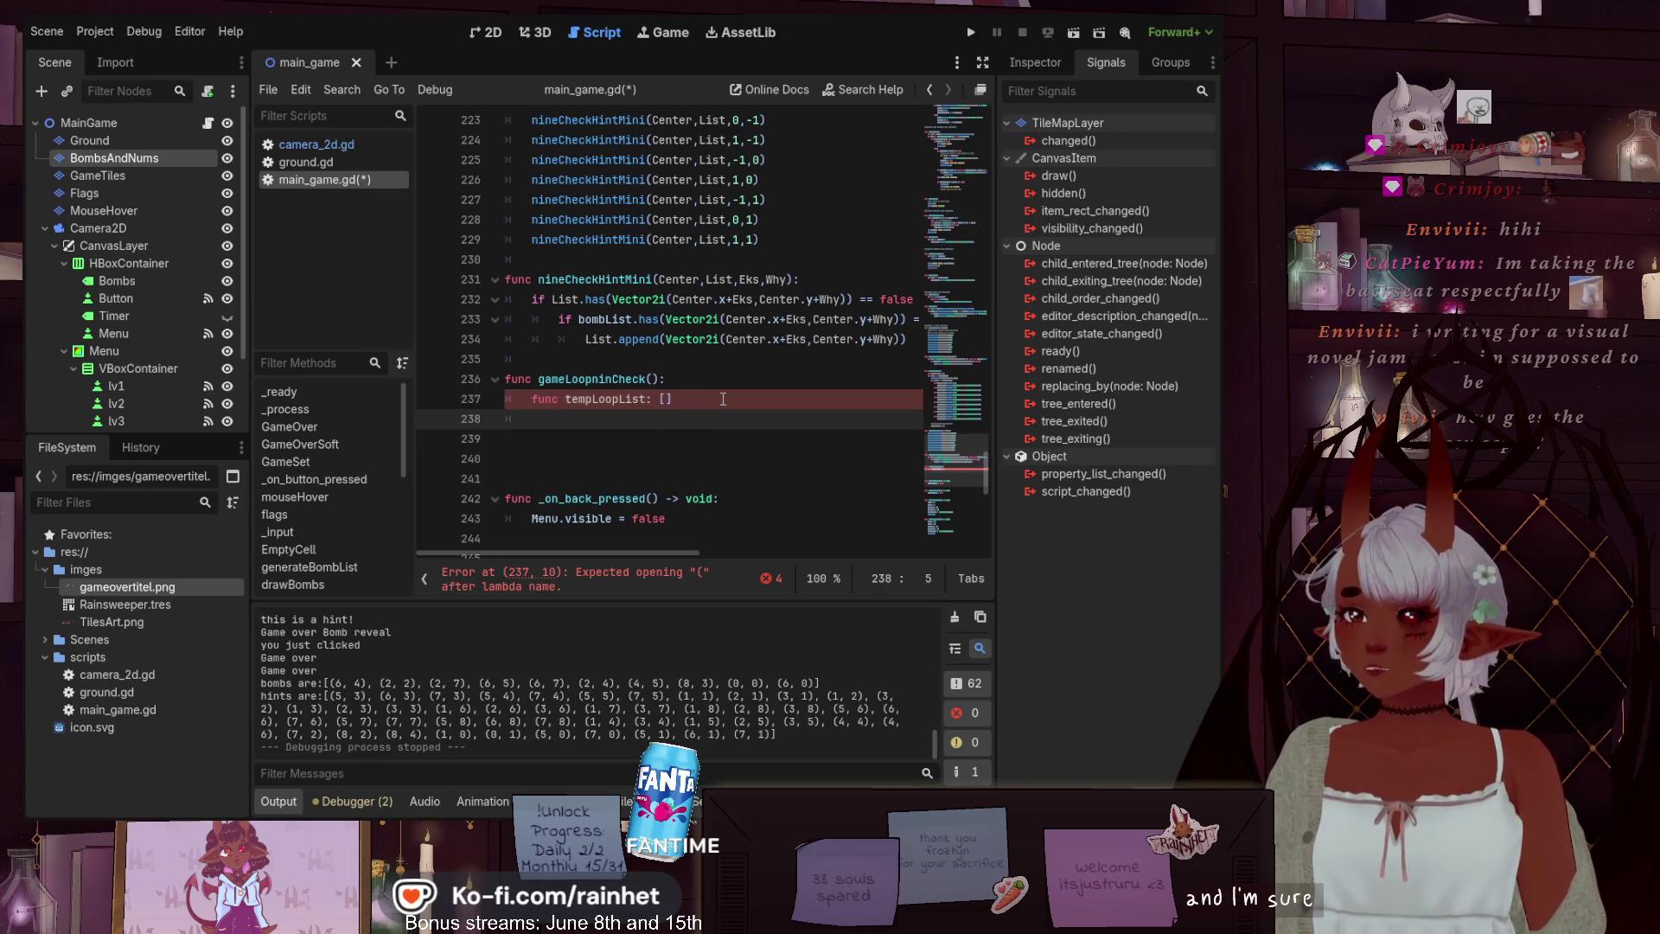
type("pass")
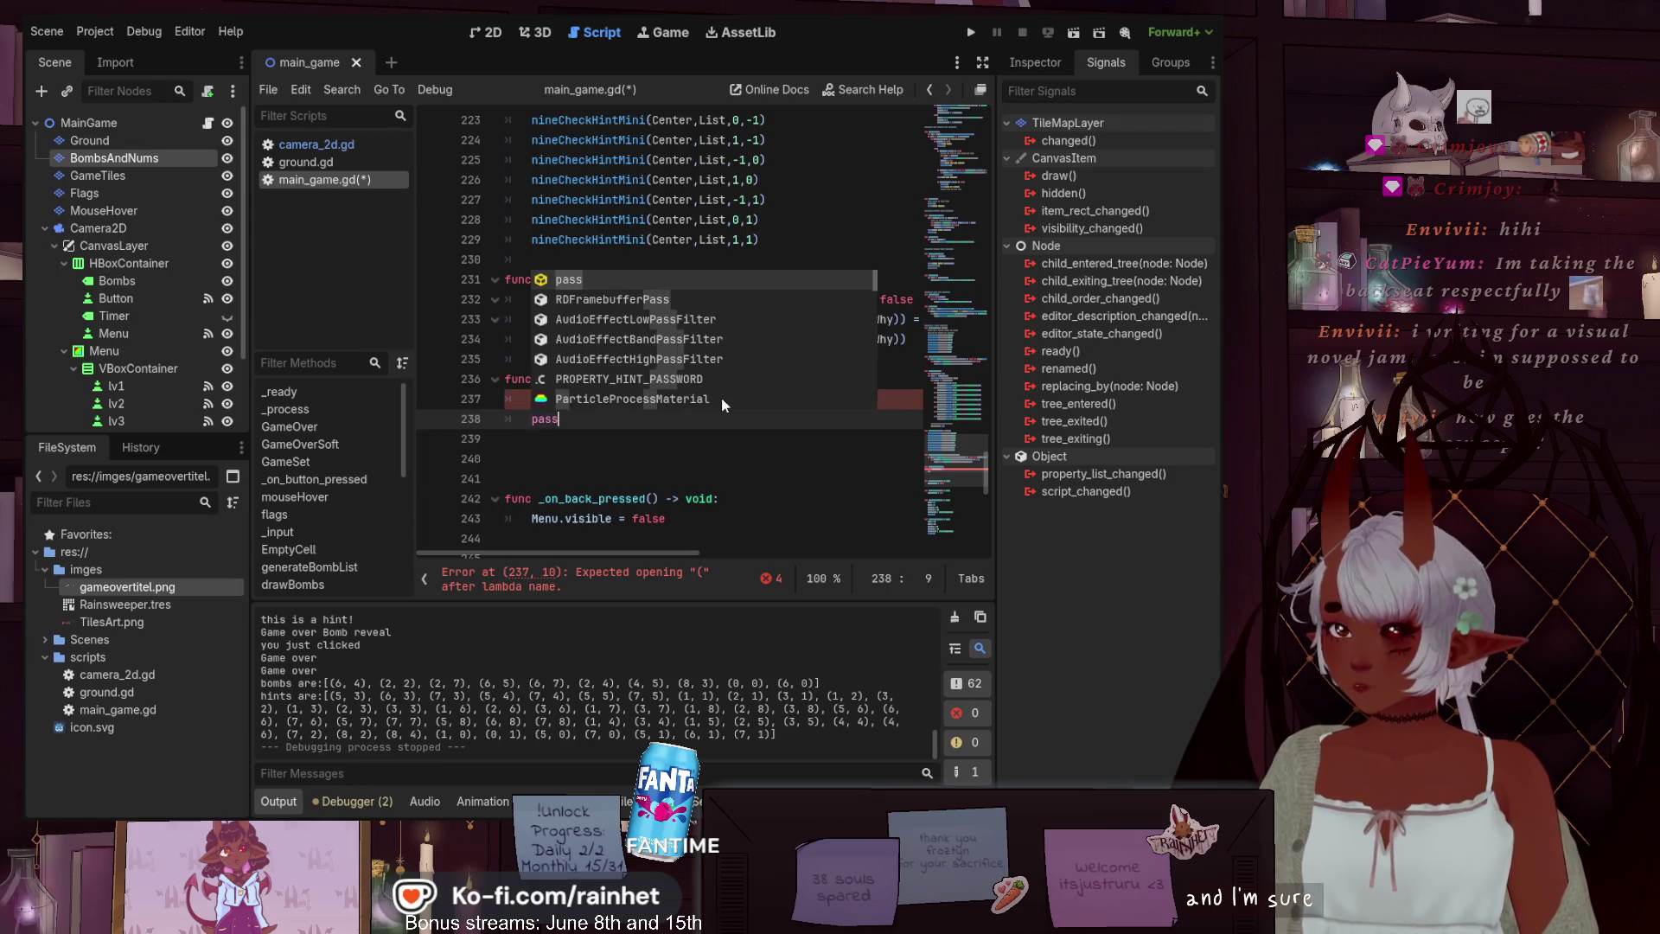
key("Return")
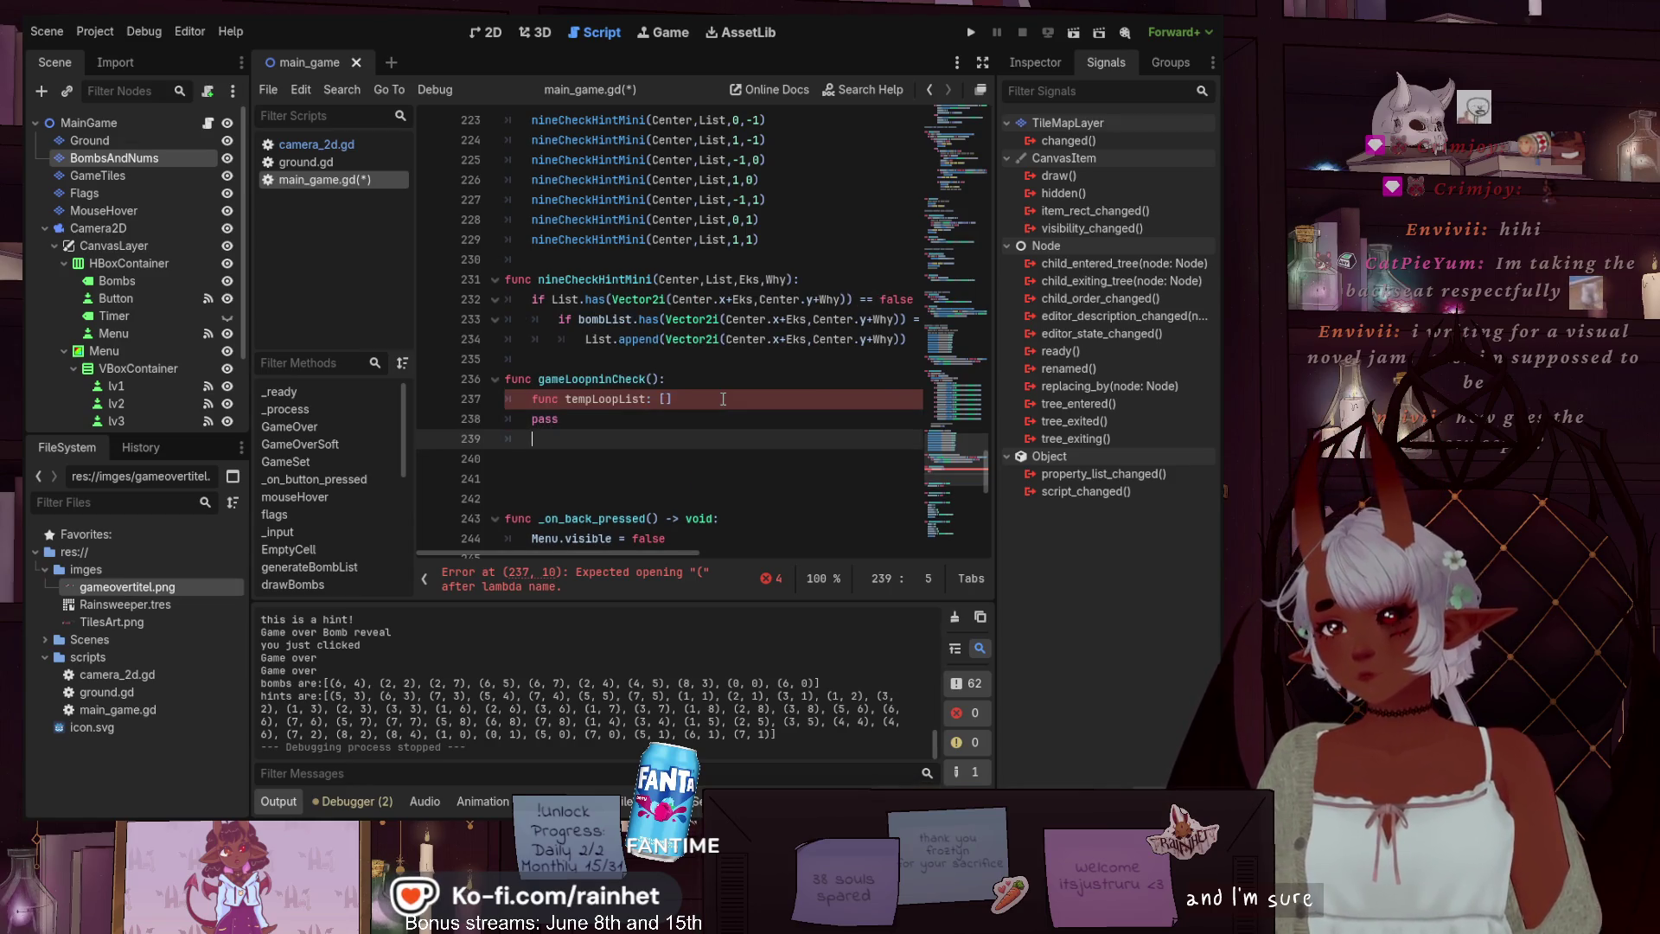
Correct line 237 to read 'var tempLoopList = []'
scroll(723, 399, "down", 12)
scroll(666, 370, "up", 12)
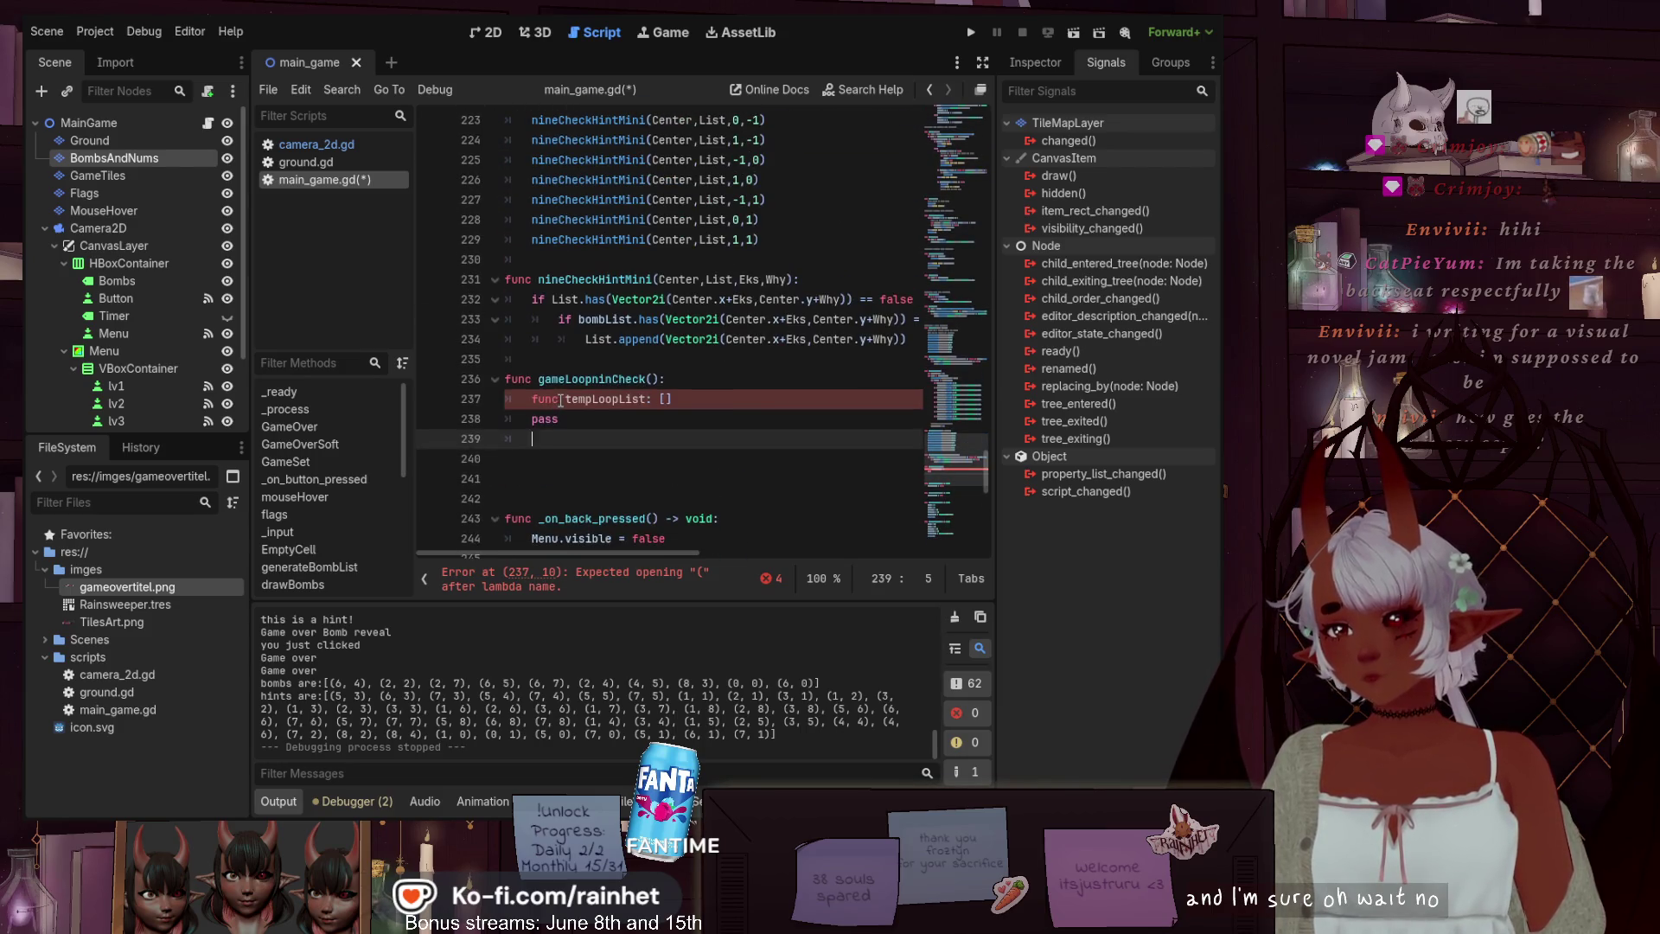
double_click(545, 399)
type("var")
left_click(656, 416)
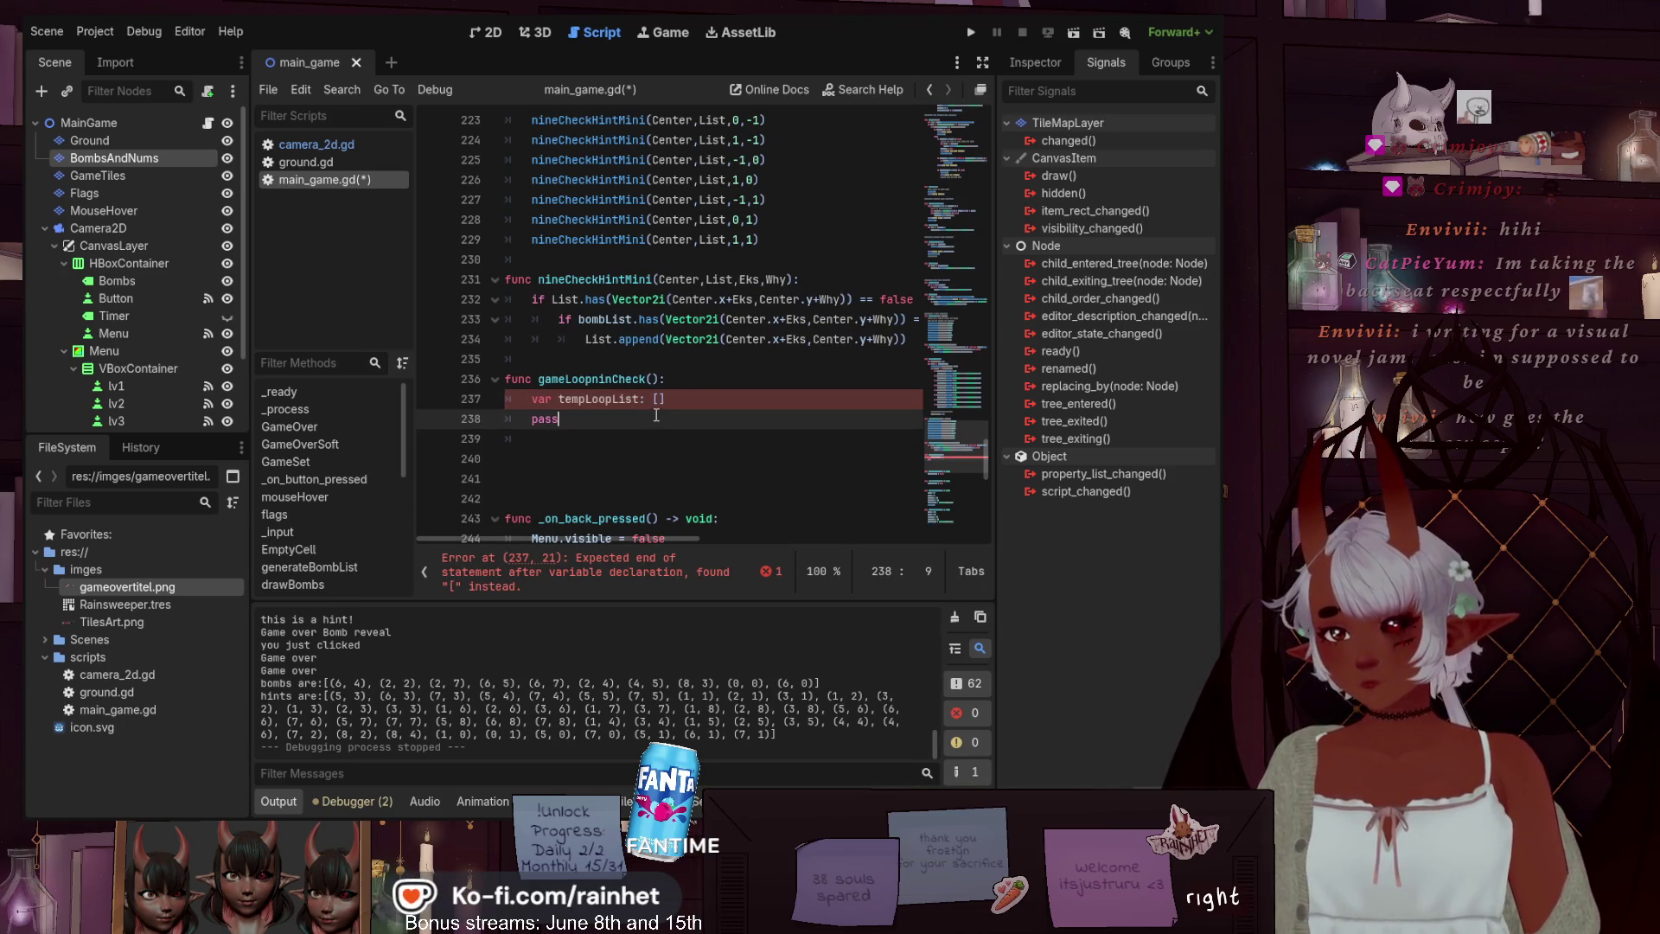
scroll(656, 416, "up", 9)
scroll(614, 450, "up", 2)
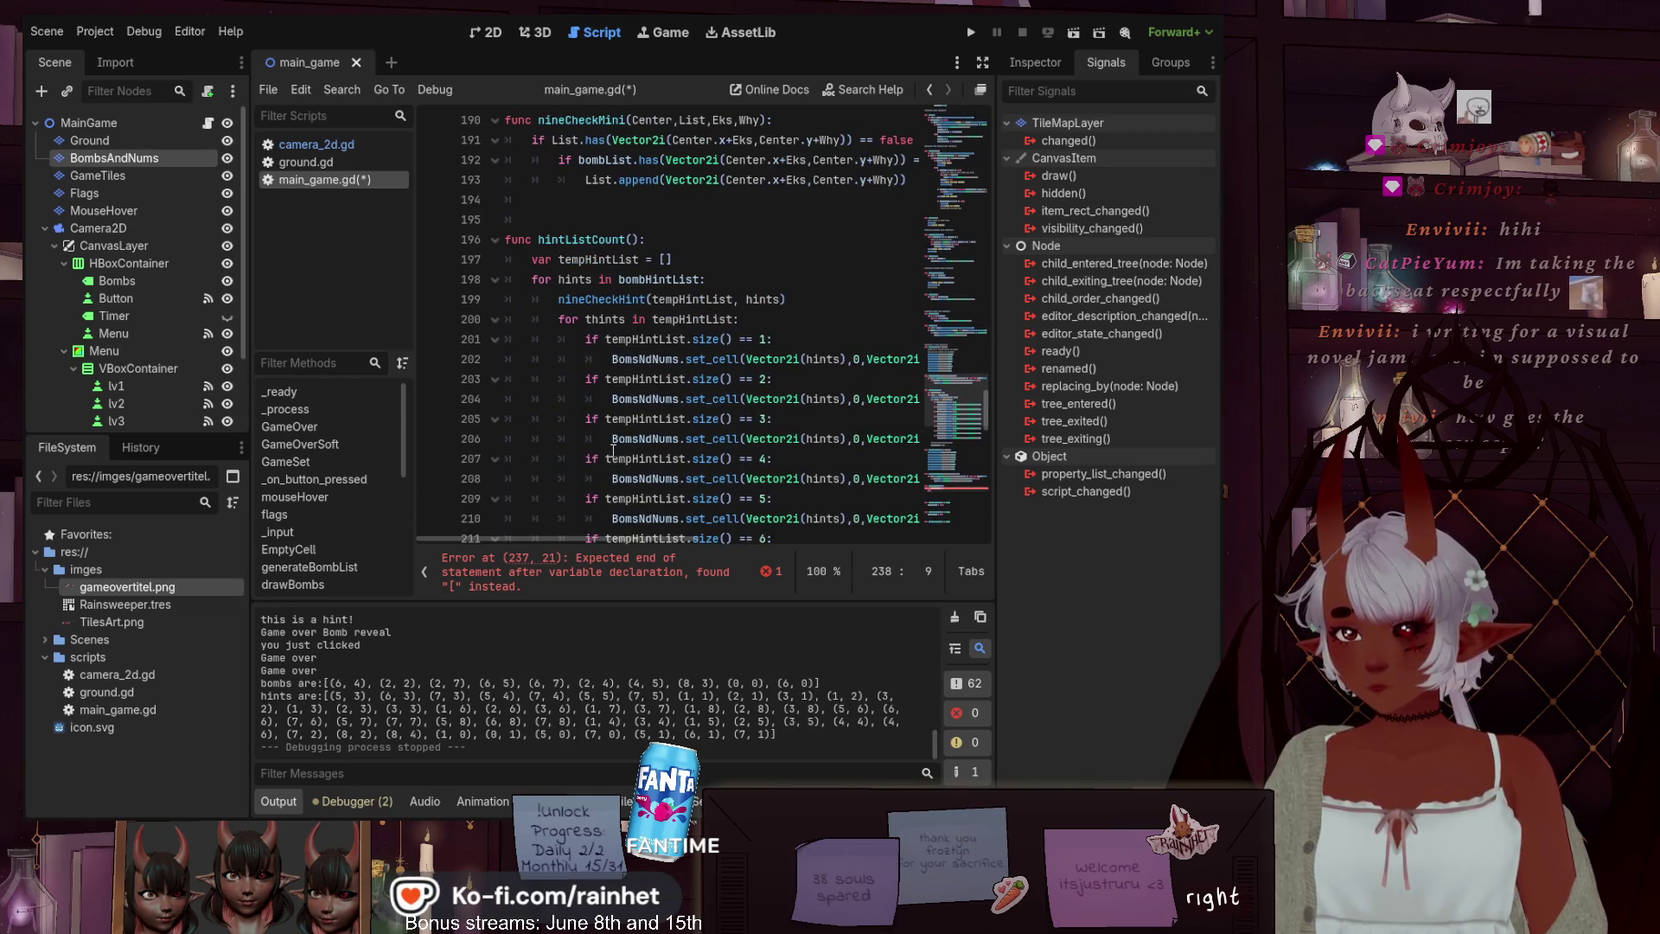
scroll(613, 451, "down", 10)
left_click(646, 459)
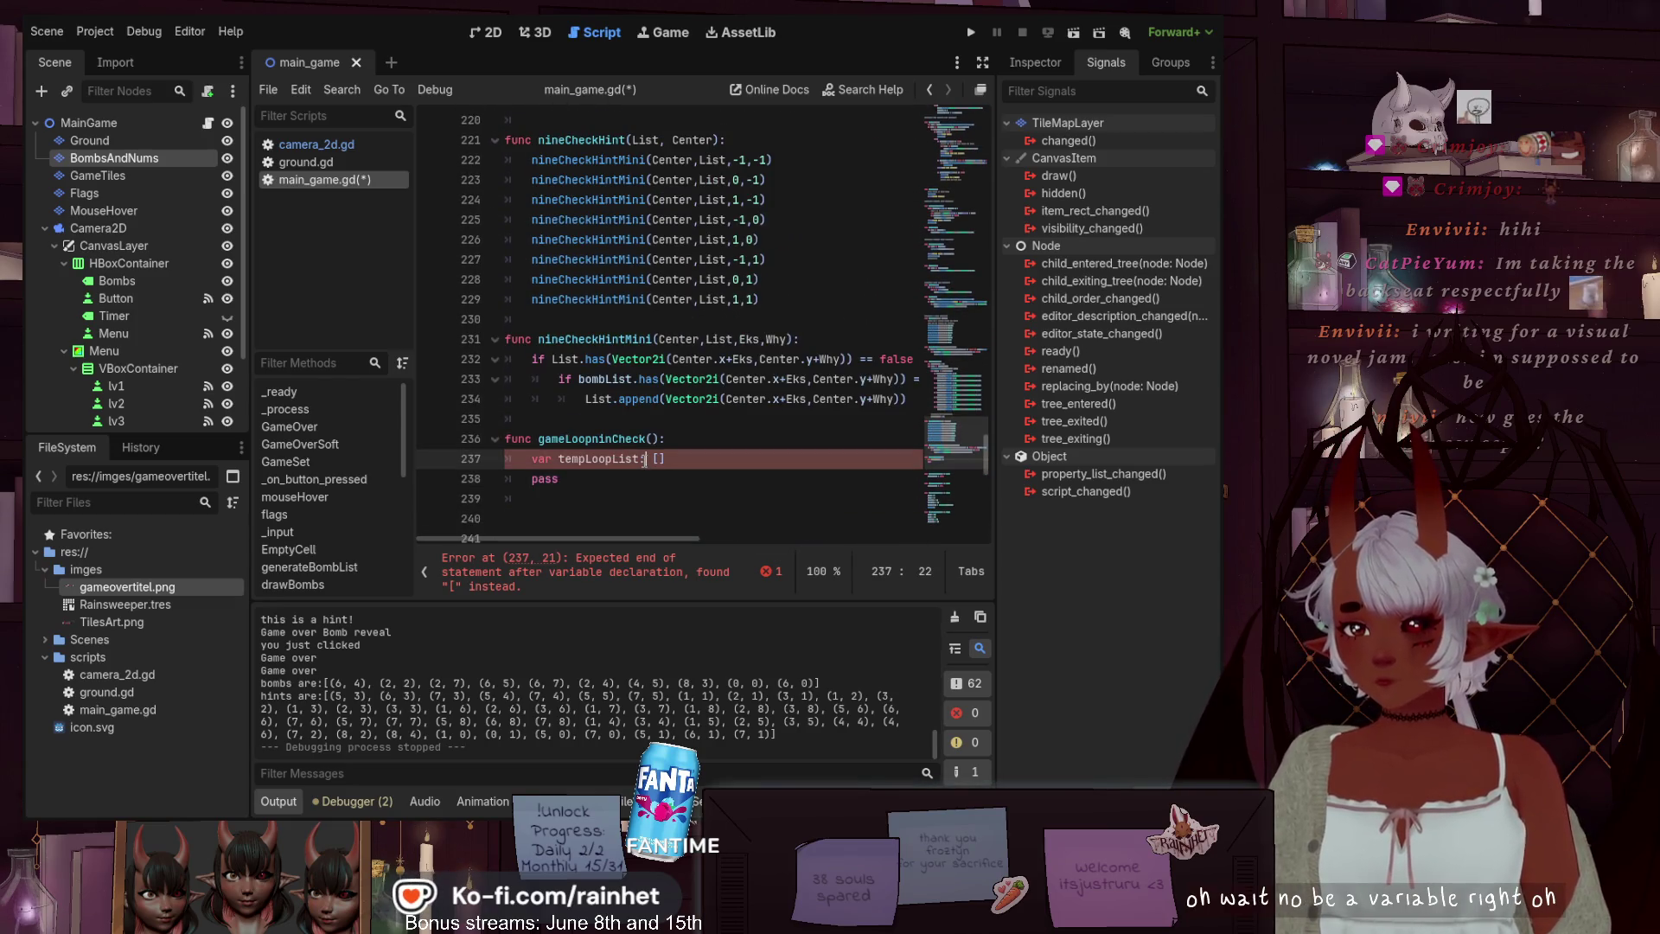
key("BackSpace")
type("=")
key("Left")
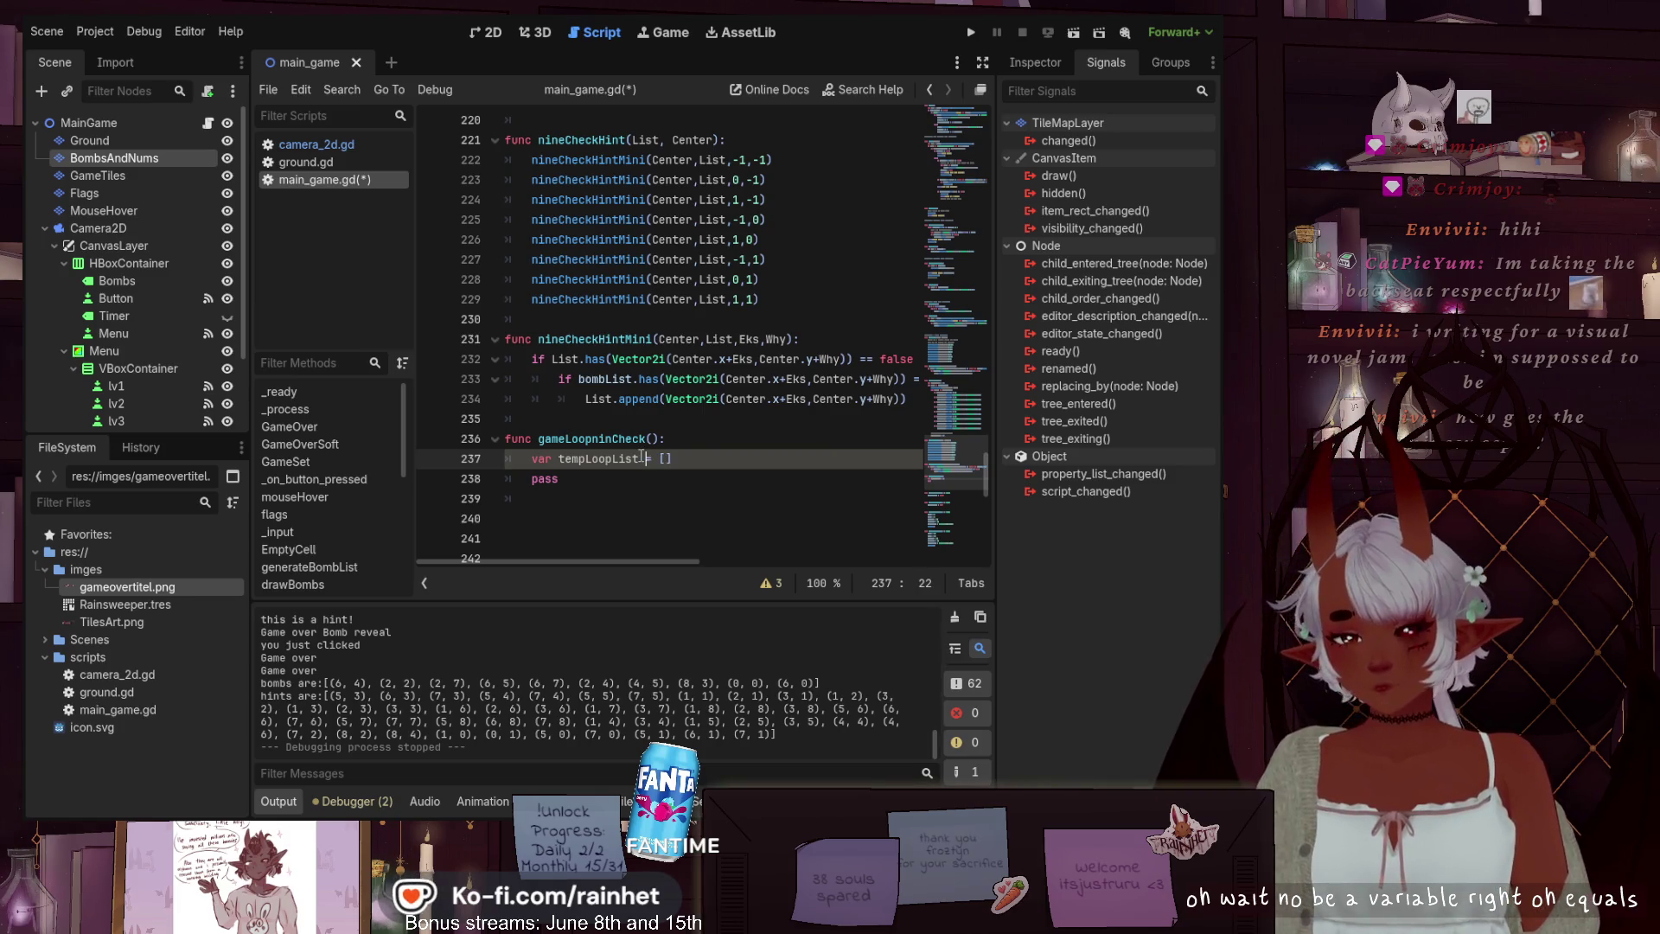
left_click(585, 482)
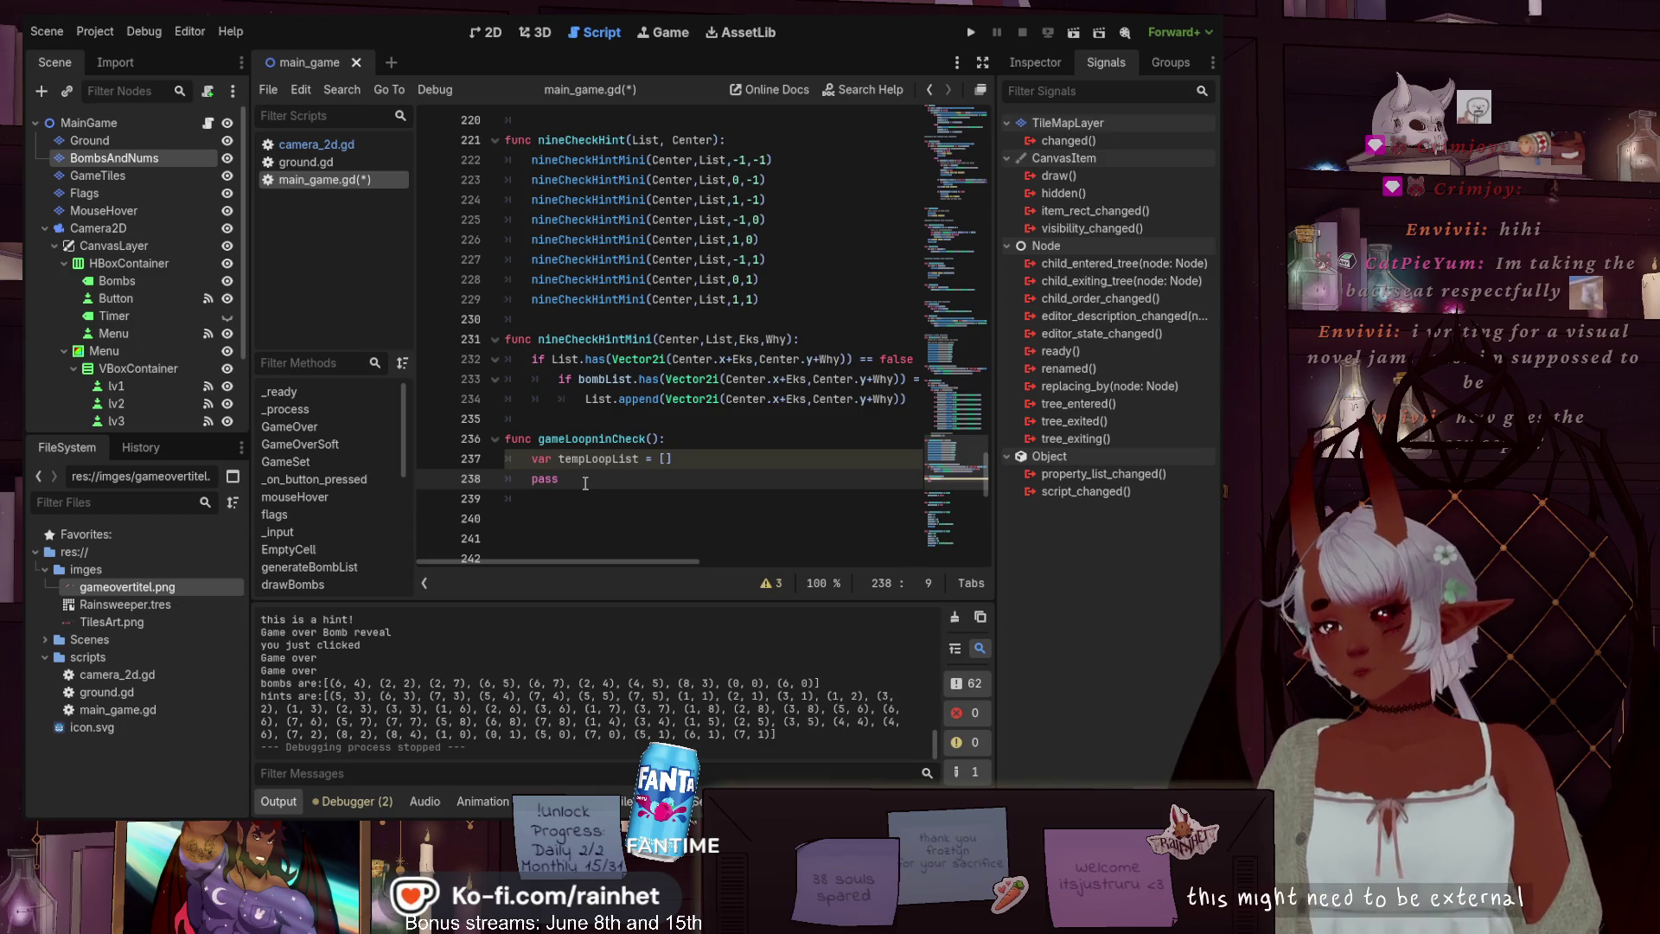
Remove the local tempLoopList declaration and add 'var tempLoopList = []' below bombHintList
left_click_drag(673, 459, 530, 459)
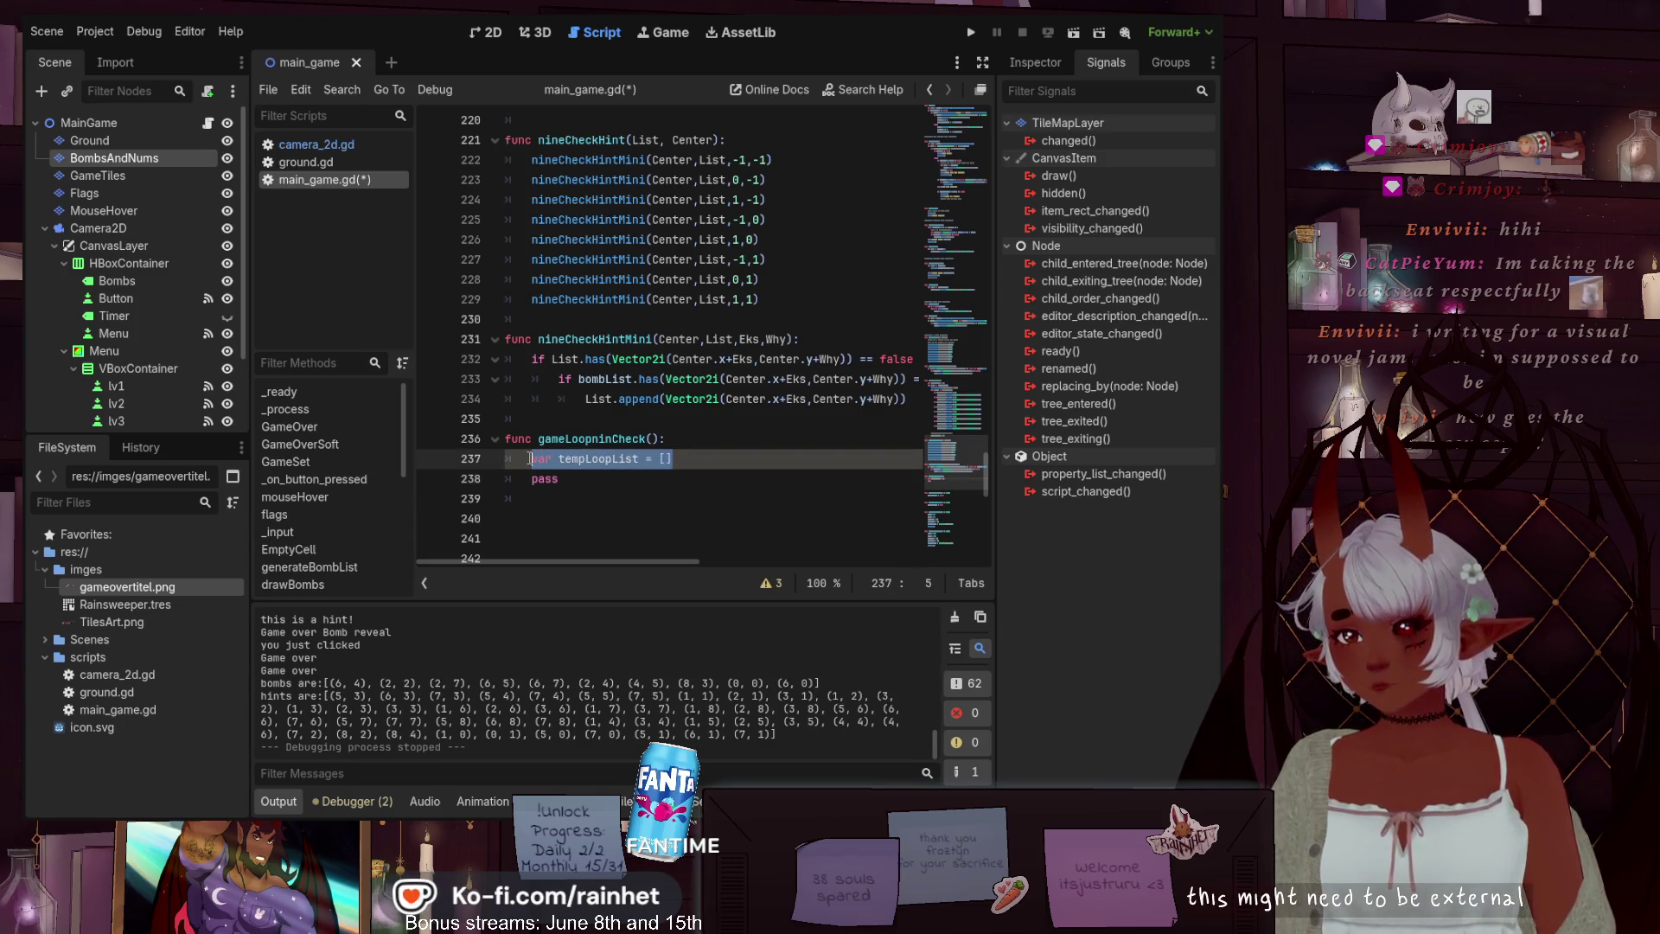
scroll(606, 519, "up", 5)
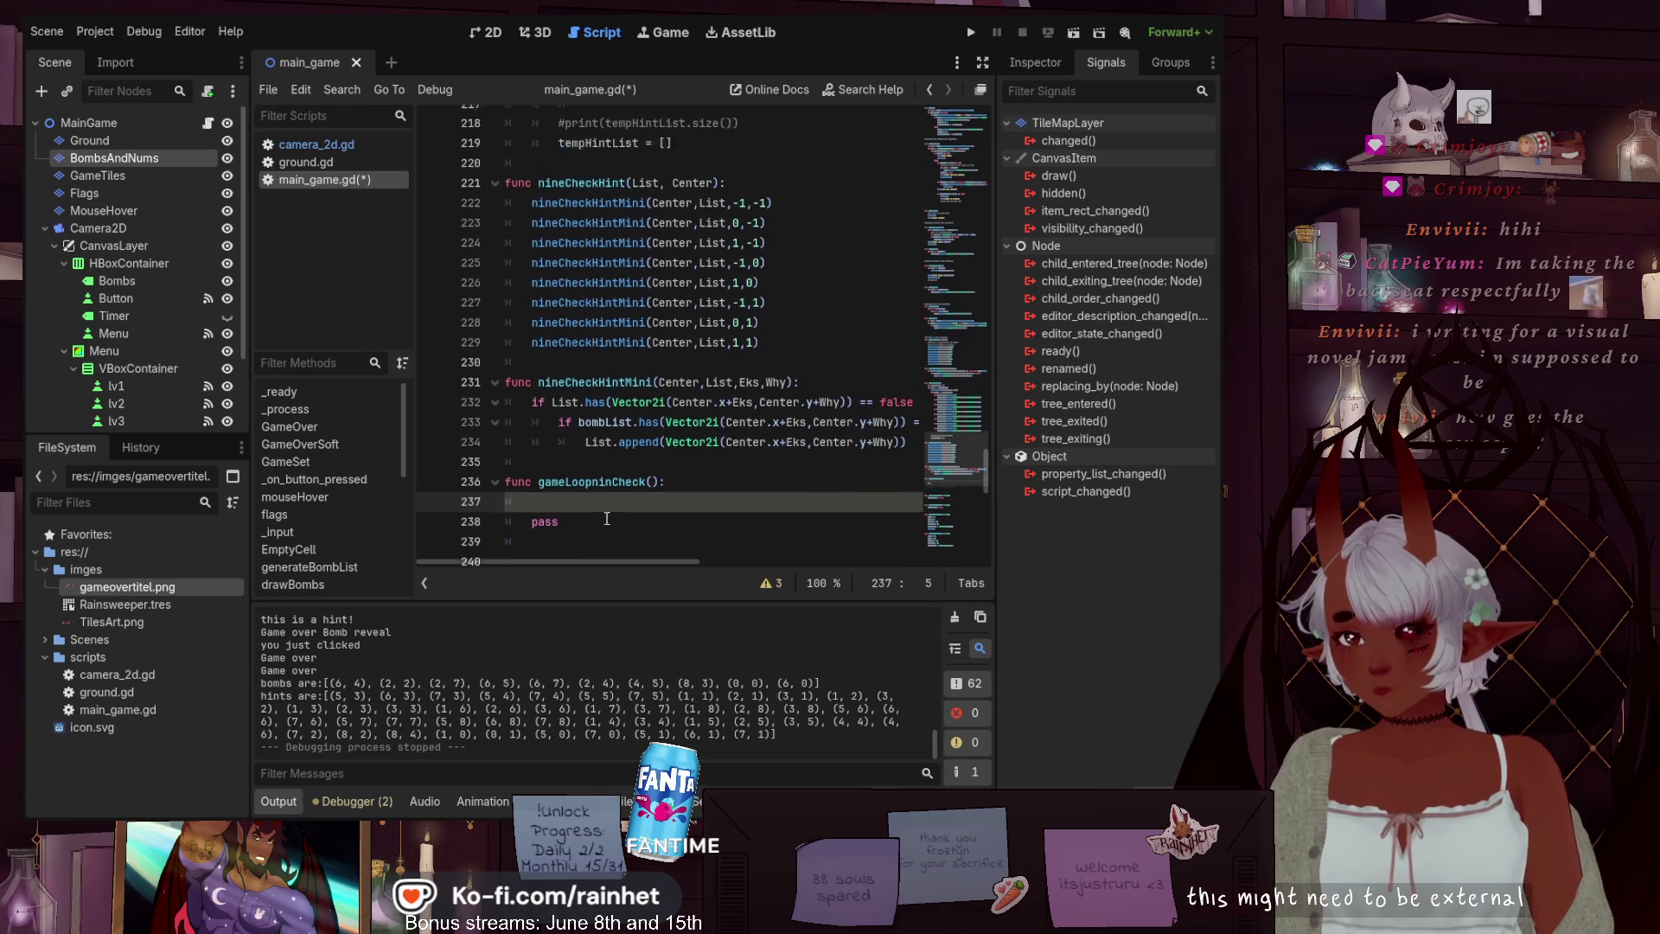
scroll(620, 522, "up", 20)
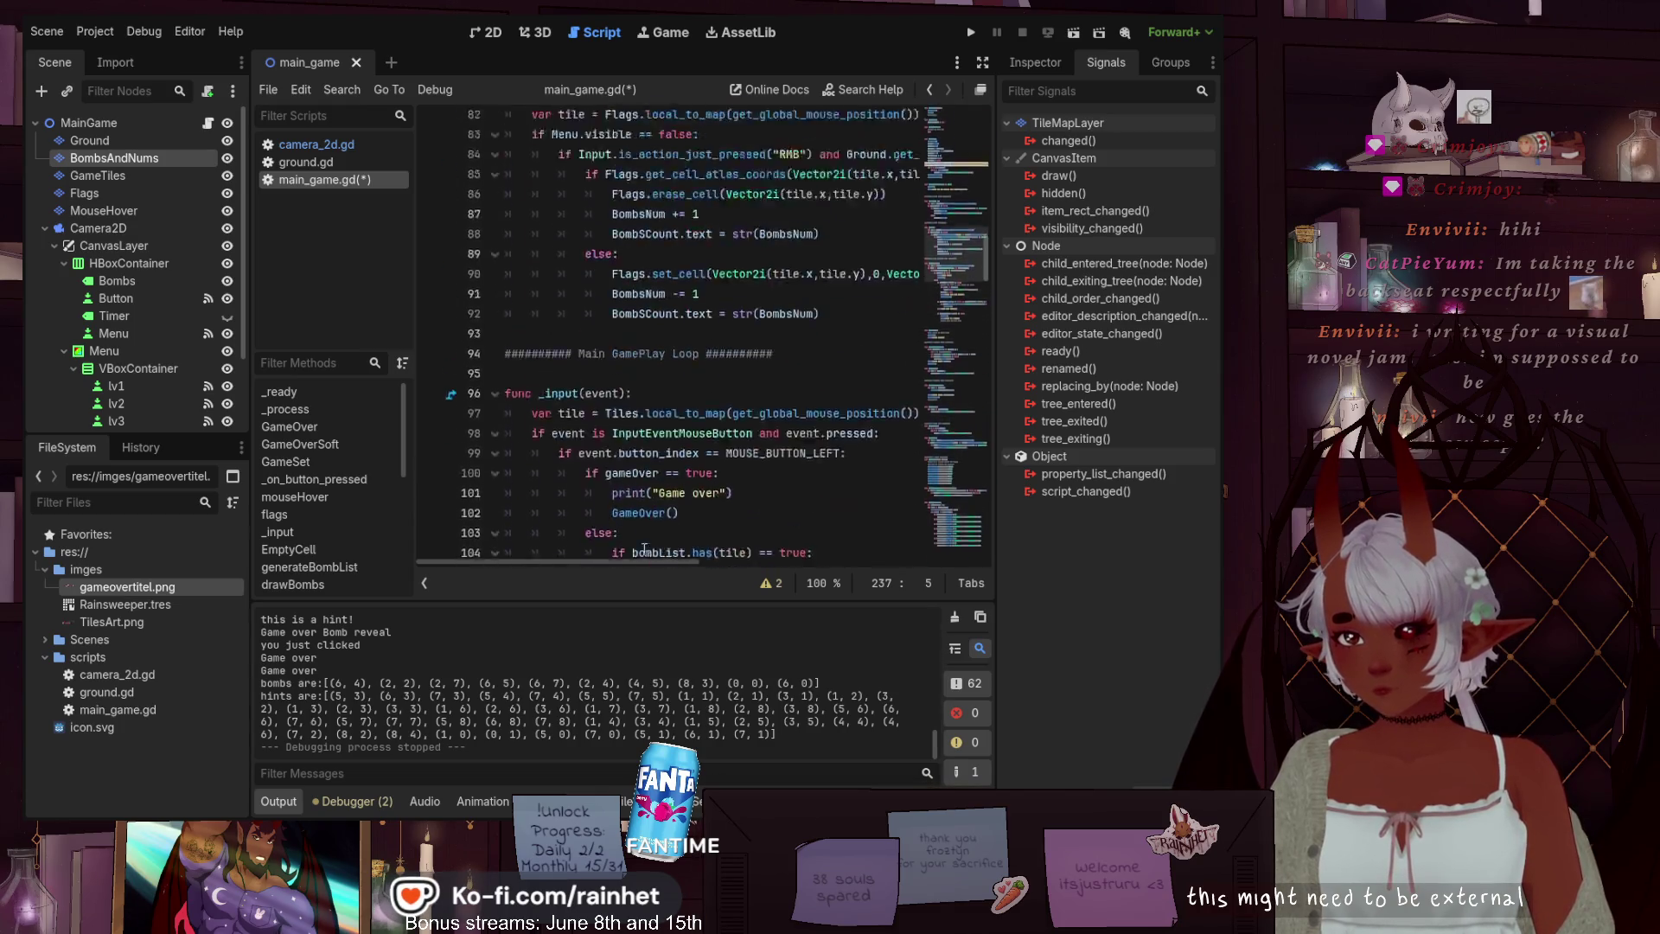
scroll(644, 551, "up", 8)
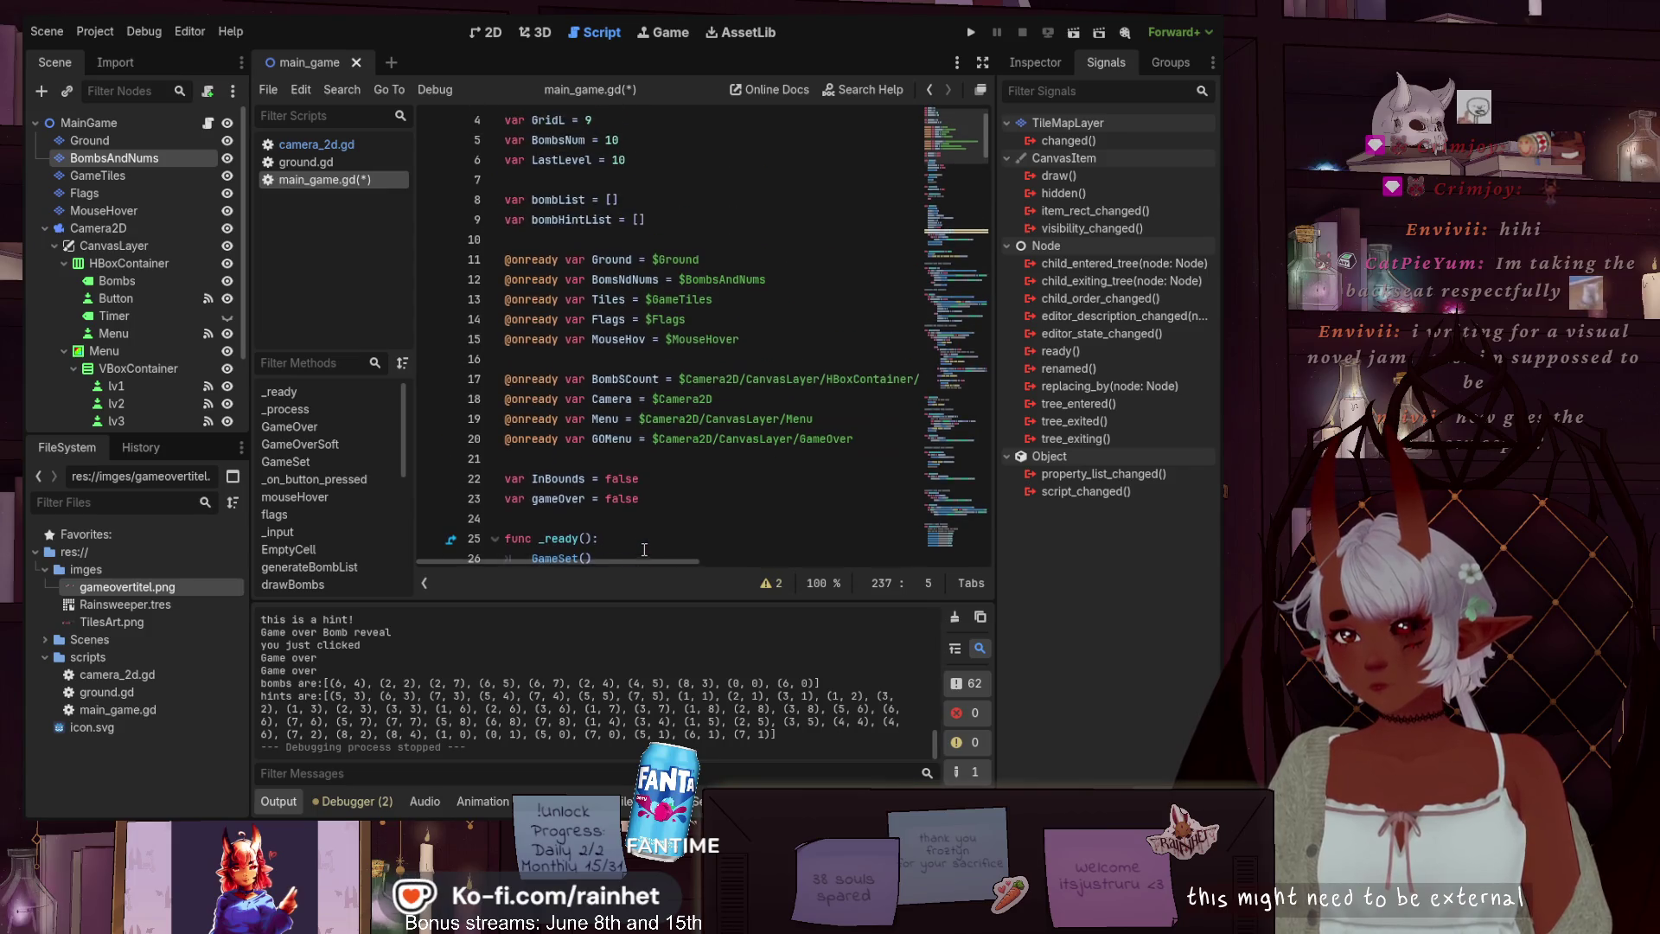
scroll(584, 251, "up", 1)
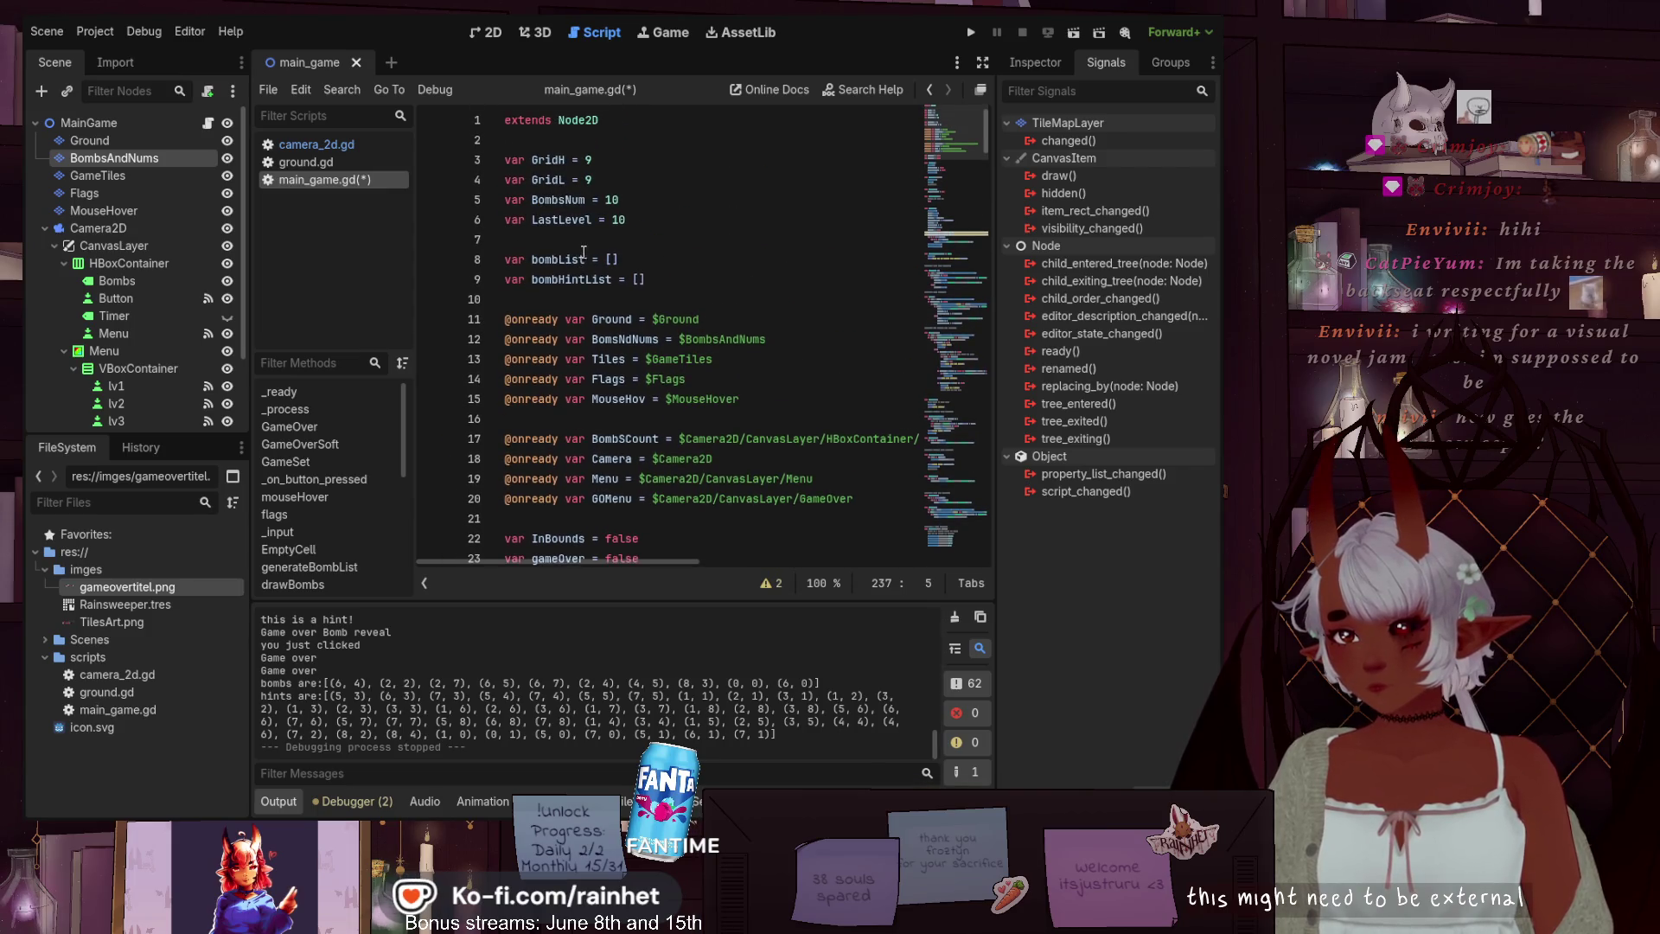
left_click(677, 288)
key("Return")
type("var tempLoopList = []")
left_click(807, 367)
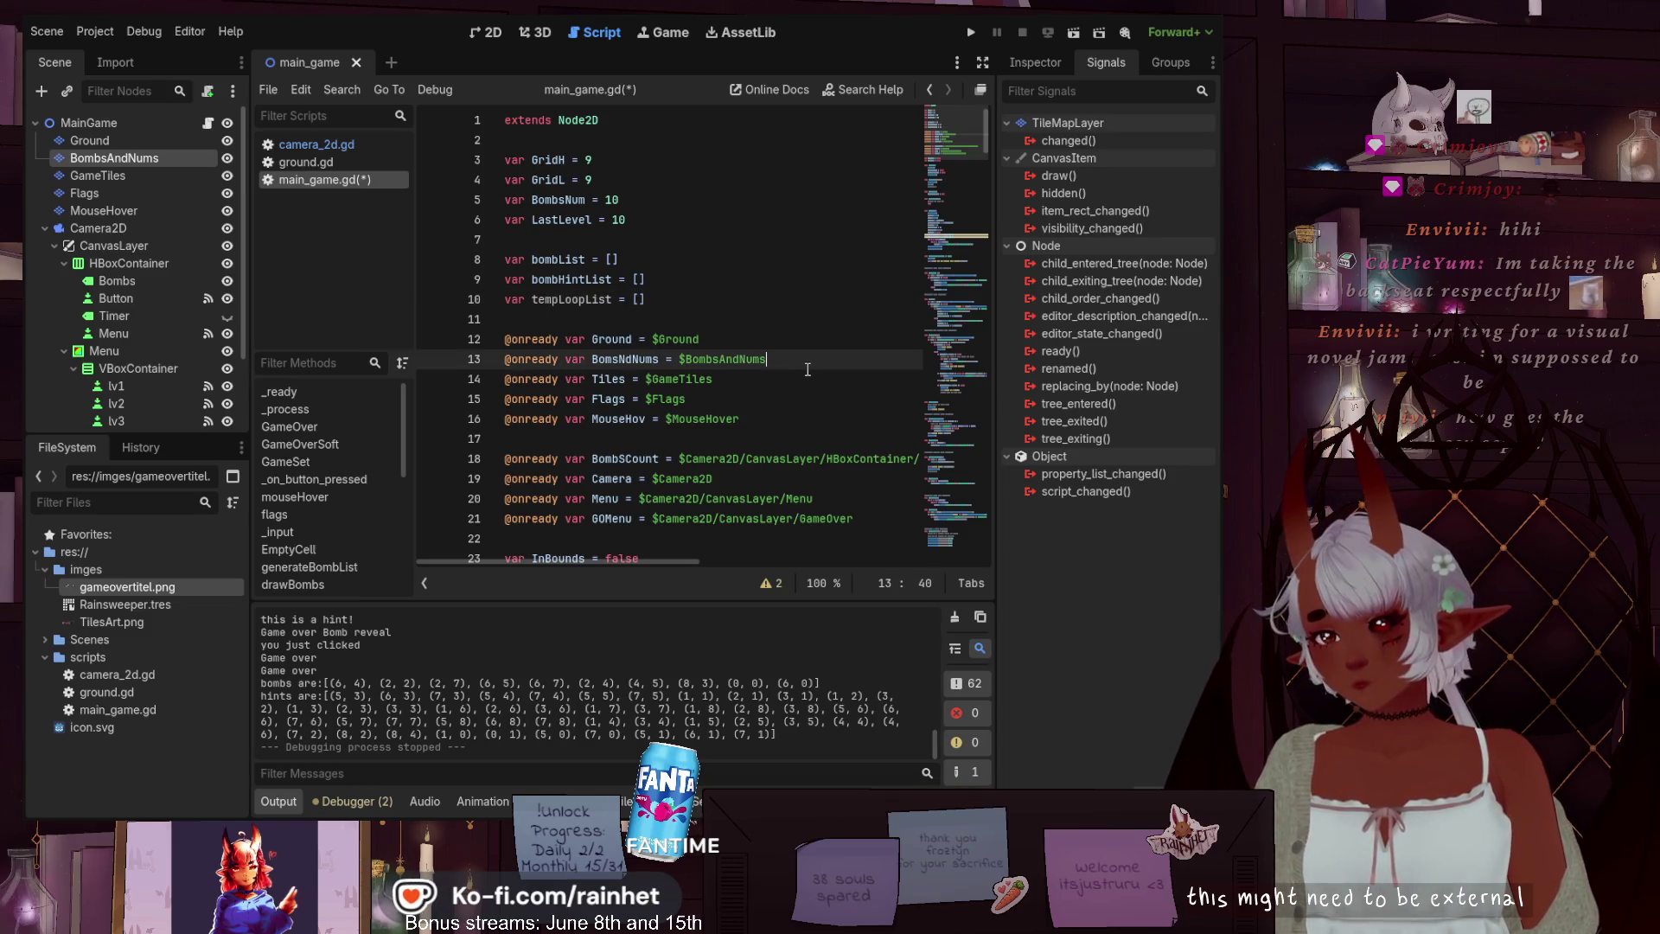
scroll(807, 370, "down", 20)
scroll(805, 368, "down", 20)
scroll(805, 368, "down", 13)
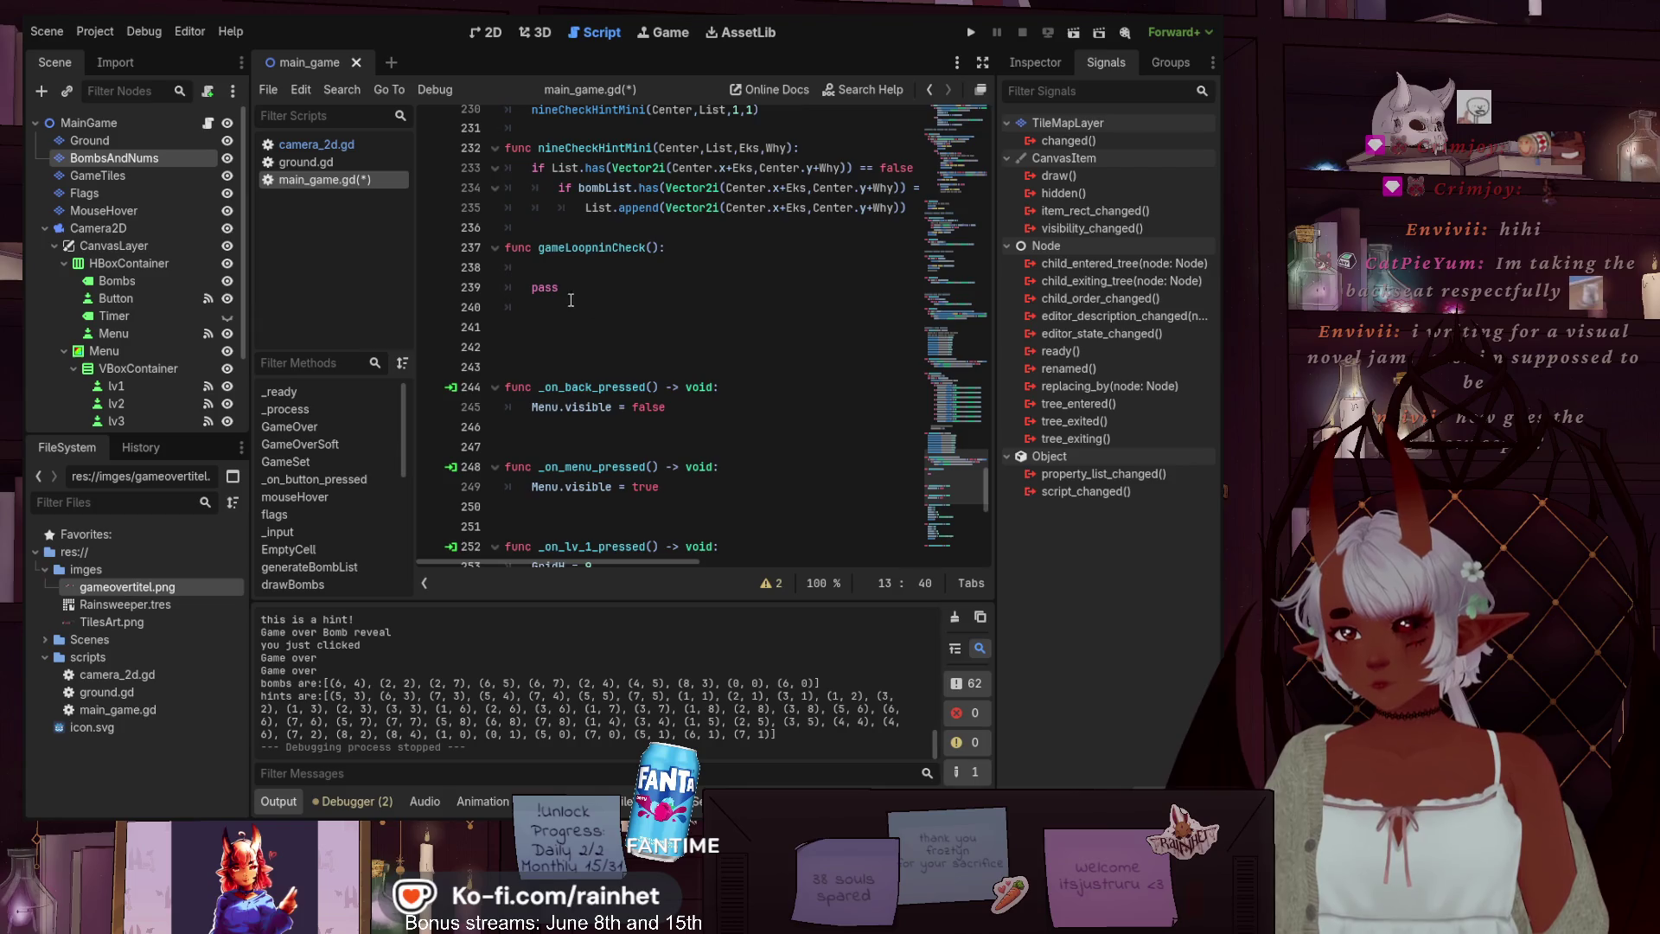
Begin a 'for checks in' loop on gameLoopninCheck's empty line
left_click(537, 270)
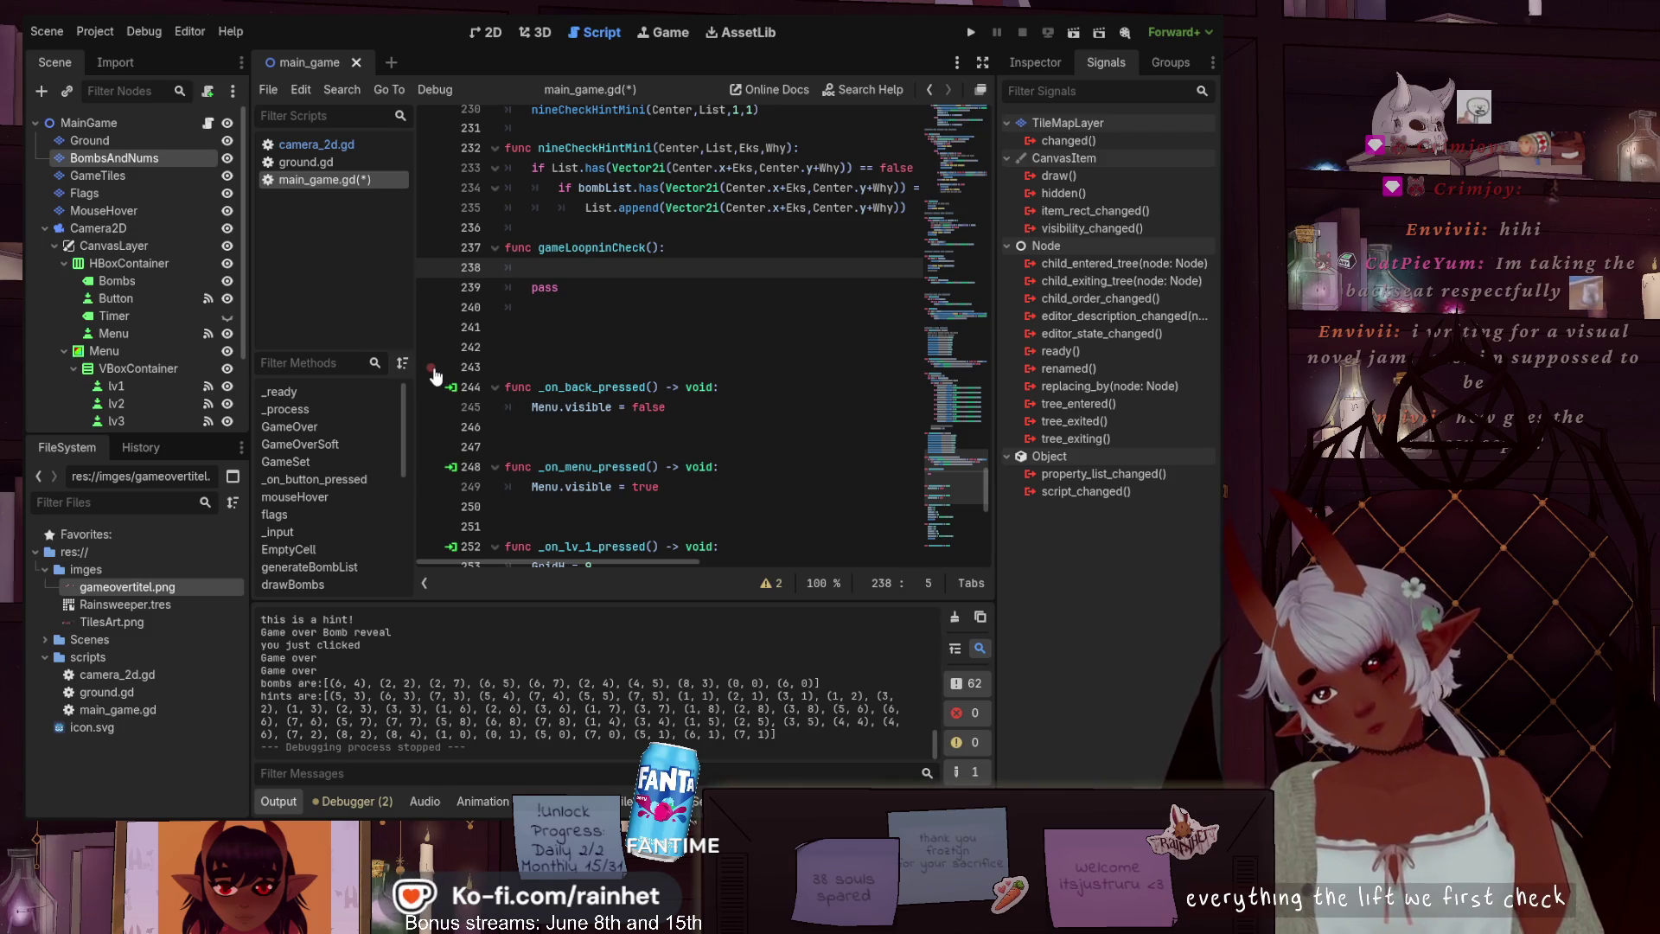
type("for")
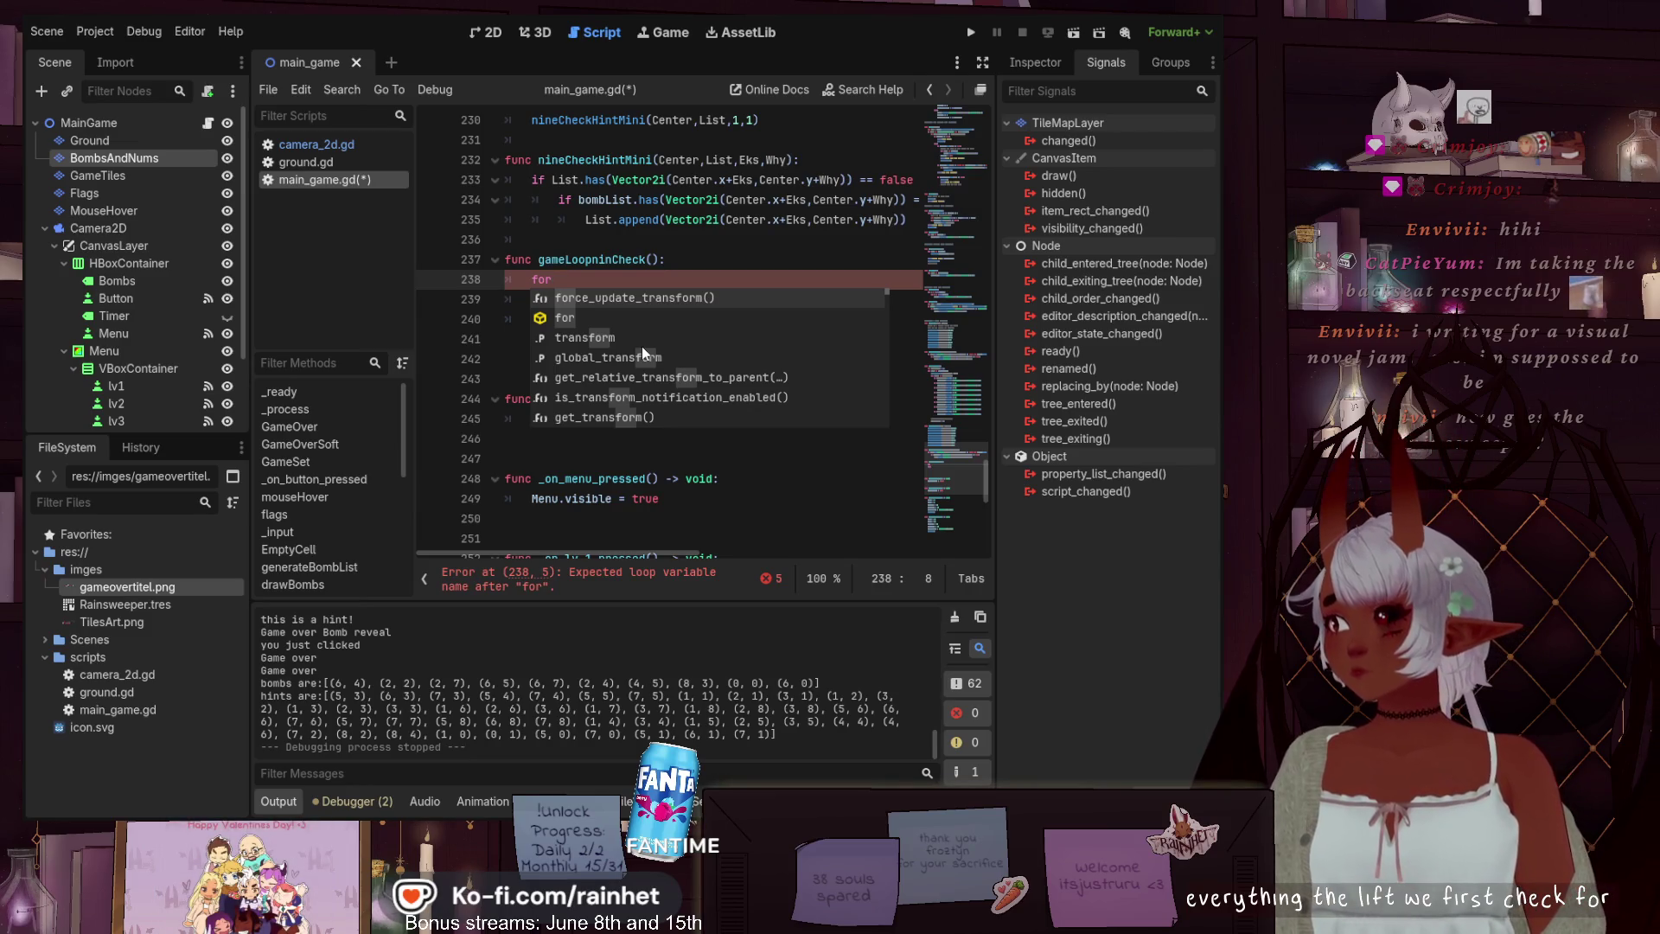
type(" checksa")
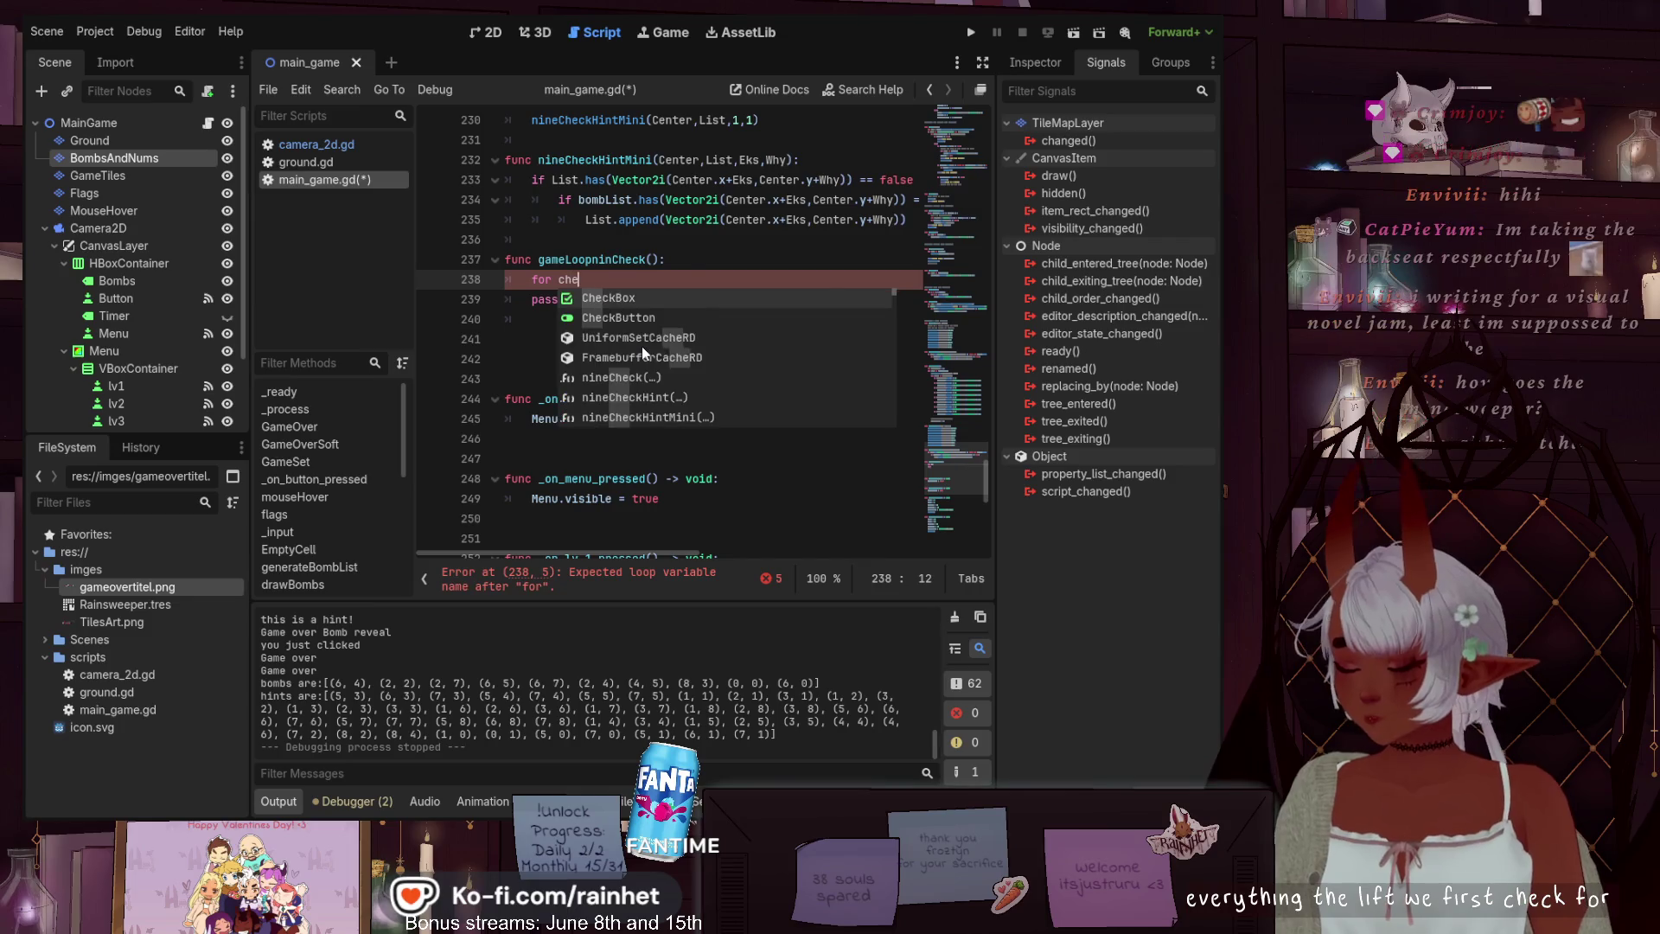
key("BackSpace")
key("BackSpace")
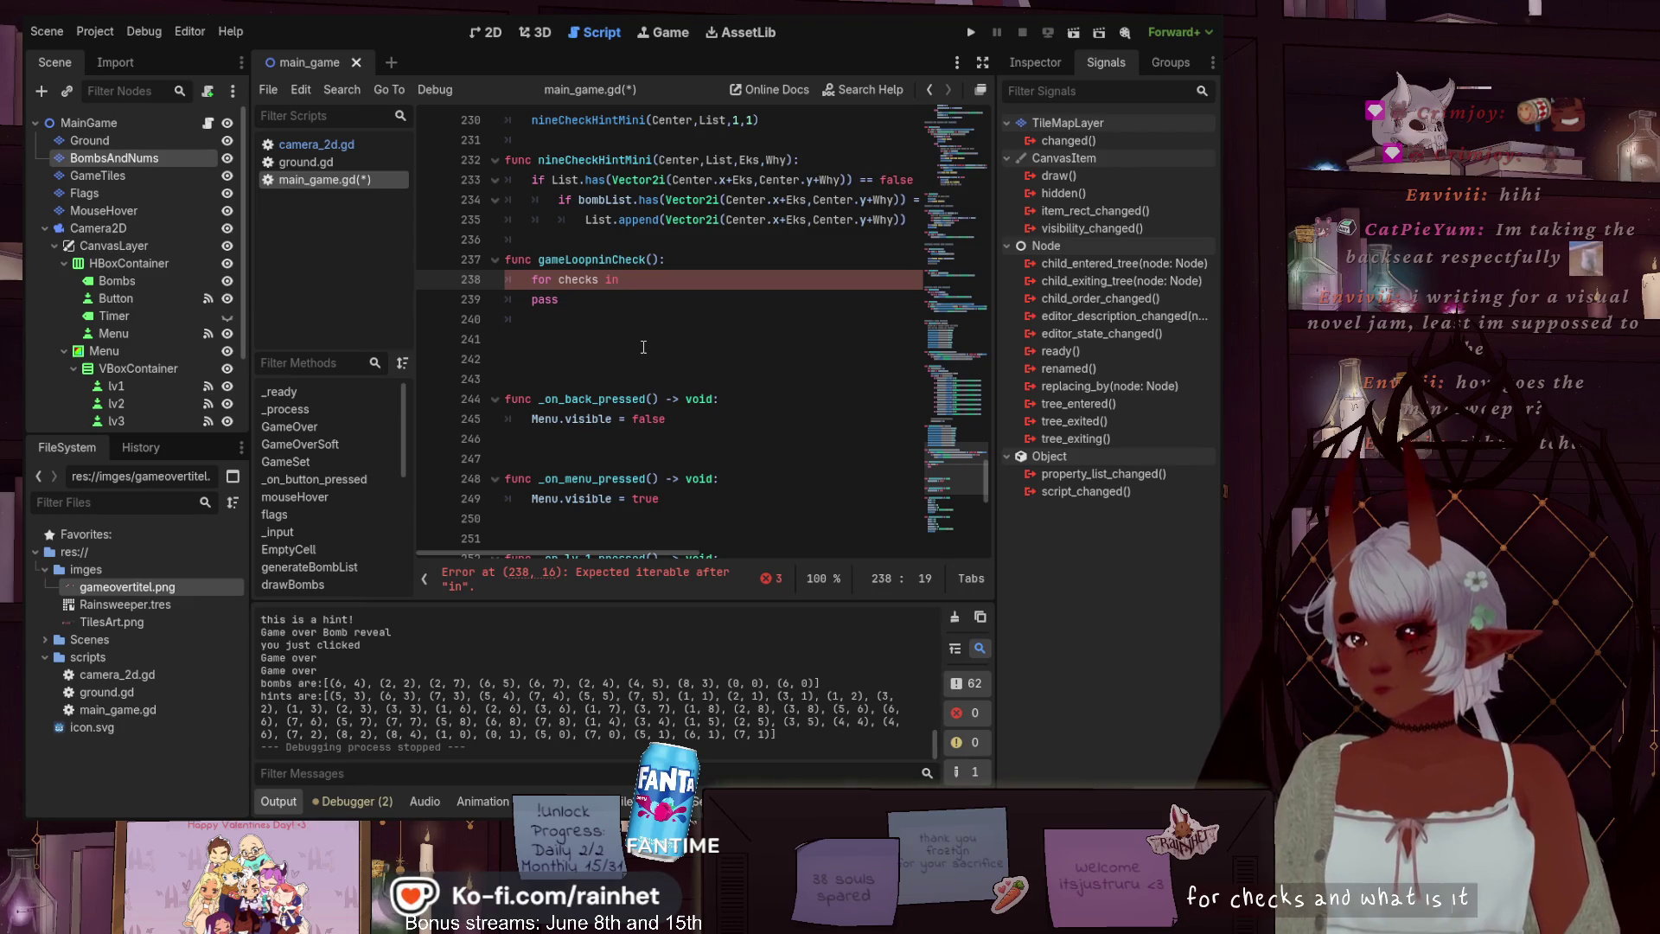
left_click(954, 134)
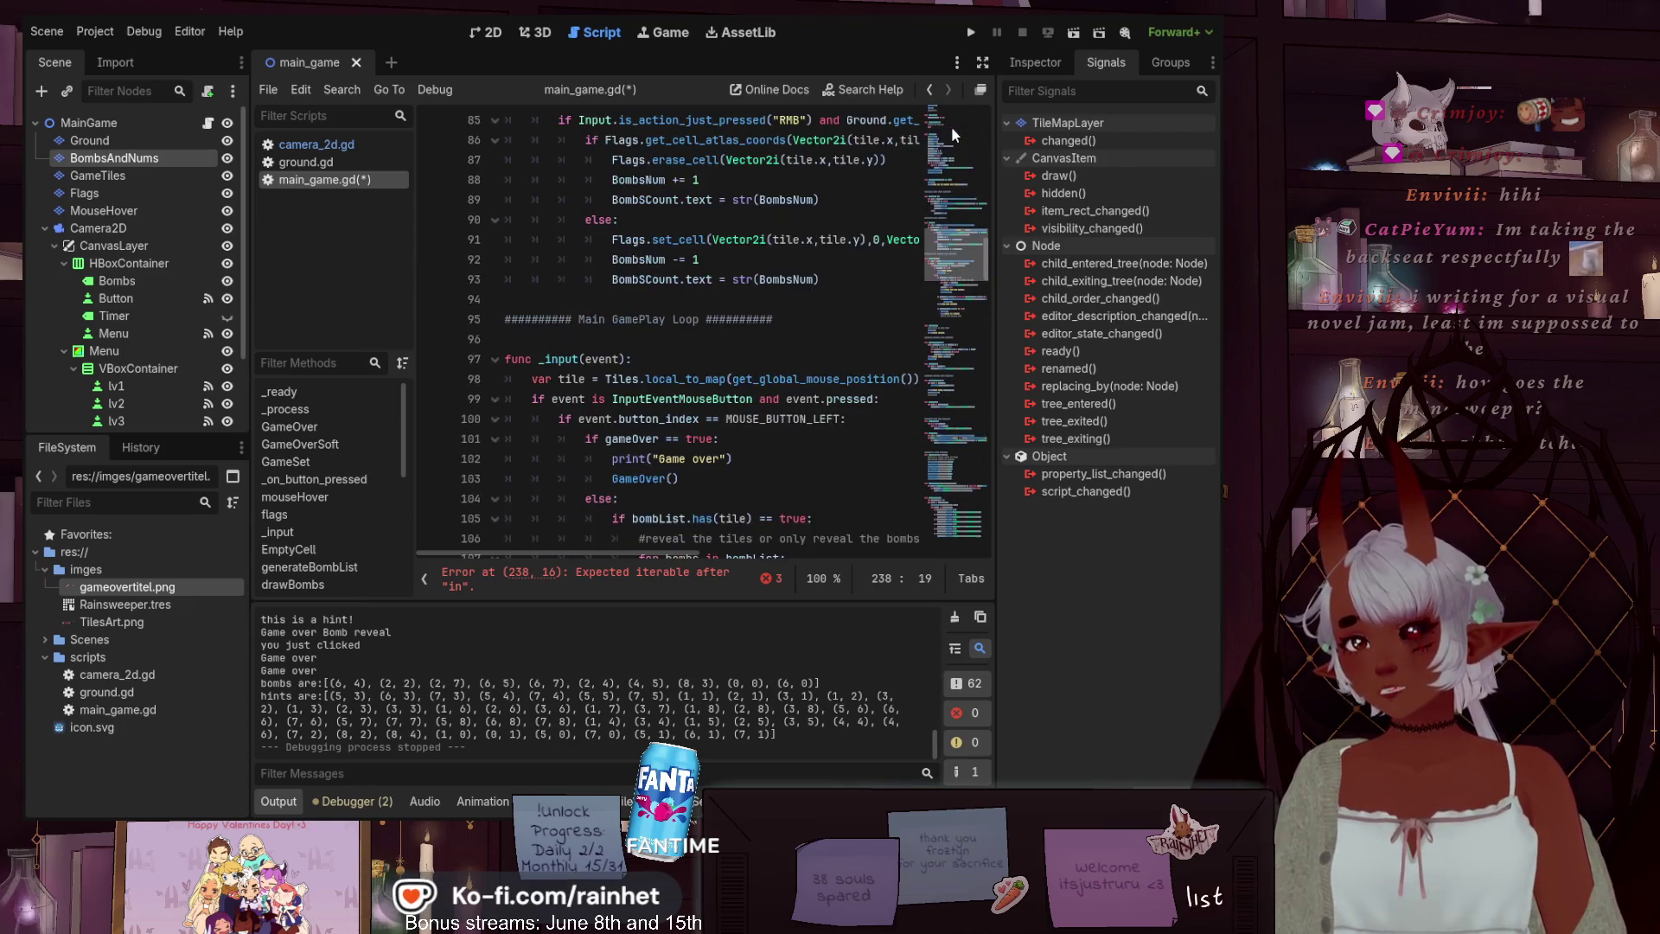
left_click(952, 129)
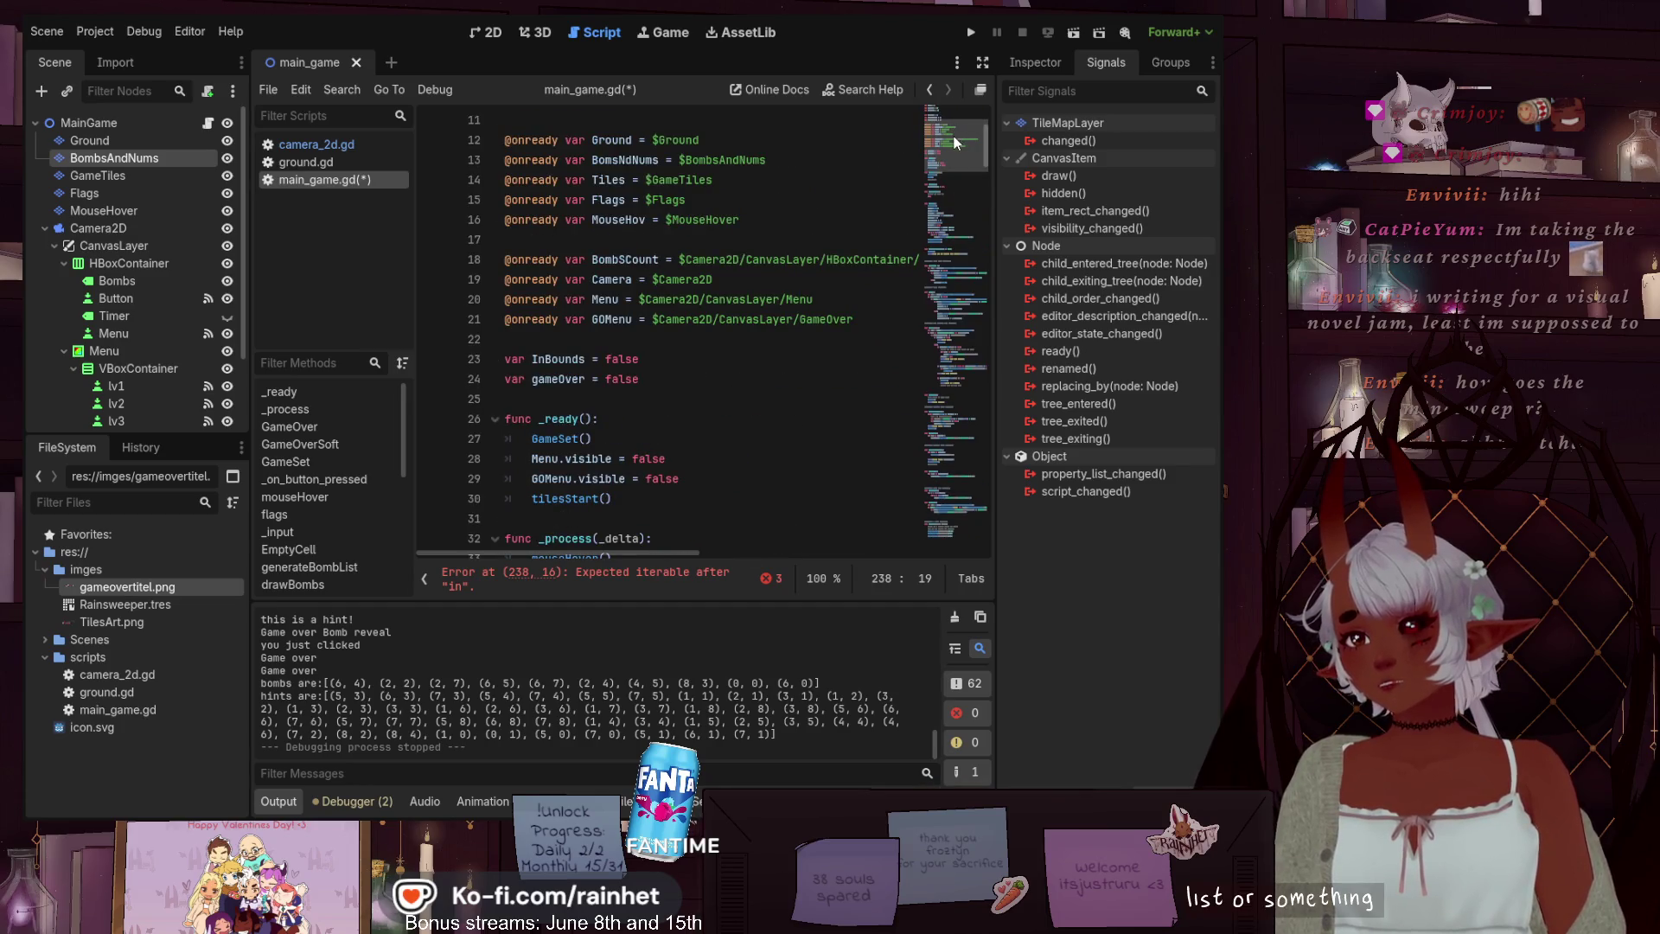
left_click(963, 117)
left_click_drag(964, 117, 951, 465)
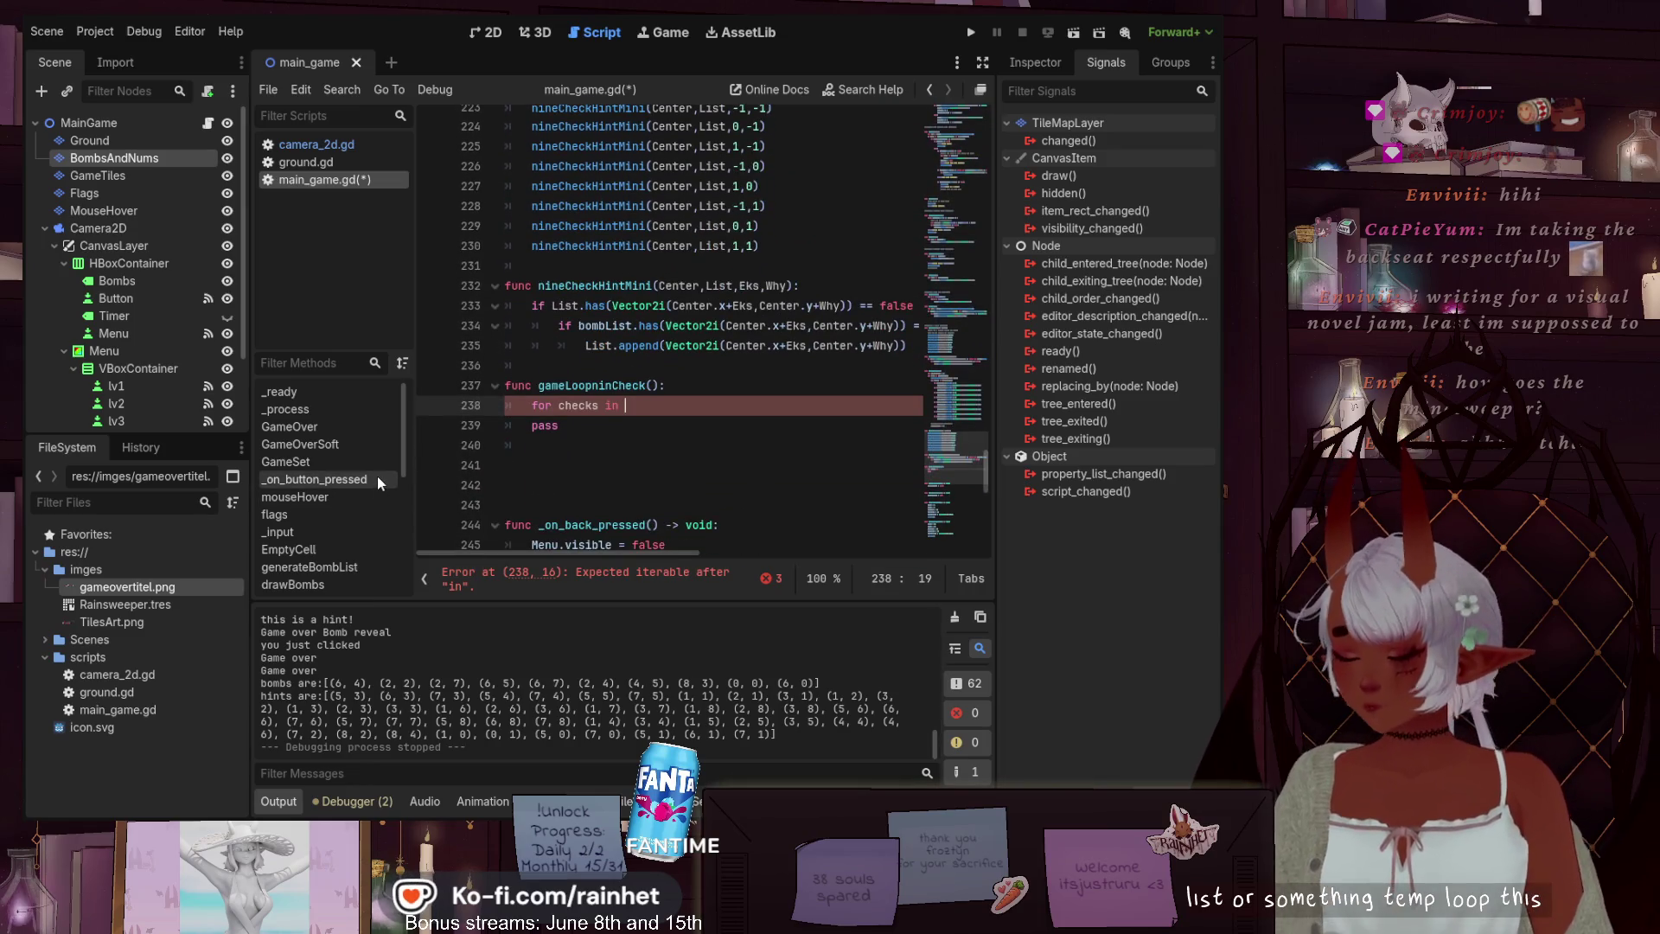
Complete the loop as 'for checks in tempLoopList:' and start an 'if' line in its body
type("temo")
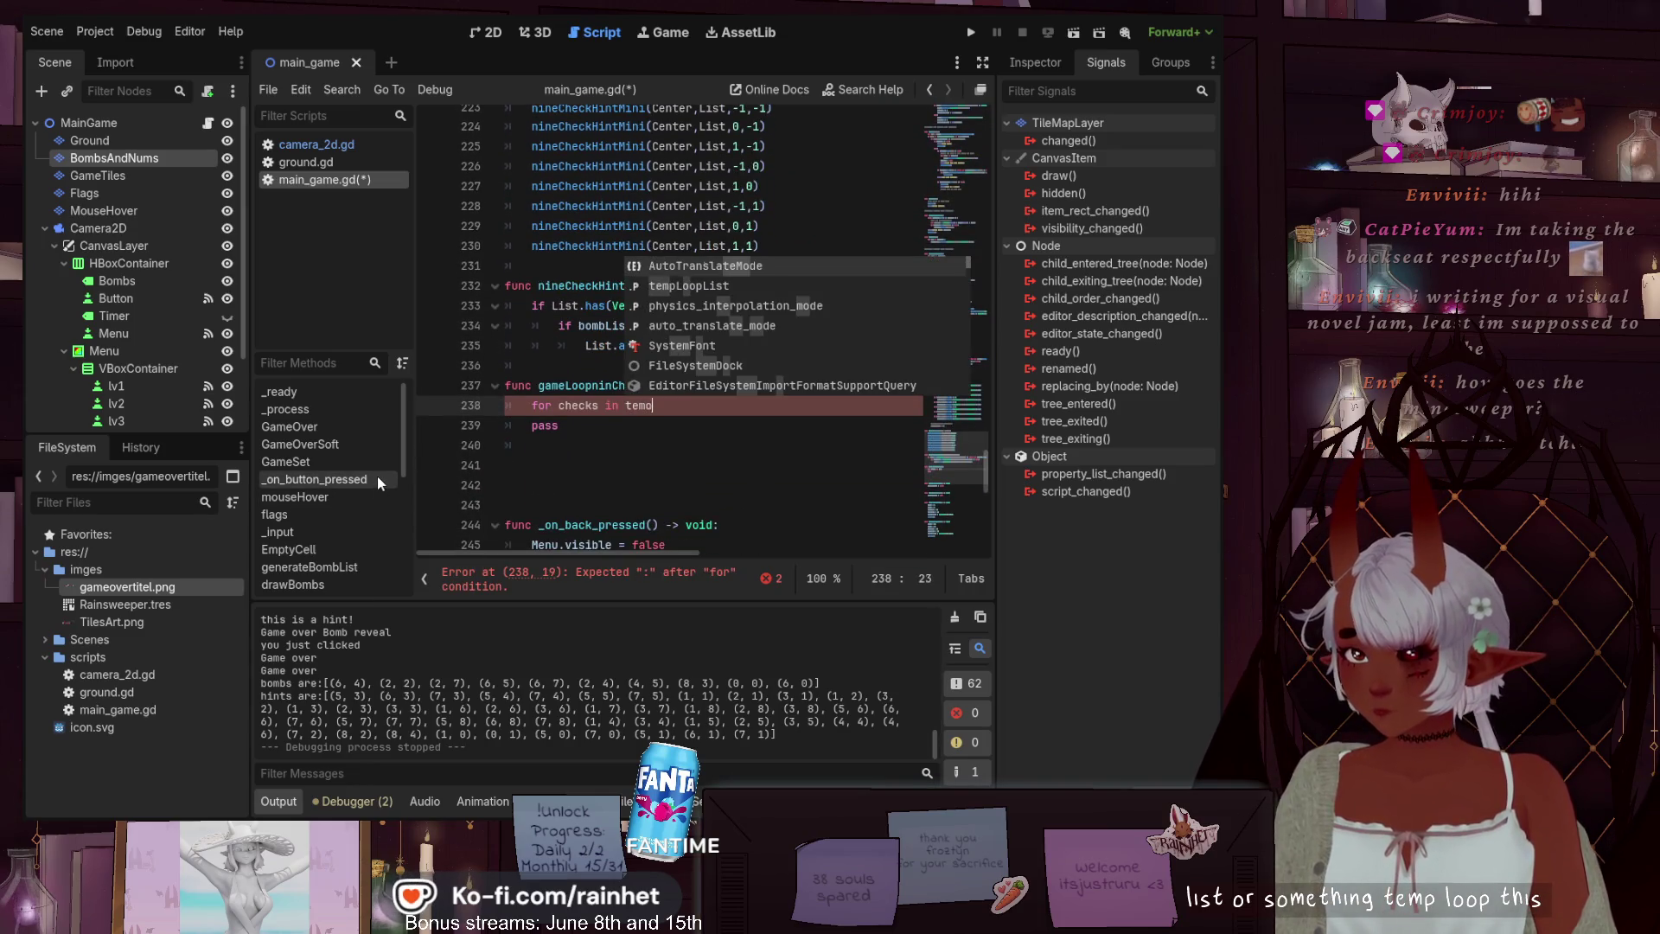
key("BackSpace")
type("p")
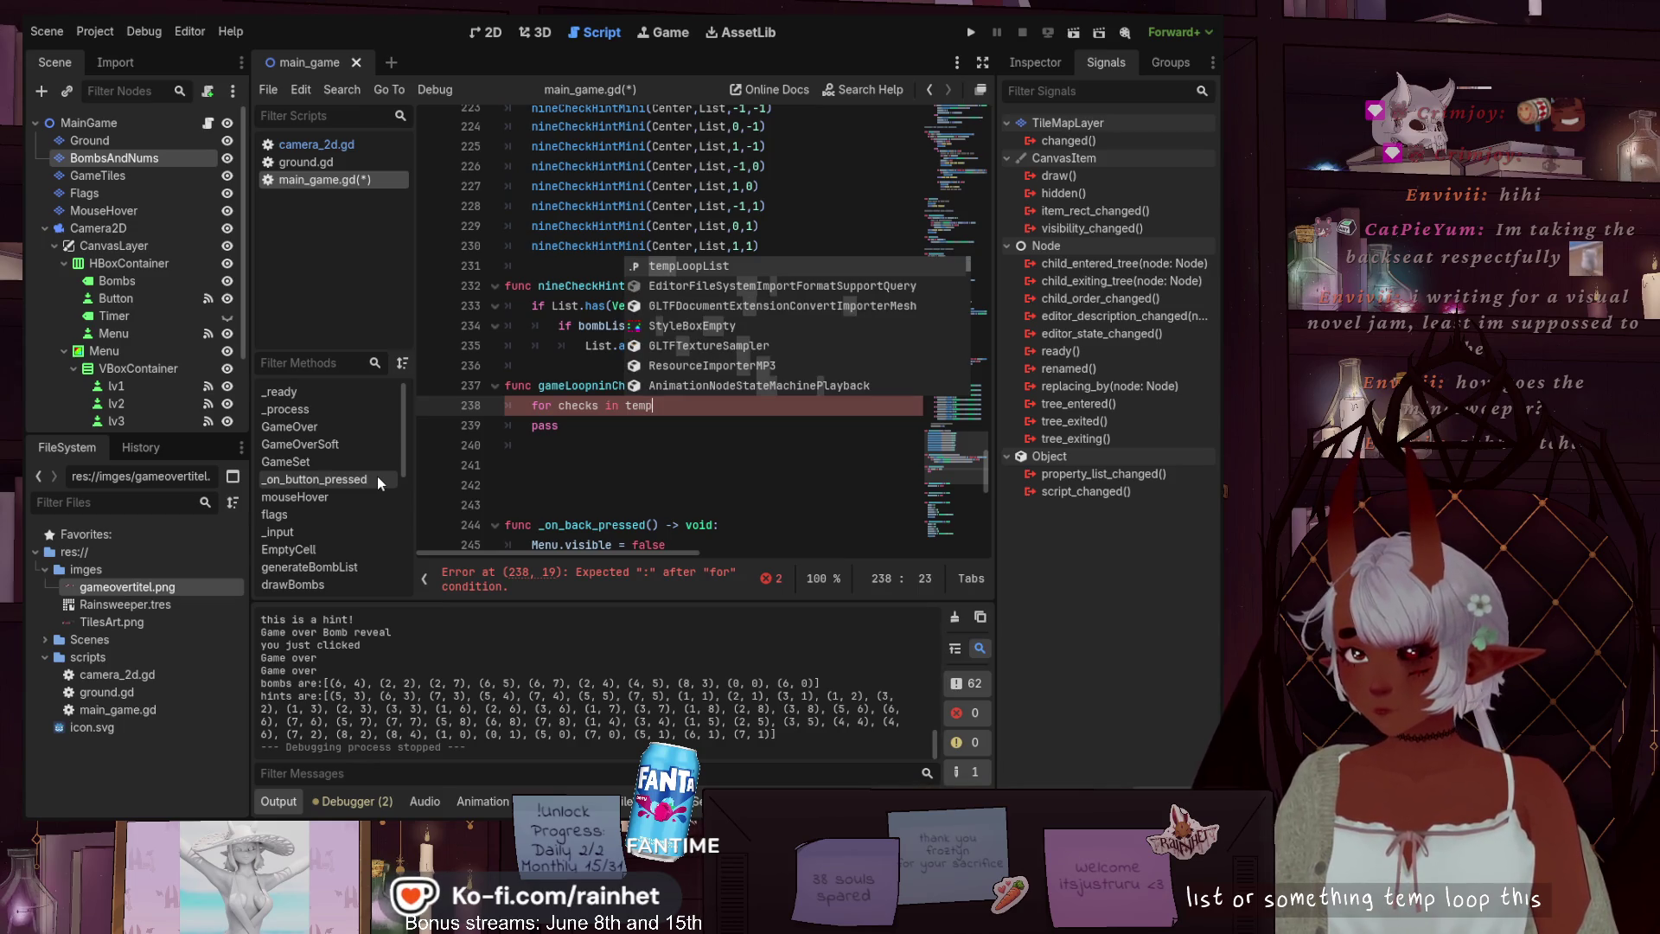
key("Return")
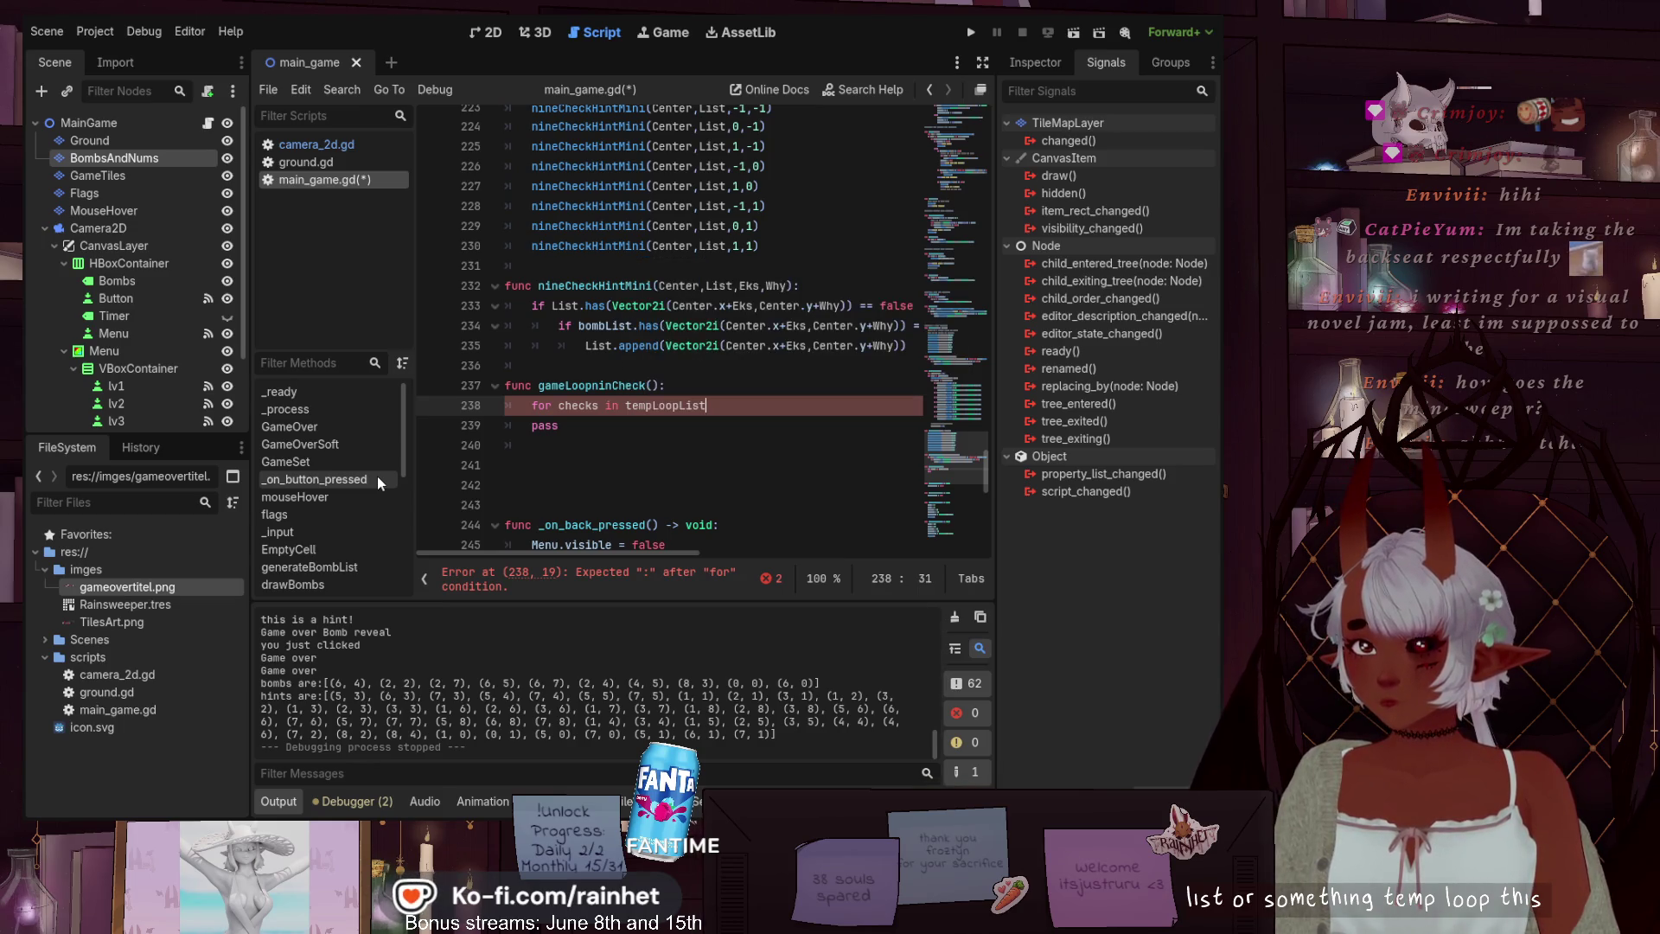
type(":")
key("Return")
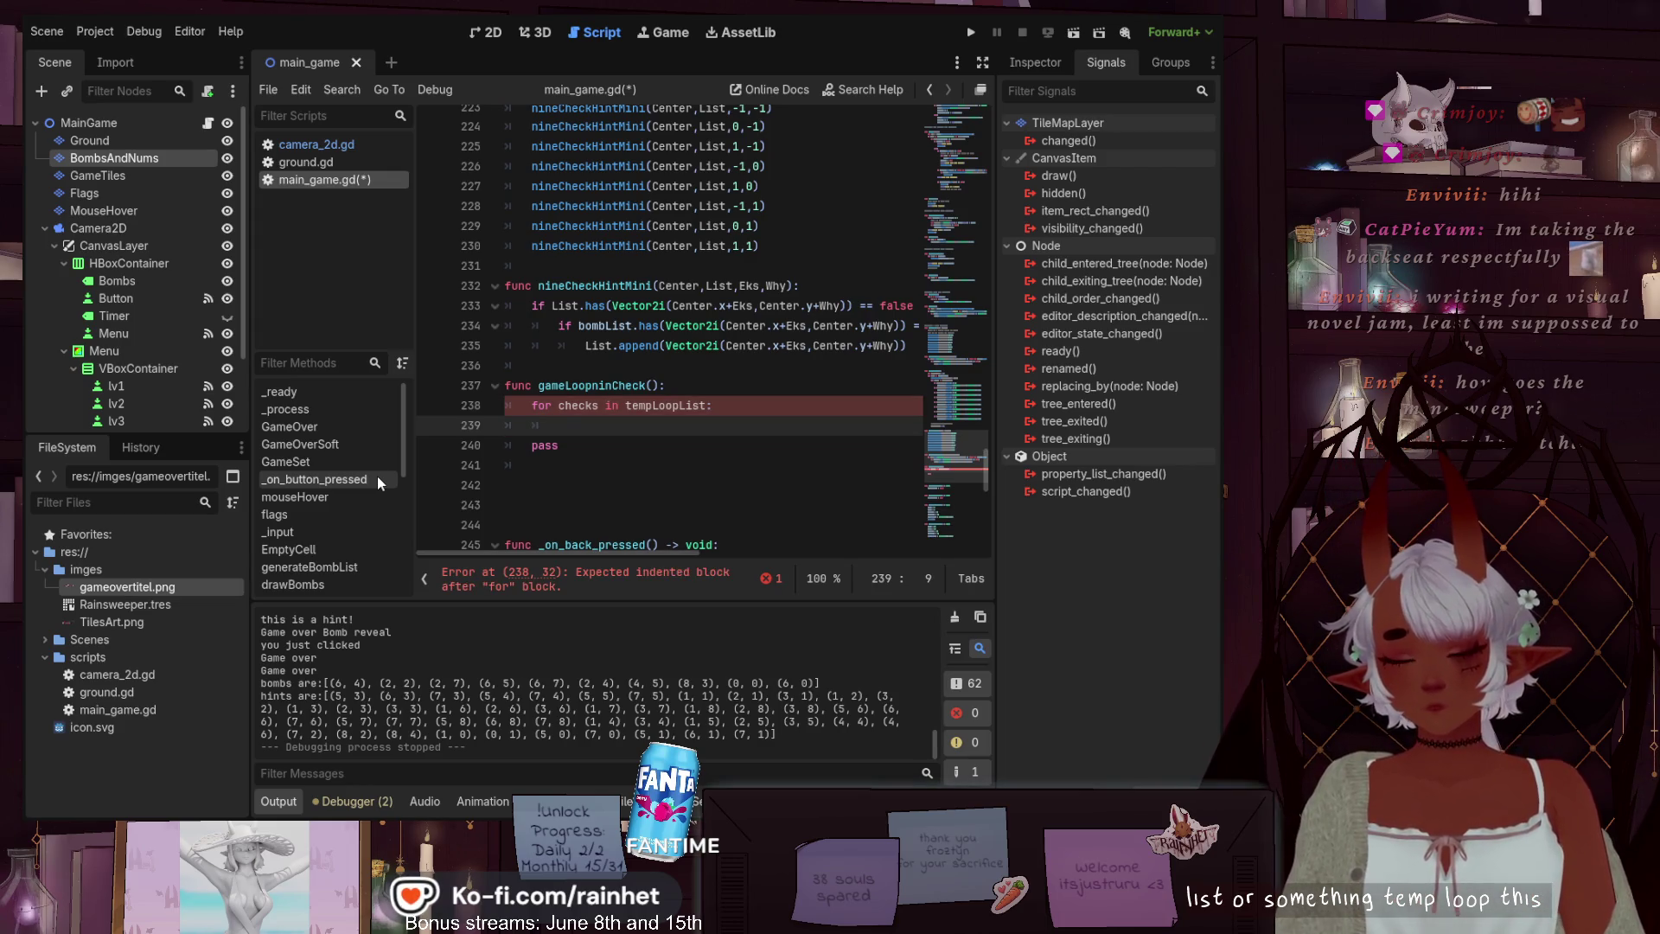
type("if")
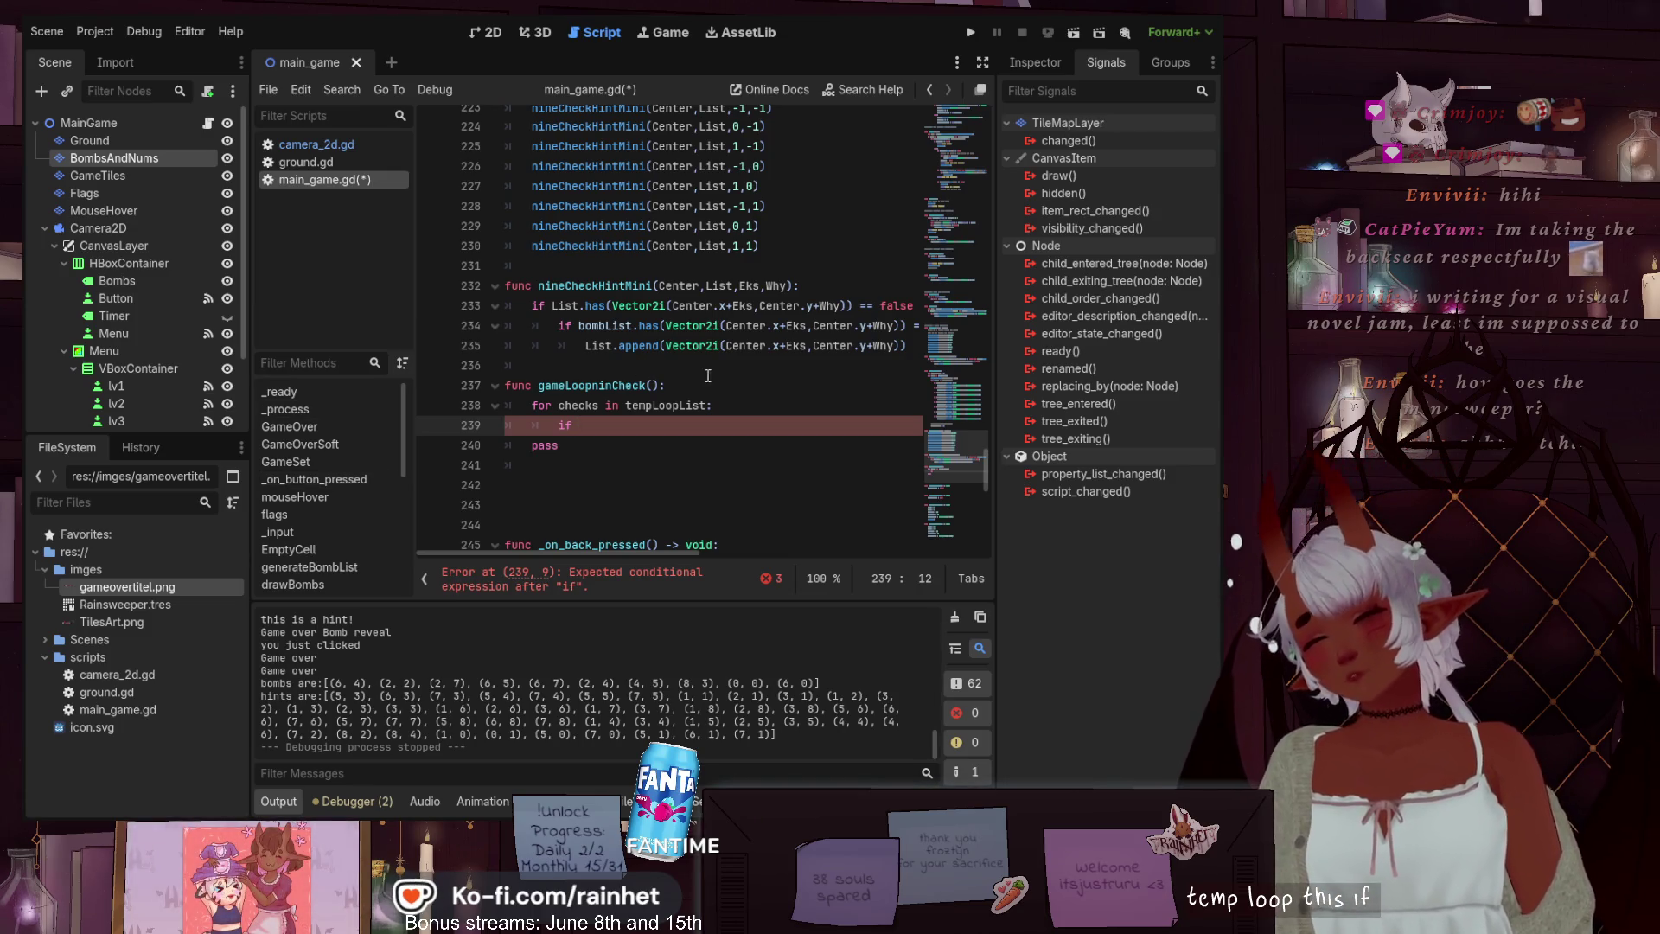
scroll(735, 377, "up", 5)
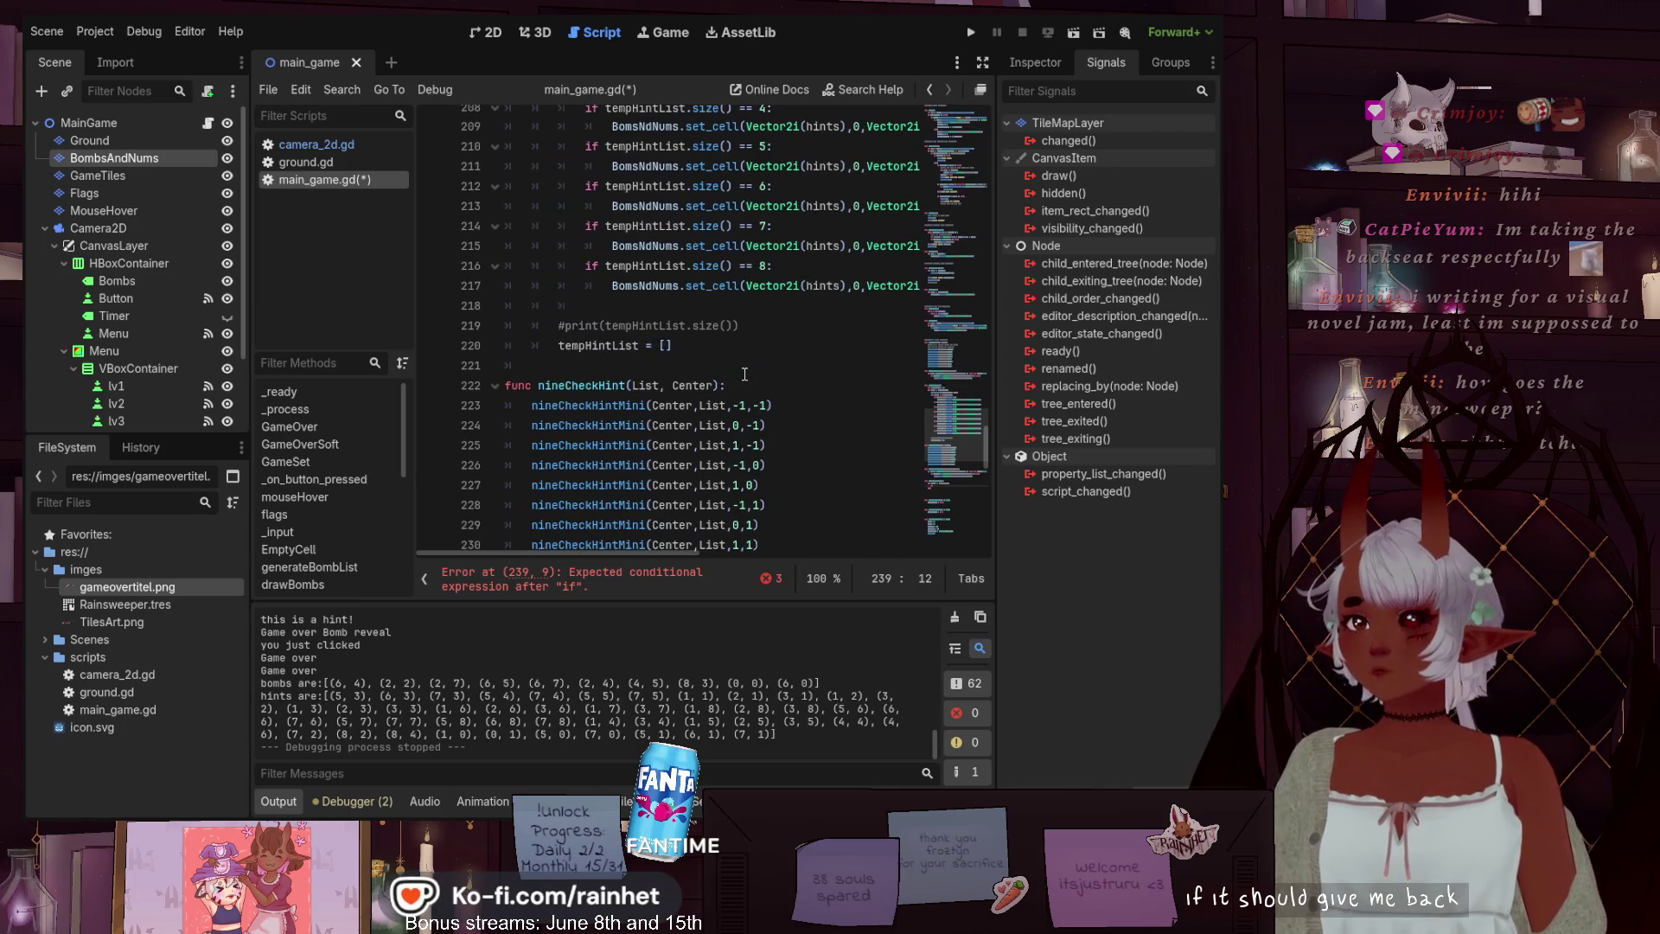
scroll(745, 373, "down", 2)
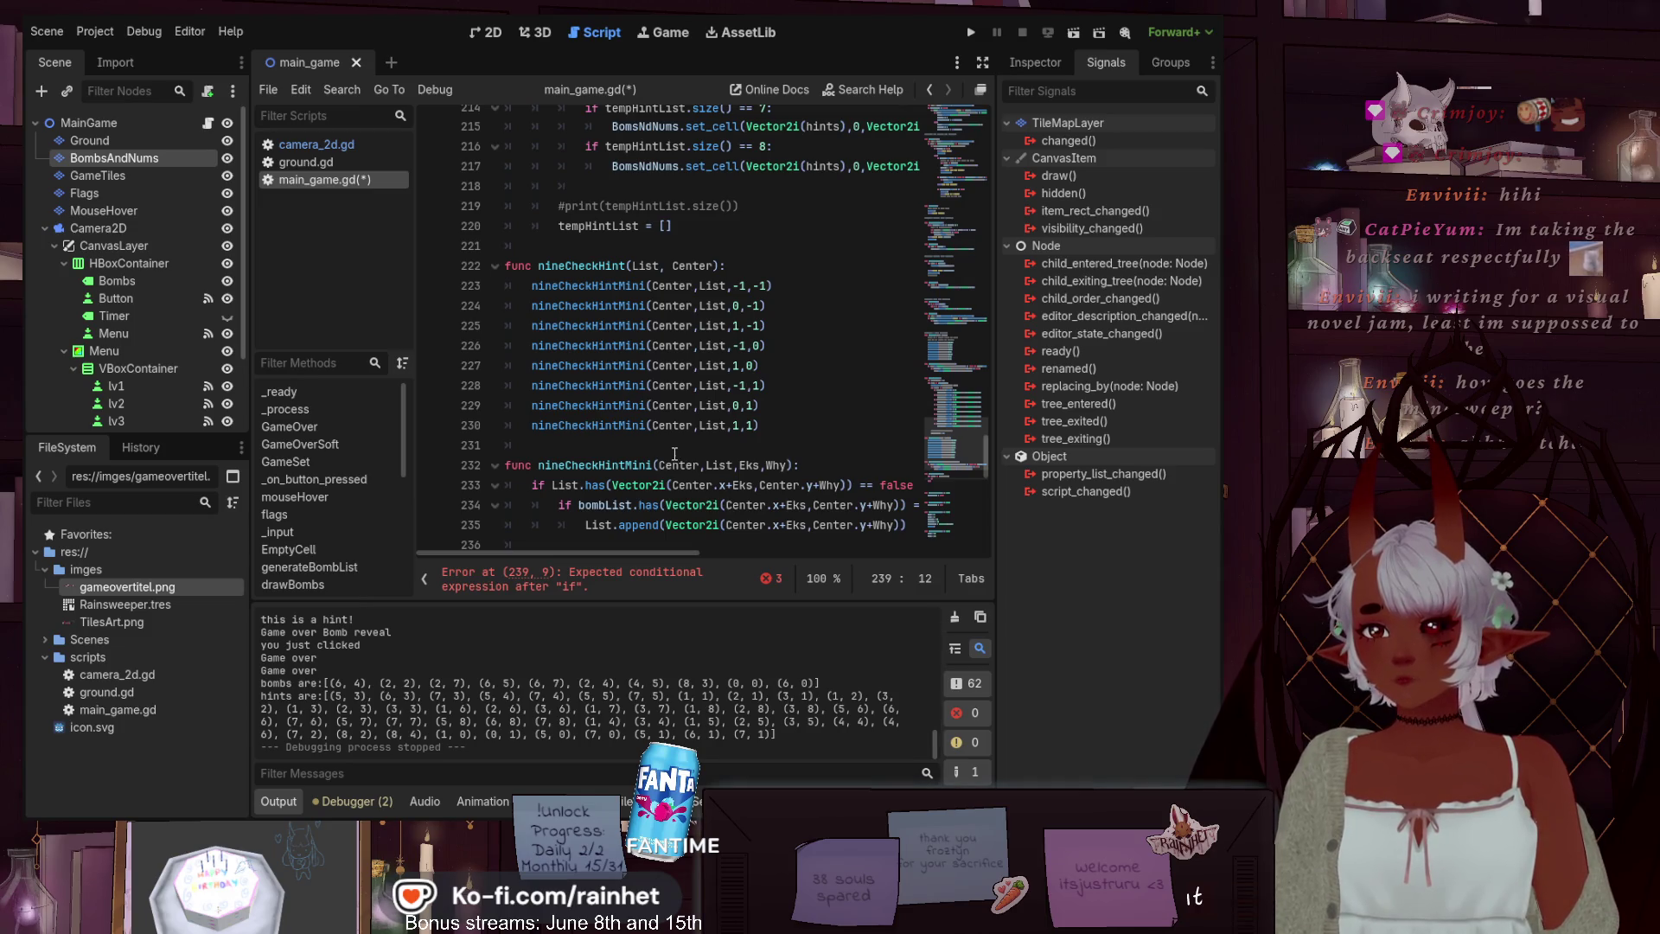
scroll(672, 457, "down", 5)
scroll(666, 361, "up", 2)
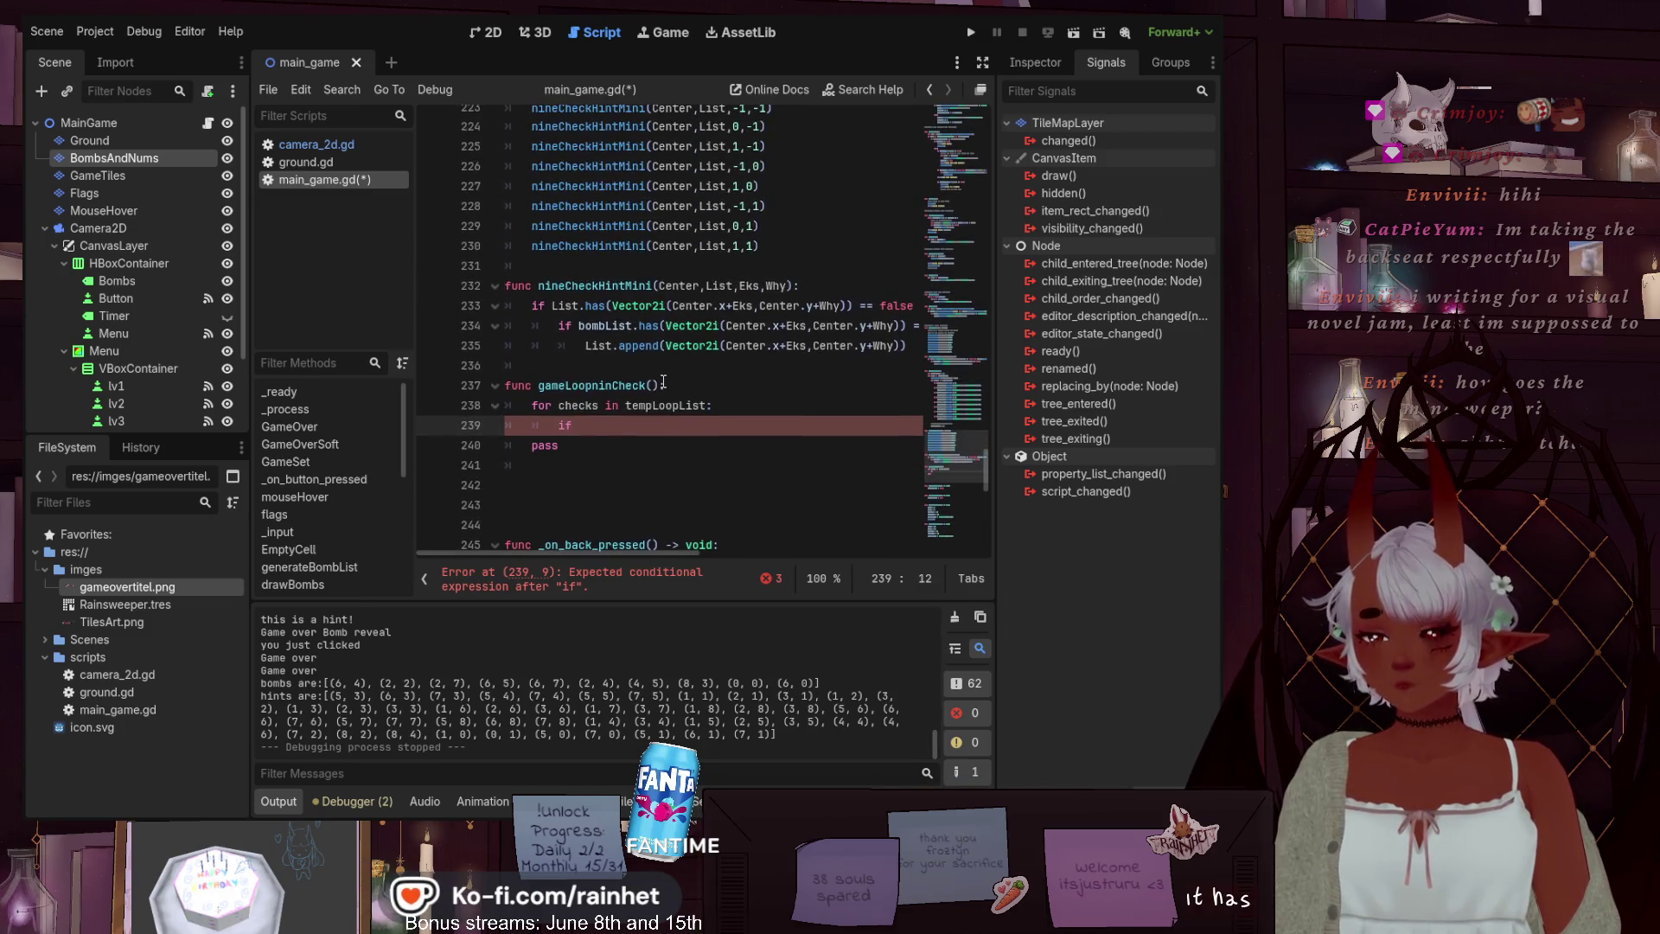
scroll(667, 361, "up", 1)
scroll(667, 361, "up", 2)
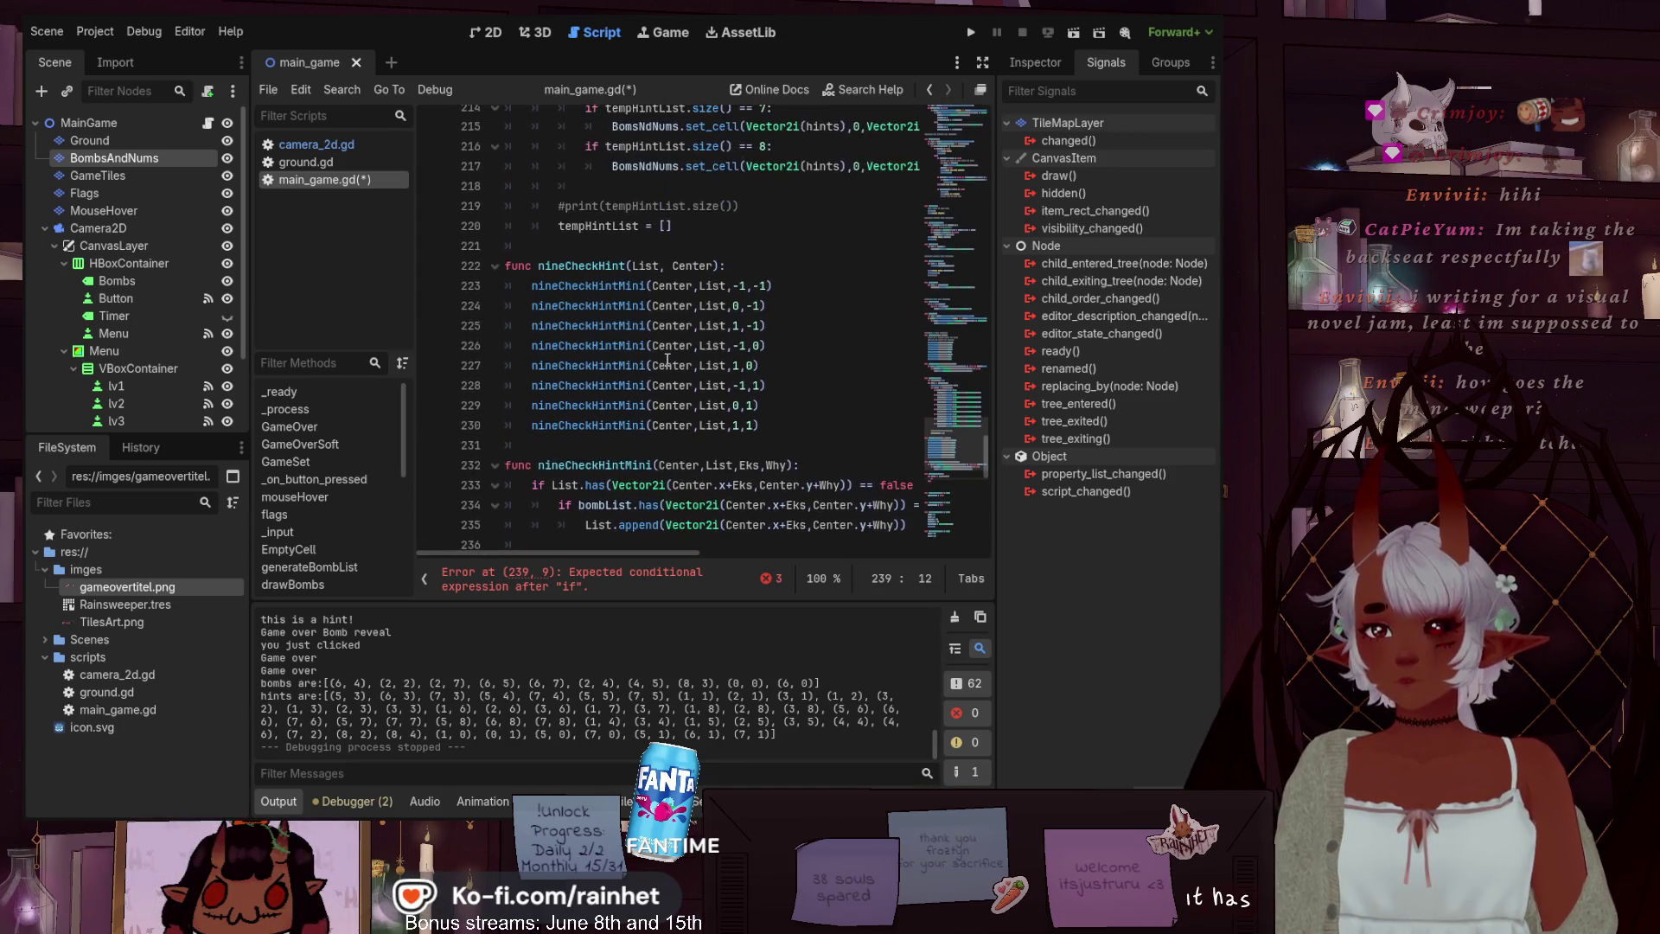
scroll(667, 362, "down", 4)
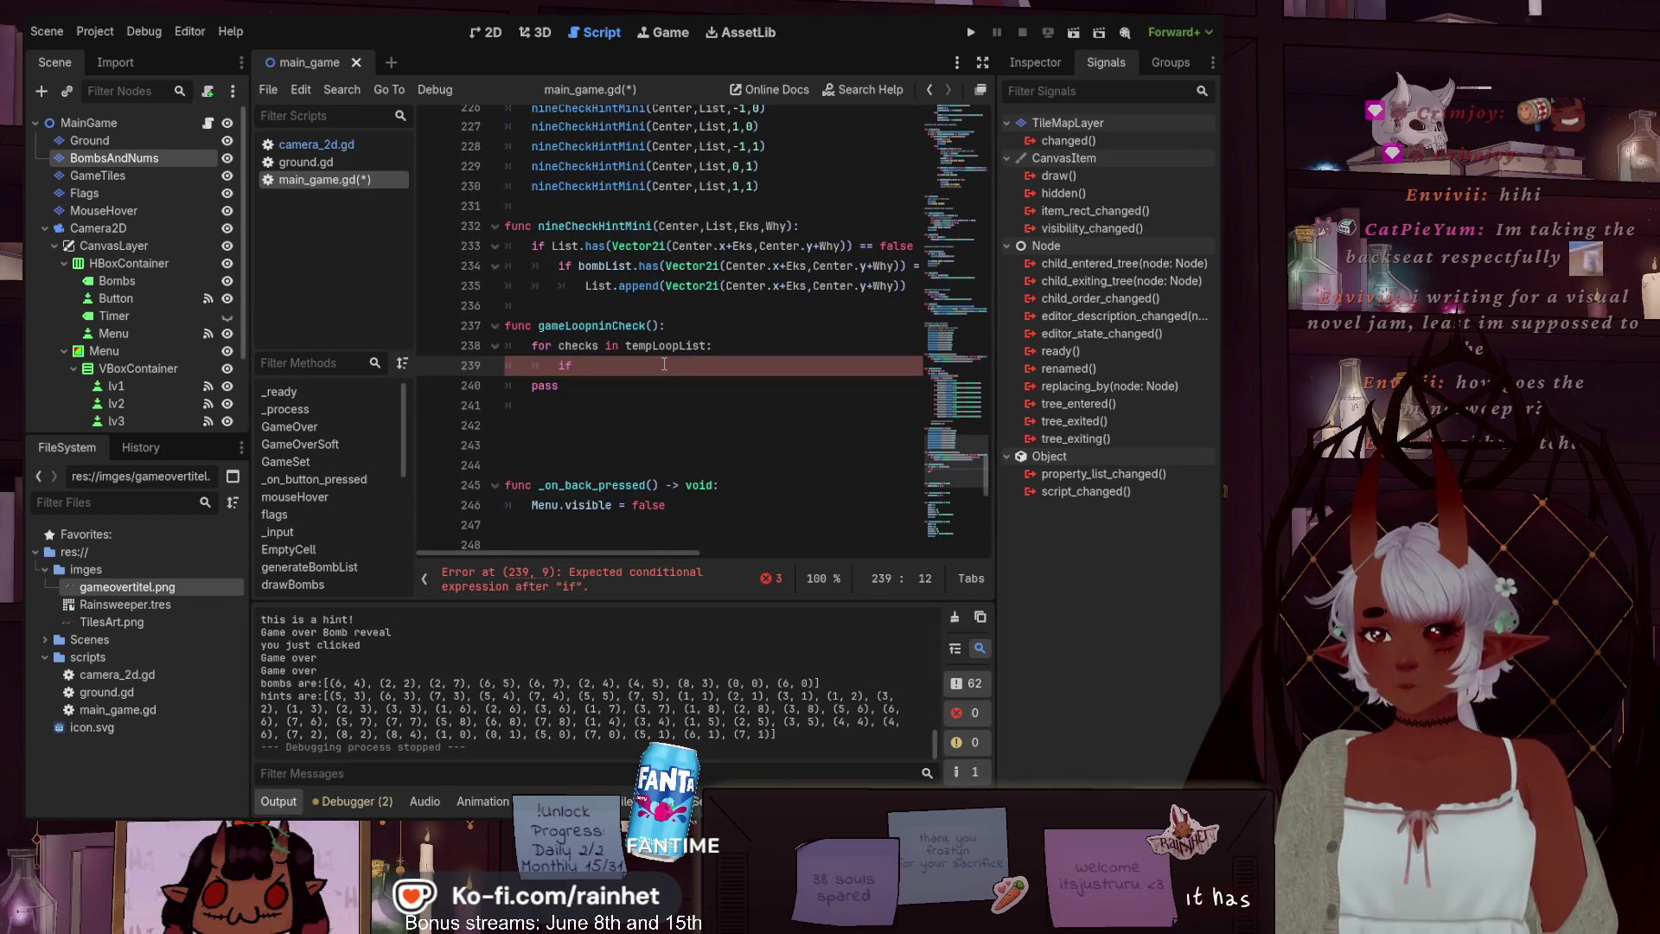
scroll(629, 361, "up", 1)
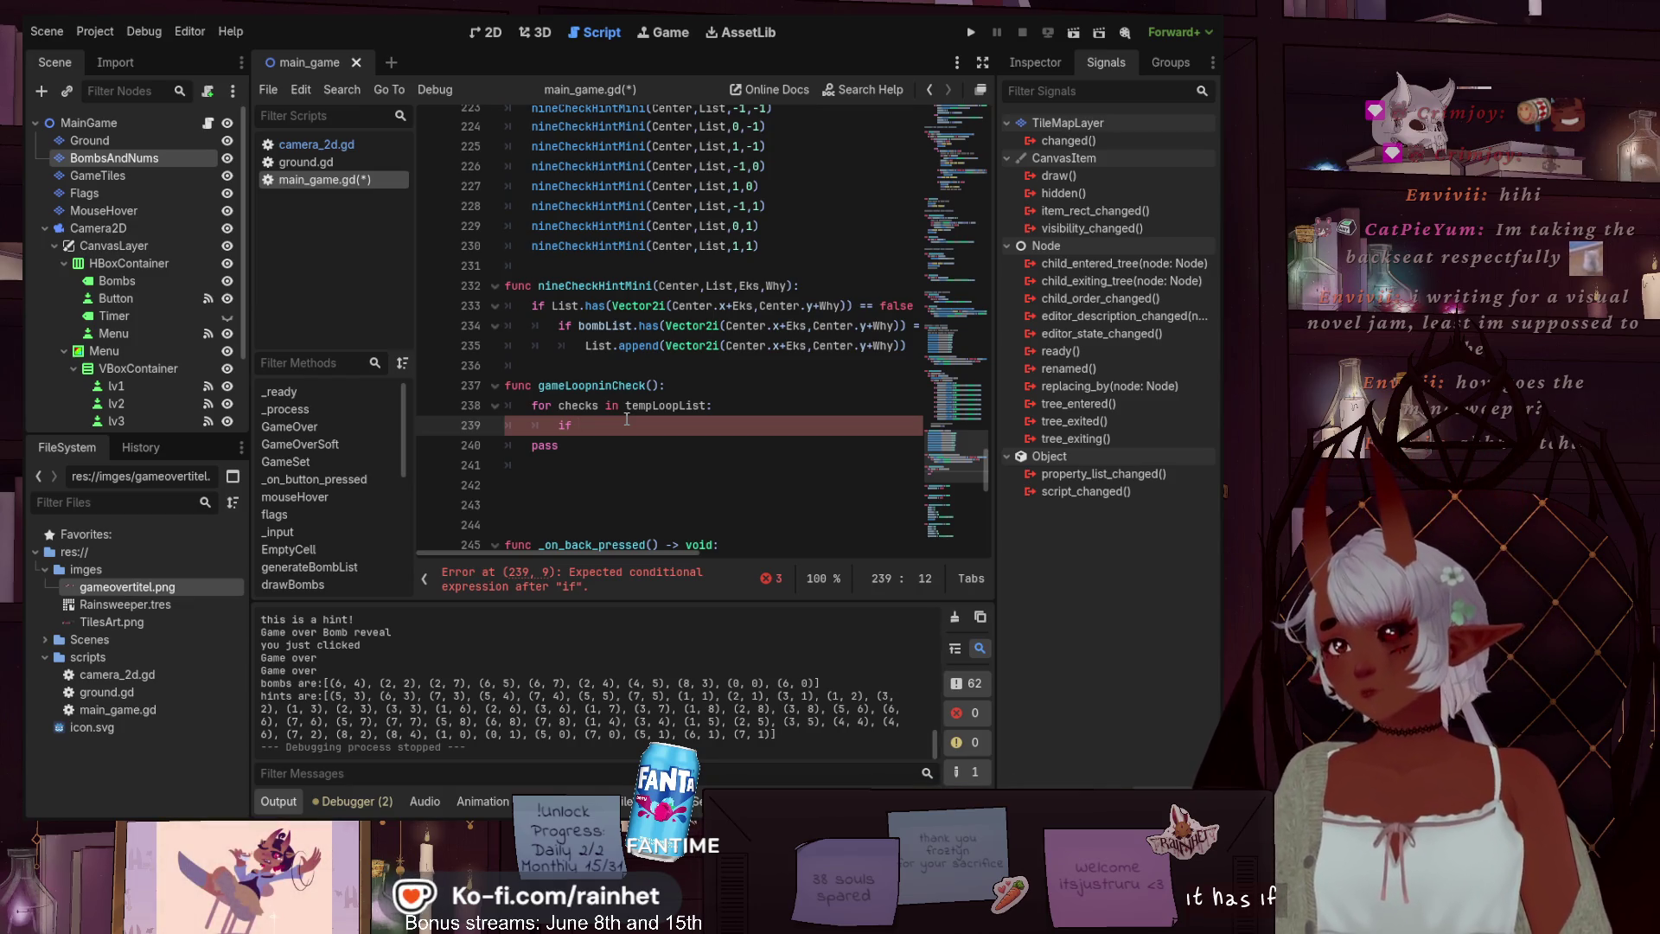
scroll(687, 320, "up", 20)
scroll(687, 320, "up", 20)
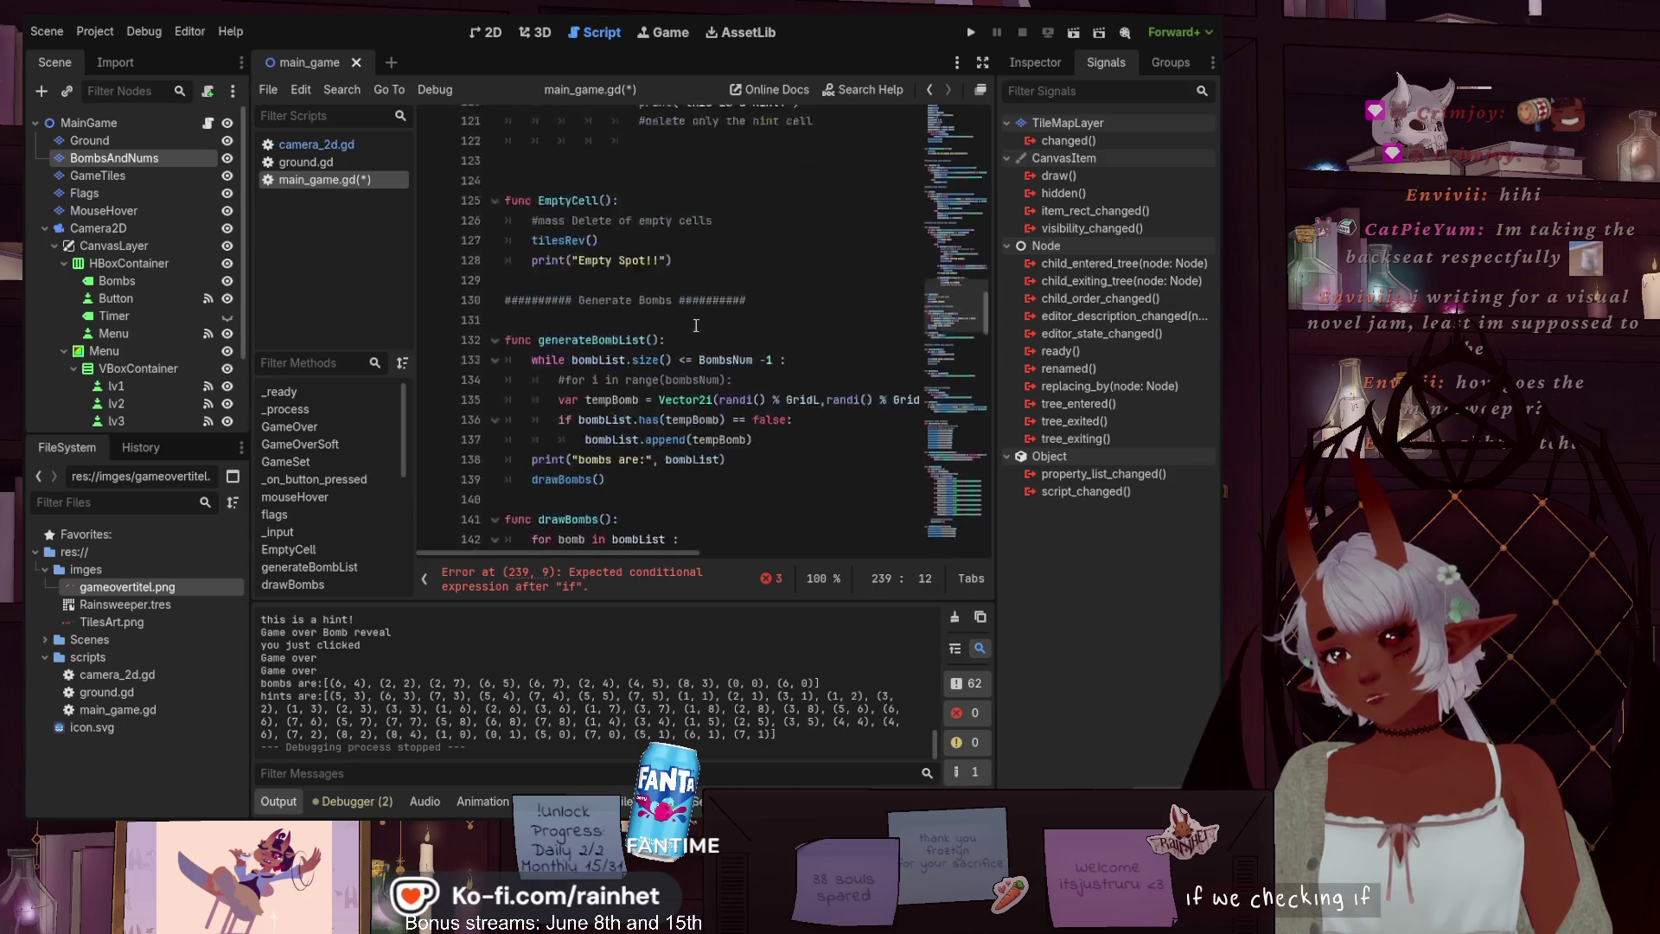
scroll(692, 327, "up", 1)
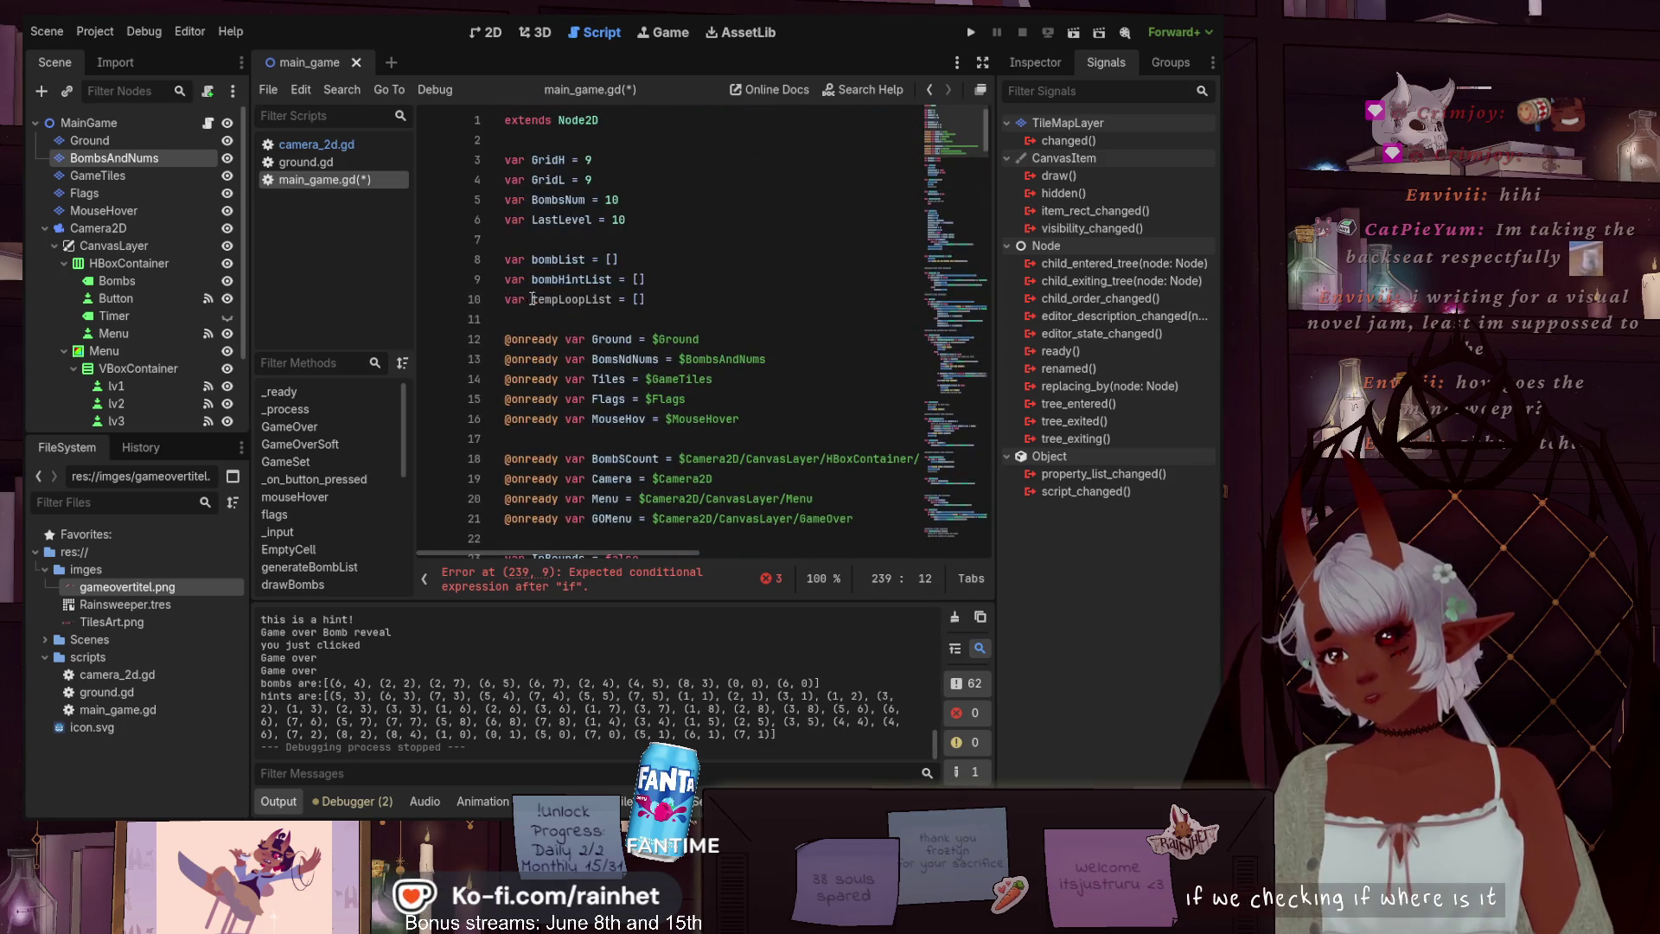
left_click_drag(532, 280, 613, 279)
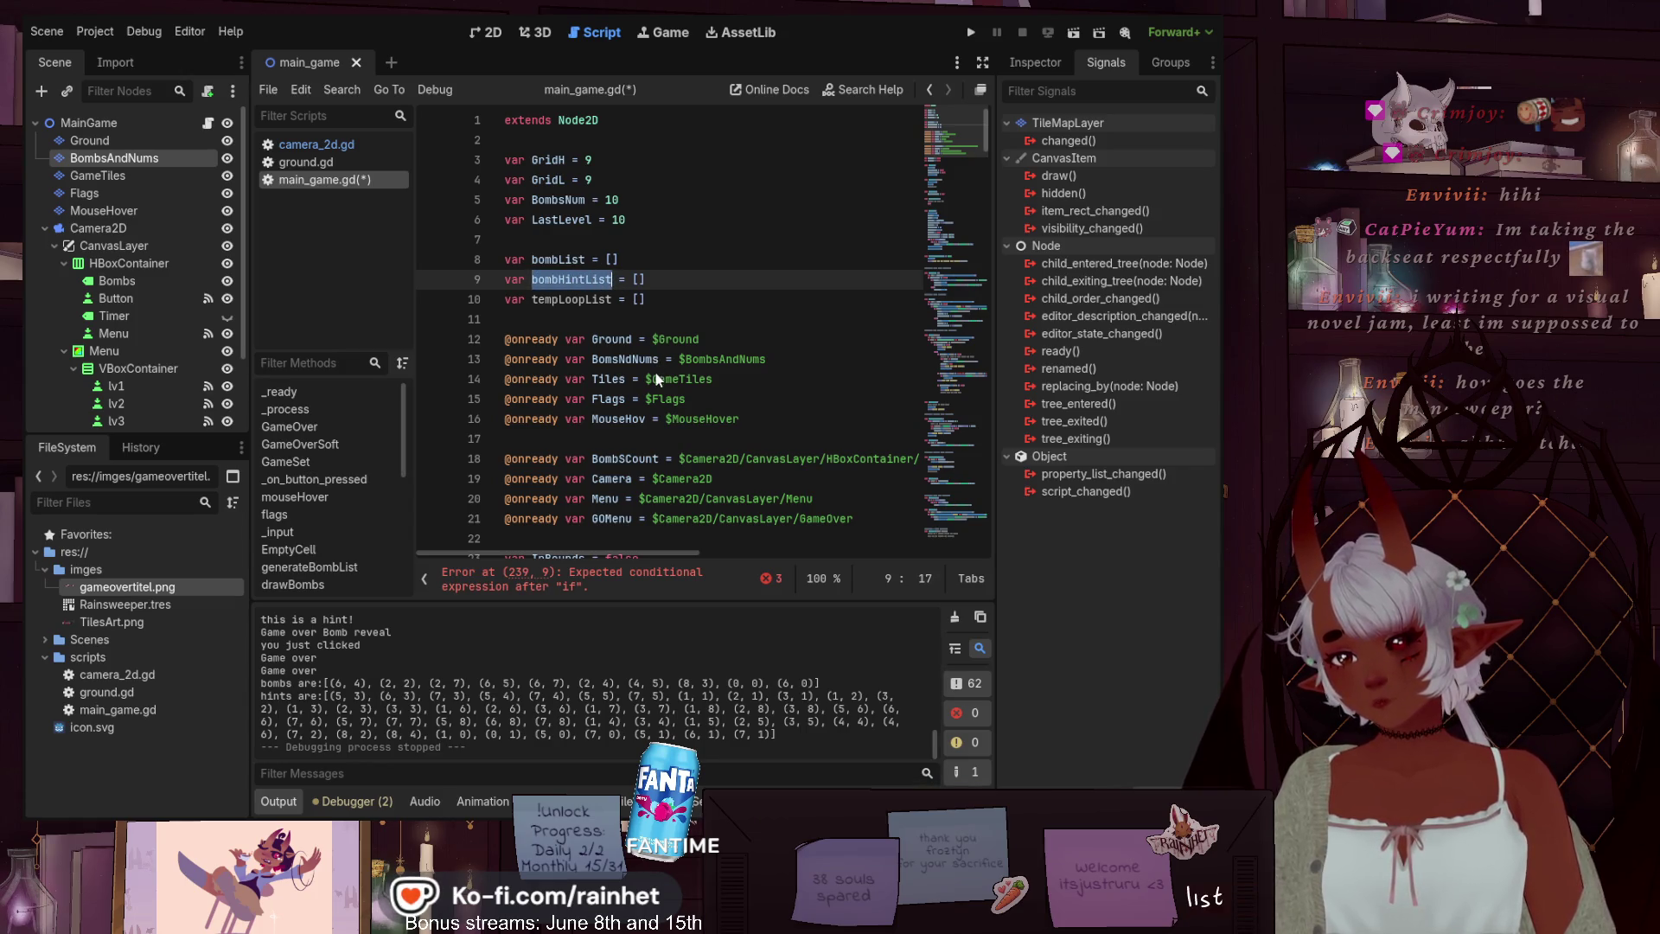
left_click(940, 457)
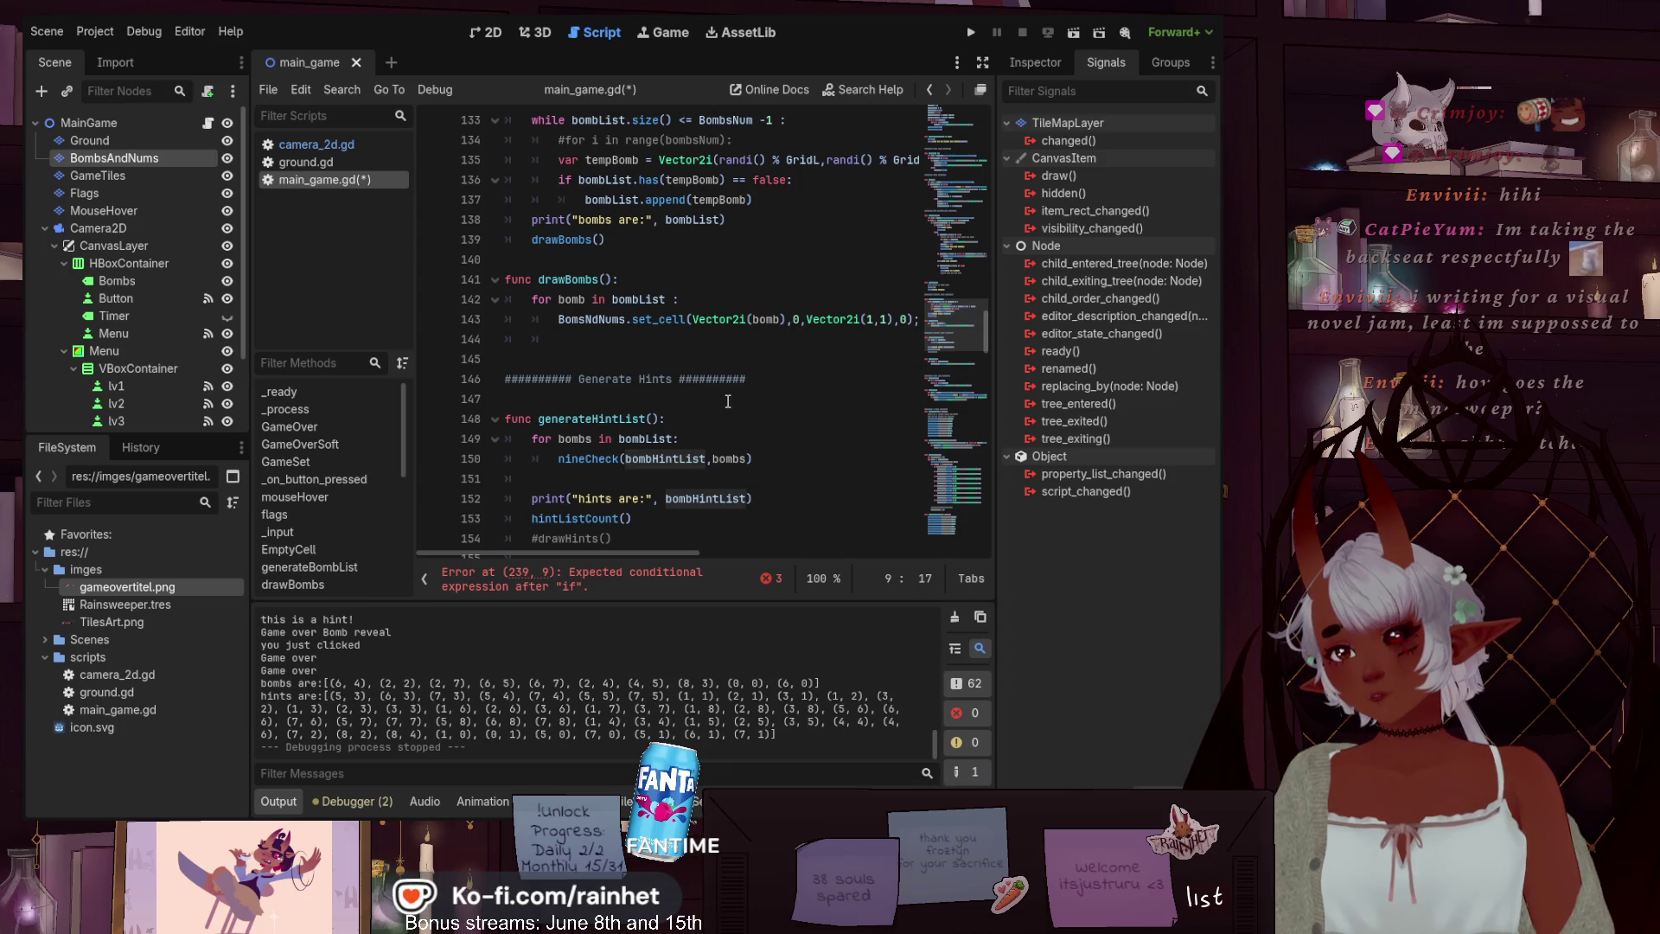
scroll(729, 401, "up", 1)
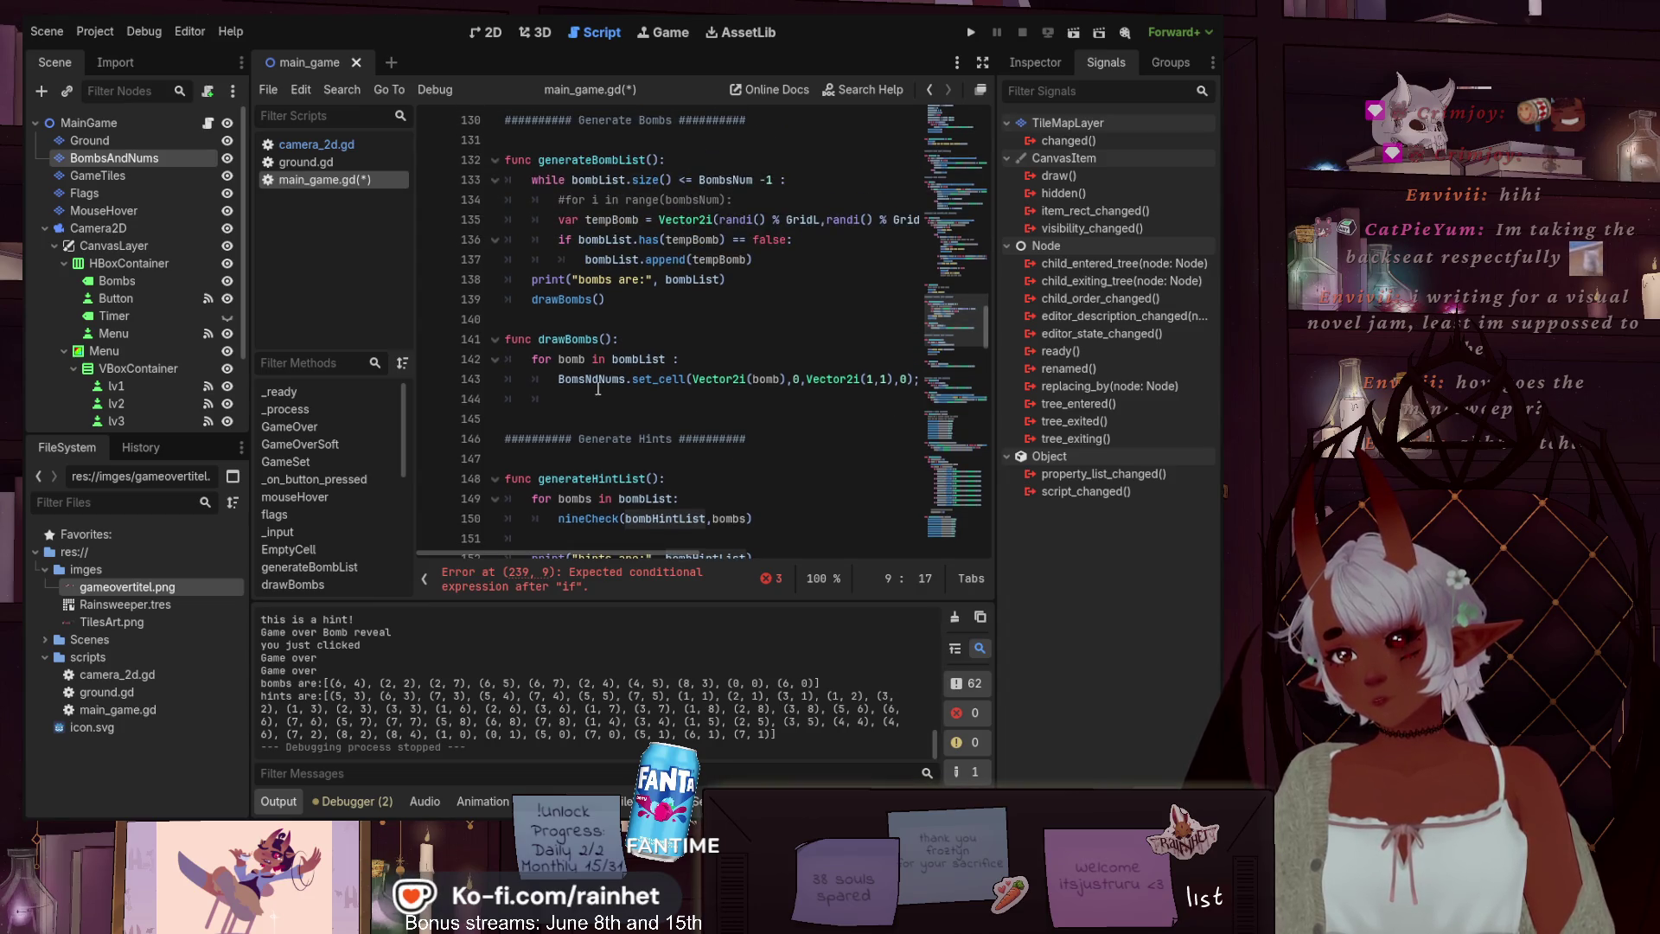
scroll(598, 388, "down", 17)
scroll(598, 388, "down", 17)
scroll(597, 388, "down", 3)
scroll(597, 388, "up", 3)
Make the if test bombHintList.has(Vector2i(checks.x, checks.y)), fixing typos along the way
left_click(617, 322)
type("bombHintList")
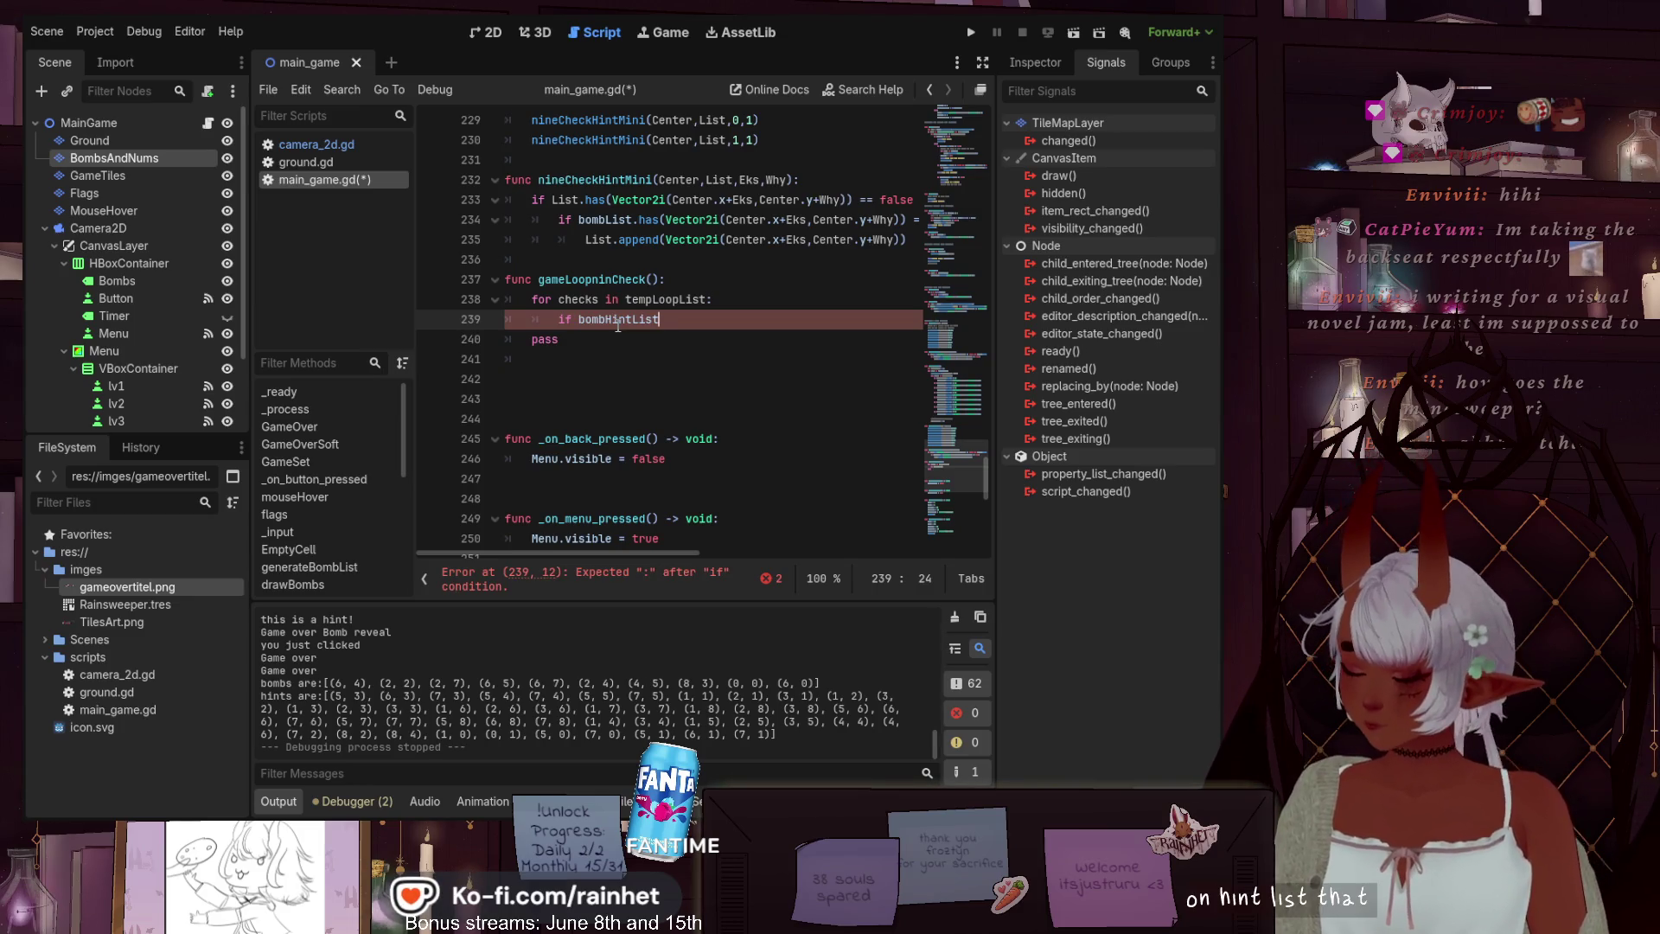
type(".has")
key("BackSpace")
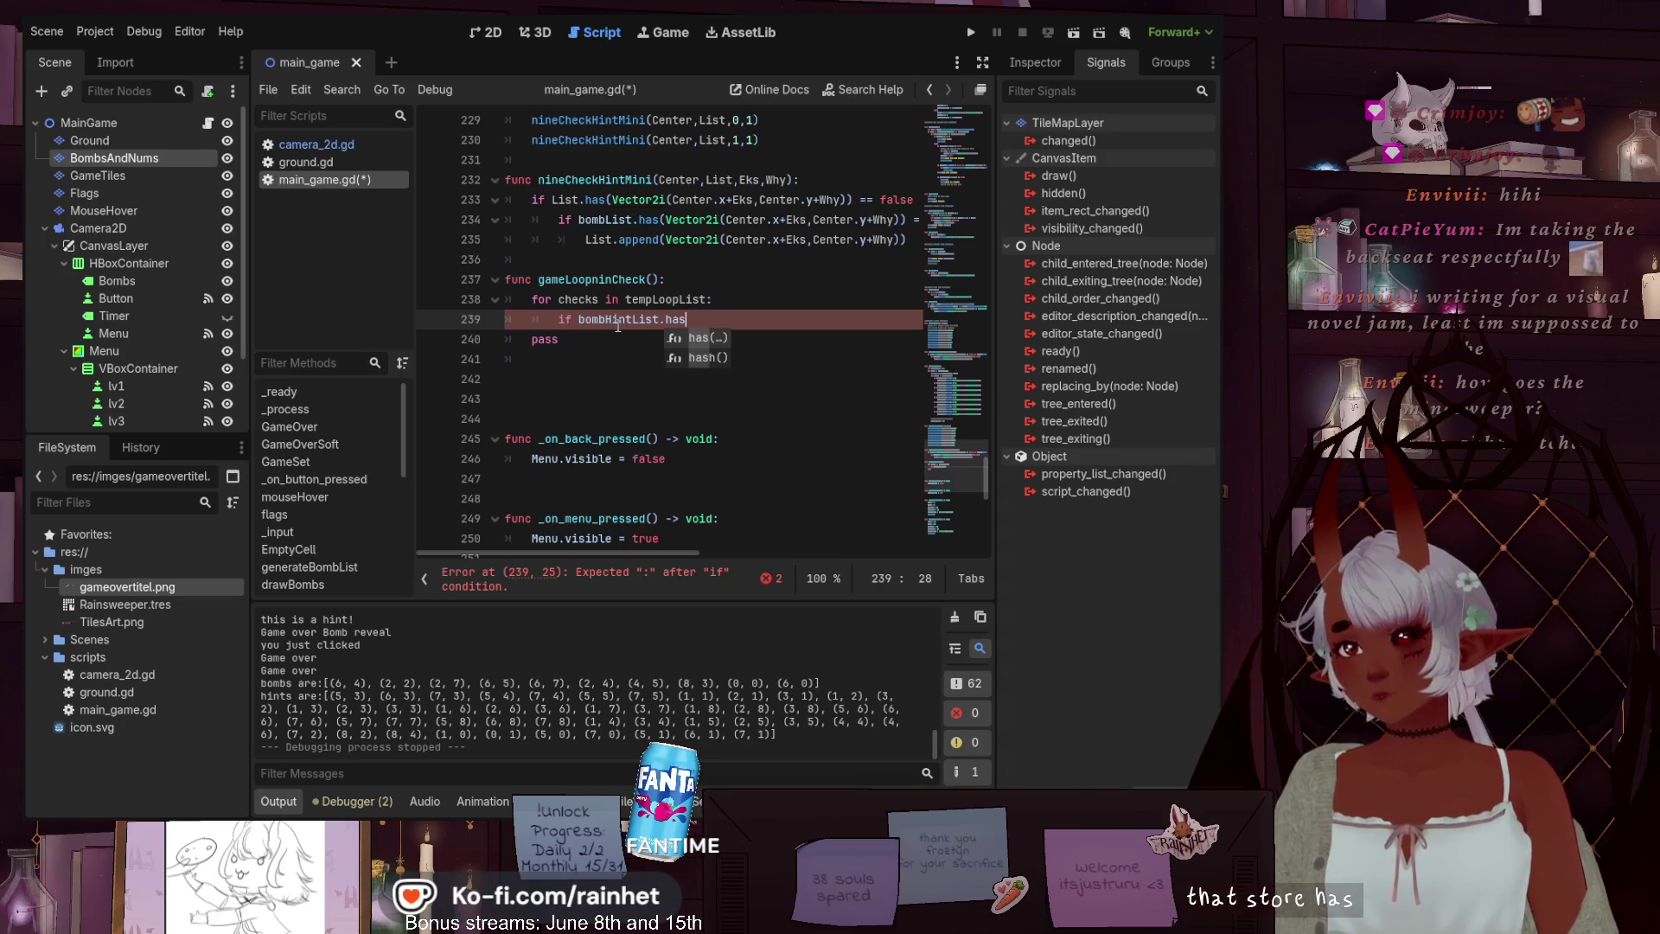
type("(")
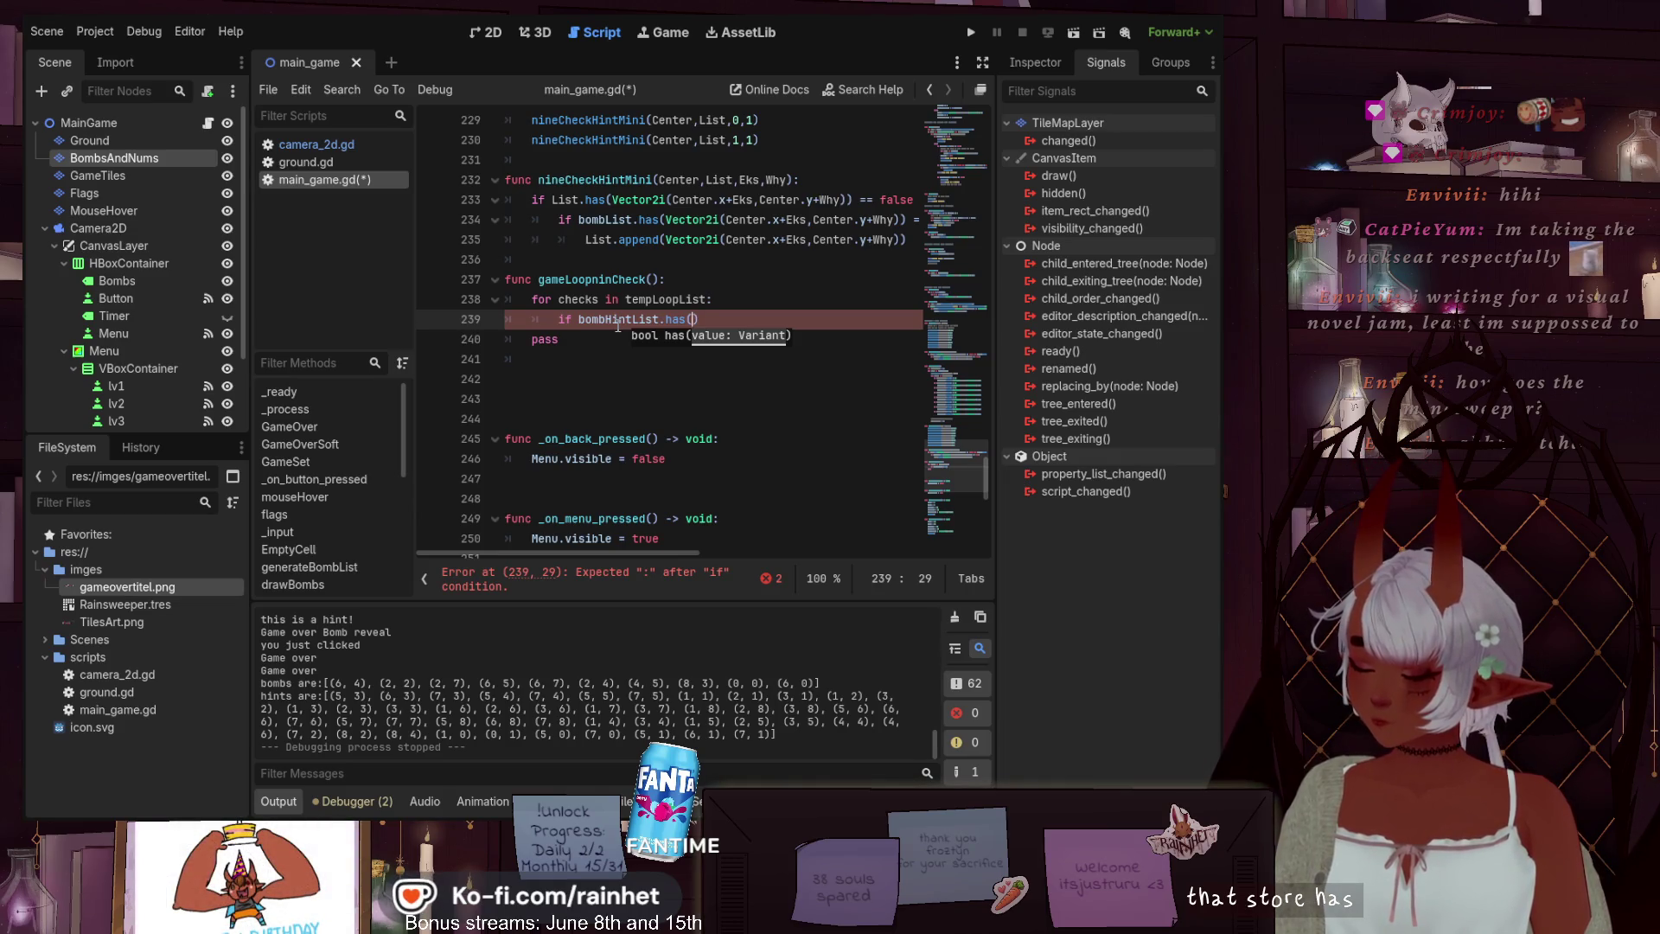
type("vector")
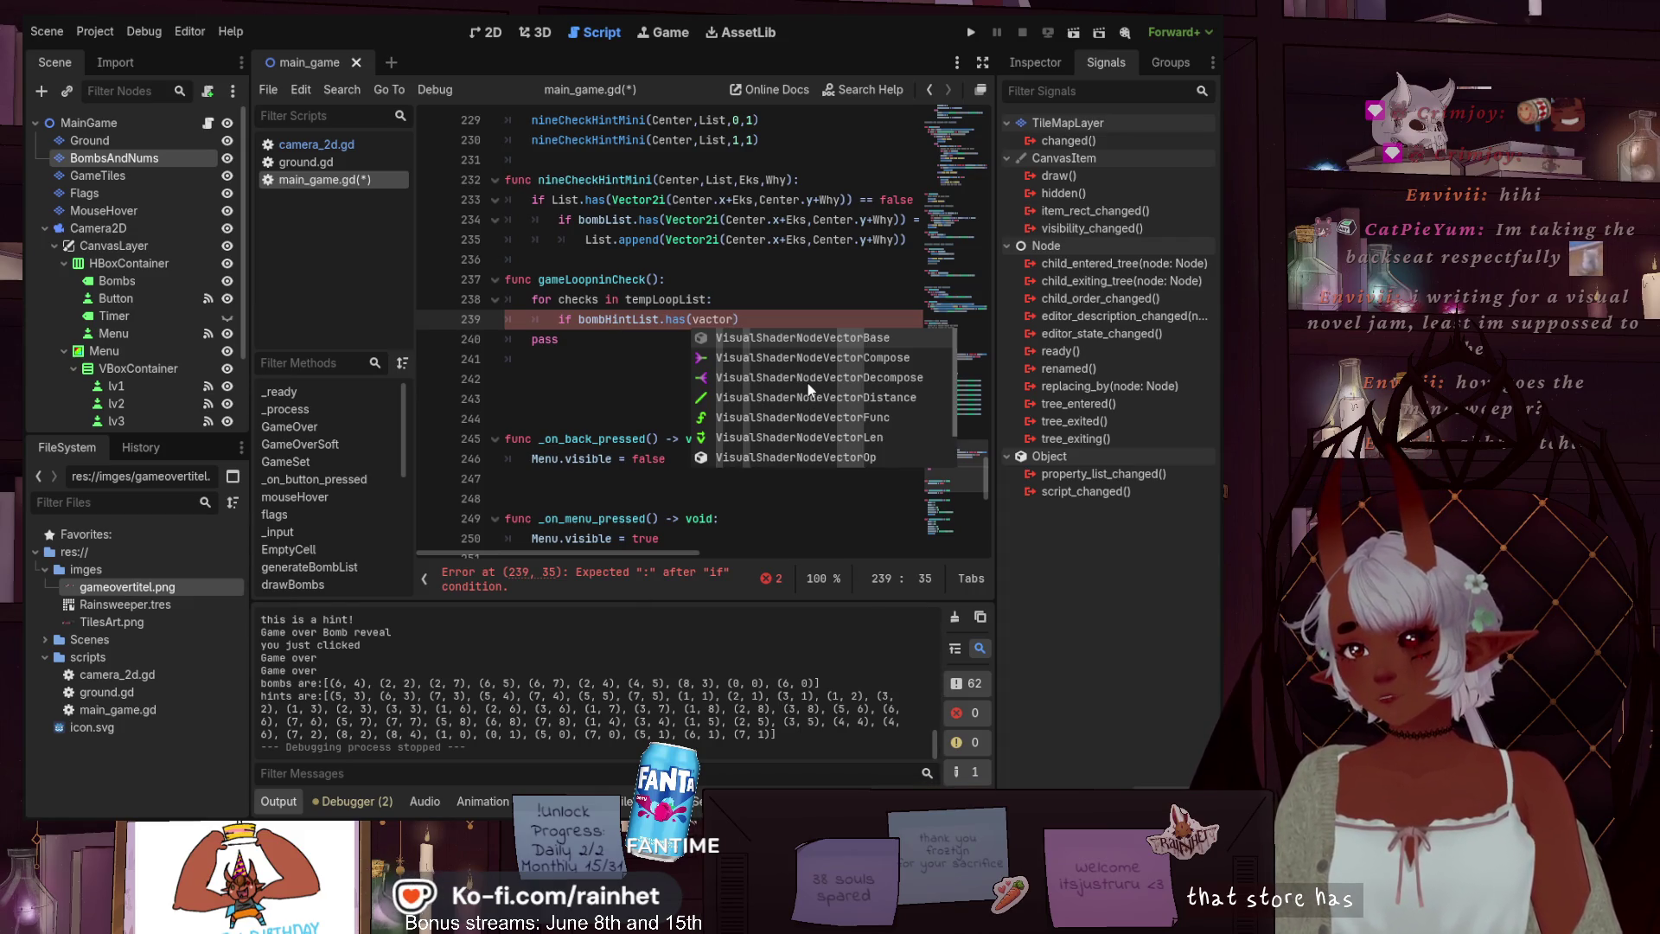
key("Left")
key("Left")
key("Left")
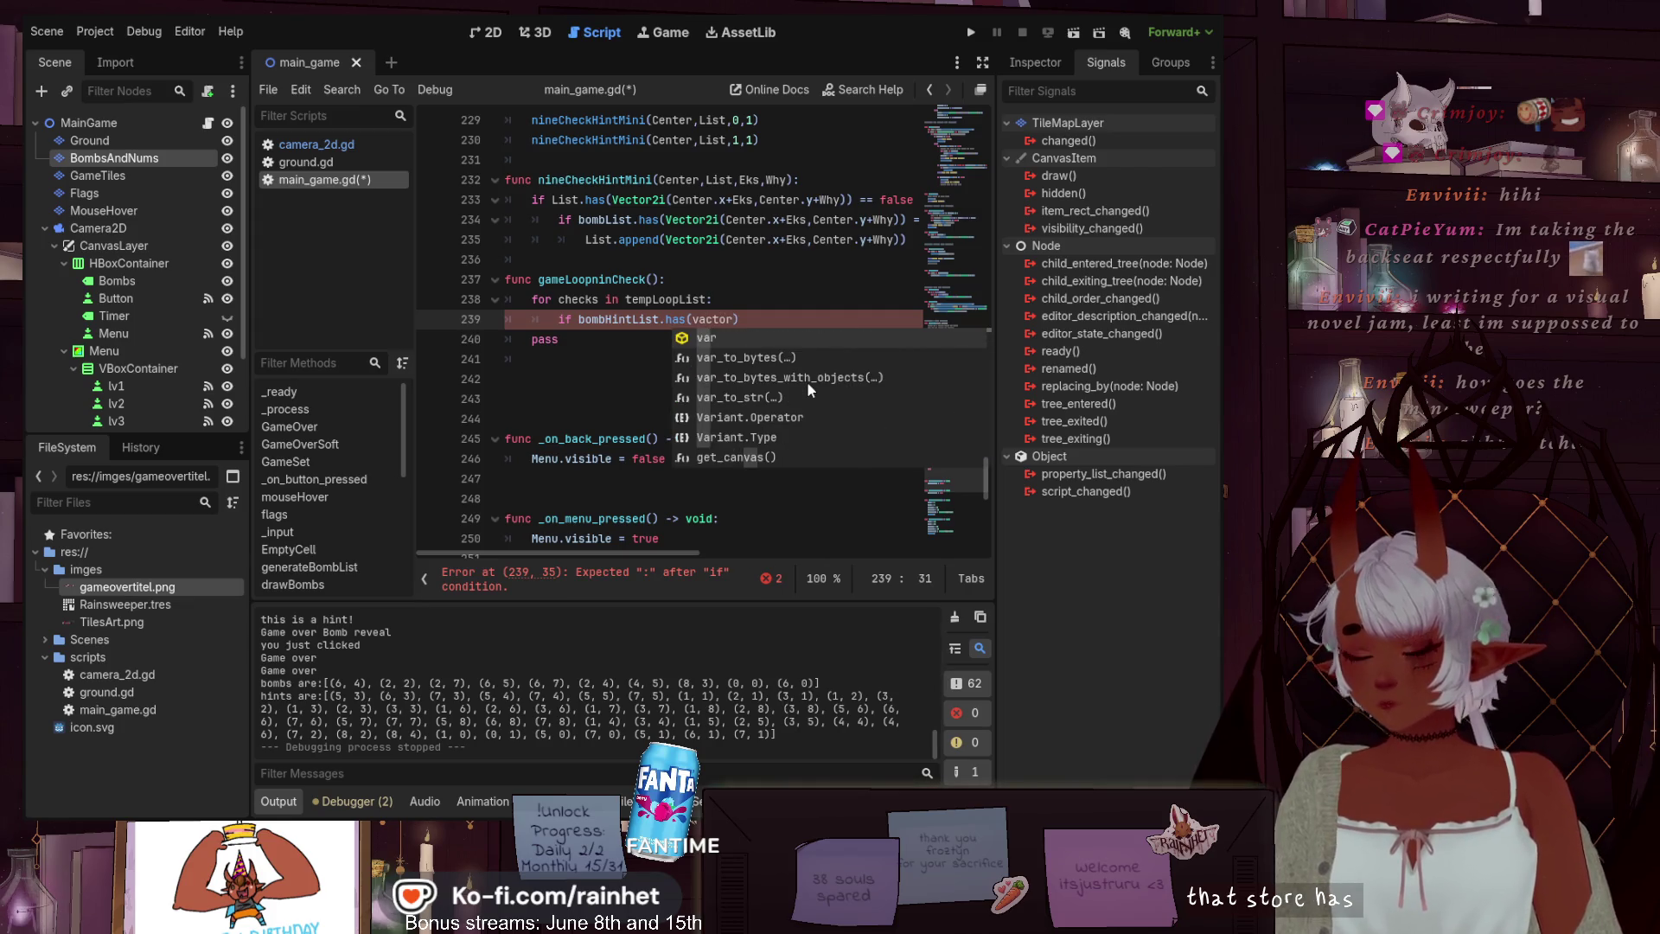
key("BackSpace")
key("BackSpace")
type("Ve")
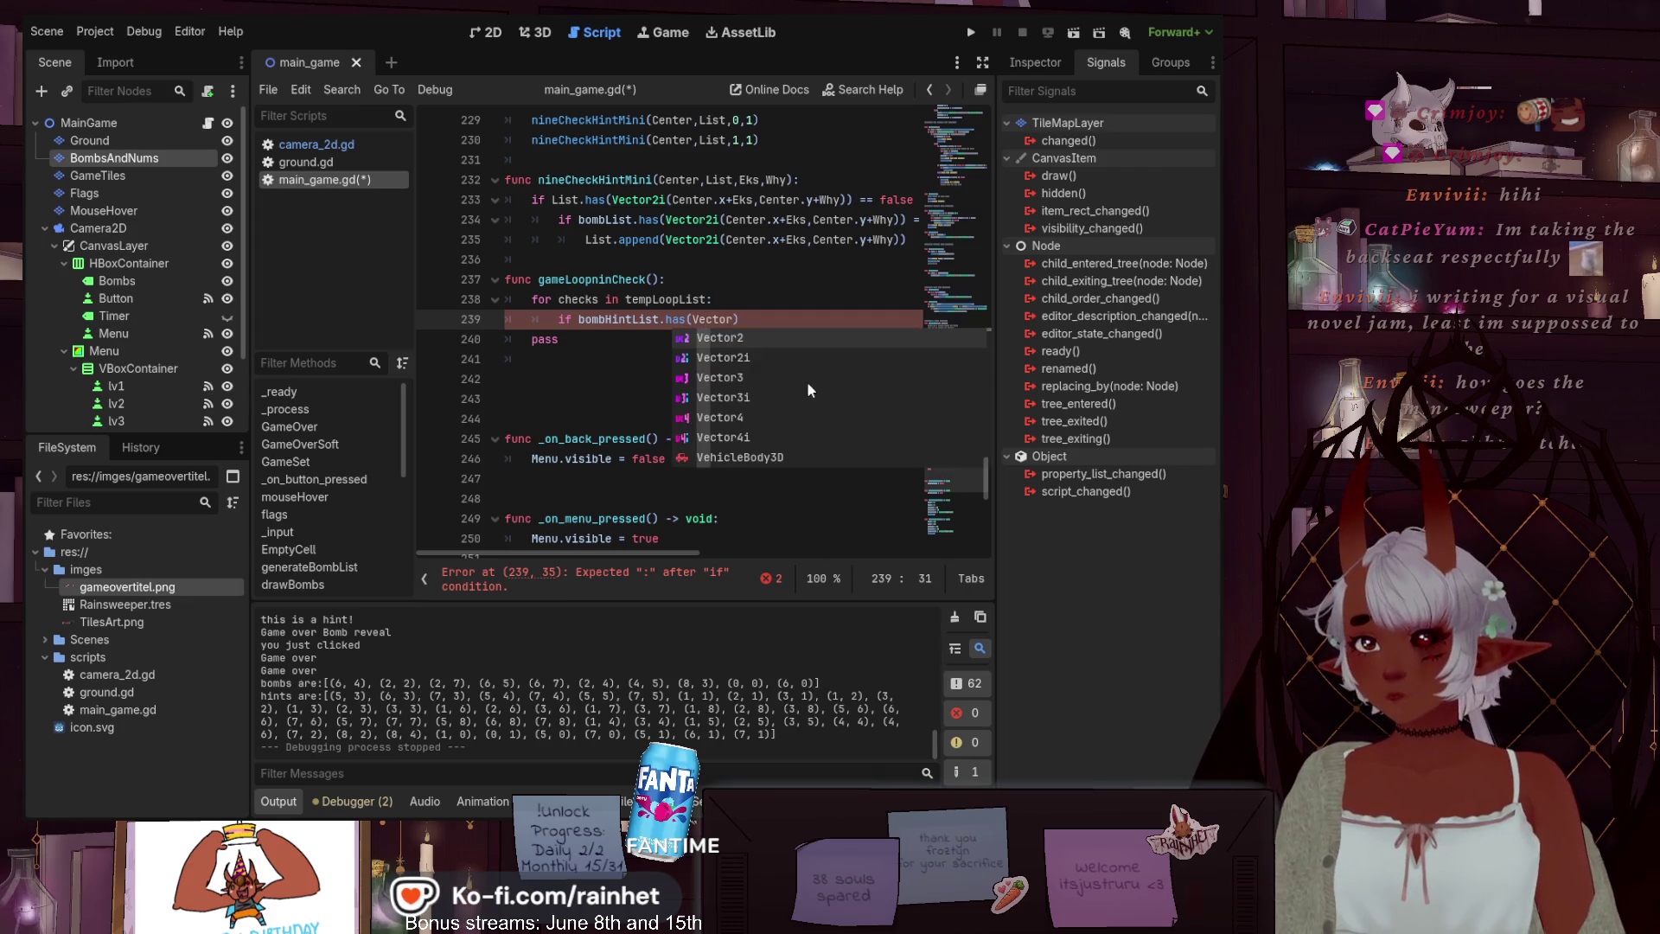
key("Down")
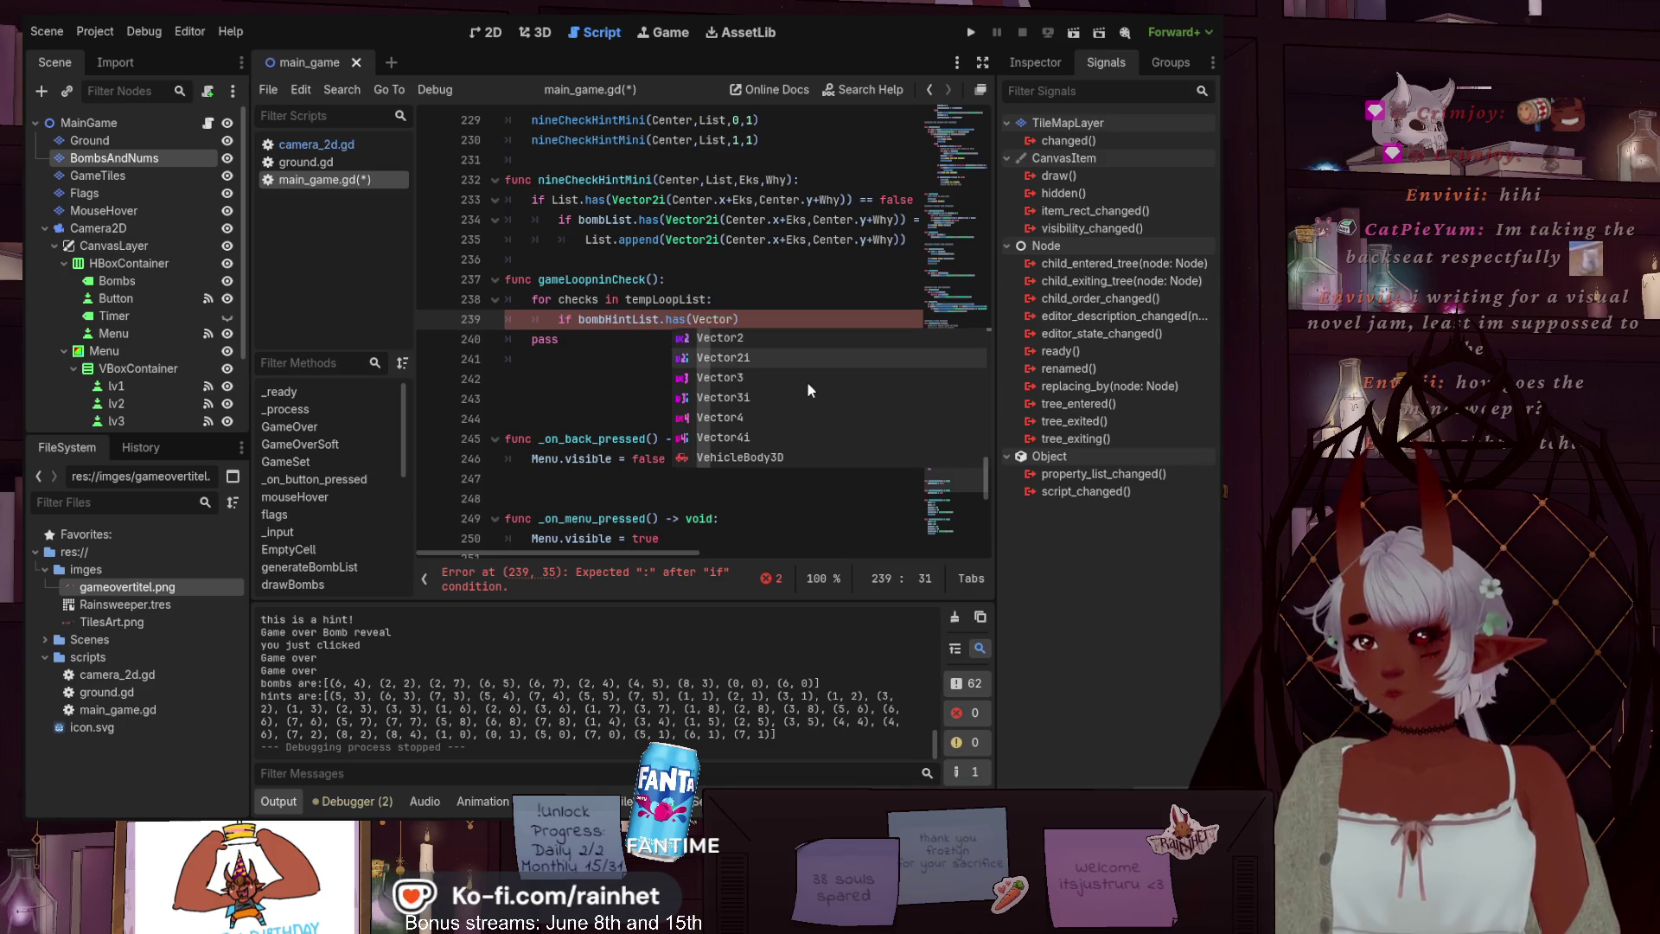
key("Return")
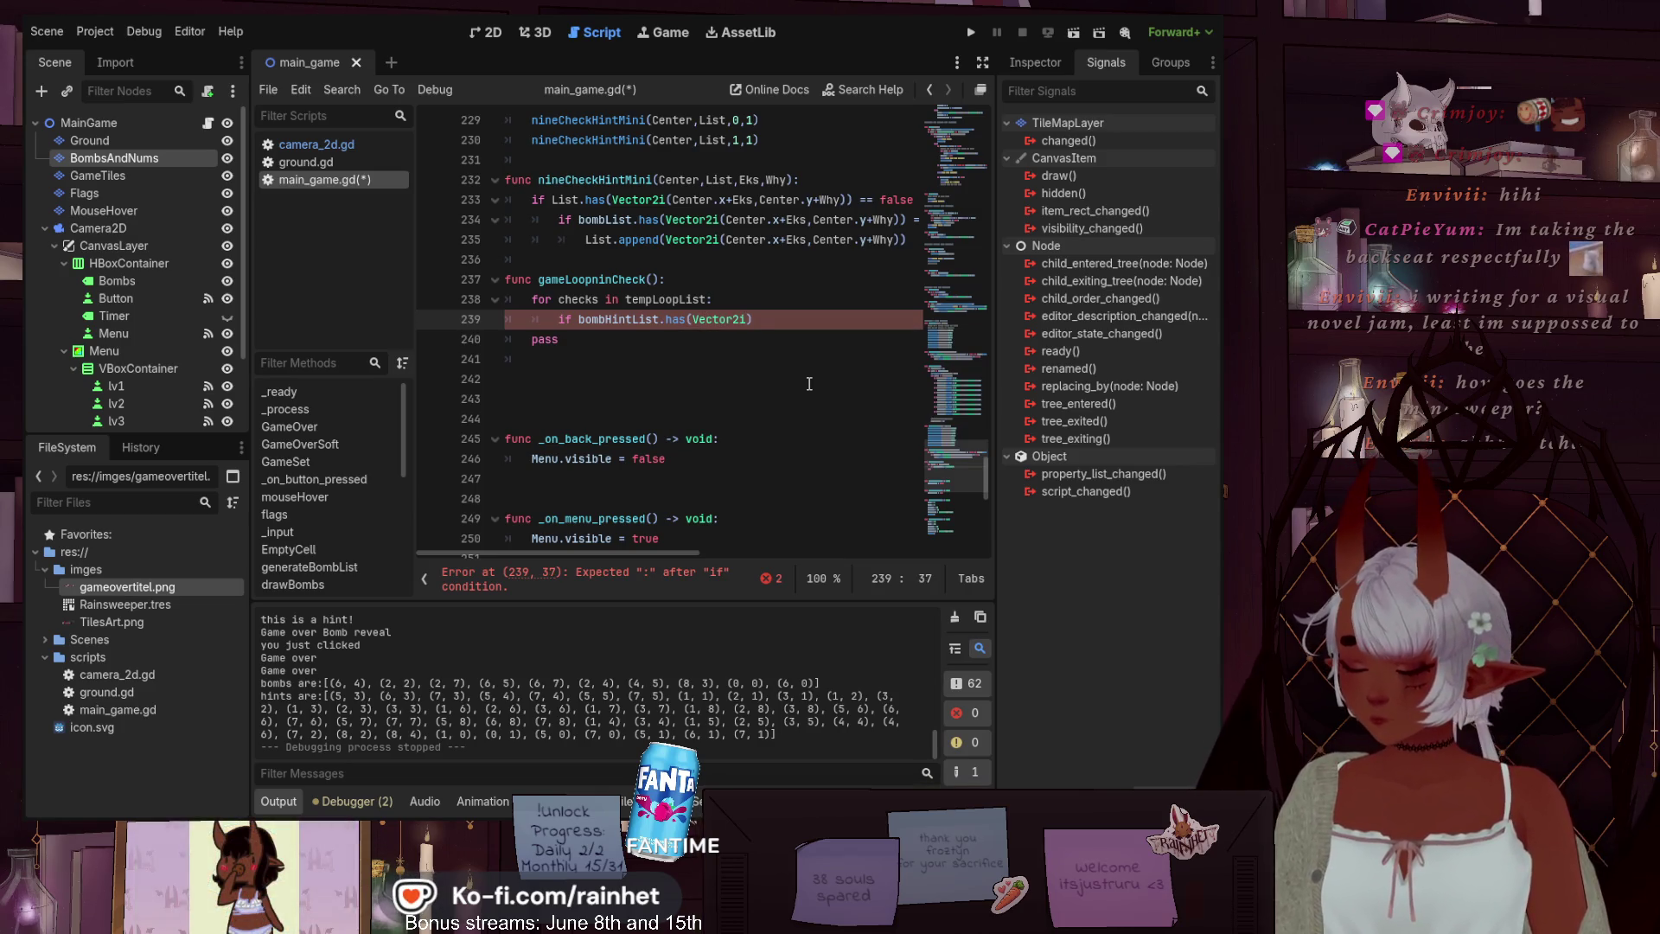
type("(")
type("chec")
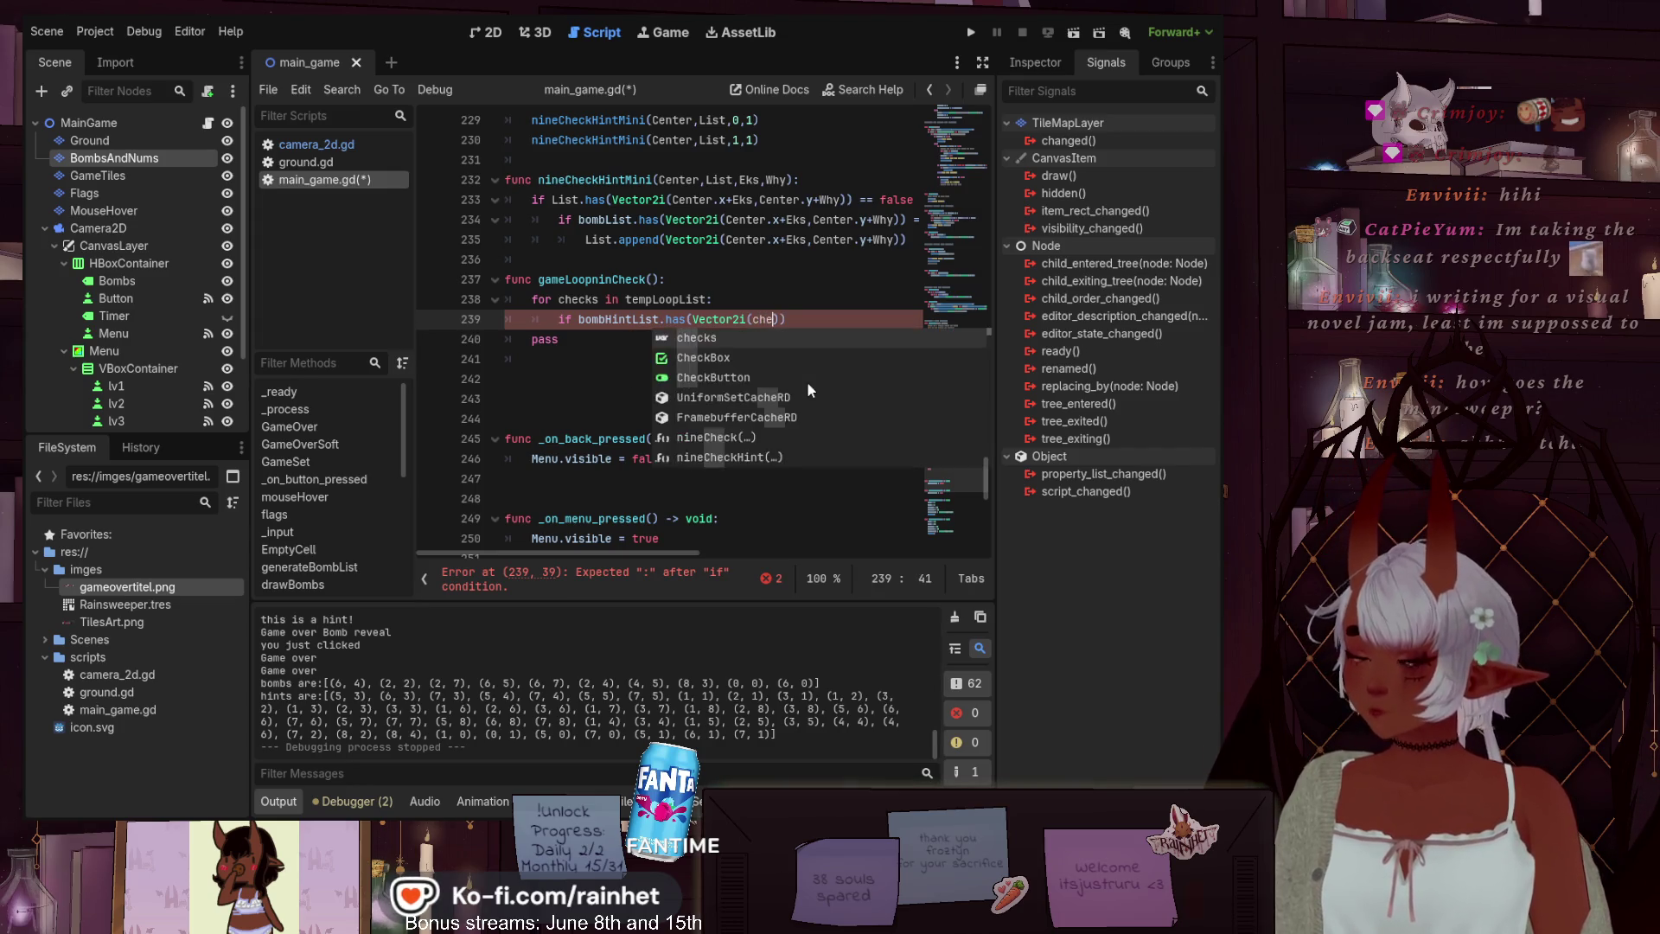
type("k")
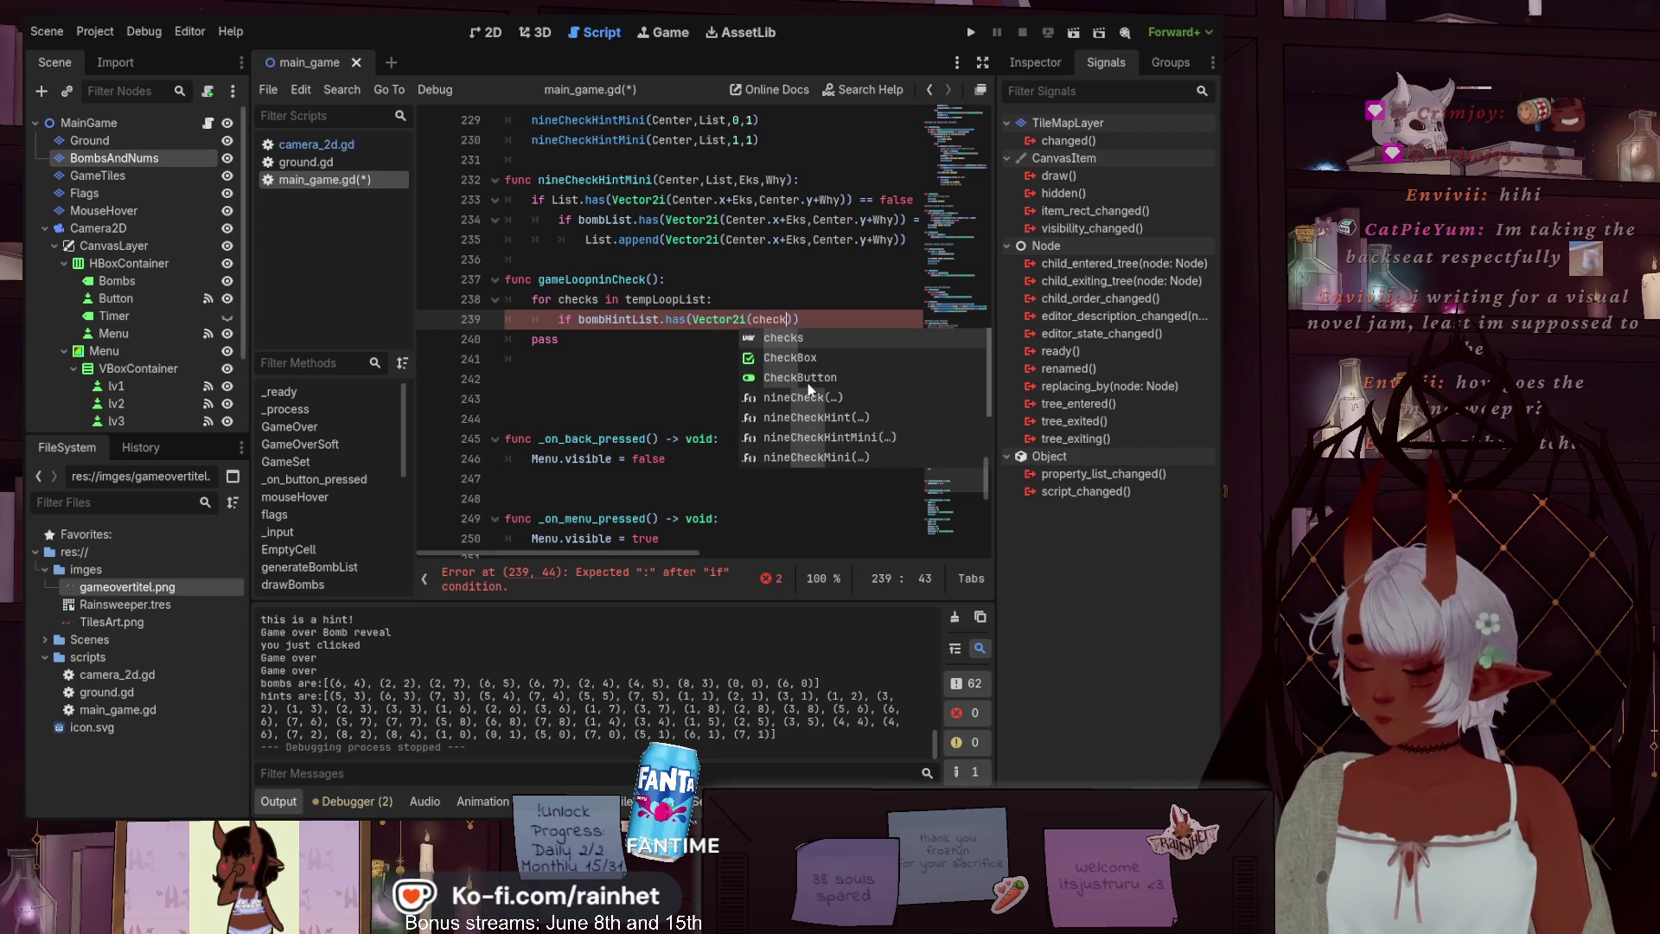
type("s.x, Checks")
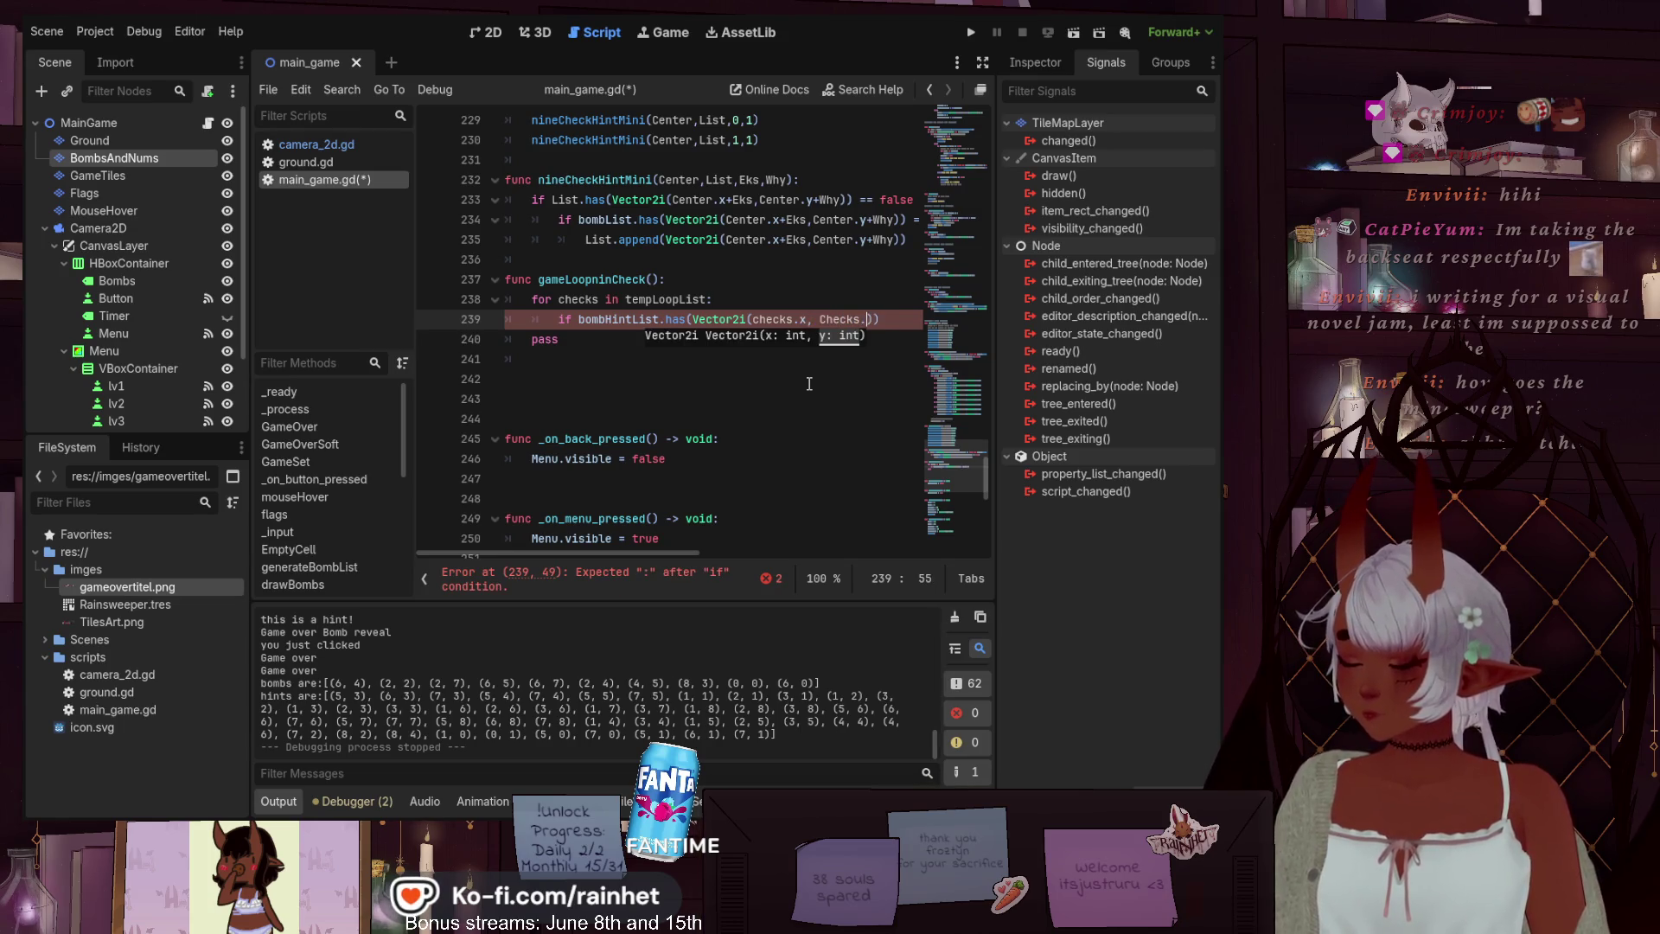
type(".y")
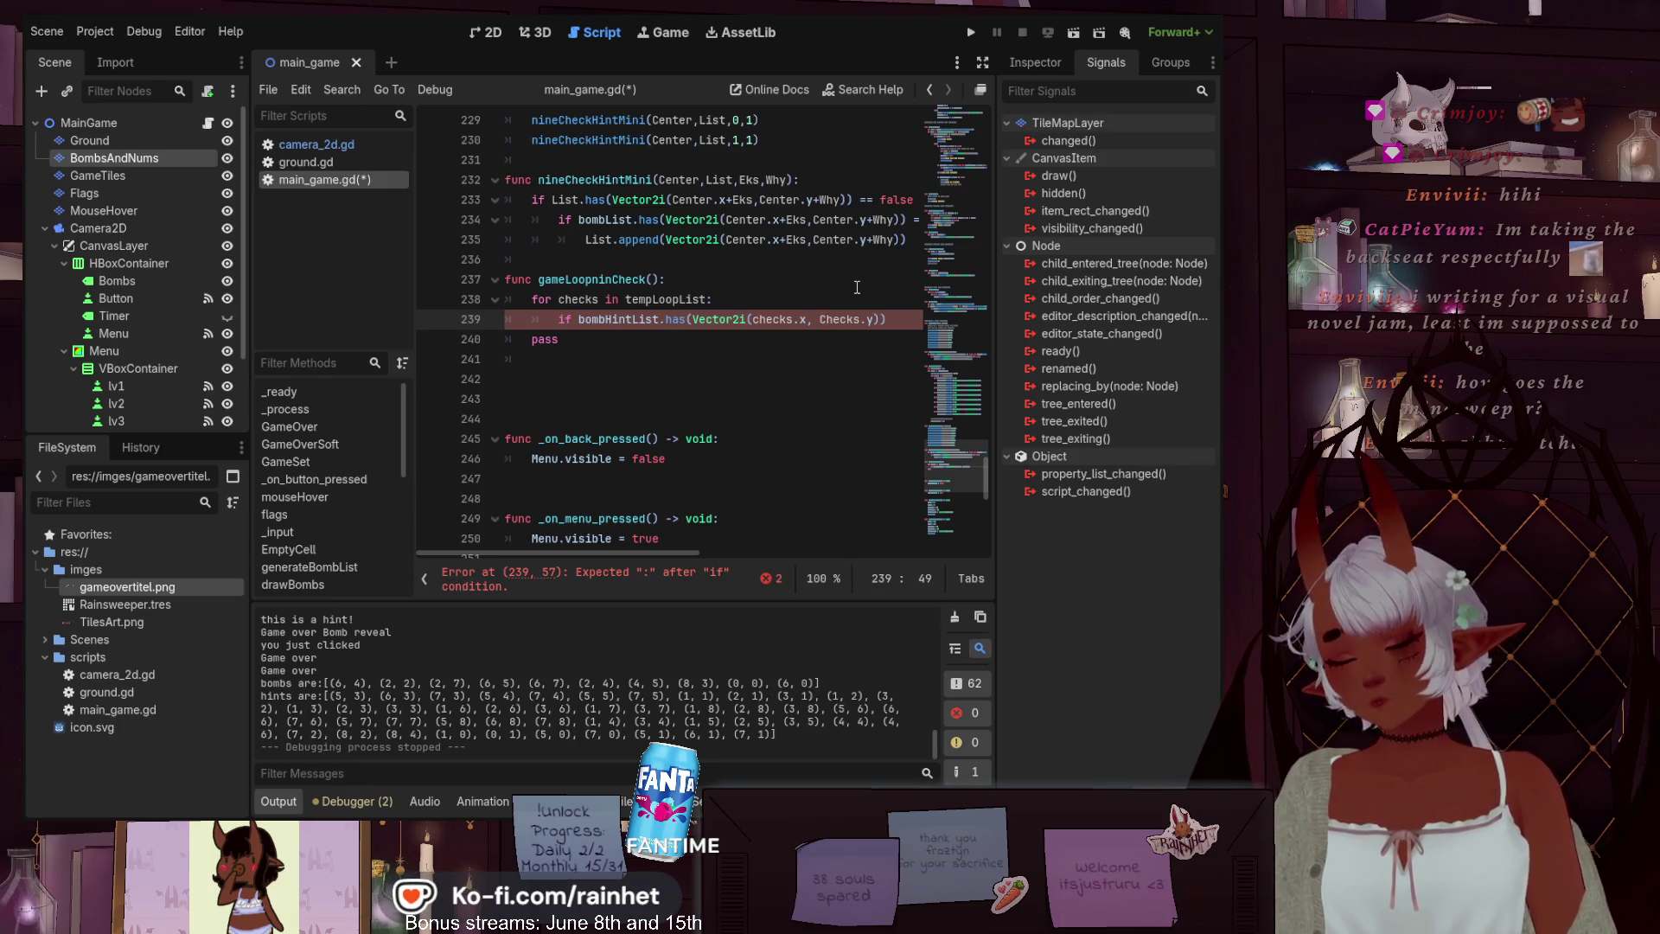
key("BackSpace")
type("c")
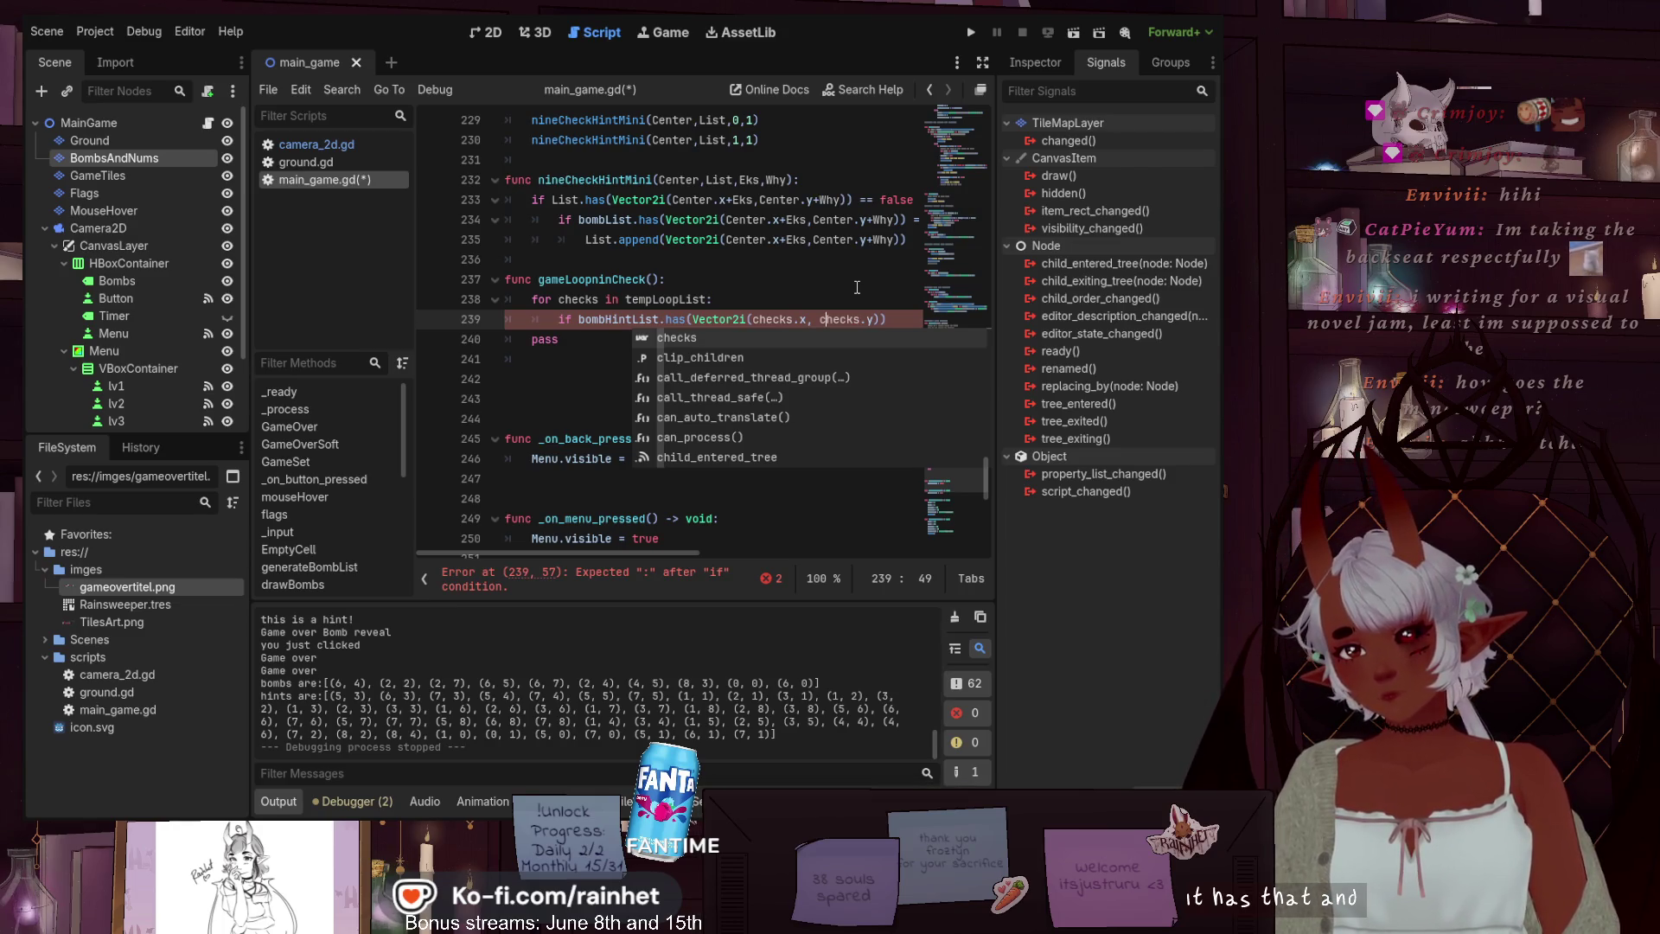
Extend the condition with '== true and' and begin a Tiles.get check
left_click(897, 319)
type("== true and")
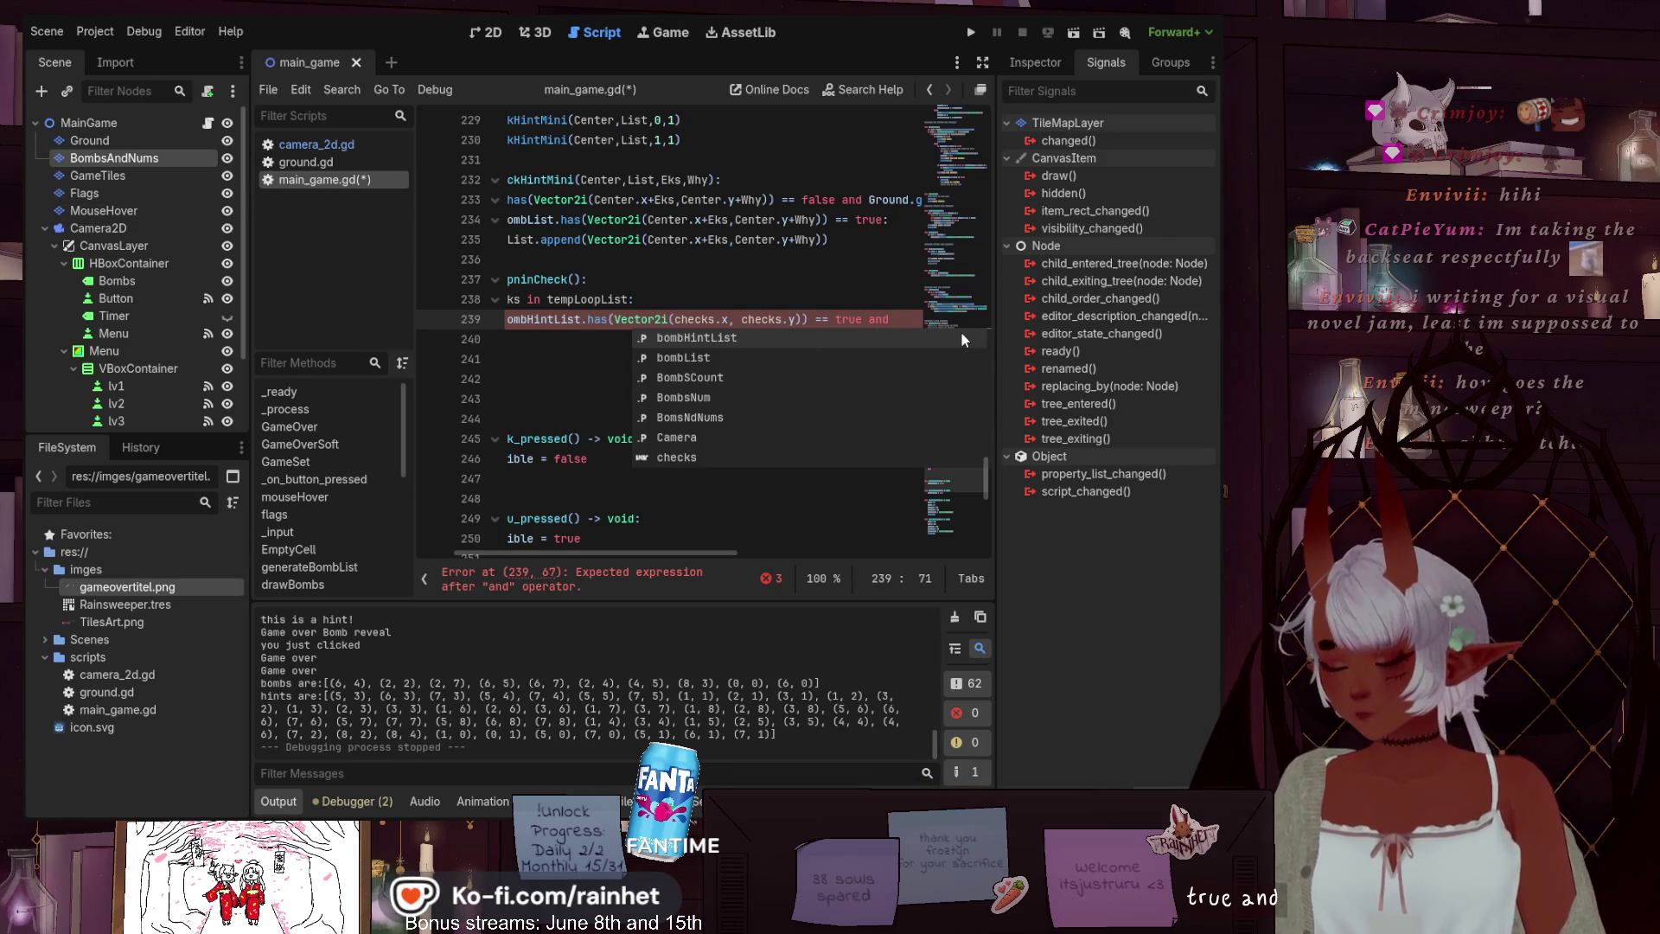
type("Tile")
type(".get")
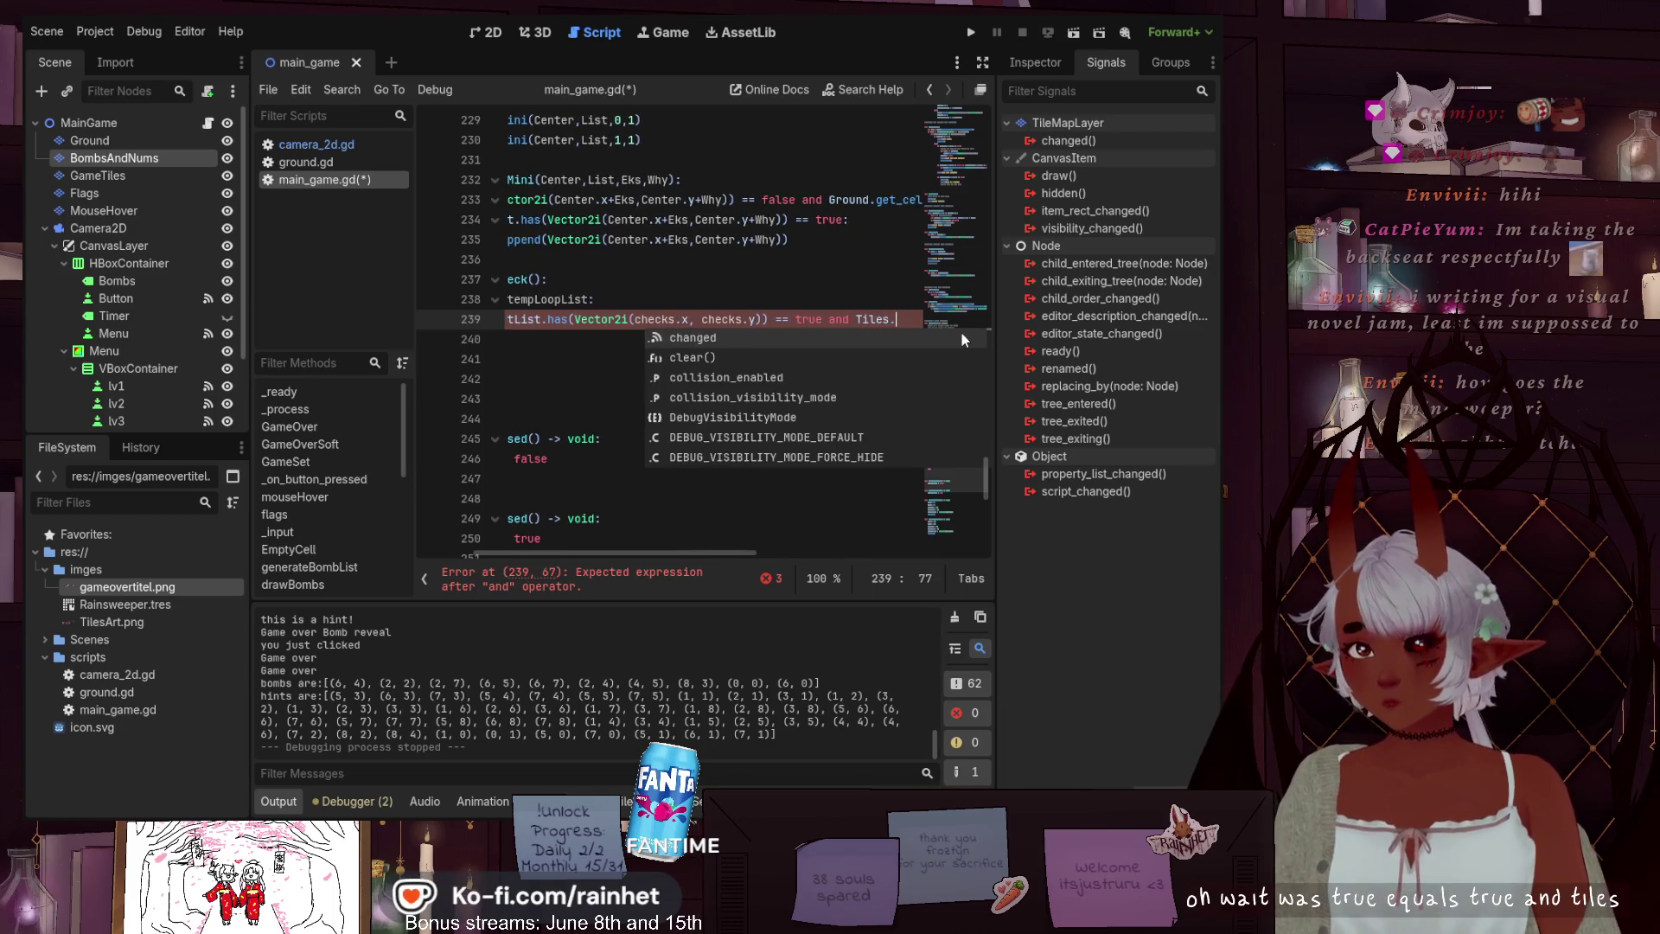